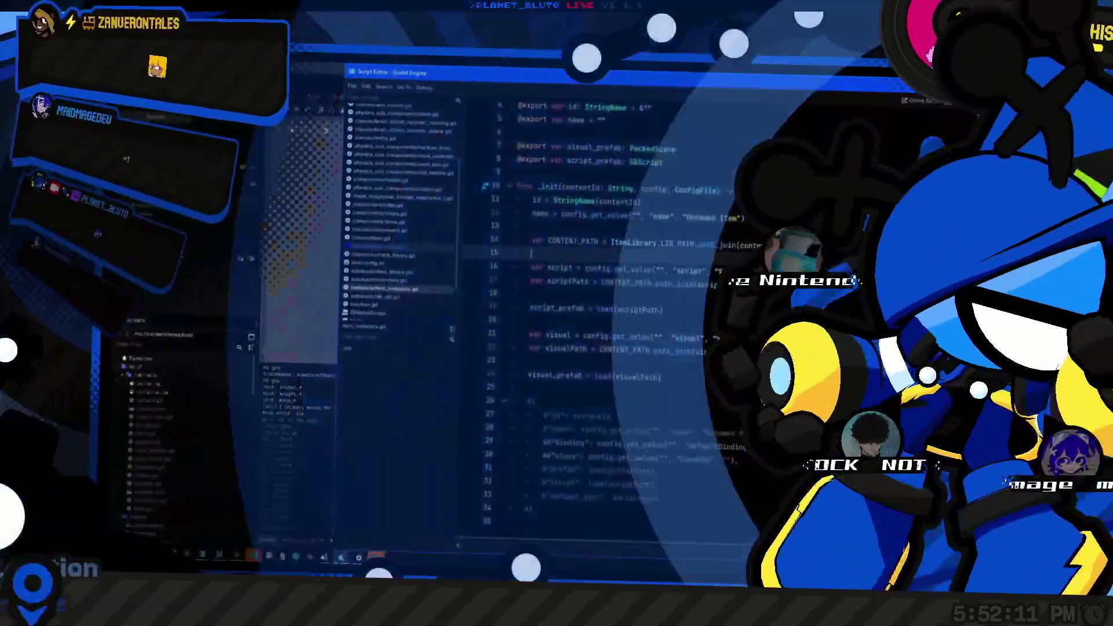
# Step: Scroll item_metadata.gd back to line 11, then bring the main editor to the front
pyautogui.scroll(1, 586, 266)
pyautogui.press('Up')
pyautogui.press('Up')
pyautogui.press('Up')
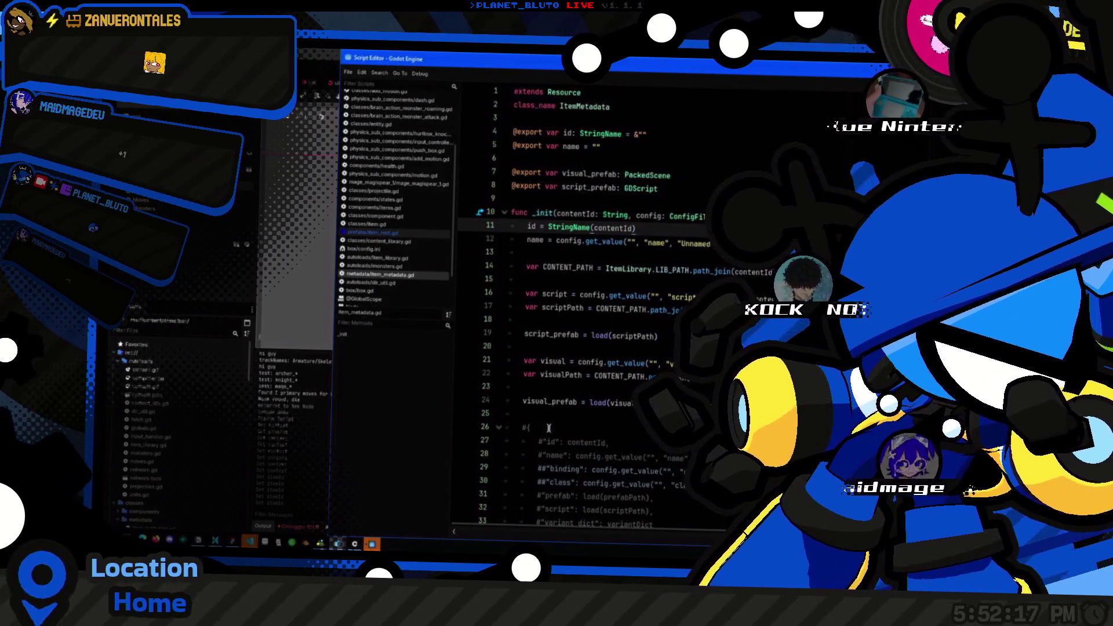
pyautogui.click(207, 290)
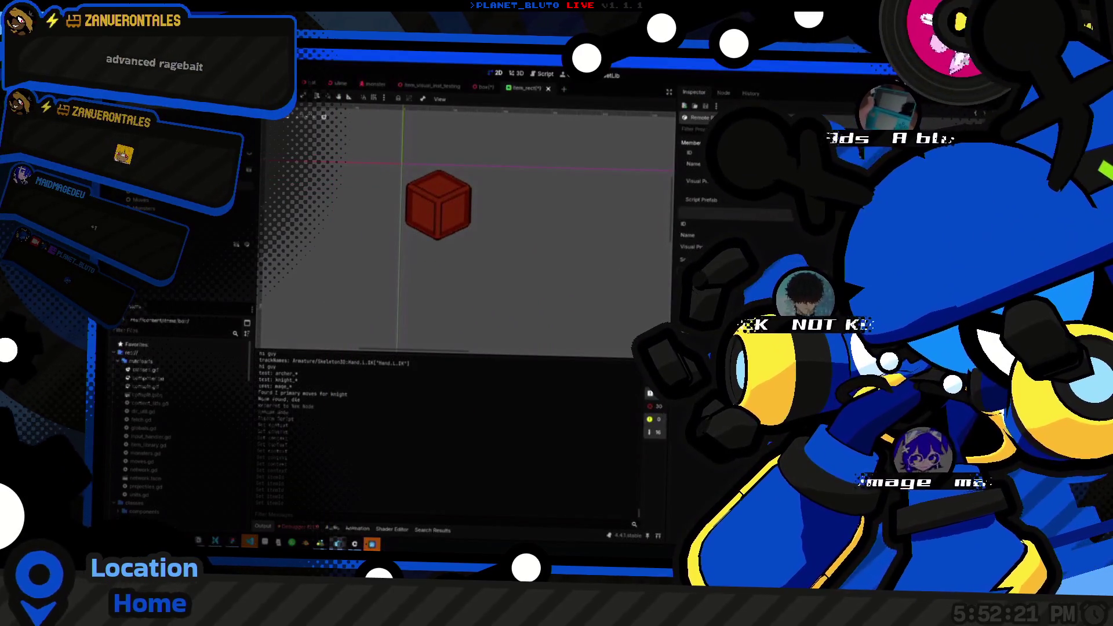
# Step: Orbit around the red cube and select the SubViewportContainer holding the cube preview
pyautogui.moveTo(616, 248)
pyautogui.mouseDown()
pyautogui.moveTo(599, 189)
pyautogui.moveTo(569, 216)
pyautogui.moveTo(557, 266)
pyautogui.moveTo(514, 272)
pyautogui.mouseUp()
pyautogui.click(397, 232)
pyautogui.moveTo(424, 253)
pyautogui.mouseDown()
pyautogui.moveTo(530, 336)
pyautogui.moveTo(429, 269)
pyautogui.moveTo(559, 348)
pyautogui.moveTo(472, 218)
pyautogui.moveTo(485, 162)
pyautogui.moveTo(490, 211)
pyautogui.mouseUp()
pyautogui.scroll(5, 489, 211)
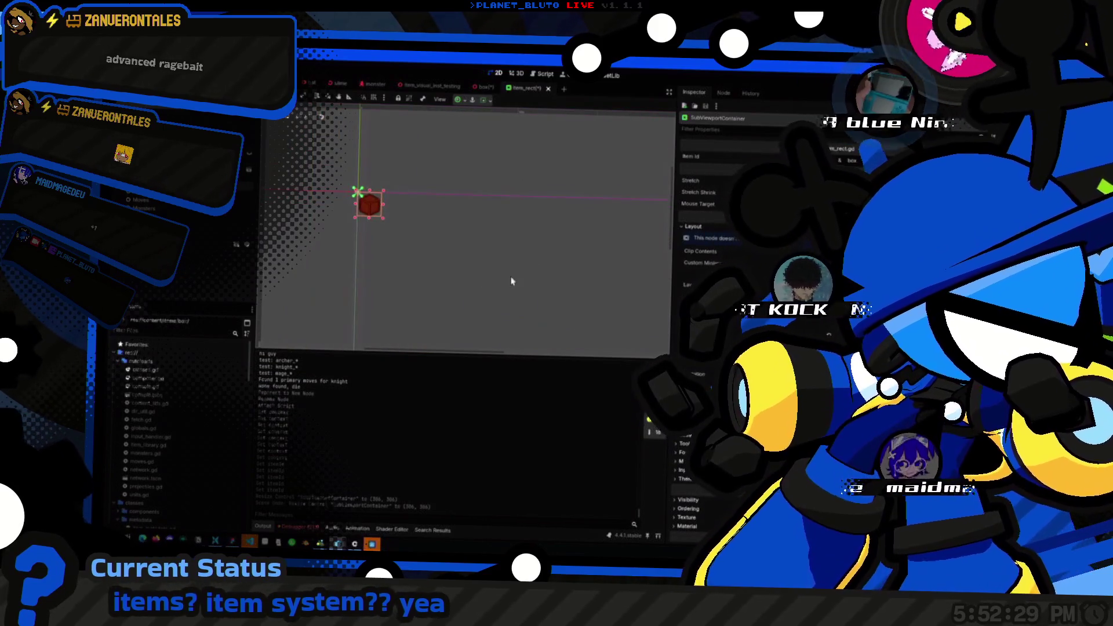
pyautogui.moveTo(564, 264)
pyautogui.mouseDown()
pyautogui.moveTo(487, 206)
pyautogui.moveTo(518, 215)
pyautogui.mouseUp()
# Step: Briefly revisit item_metadata.gd, then hide the script window and switch to the item_visual_inst_testing scene
pyautogui.click(516, 74)
pyautogui.click(544, 74)
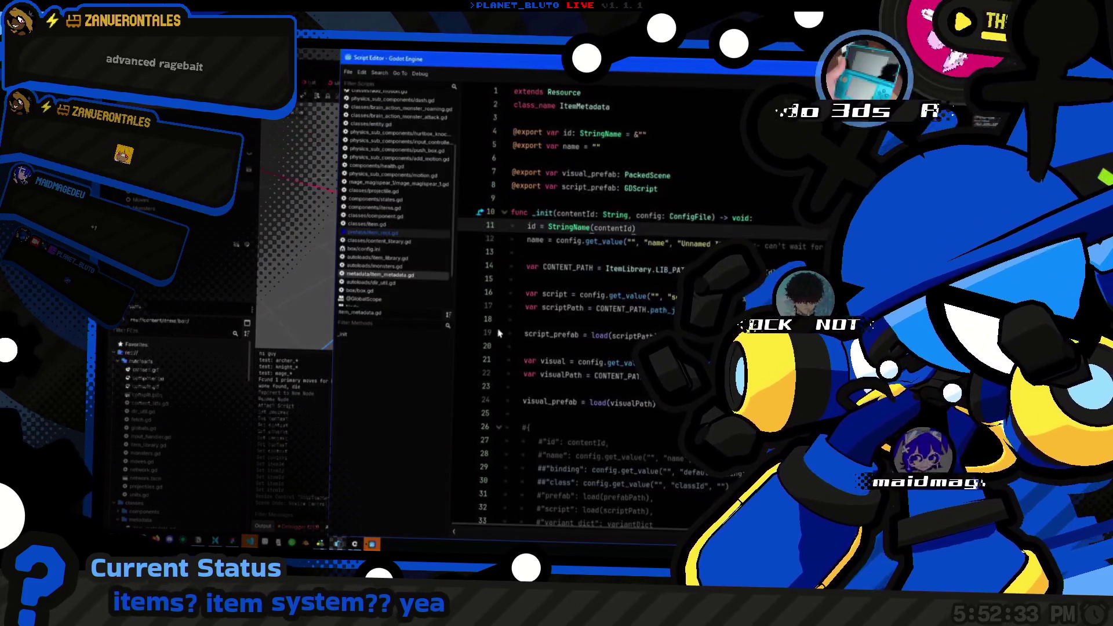
pyautogui.click(765, 247)
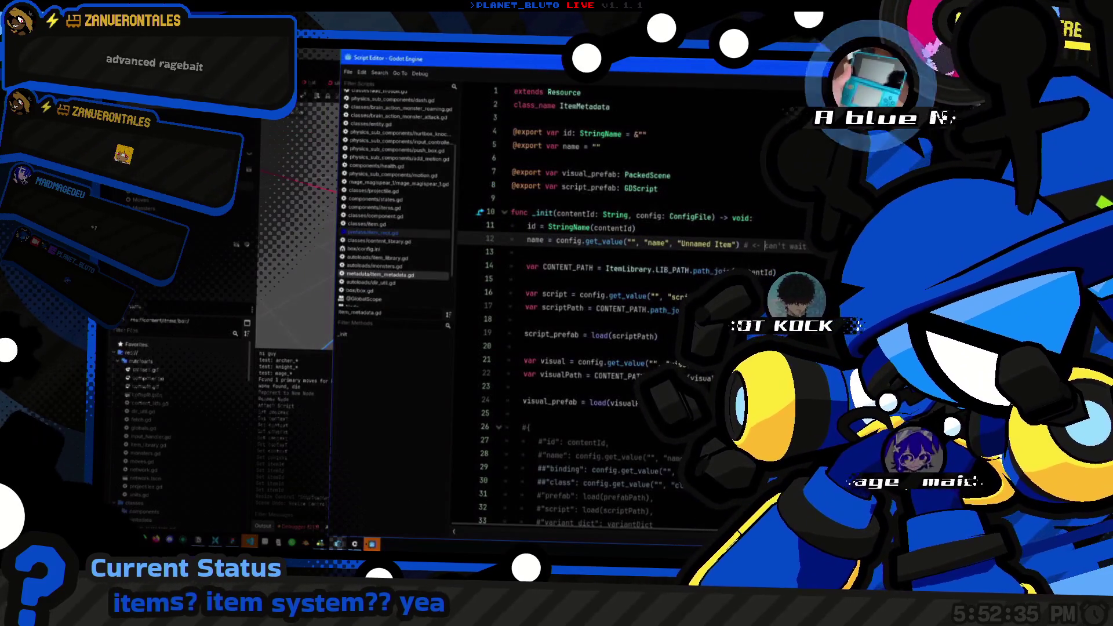
pyautogui.hotkey('alt', 'Tab')
pyautogui.click(485, 87)
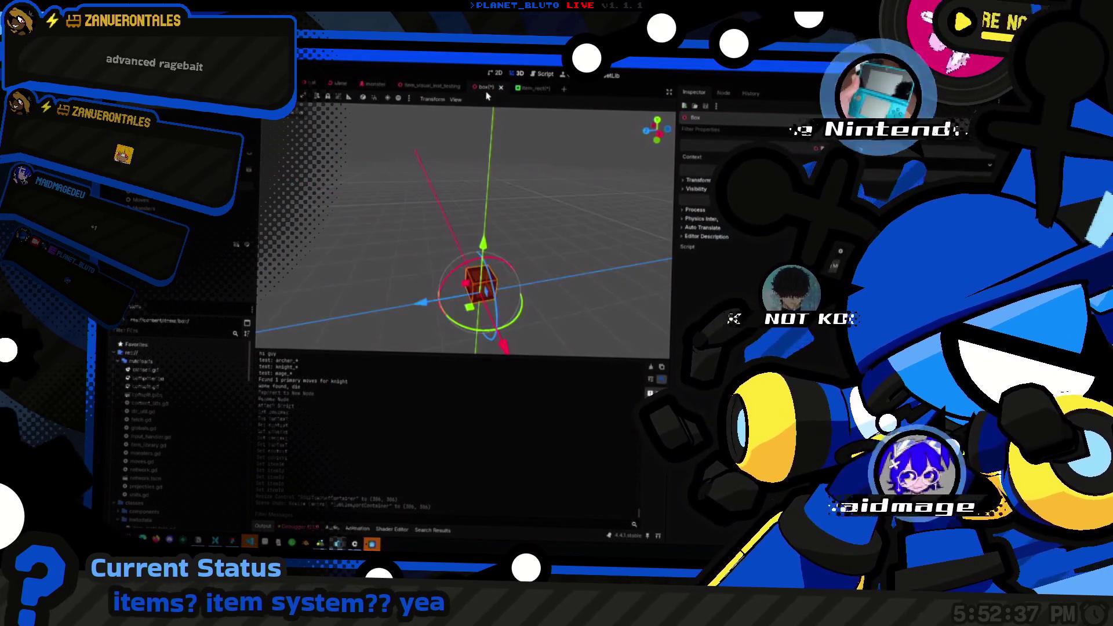
# Step: Cycle through the scene tabs and select the SubViewportContainer node in item_rect
pyautogui.click(432, 86)
pyautogui.click(530, 90)
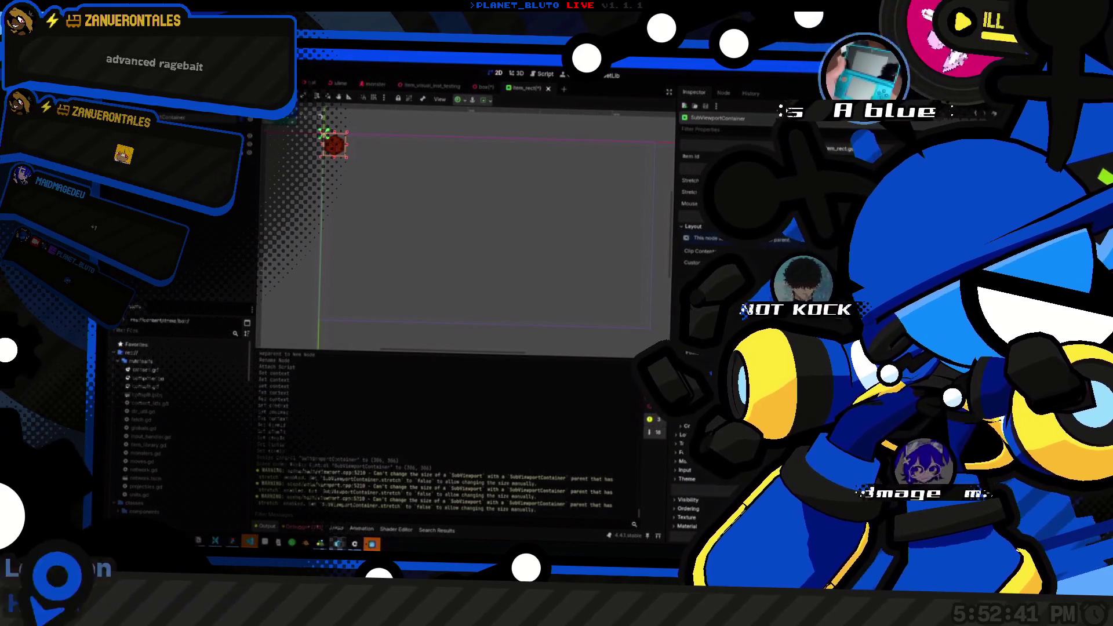
pyautogui.hotkey('ctrl', 'shift', 'Tab')
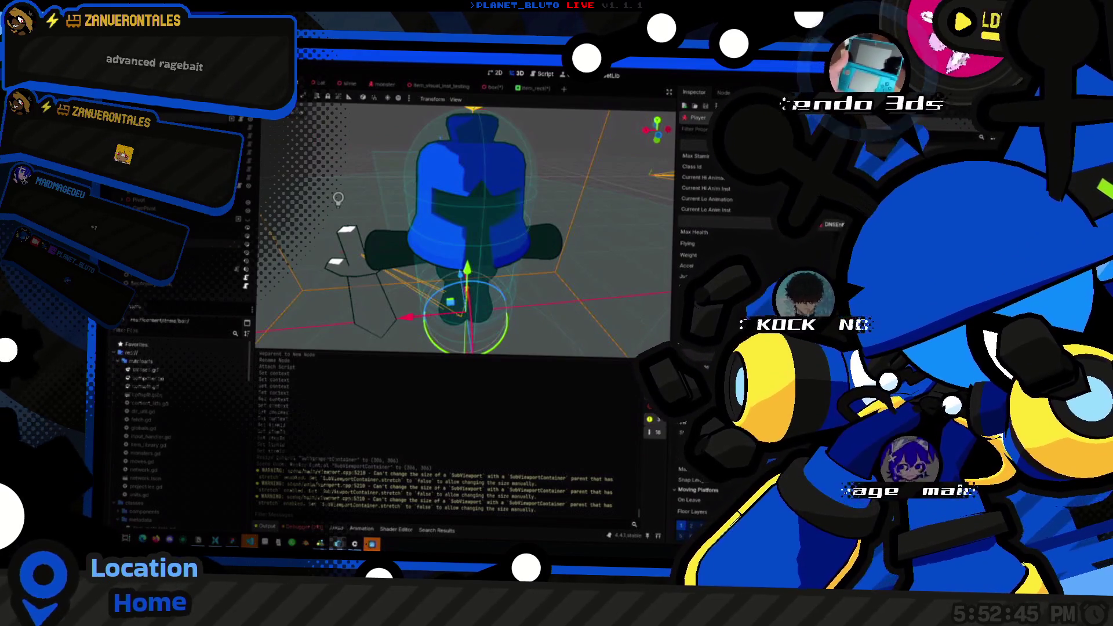
pyautogui.hotkey('ctrl', 'Tab')
pyautogui.click(191, 269)
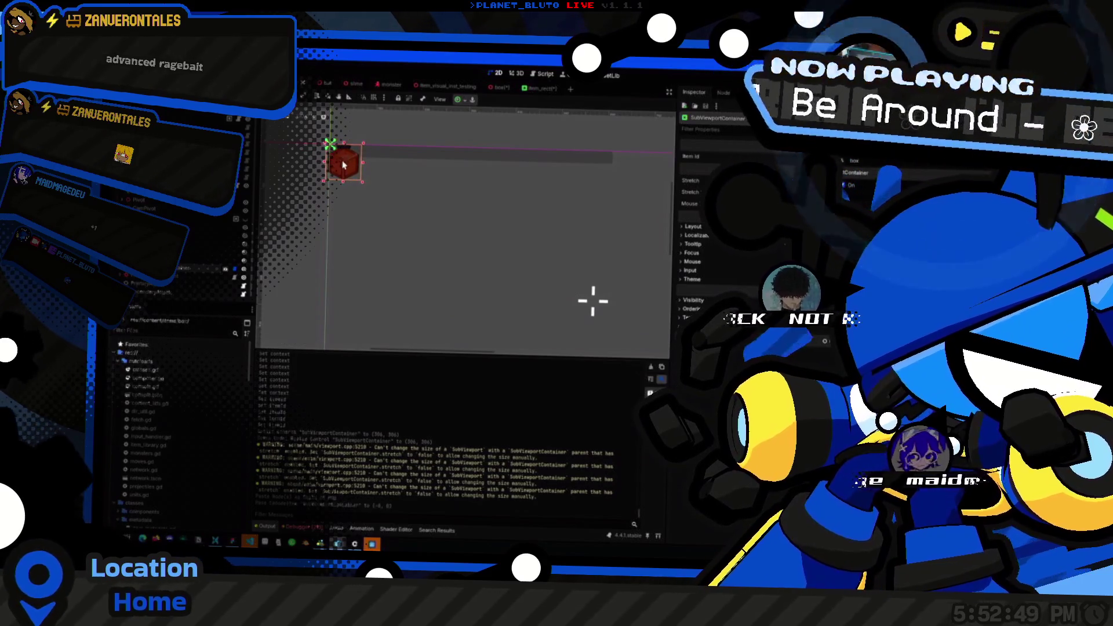
# Step: Zoom the 2D view on the red cube preview and compare it with the box scene
pyautogui.scroll(6, 348, 170)
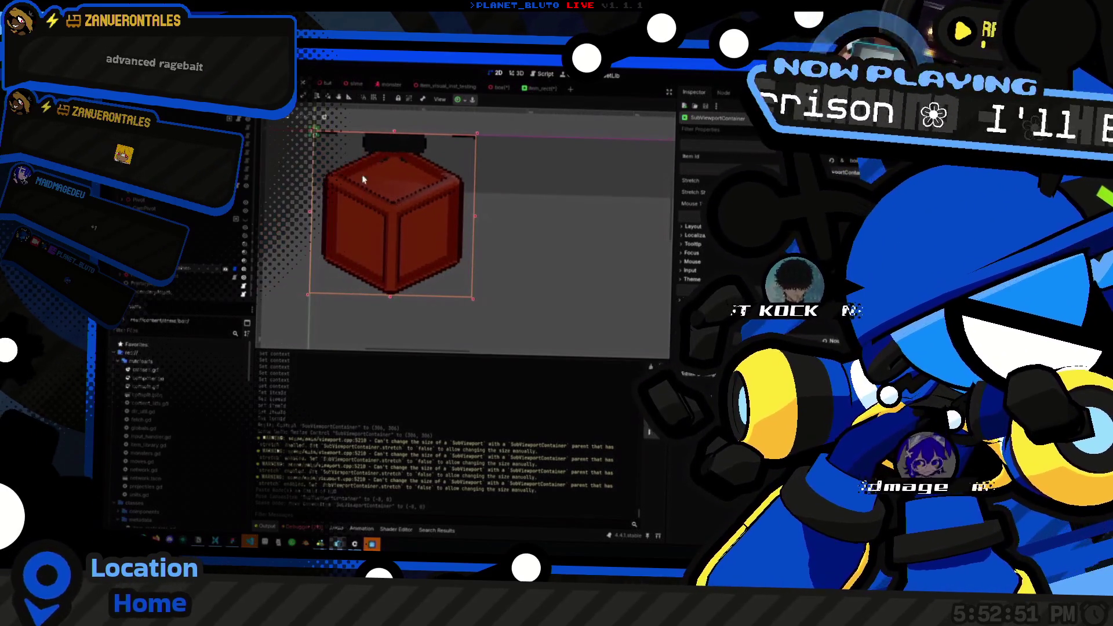
pyautogui.scroll(3, 363, 179)
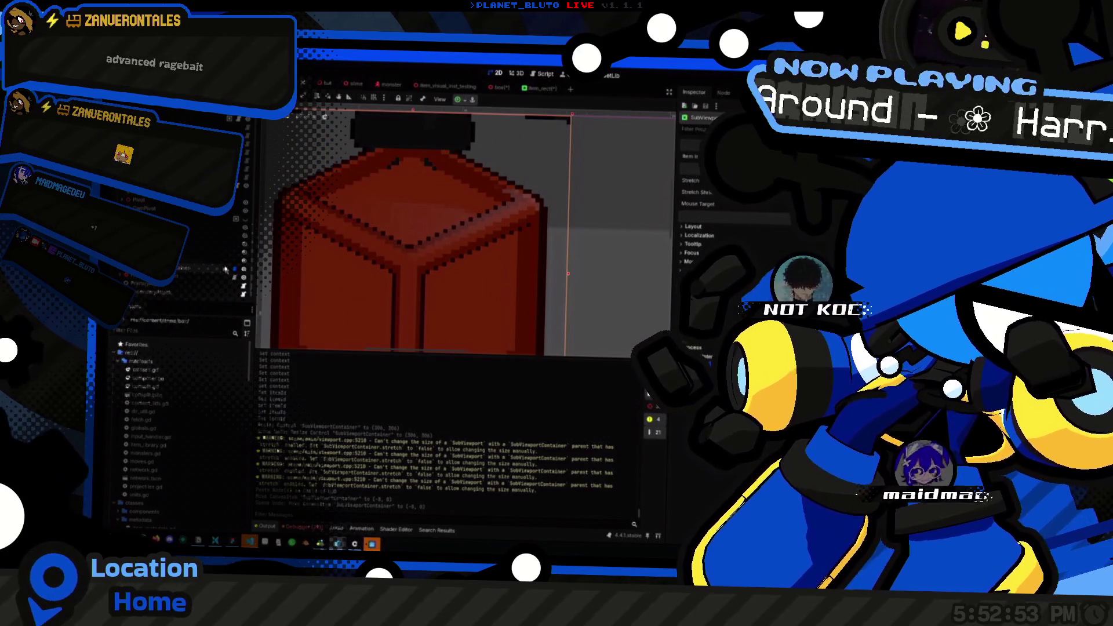
pyautogui.click(227, 269)
pyautogui.hotkey('ctrl', 'shift', 'Tab')
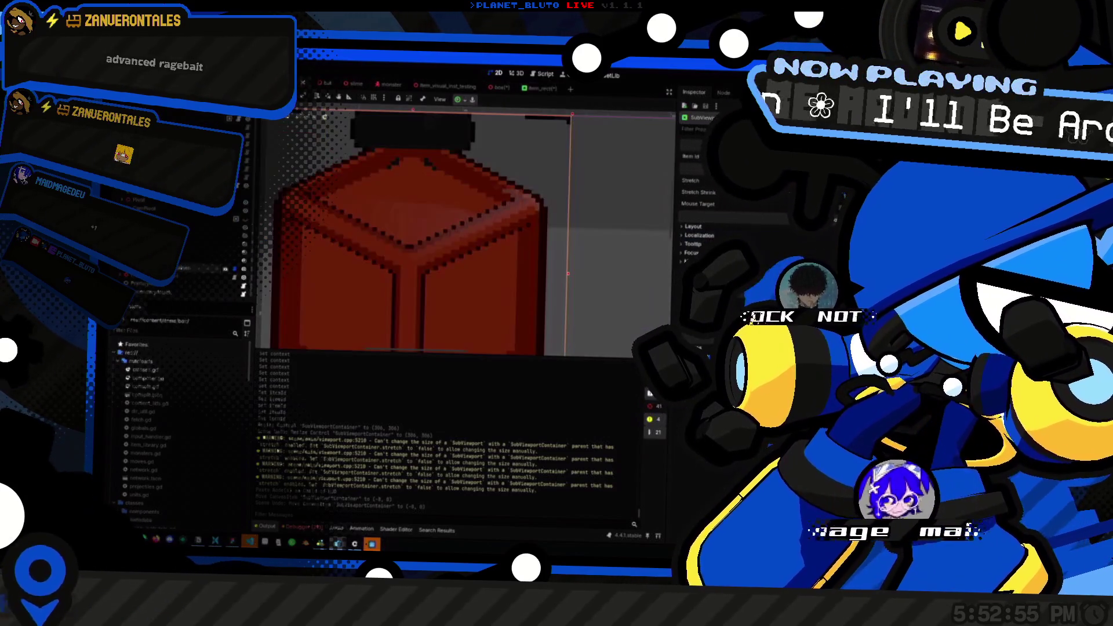
pyautogui.scroll(-4, 334, 168)
pyautogui.scroll(5, 422, 248)
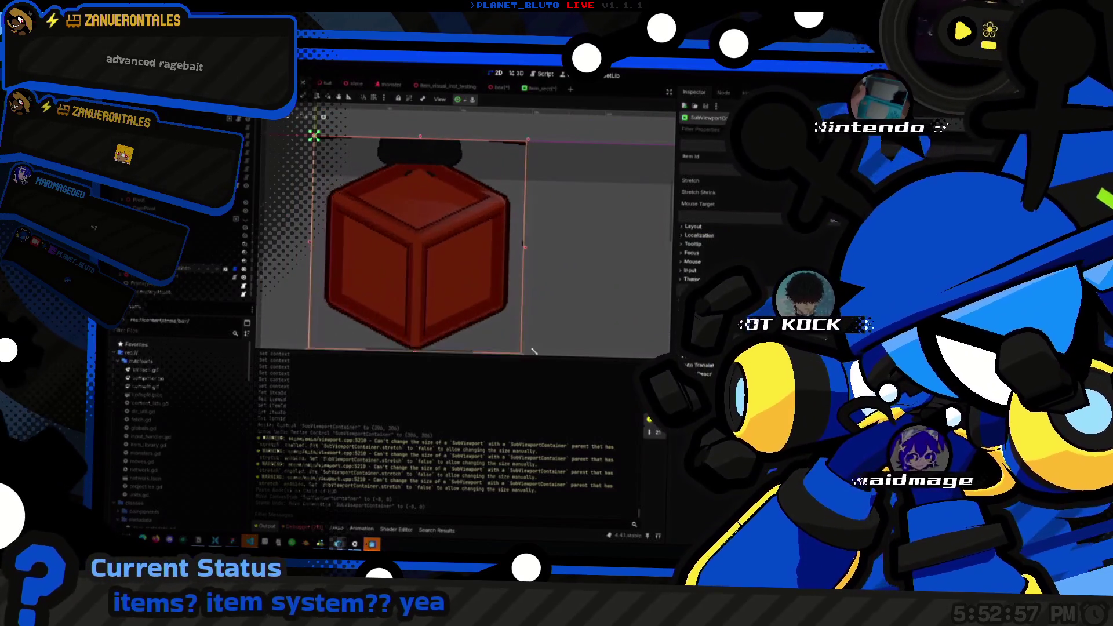
pyautogui.scroll(-5, 457, 204)
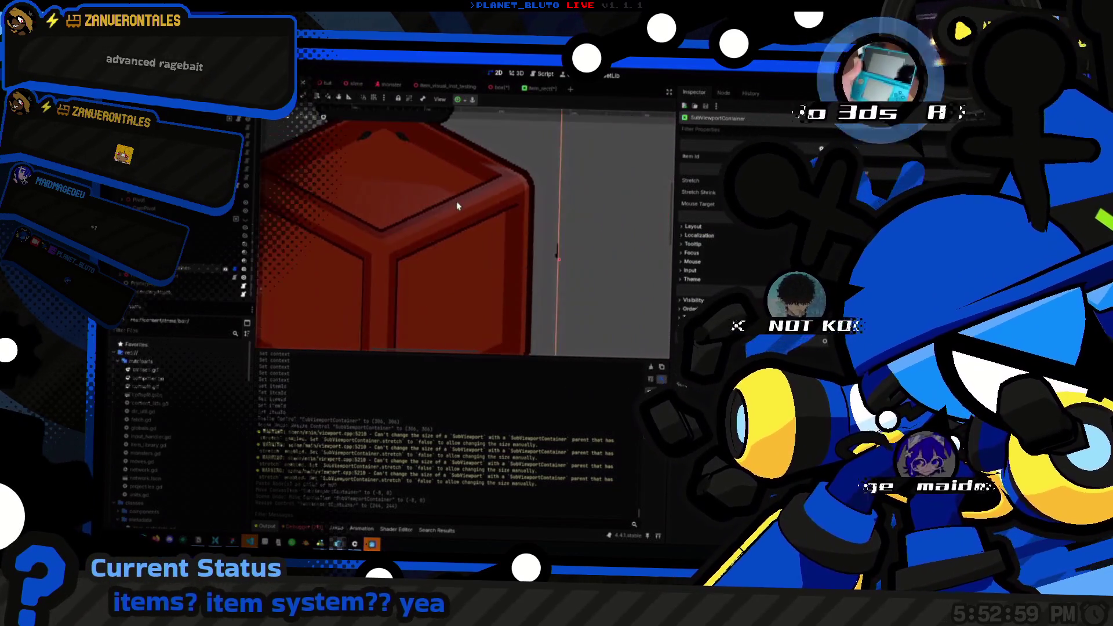
pyautogui.scroll(1, 420, 208)
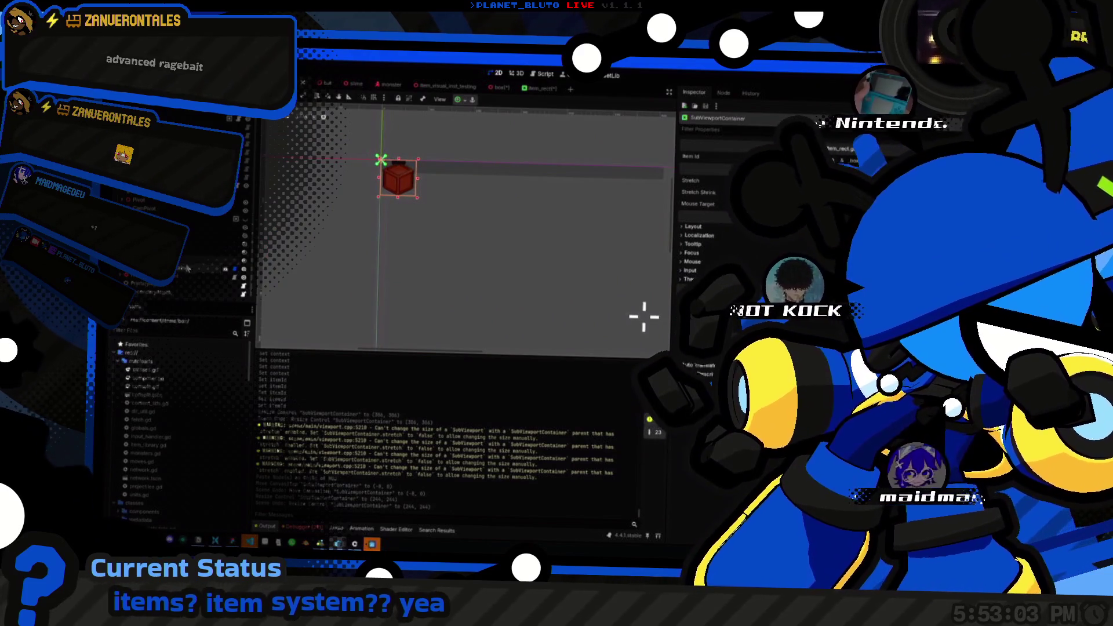
# Step: Return to the item_rect scene and save it with Ctrl+S
pyautogui.hotkey('ctrl', 'Tab')
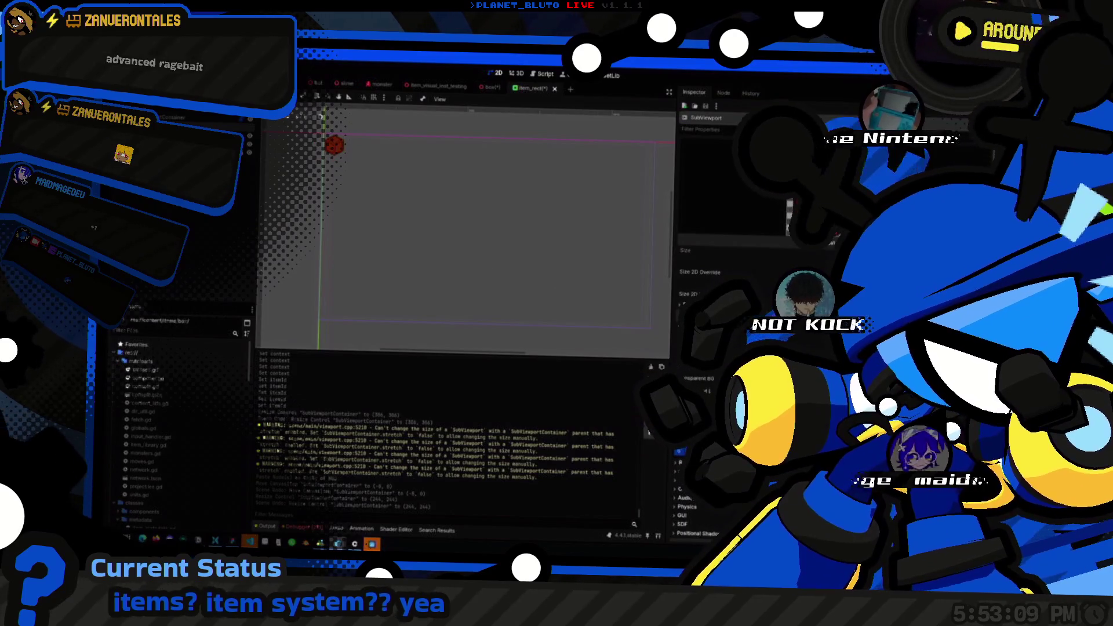
pyautogui.hotkey('ctrl', 's')
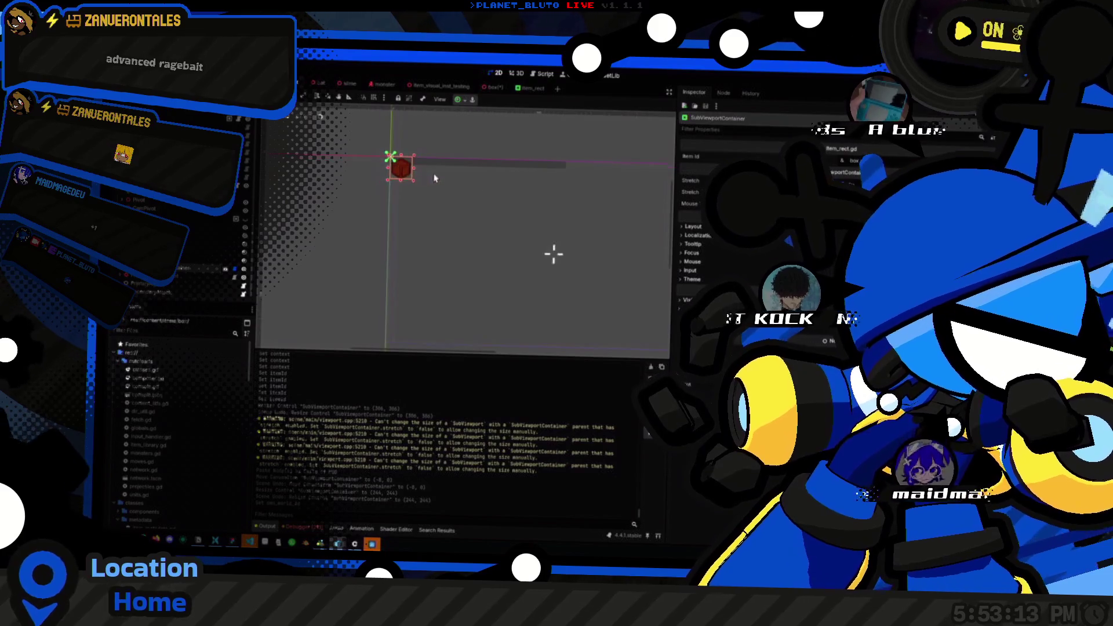
pyautogui.hotkey('ctrl', 's')
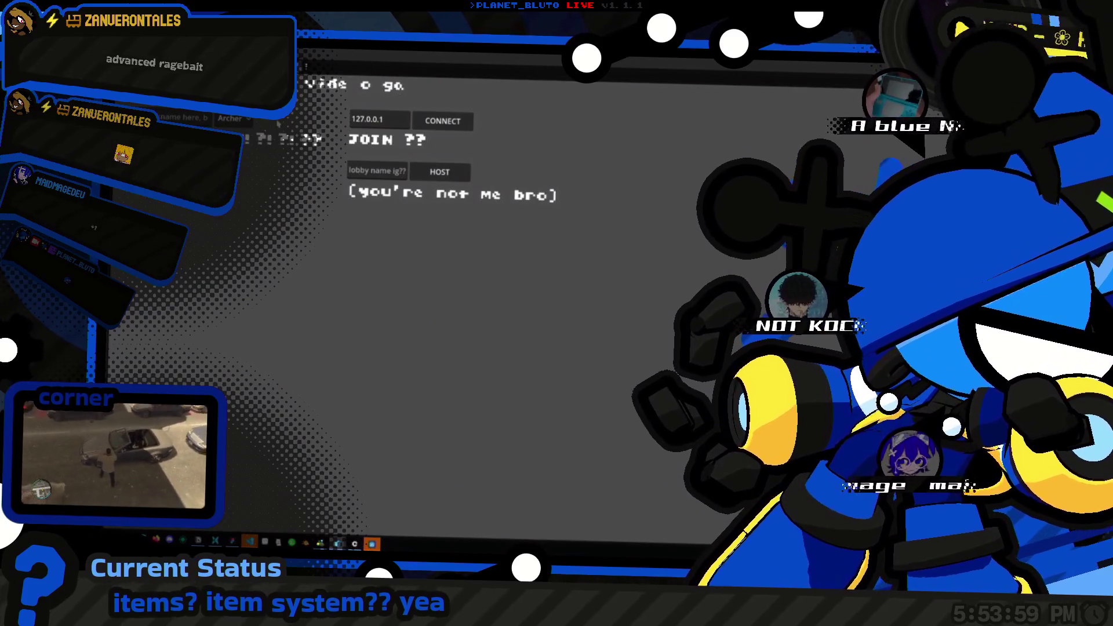
# Step: Bring up item_visual_config.gd at the debugger break on the _context line 18
pyautogui.click(440, 172)
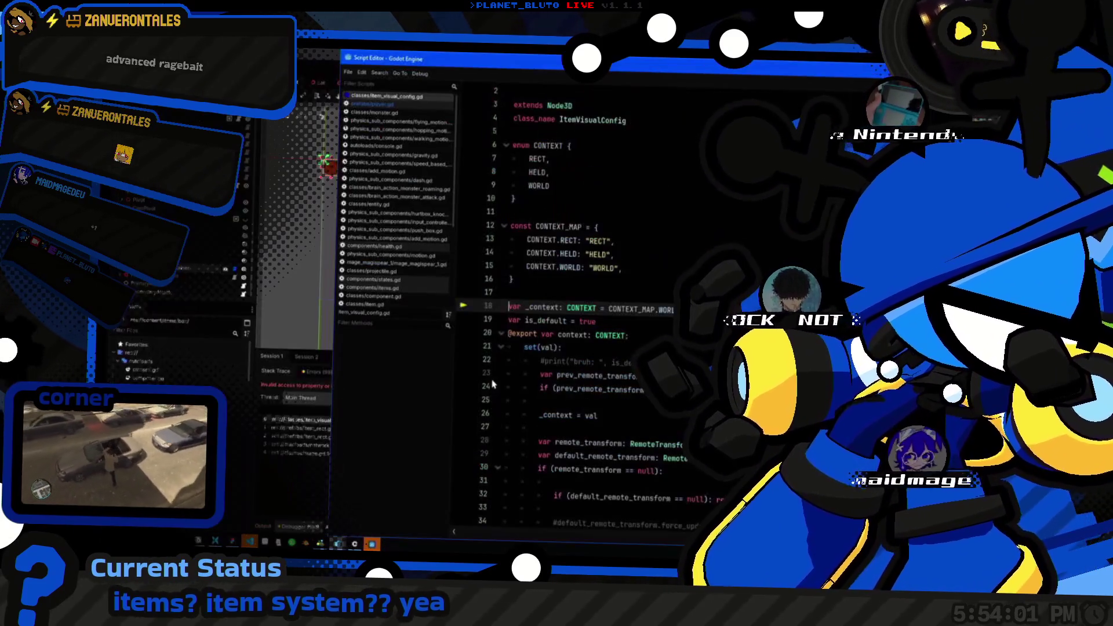
pyautogui.hotkey('alt', 'Tab')
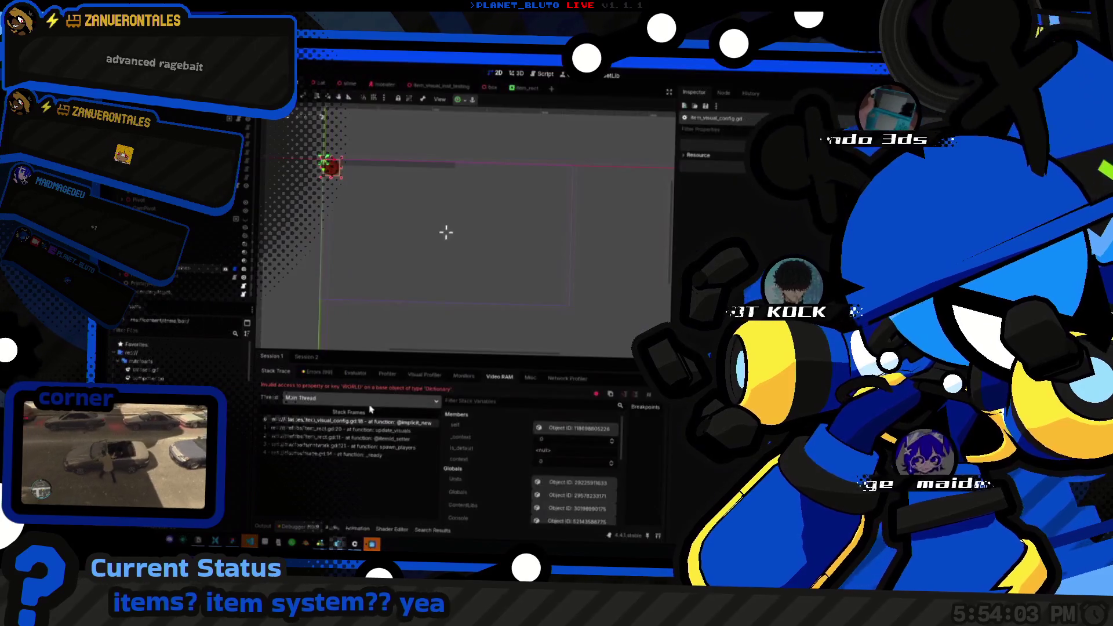
pyautogui.hotkey('alt', 'Tab')
pyautogui.doubleClick(542, 306)
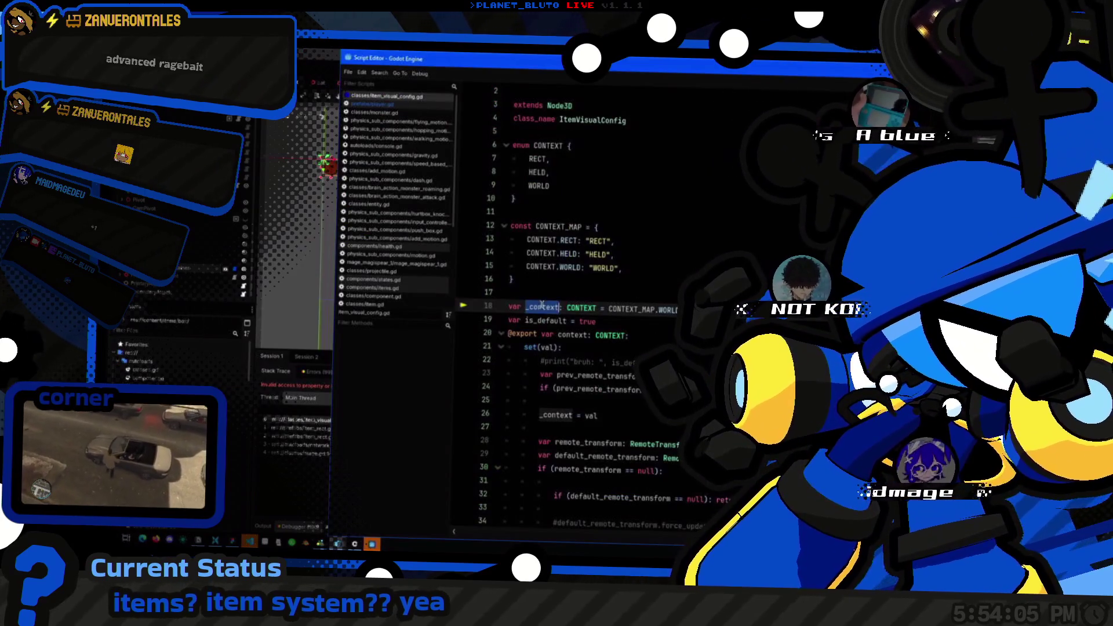
pyautogui.hotkey('alt', 'Tab')
pyautogui.hotkey('alt', 'Tab')
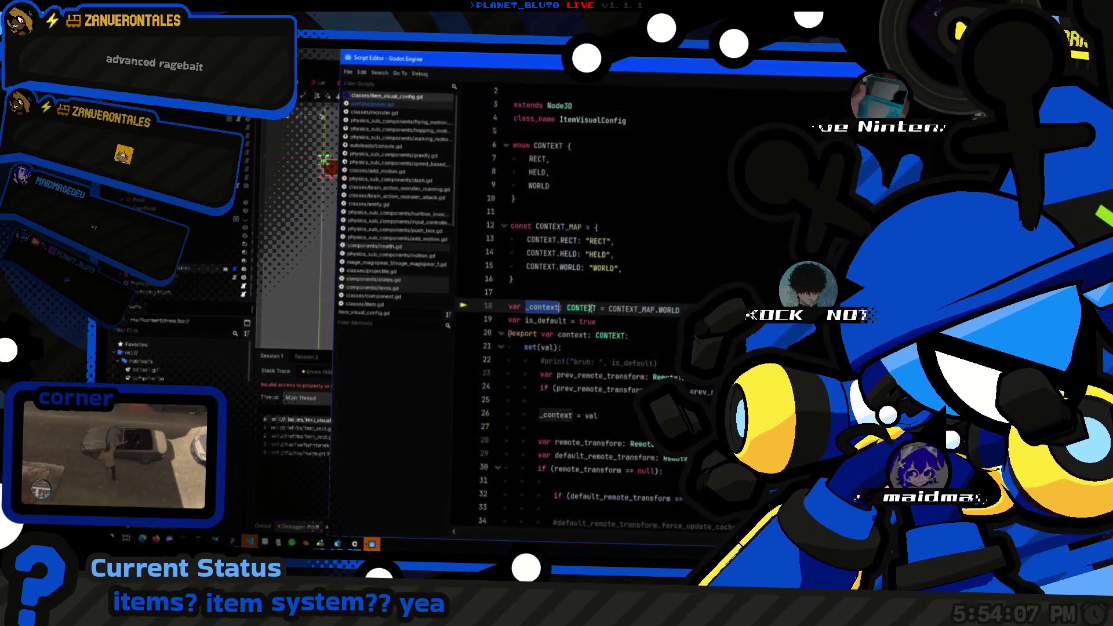
# Step: Replace CONTEXT_MAP with CONTEXT so _context defaults to CONTEXT.WORLD
pyautogui.doubleClick(634, 311)
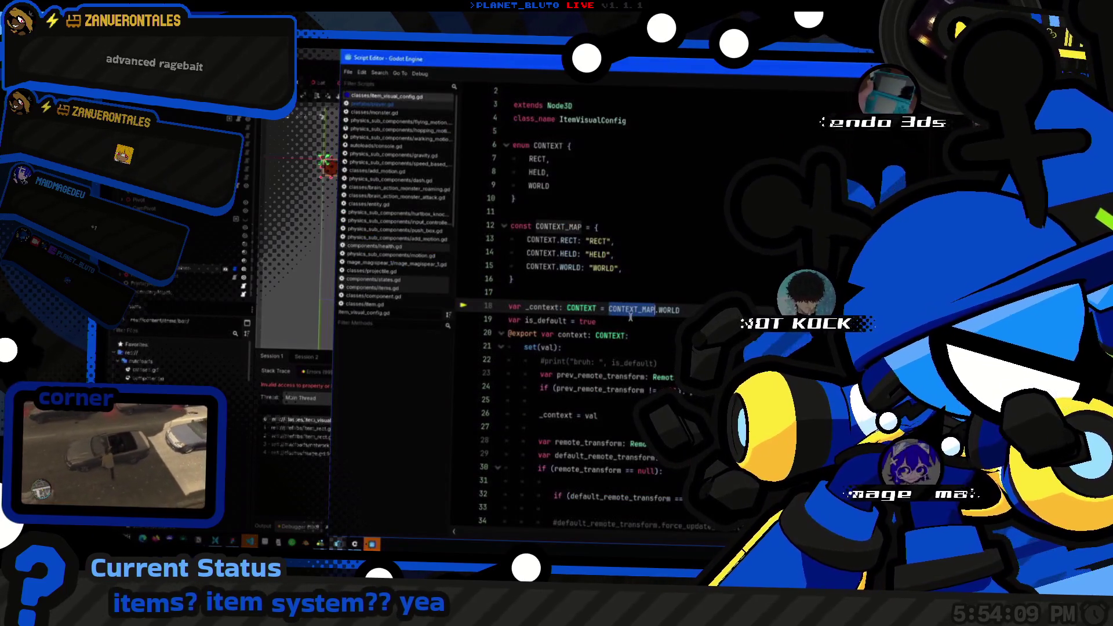
pyautogui.doubleClick(560, 145)
pyautogui.hotkey('ctrl', 'c')
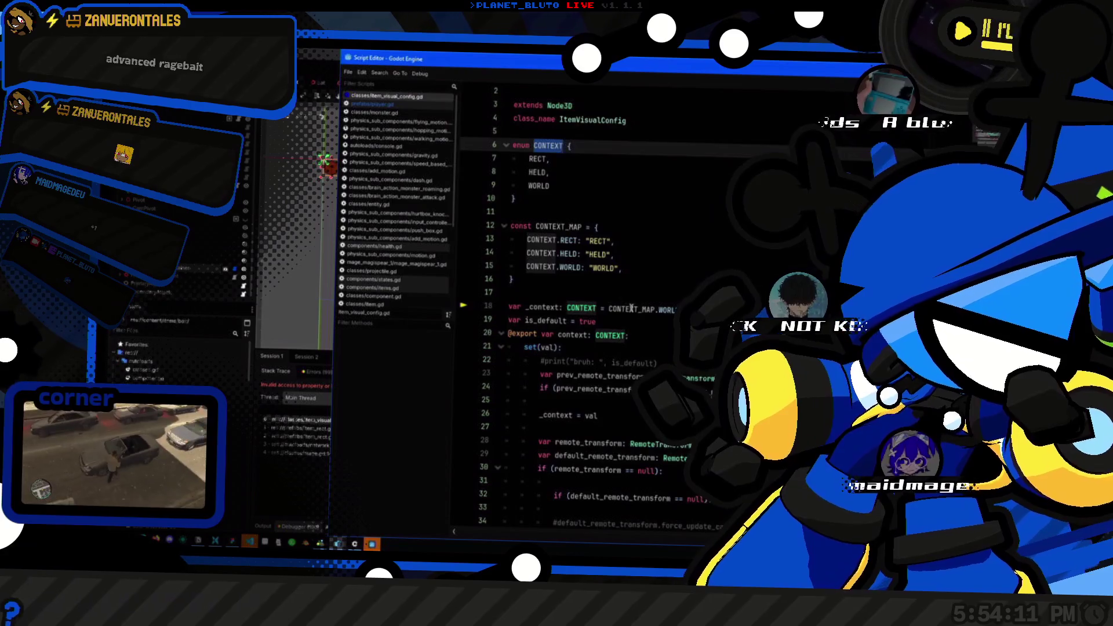
pyautogui.doubleClick(631, 308)
pyautogui.hotkey('ctrl', 'v')
pyautogui.hotkey('alt', 'Tab')
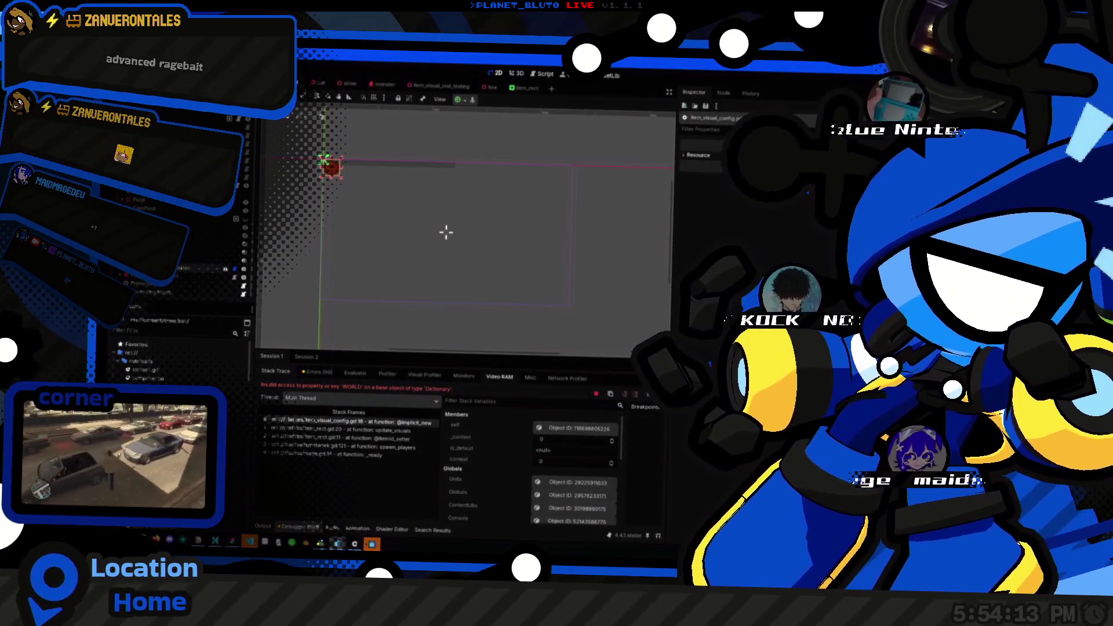
pyautogui.hotkey('alt', 'Tab')
pyautogui.hotkey('alt', 'Tab')
pyautogui.hotkey('alt', 'Tab')
pyautogui.hotkey('alt', 'Tab')
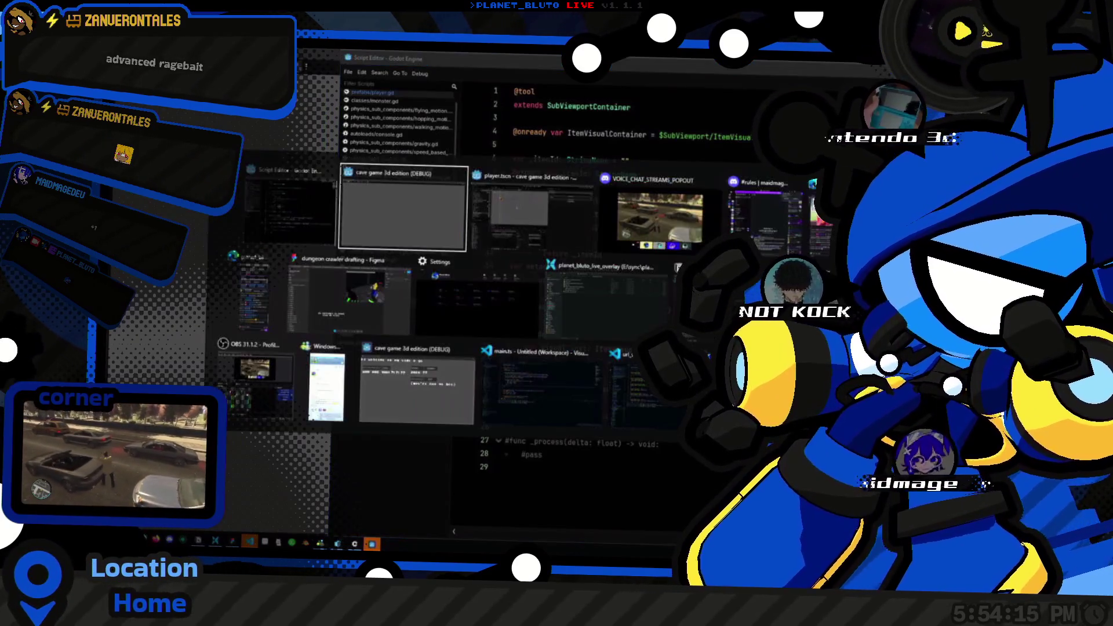
# Step: Relaunch the game with F5 and bring up item_rect.gd at its new line-23 invalid-call error
pyautogui.press('F5')
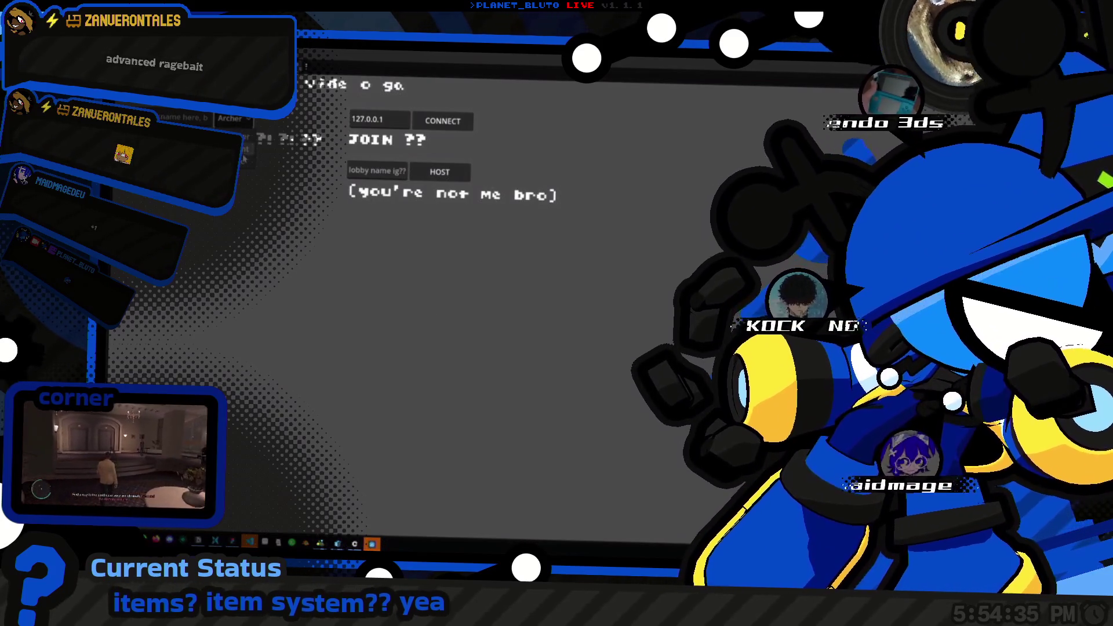
pyautogui.click(439, 171)
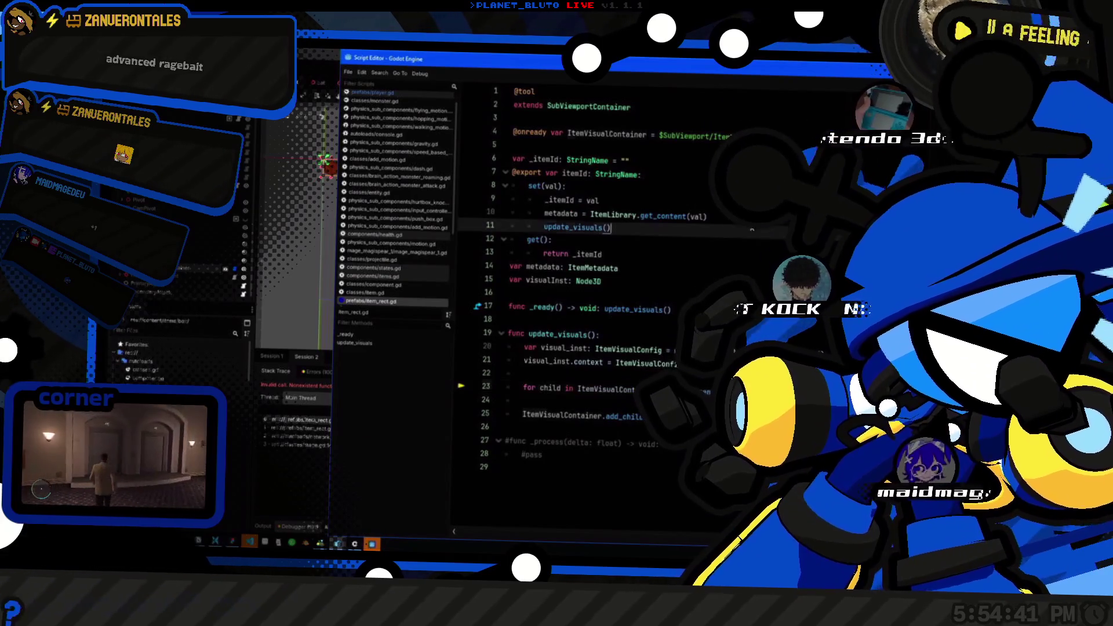
# Step: Try a null check on ItemVisualContainer in update_visuals, undo it, and remove the empty line 20
pyautogui.click(754, 220)
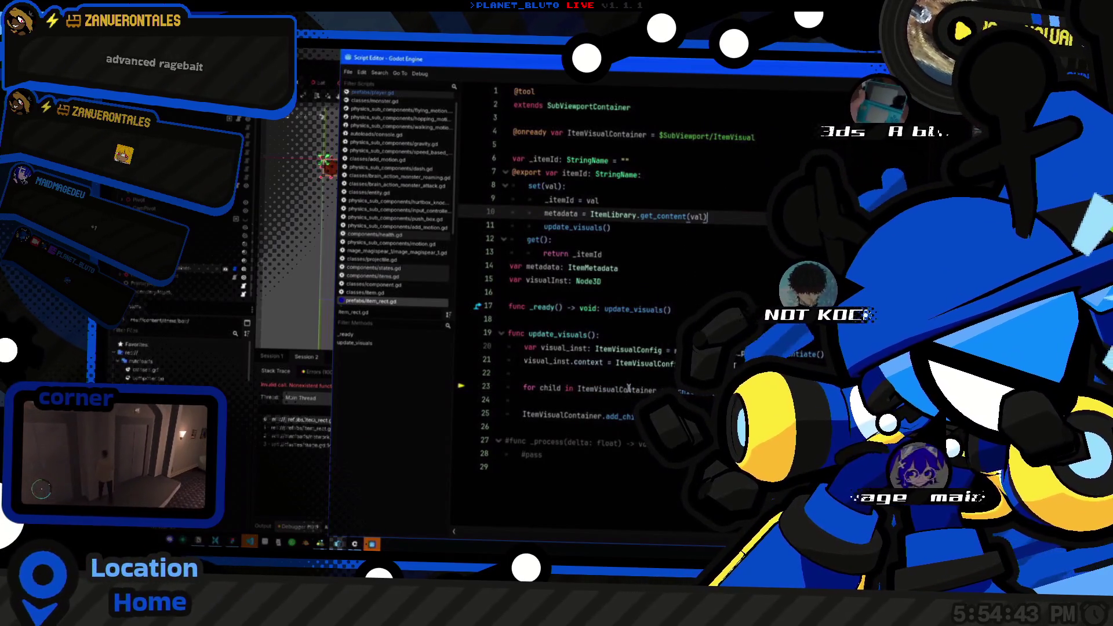
pyautogui.click(633, 337)
pyautogui.press('Return')
pyautogui.press('Return')
pyautogui.press('Up')
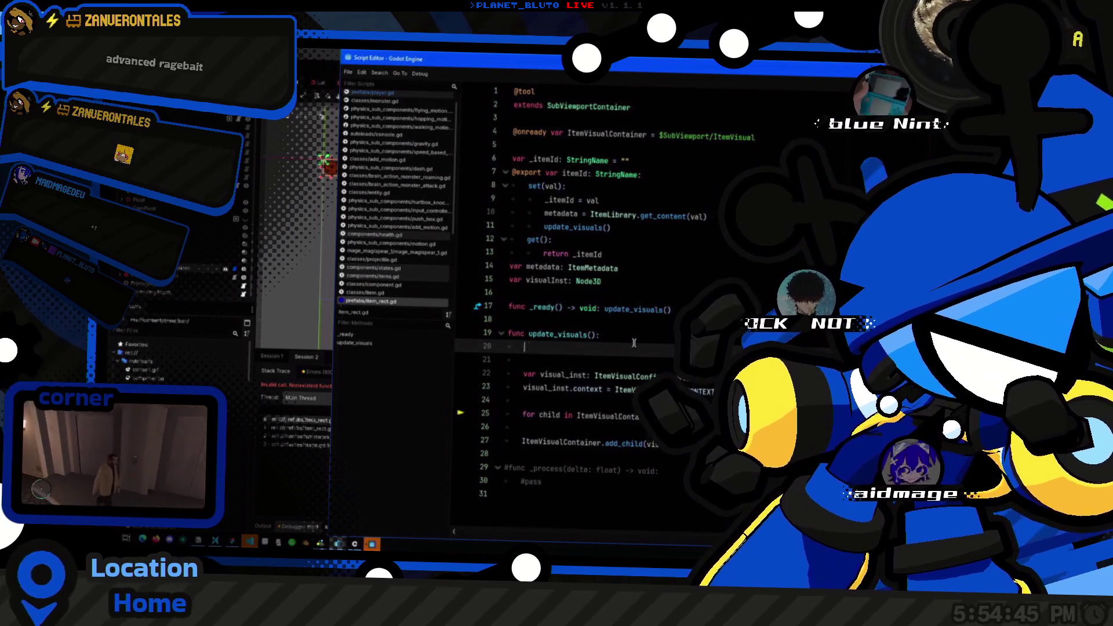
pyautogui.write('if (ItemVisualContainer == nu')
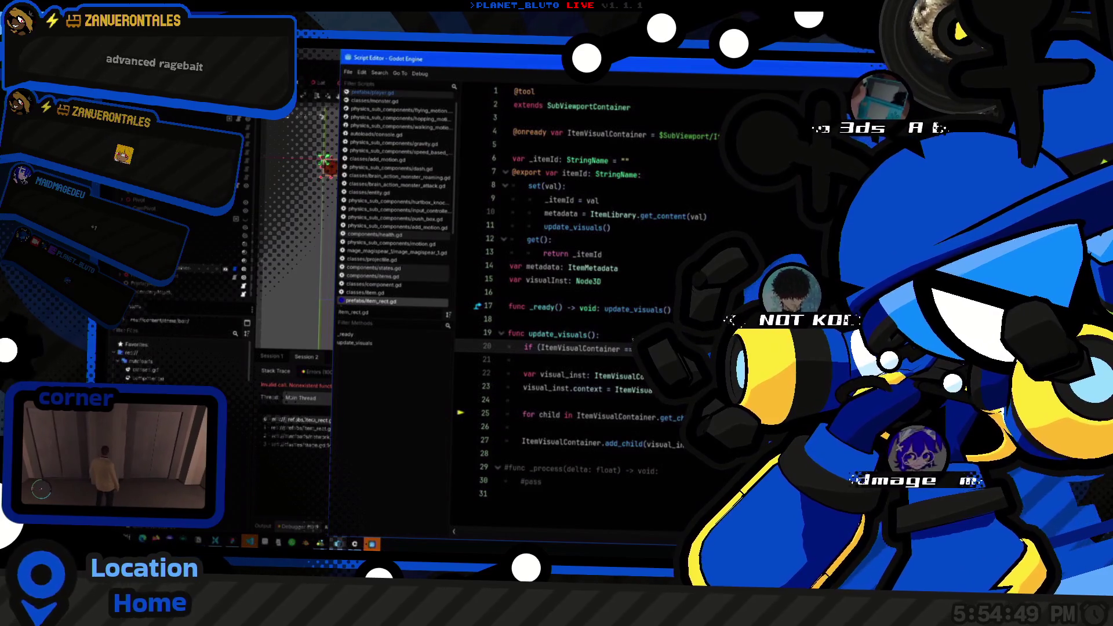
pyautogui.hotkey('ctrl', 'z')
pyautogui.hotkey('ctrl', 'z')
pyautogui.hotkey('ctrl', 'z')
pyautogui.hotkey('ctrl', 'z')
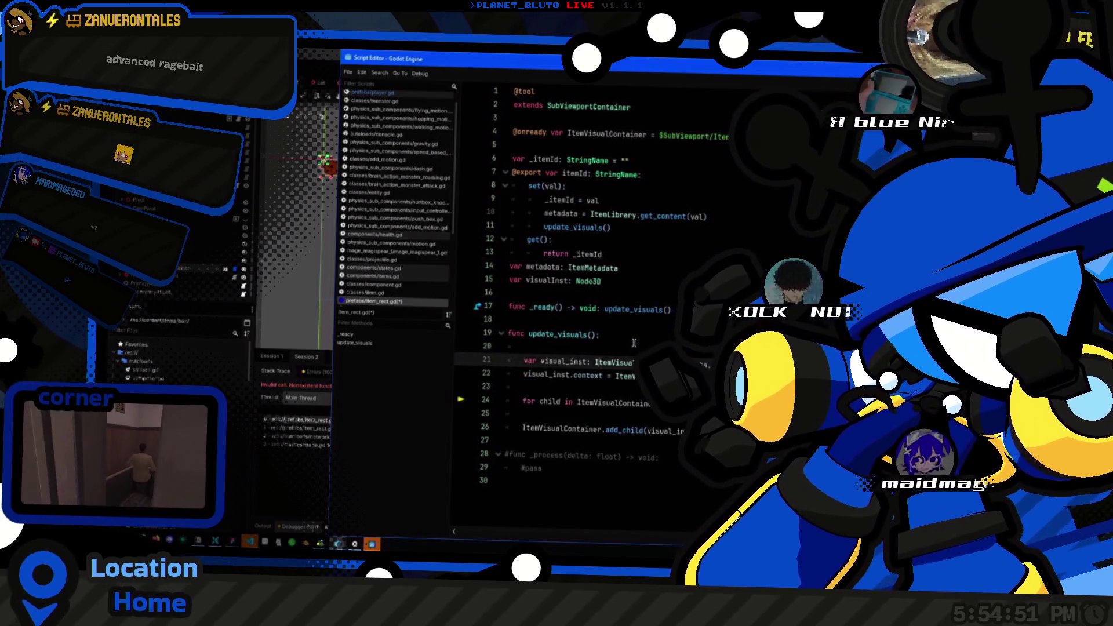
pyautogui.hotkey('ctrl', 'y')
pyautogui.hotkey('ctrl', 'y')
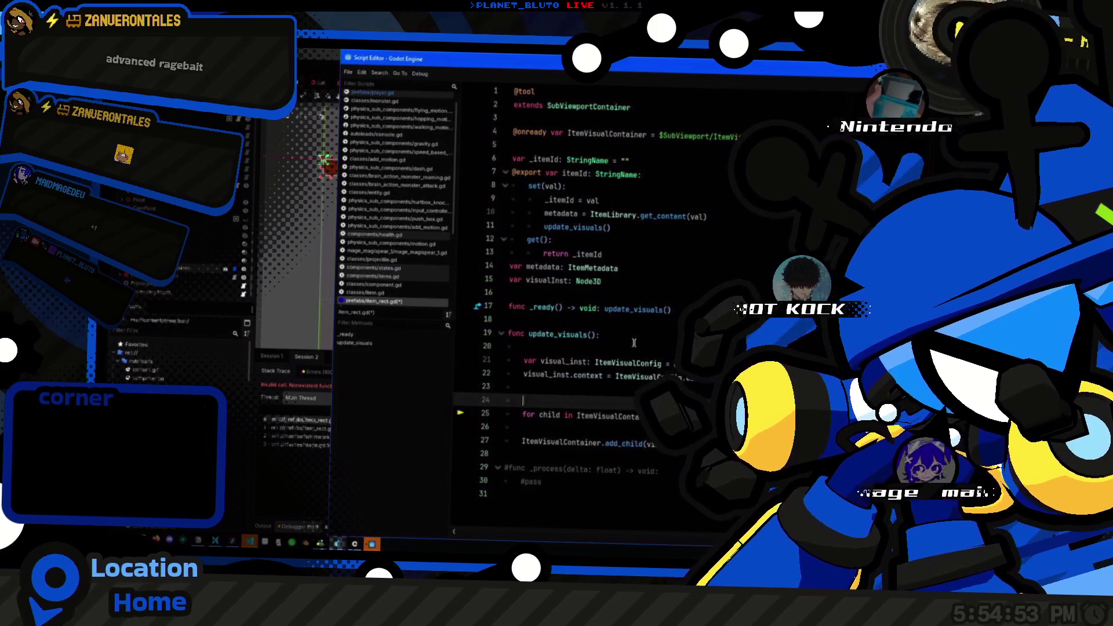
pyautogui.hotkey('ctrl', 'z')
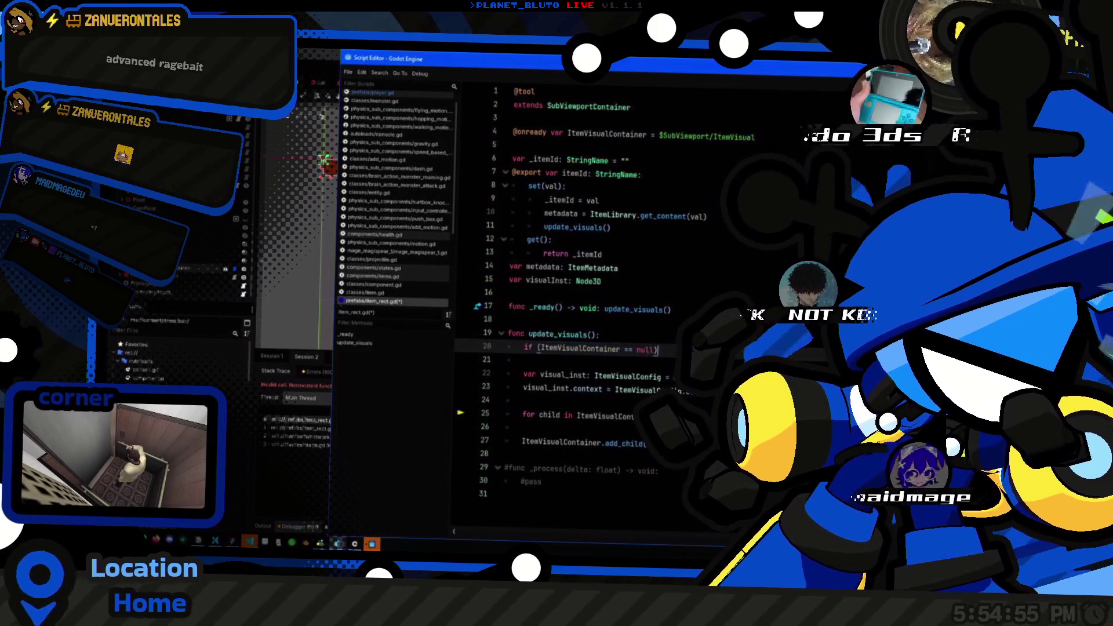
pyautogui.hotkey('ctrl', 'z')
pyautogui.hotkey('ctrl', 'z')
pyautogui.hotkey('ctrl', 'z')
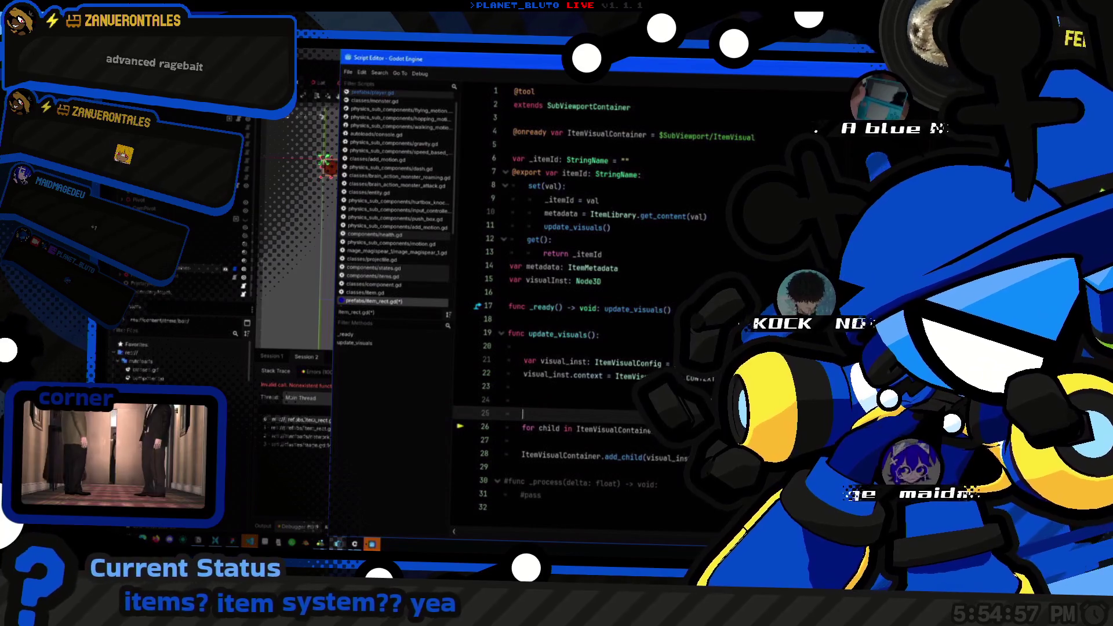
pyautogui.click(524, 346)
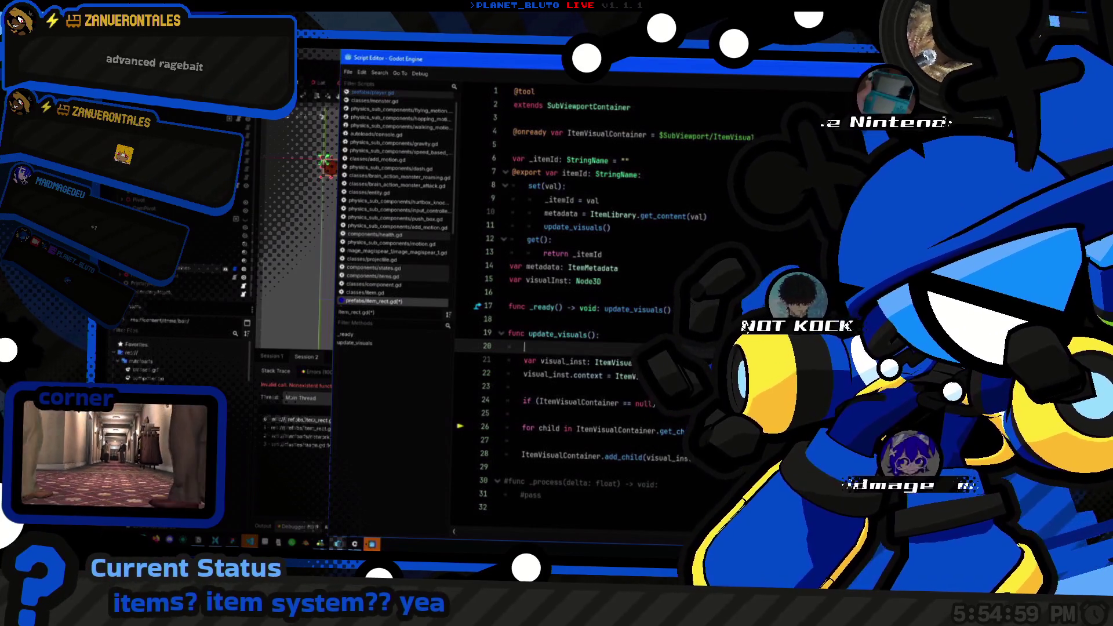
pyautogui.press('BackSpace')
pyautogui.press('BackSpace')
pyautogui.press('Down')
pyautogui.press('Down')
pyautogui.press('Down')
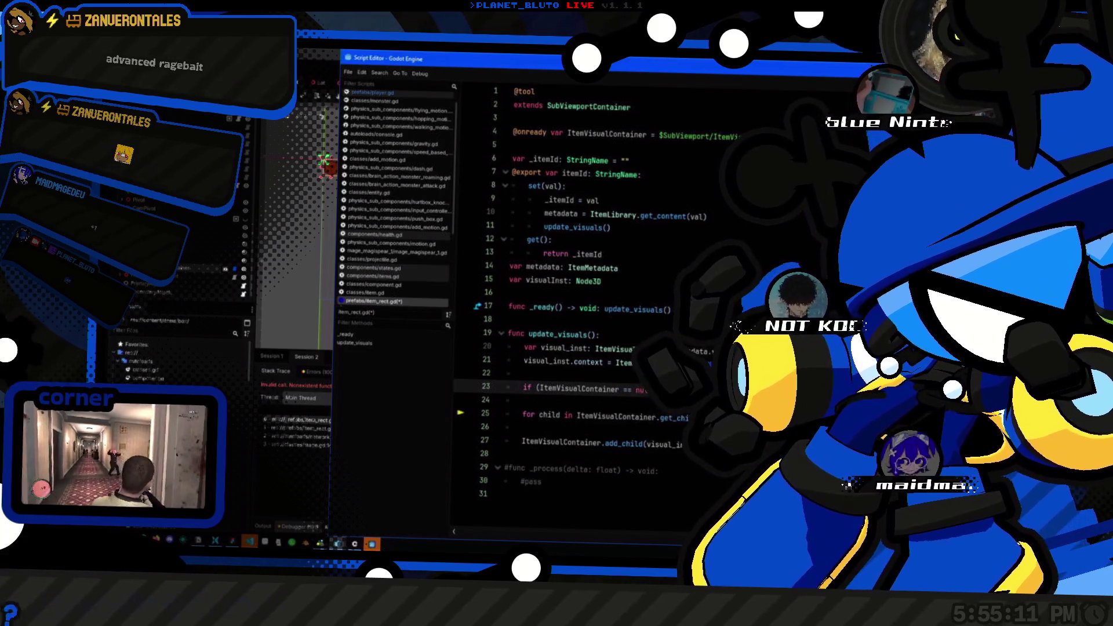
# Step: Change the null check to 'if (not is_node_ready()): return' and drop the stray else line
pyautogui.doubleClick(579, 389)
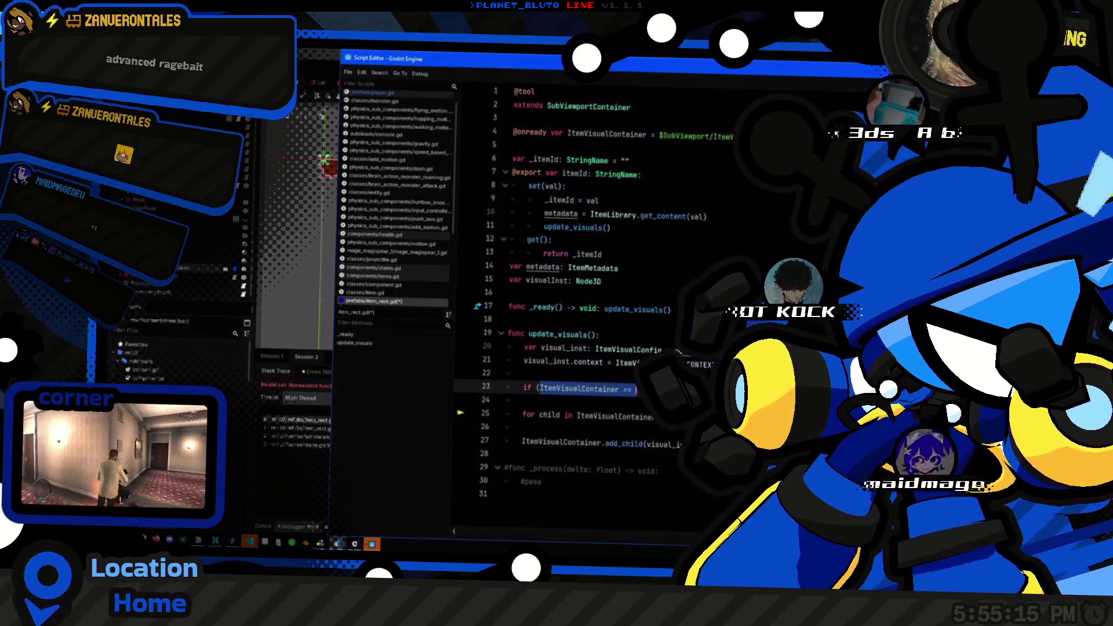
pyautogui.write('is_read): return')
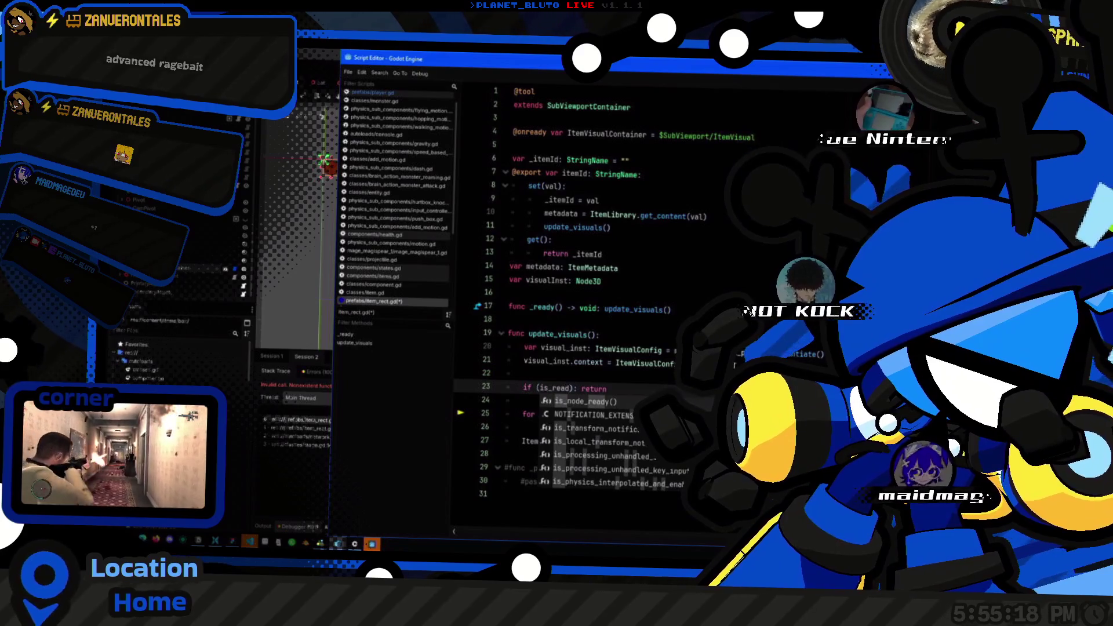
pyautogui.press('Return')
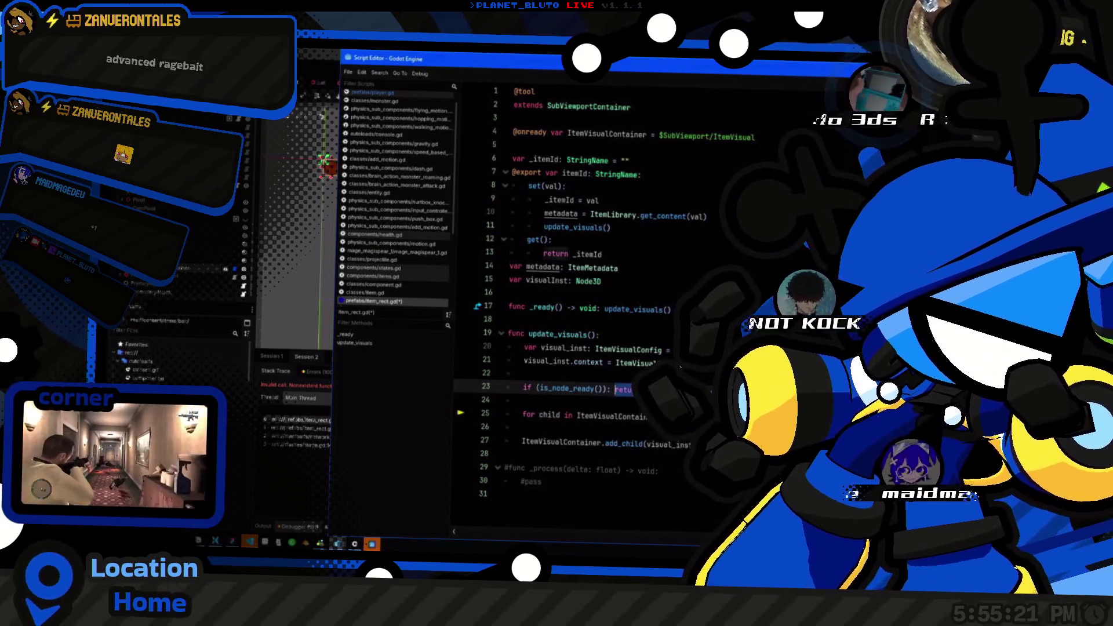
pyautogui.click(614, 389)
pyautogui.write('not')
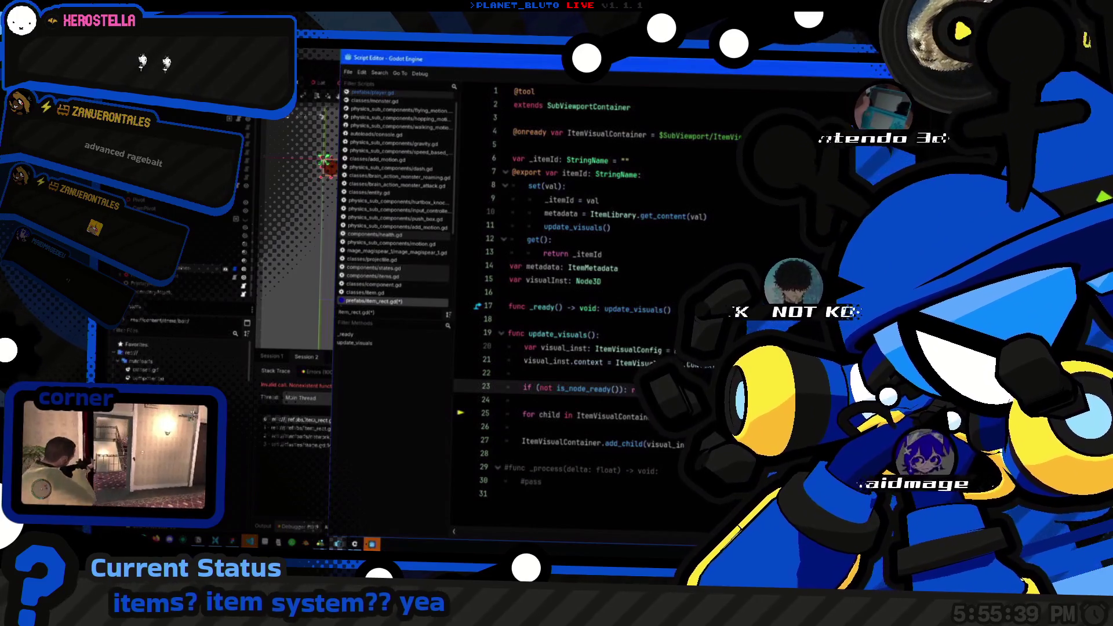
pyautogui.press('Return')
pyautogui.write('else: awai')
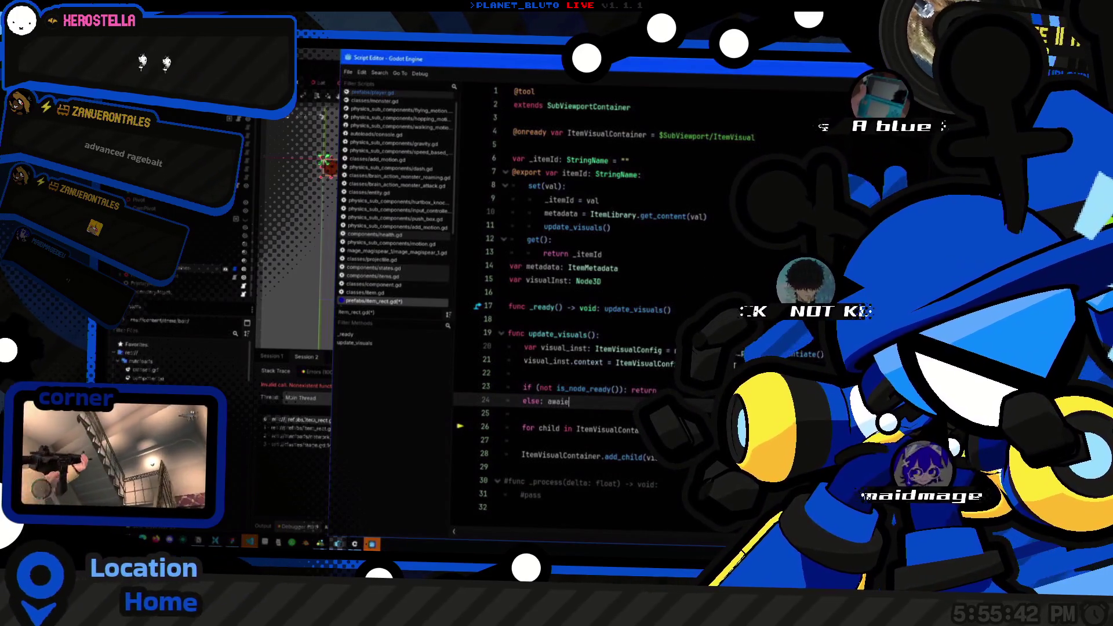
pyautogui.write('t')
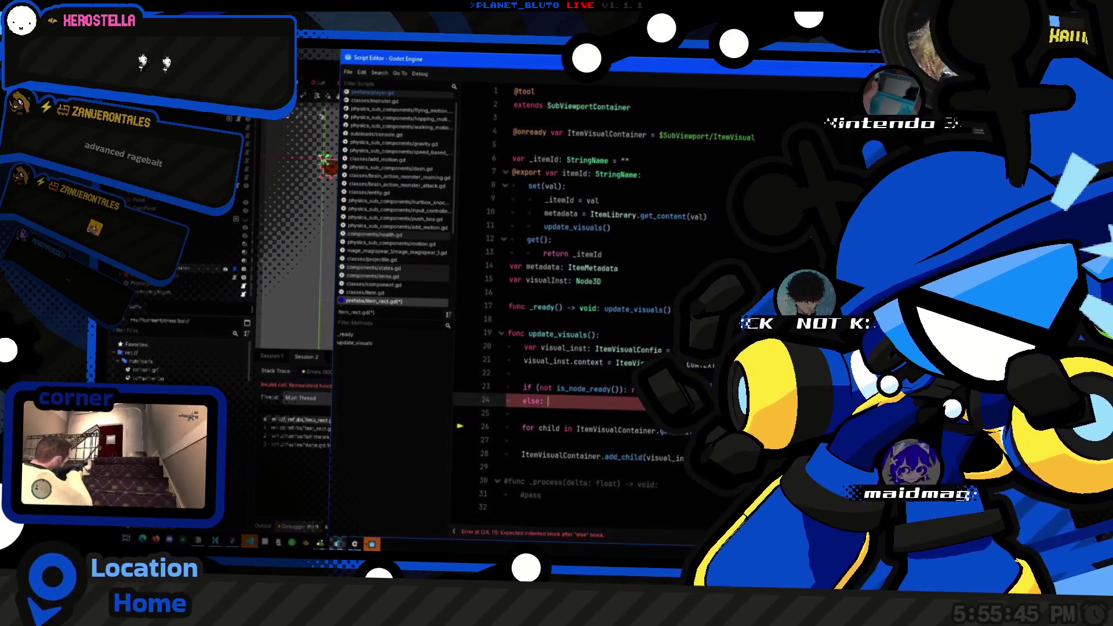
pyautogui.press('BackSpace')
pyautogui.press('BackSpace')
pyautogui.press('BackSpace')
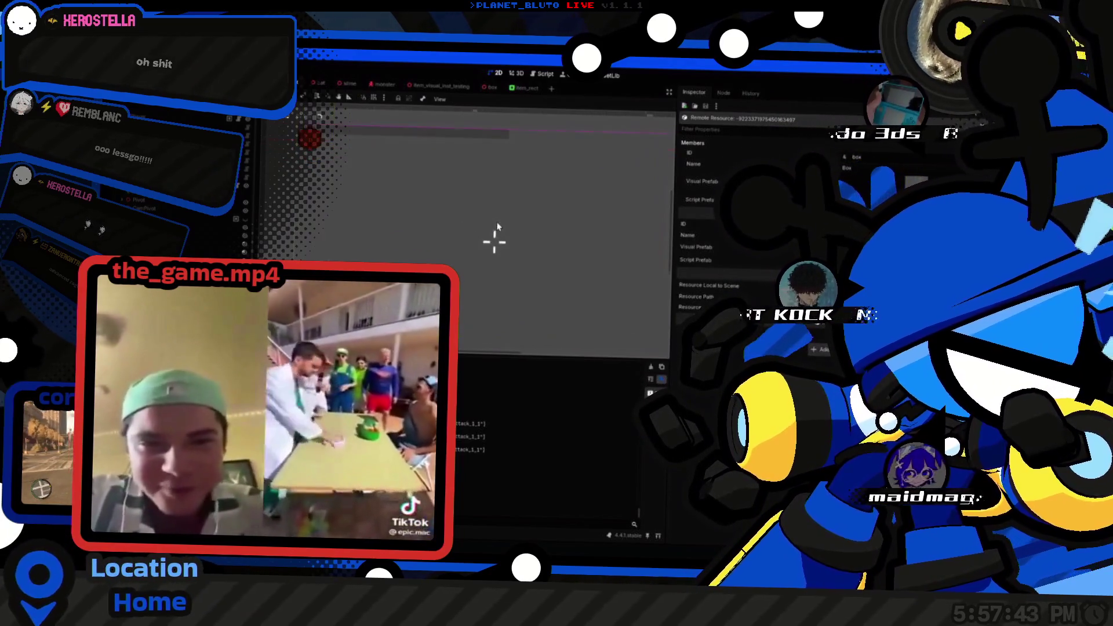
# Step: Switch back to the 2D view and bring the running game's debug window forward
pyautogui.click(543, 74)
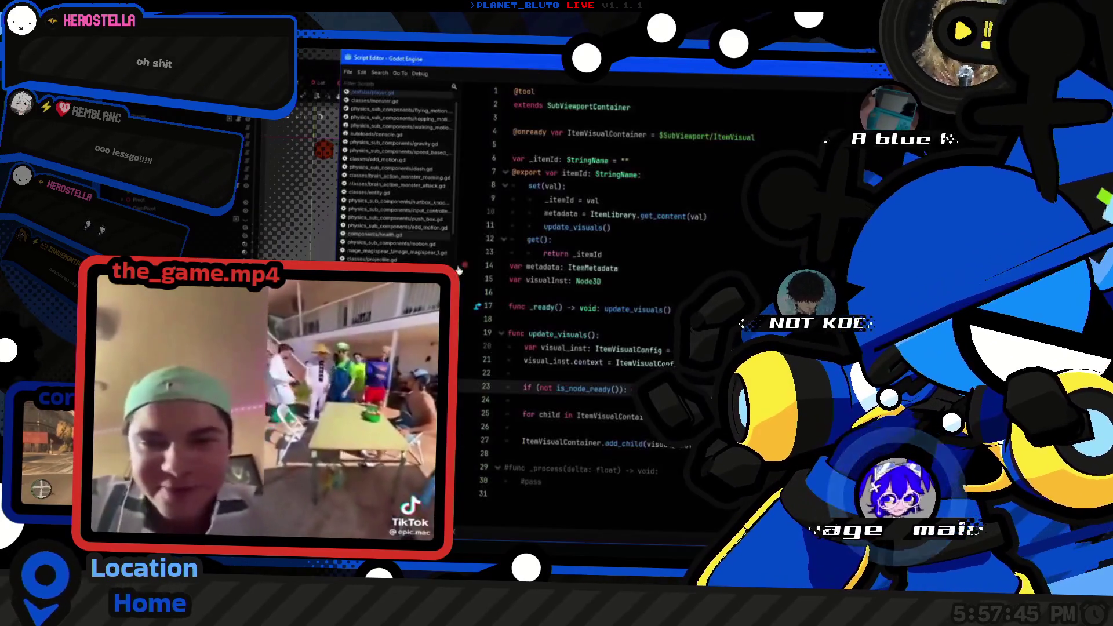
pyautogui.click(496, 73)
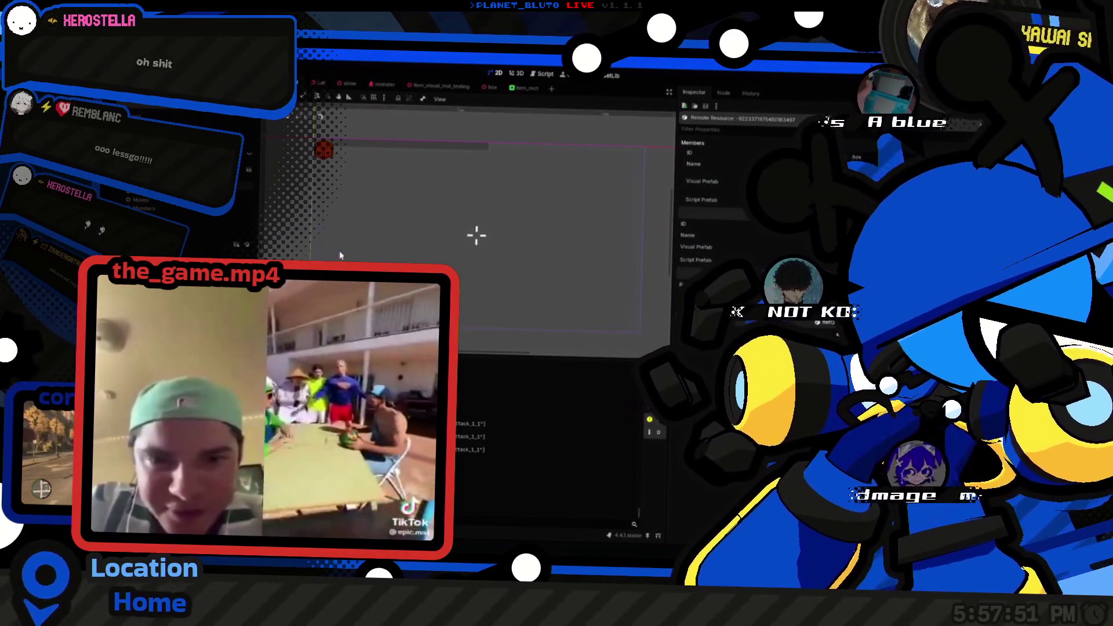
pyautogui.hotkey('alt', 'Tab')
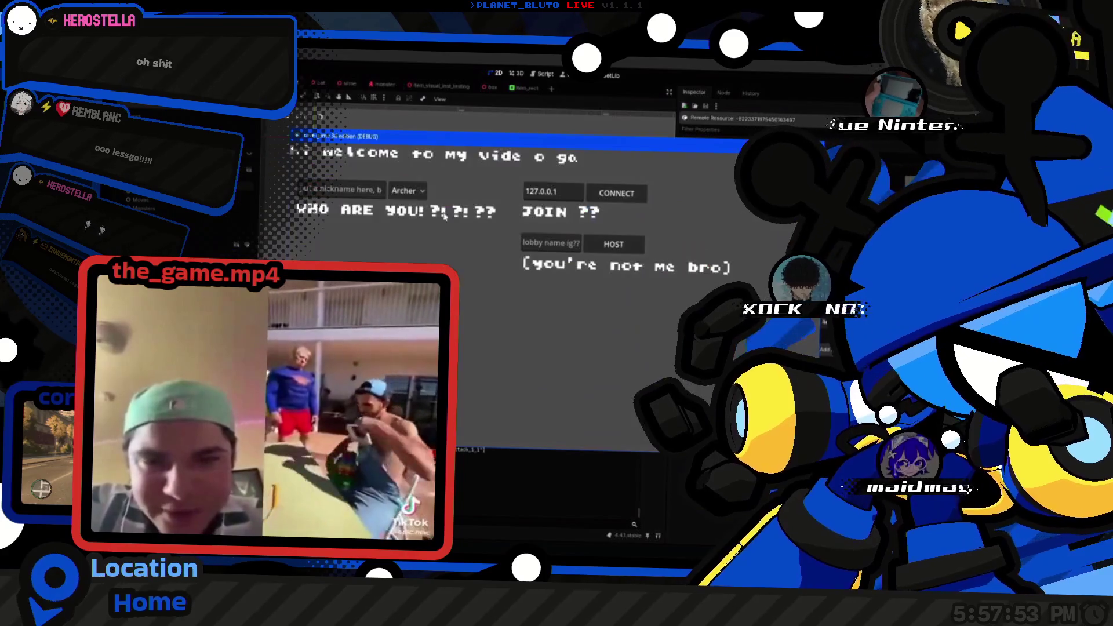
# Step: Host a game and walk the character past the white block toward the red crate
pyautogui.click(630, 252)
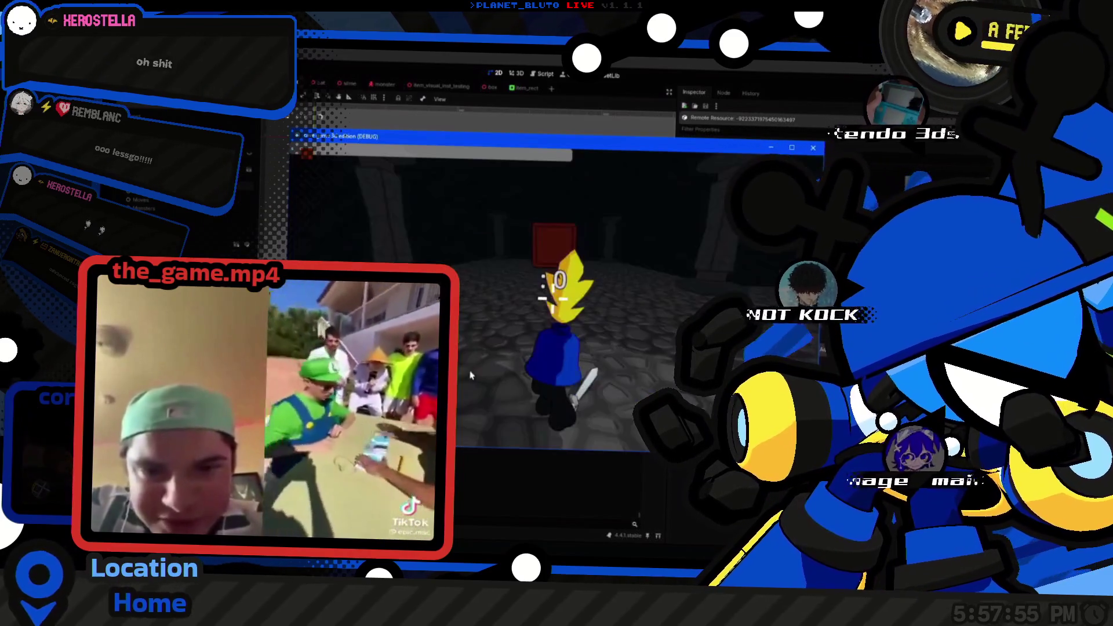
pyautogui.press('w')
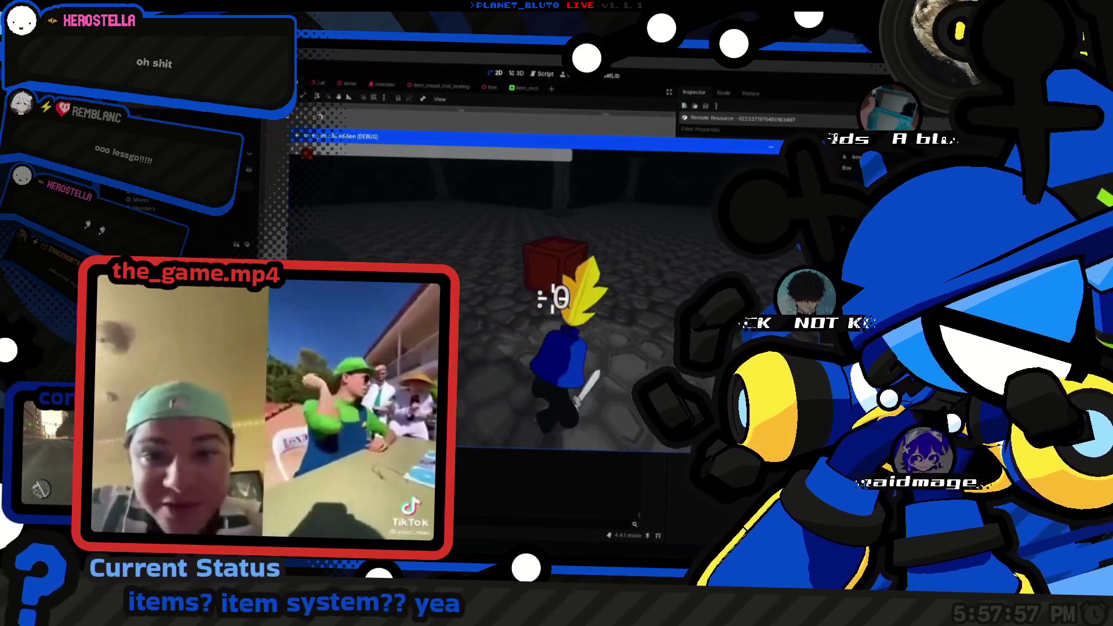
pyautogui.press('w')
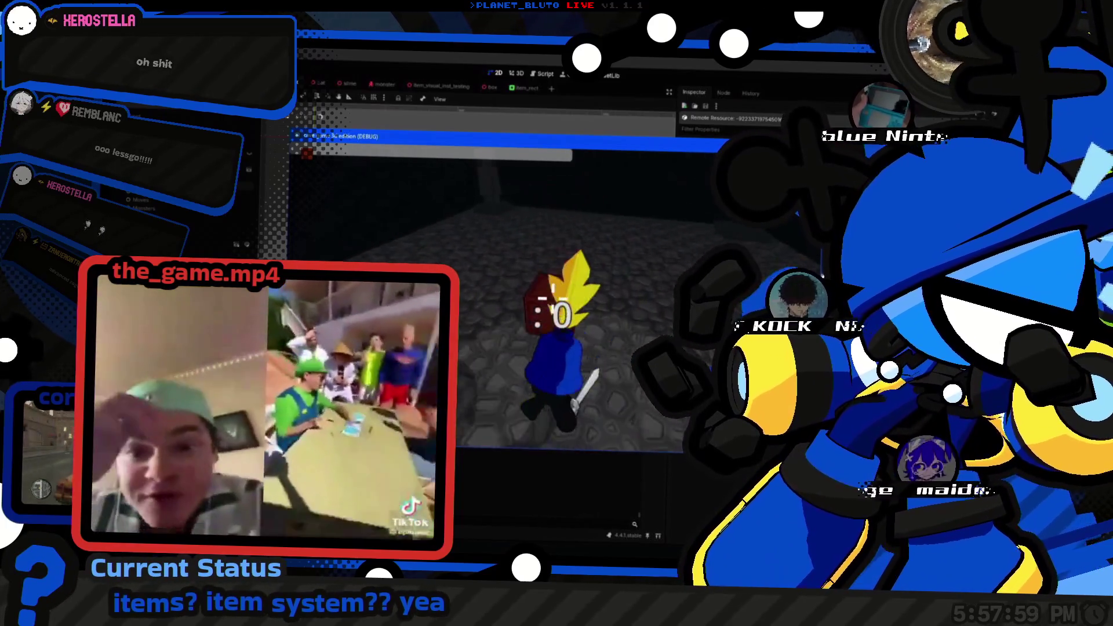
pyautogui.press('w')
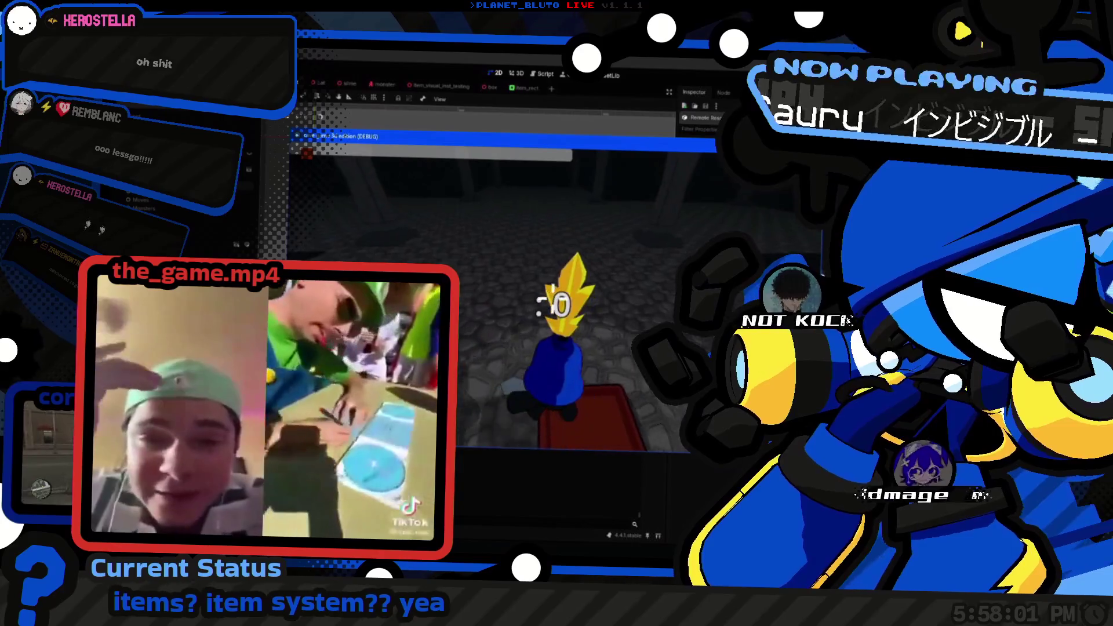
pyautogui.press('w')
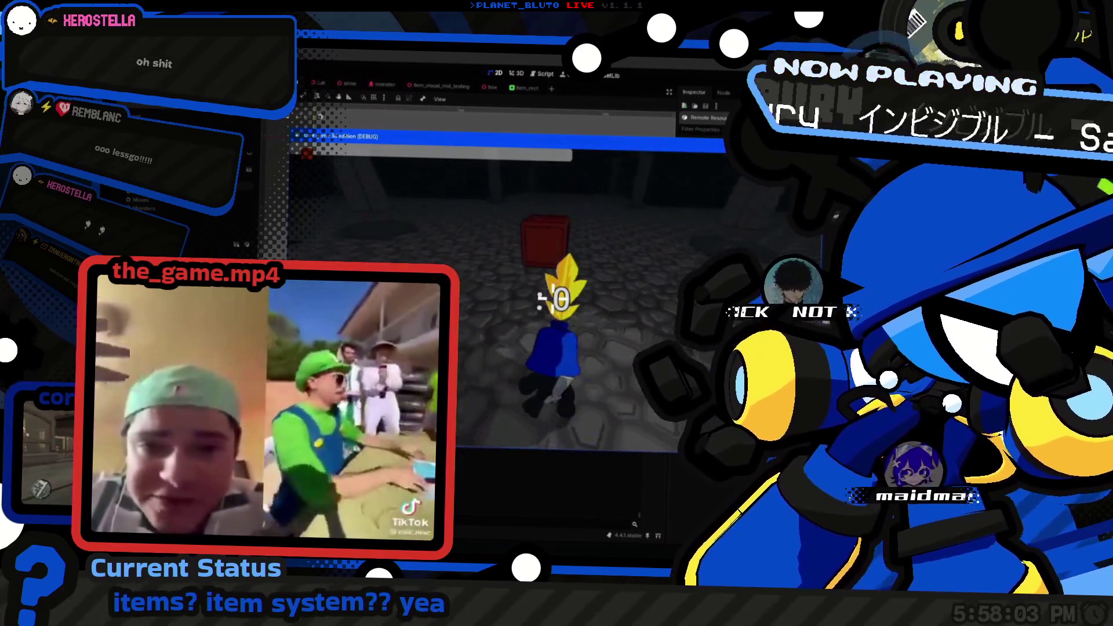
pyautogui.press('w')
pyautogui.press('w')
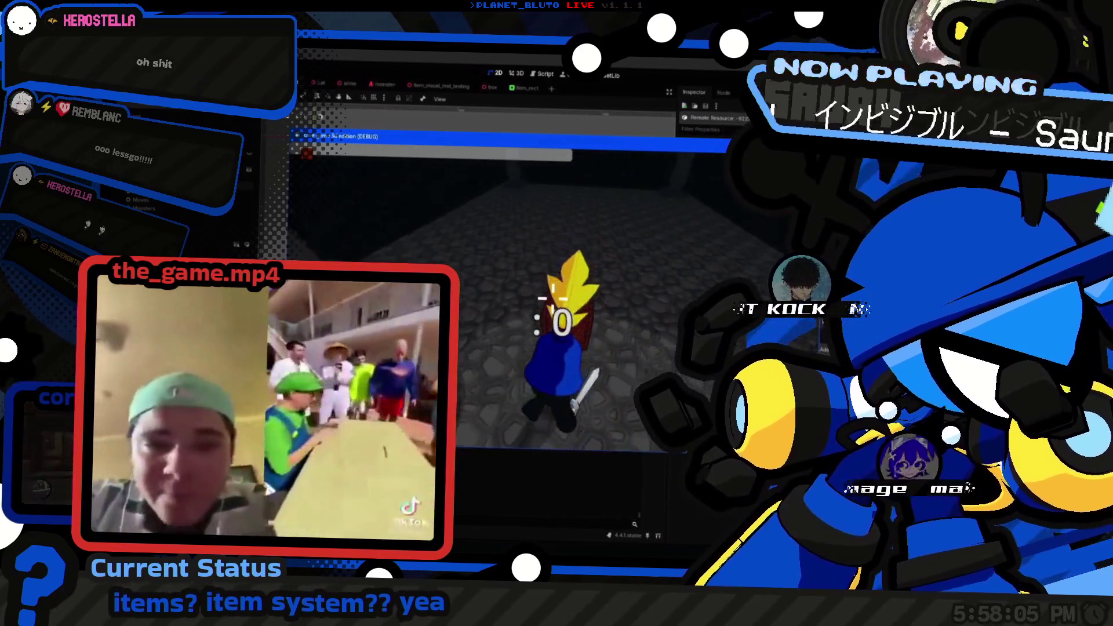
pyautogui.press('w')
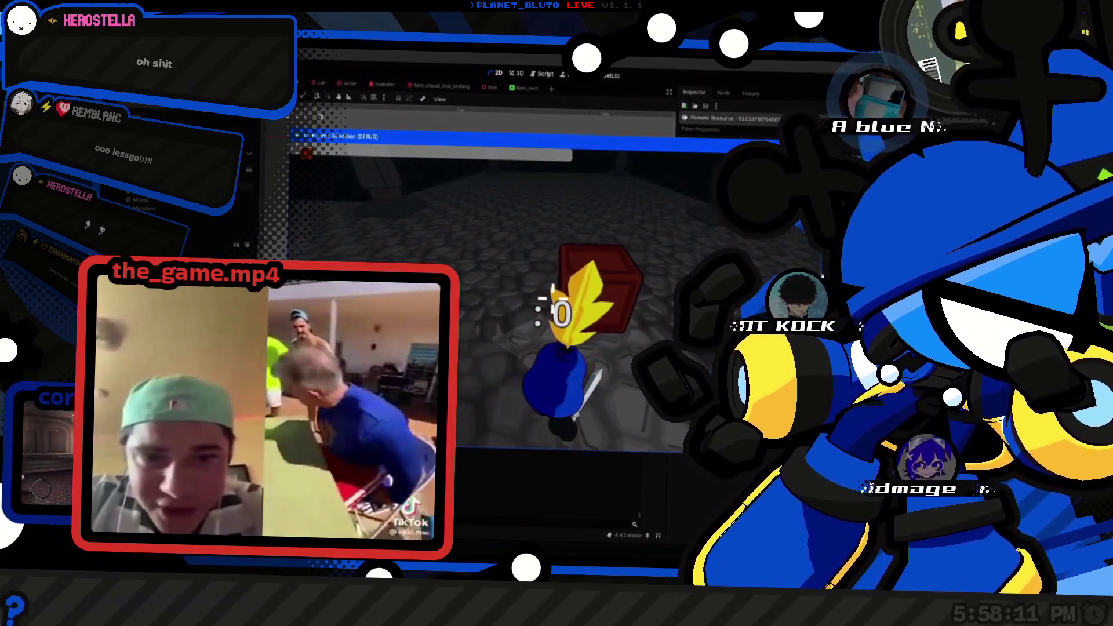
pyautogui.press('w')
pyautogui.press('w')
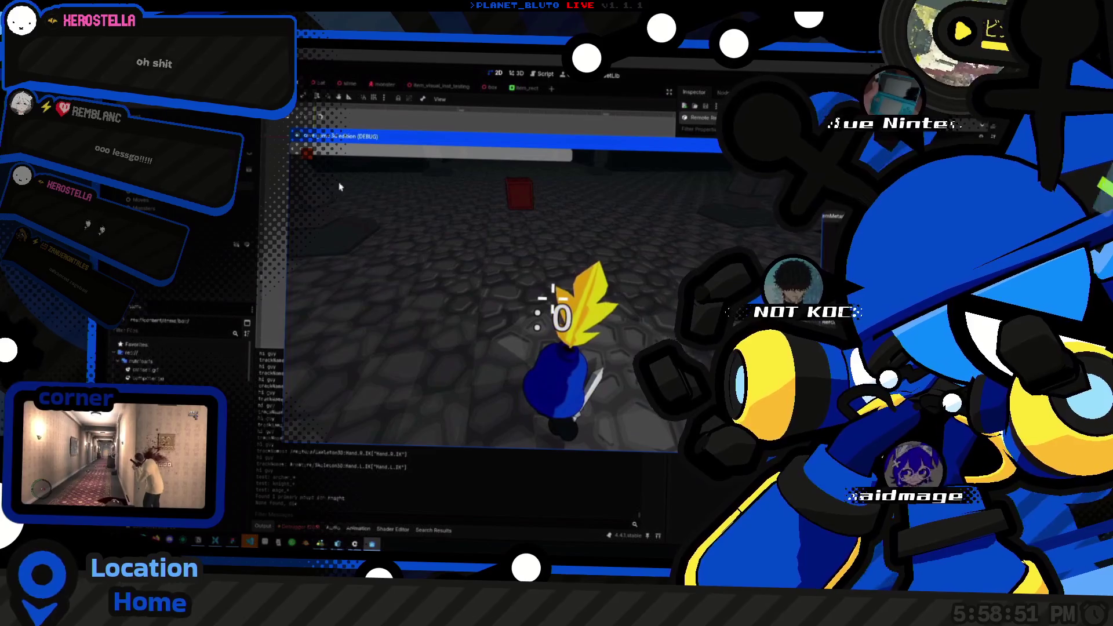
# Step: Move the game window aside and walk the character up to and around the red box
pyautogui.moveTo(329, 139)
pyautogui.mouseDown()
pyautogui.moveTo(389, 180)
pyautogui.moveTo(348, 26)
pyautogui.moveTo(280, 136)
pyautogui.moveTo(342, 168)
pyautogui.mouseUp()
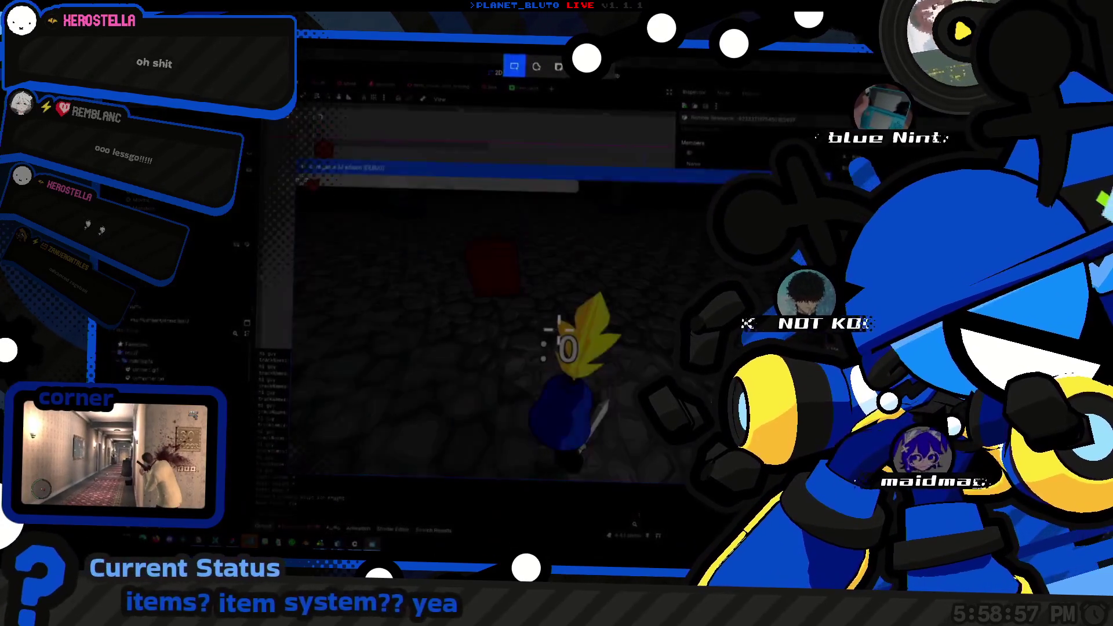
pyautogui.press('w')
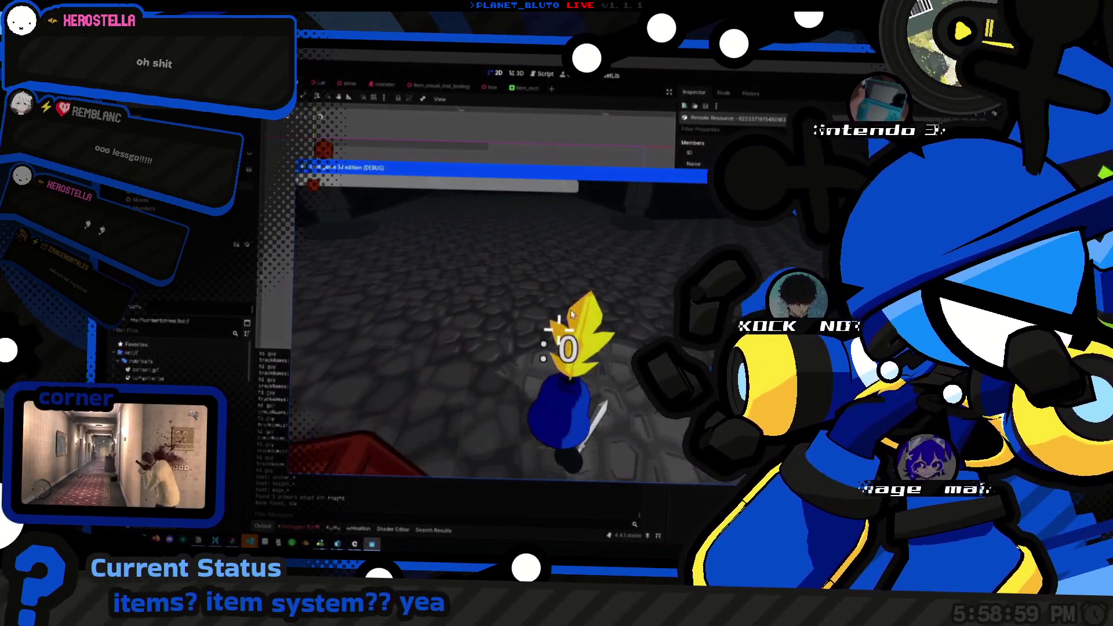
pyautogui.press('a')
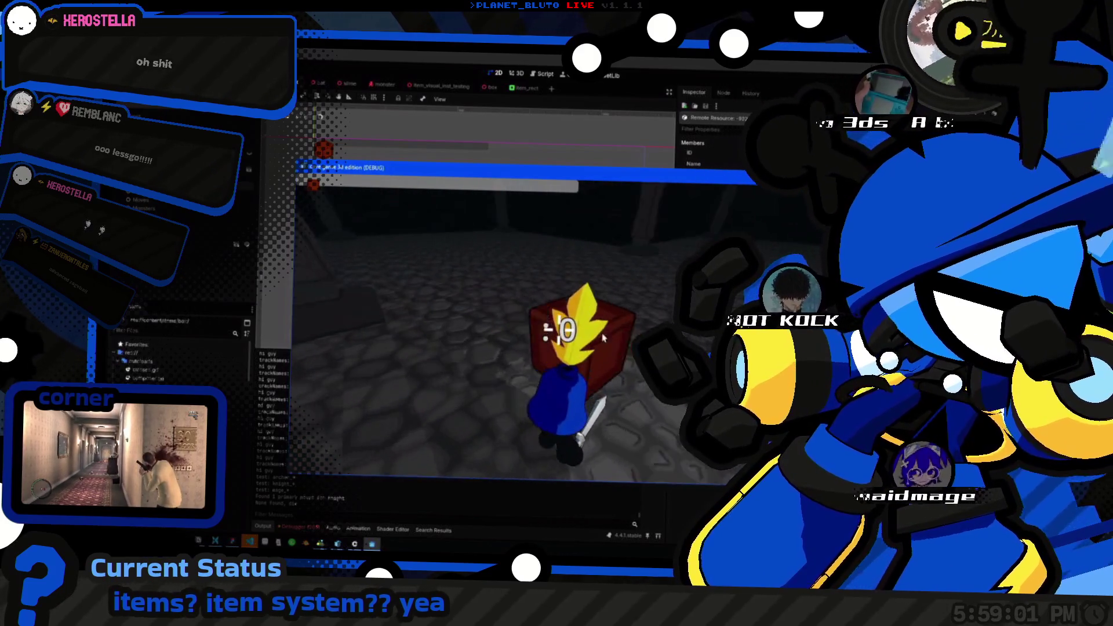
pyautogui.moveTo(559, 168)
pyautogui.mouseDown()
pyautogui.moveTo(560, 187)
pyautogui.moveTo(727, 256)
pyautogui.mouseUp()
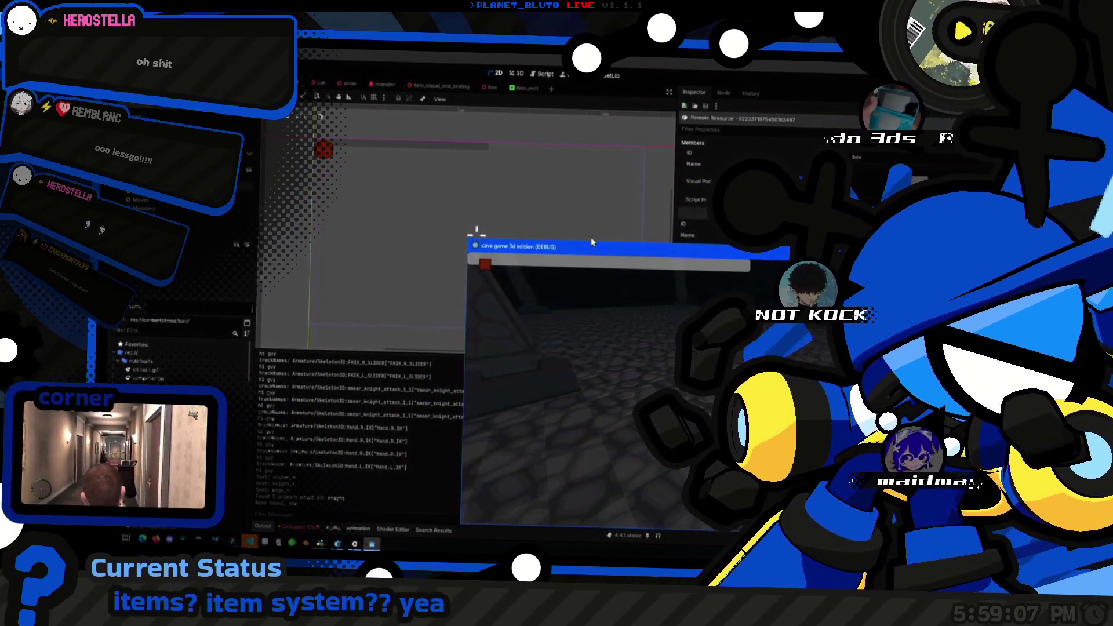
# Step: In the box scene, set the red box's X rotation to 30° while keeping Y at 45°
pyautogui.click(486, 87)
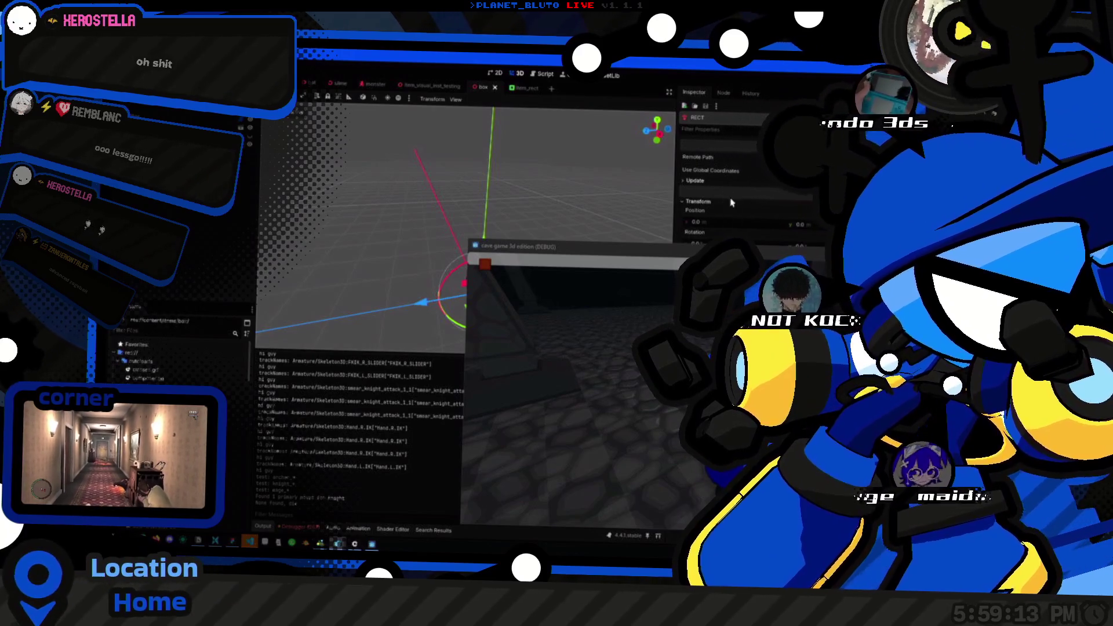
pyautogui.moveTo(673, 244); pyautogui.dragTo(661, 299)
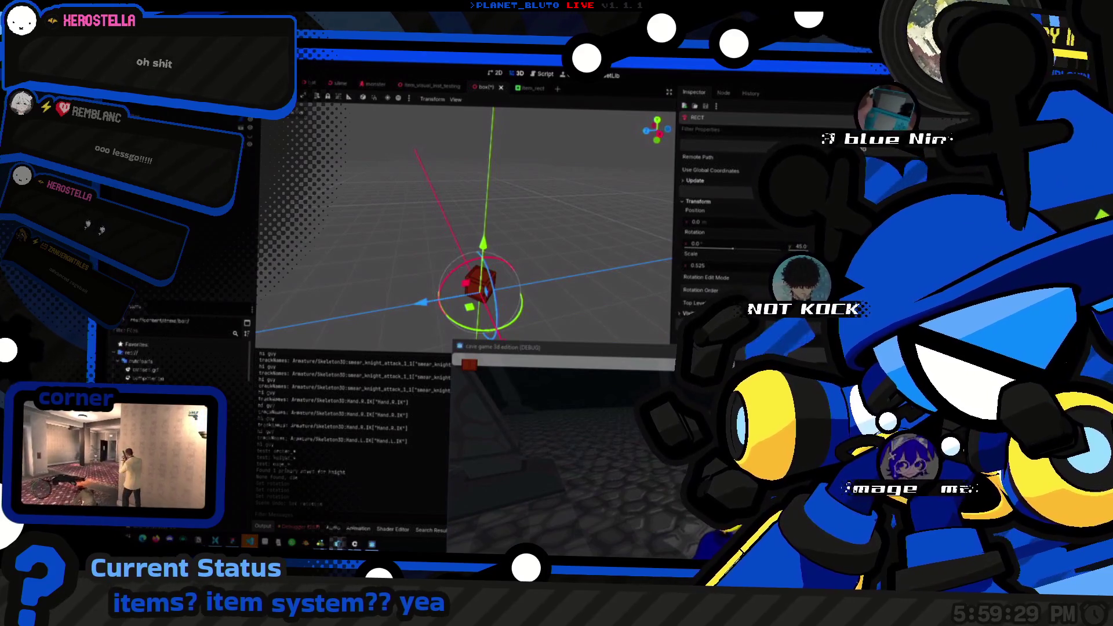
pyautogui.moveTo(712, 247)
pyautogui.mouseDown()
pyautogui.moveTo(782, 247)
pyautogui.moveTo(739, 247)
pyautogui.mouseUp()
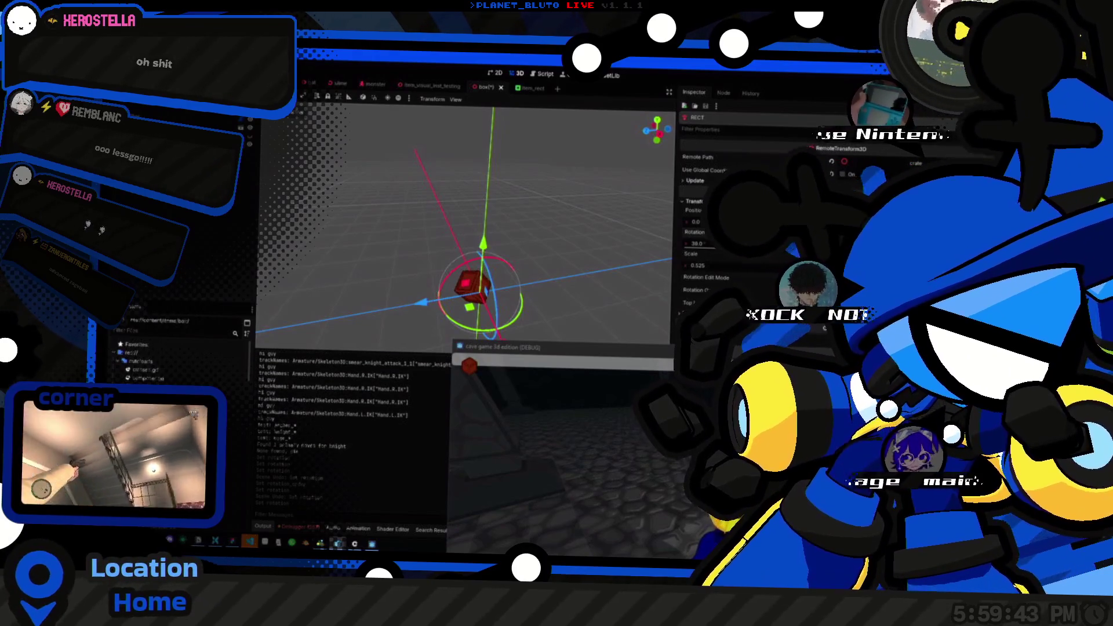
pyautogui.press('Return')
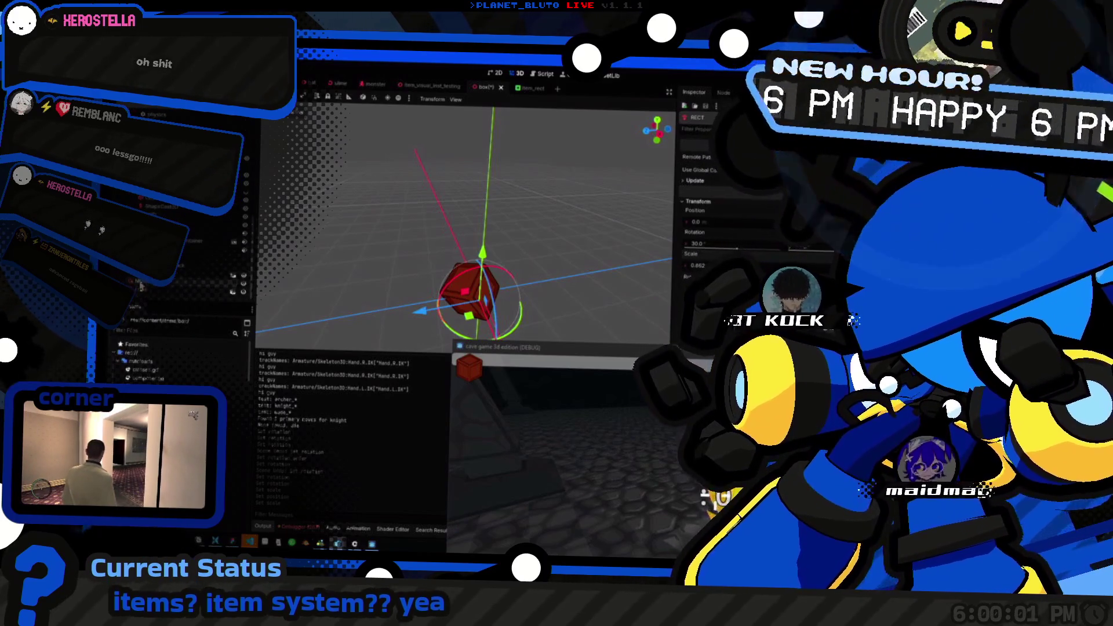
pyautogui.click(131, 280)
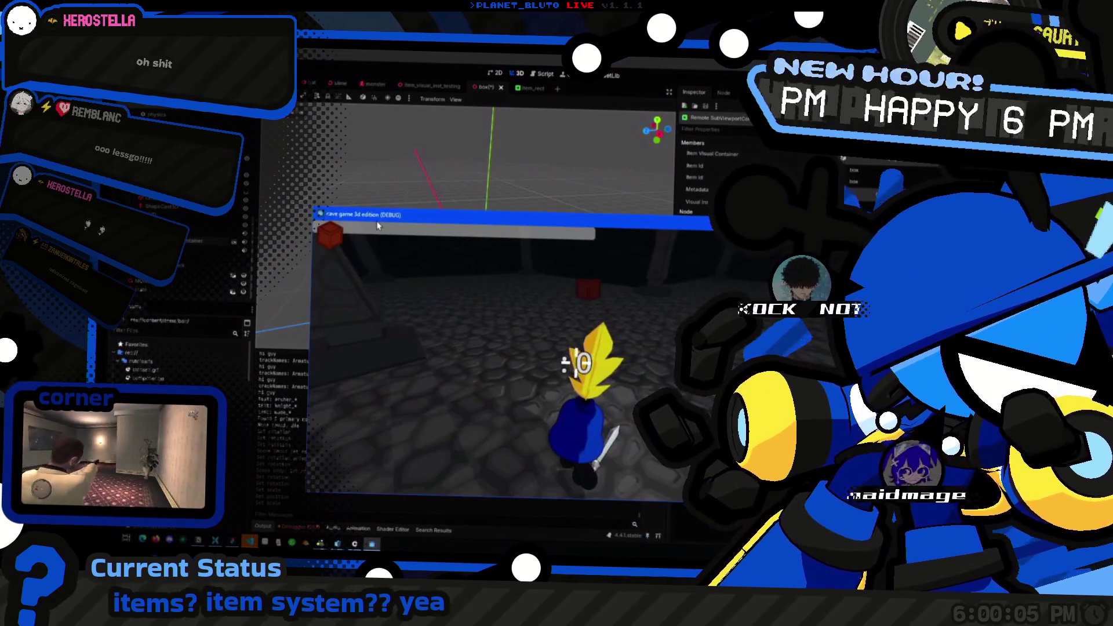
# Step: Move the game window aside, select the Box node and save the box scene
pyautogui.moveTo(450, 229); pyautogui.dragTo(533, 346)
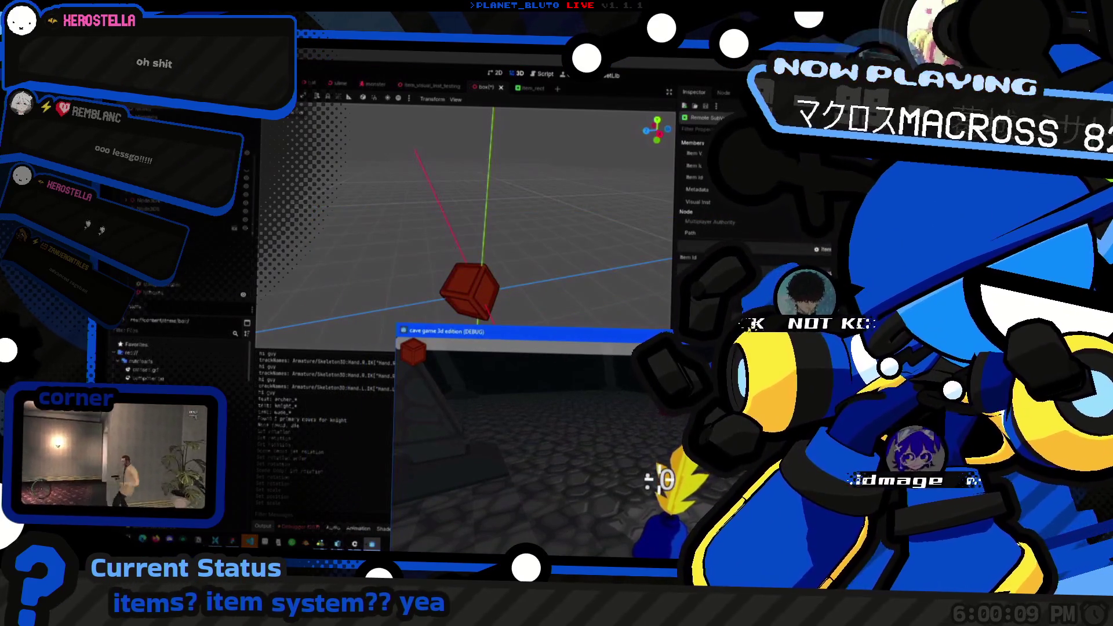
pyautogui.click(815, 250)
pyautogui.click(468, 290)
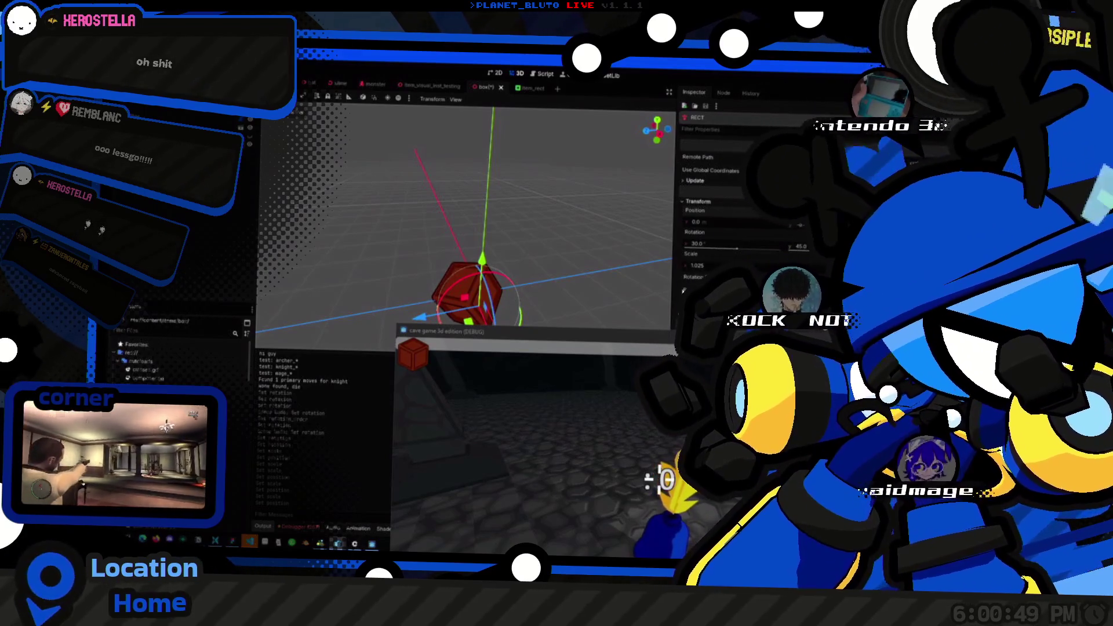
pyautogui.moveTo(439, 229)
pyautogui.mouseDown()
pyautogui.moveTo(526, 186)
pyautogui.moveTo(508, 260)
pyautogui.mouseUp()
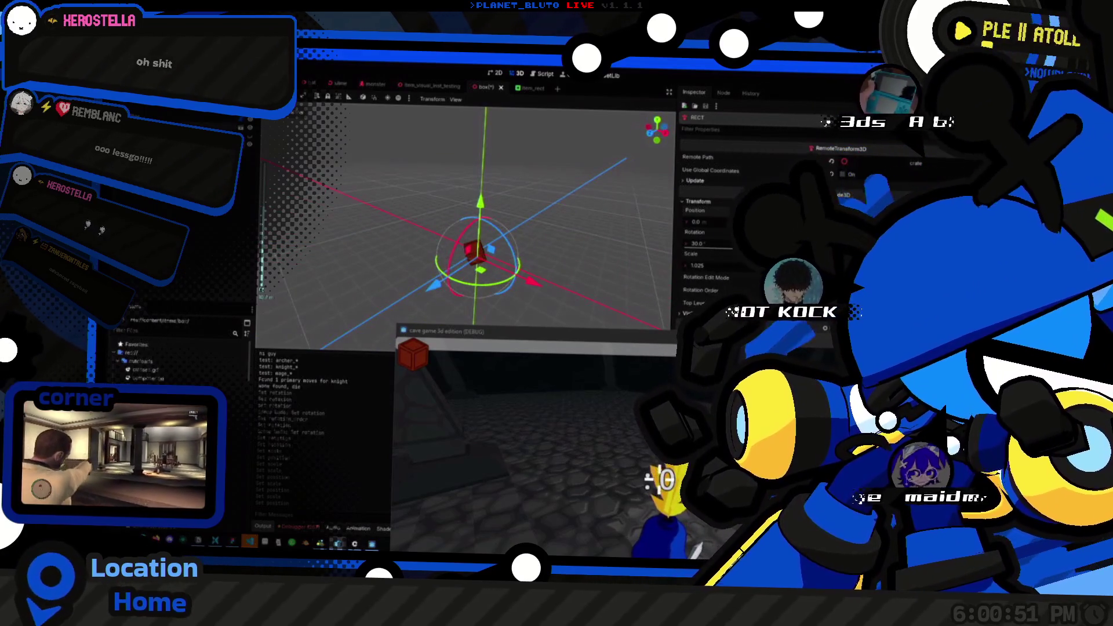
pyautogui.click(475, 251)
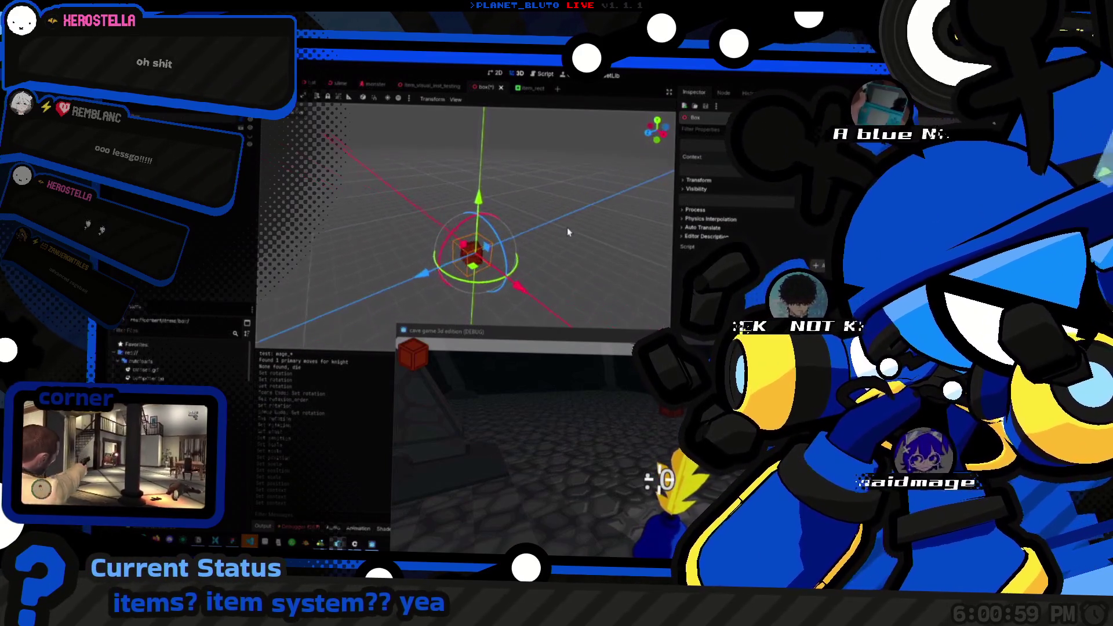
pyautogui.hotkey('ctrl', 's')
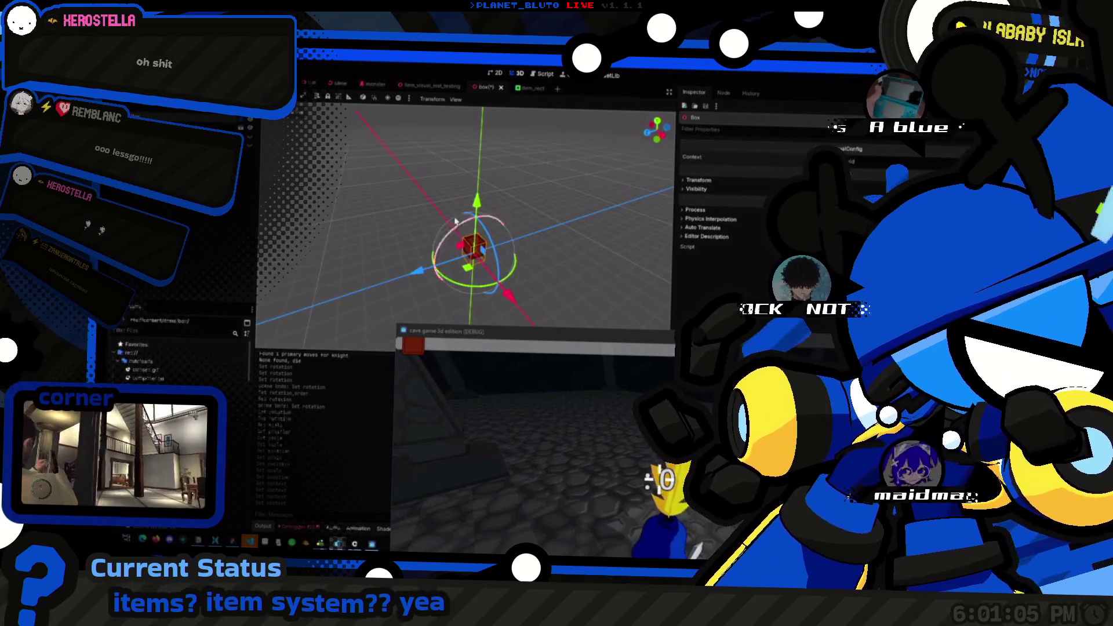
pyautogui.hotkey('ctrl', 's')
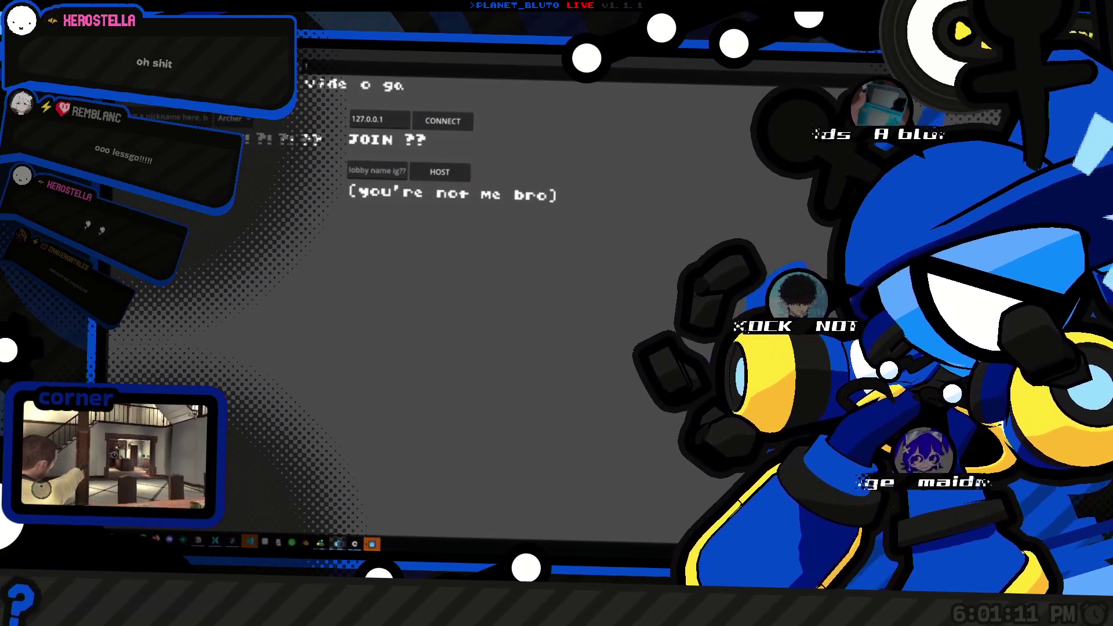
# Step: Choose the Knight class instead of Archer in the running game's lobby
pyautogui.click(238, 121)
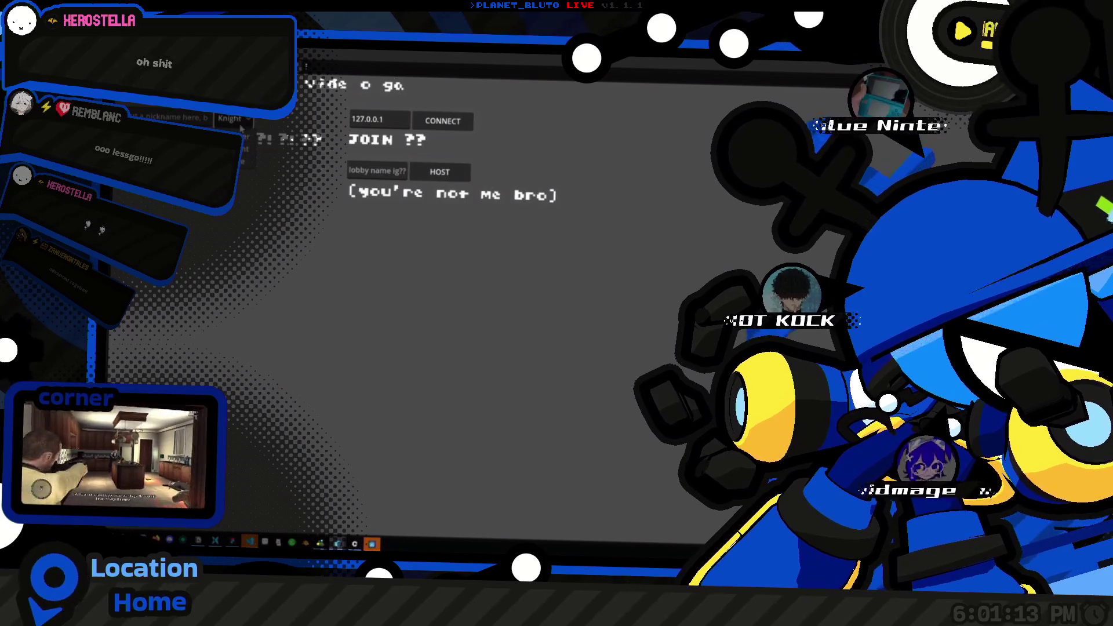
pyautogui.click(246, 150)
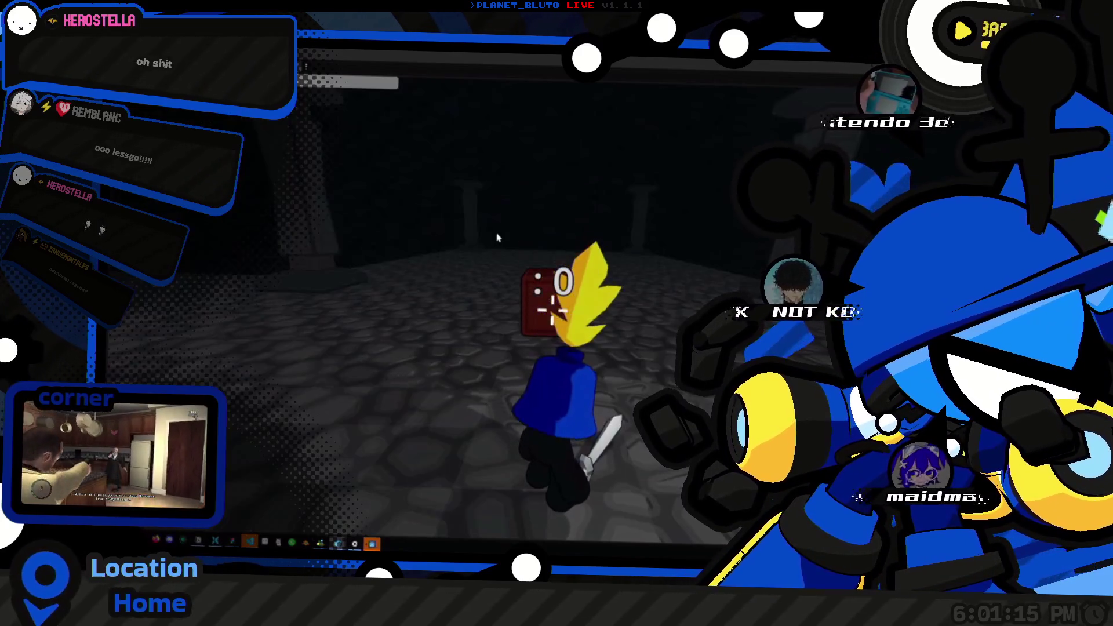
pyautogui.hotkey('alt', 'Tab')
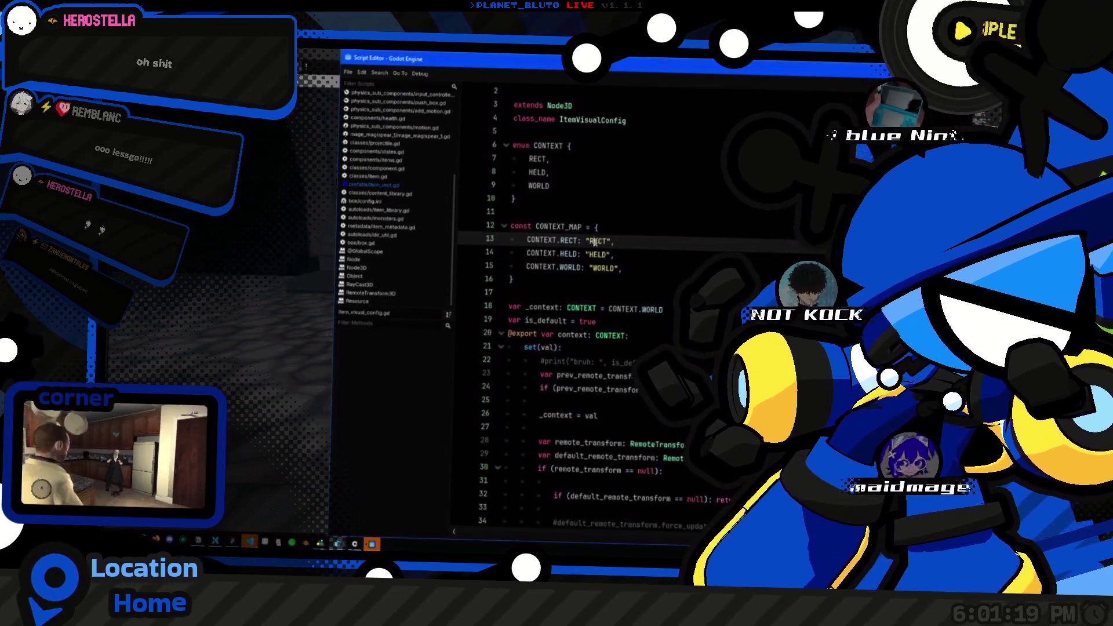
# Step: Place the caret after the commented print line in item_visual_config.gd's context setter
pyautogui.click(613, 192)
pyautogui.scroll(-7, 672, 330)
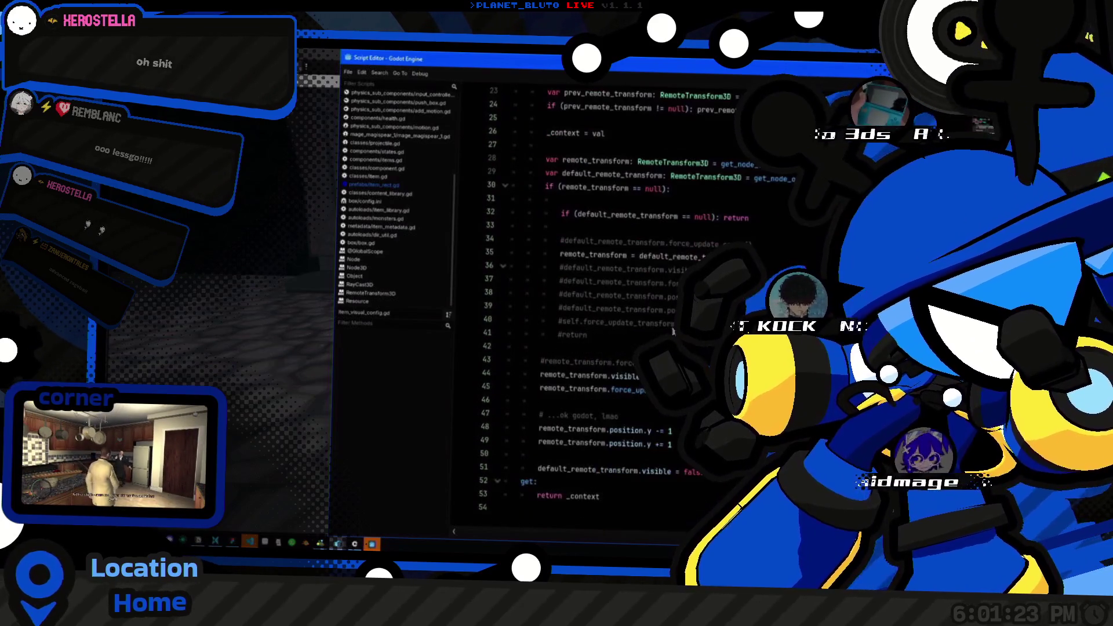
pyautogui.scroll(3, 673, 326)
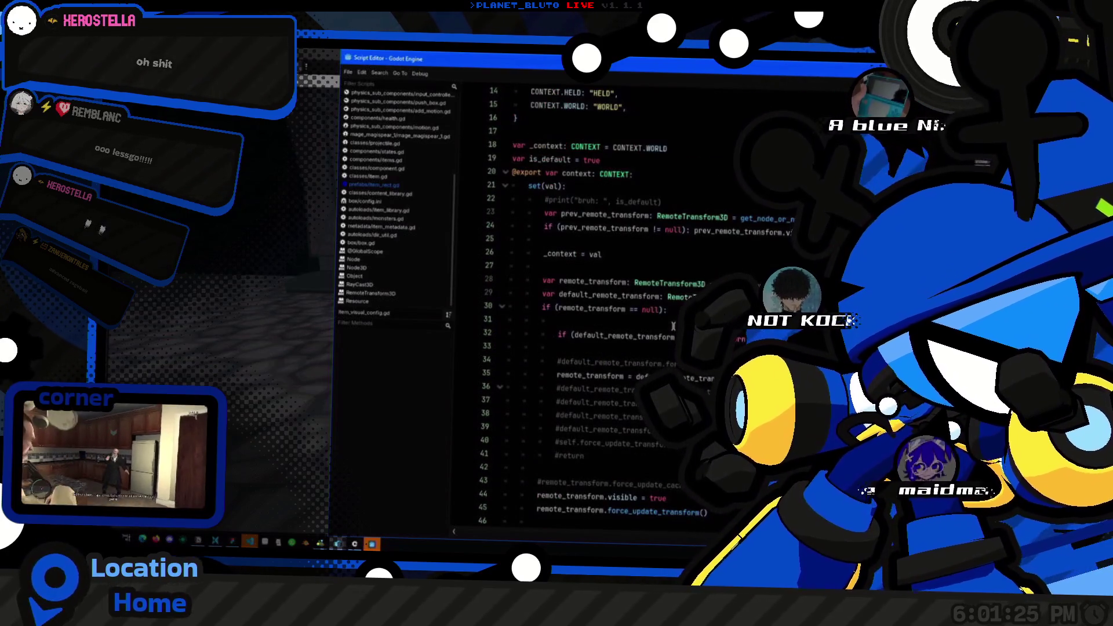
pyautogui.click(709, 197)
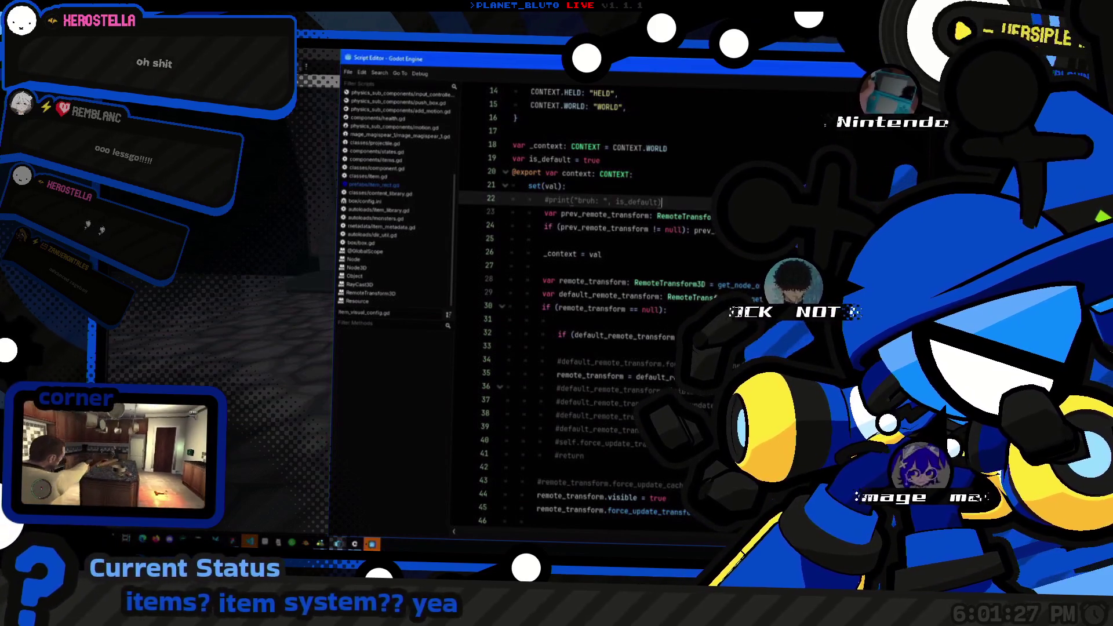
pyautogui.scroll(-3, 722, 201)
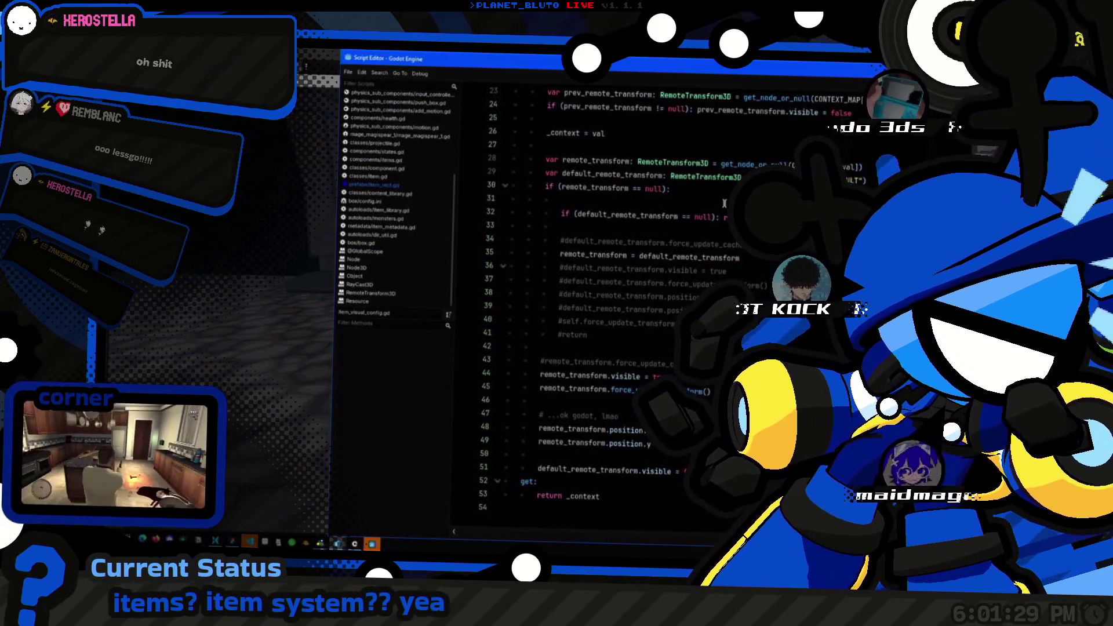
pyautogui.scroll(4, 724, 203)
pyautogui.press('Return')
pyautogui.press('Return')
pyautogui.press('Up')
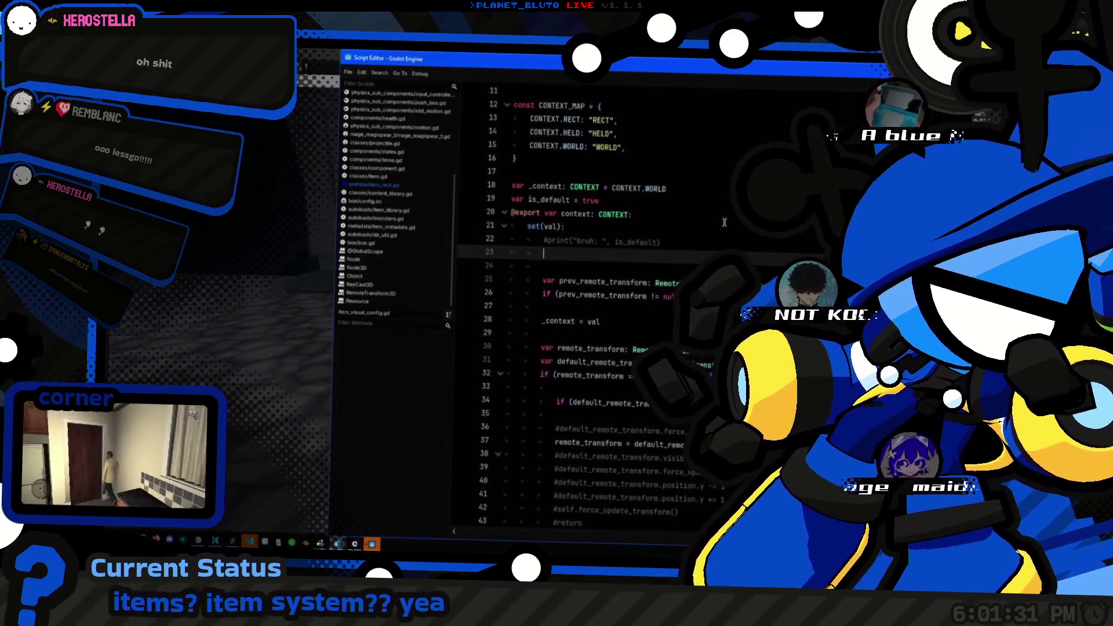
pyautogui.hotkey('ctrl', 'z')
pyautogui.hotkey('ctrl', 'z')
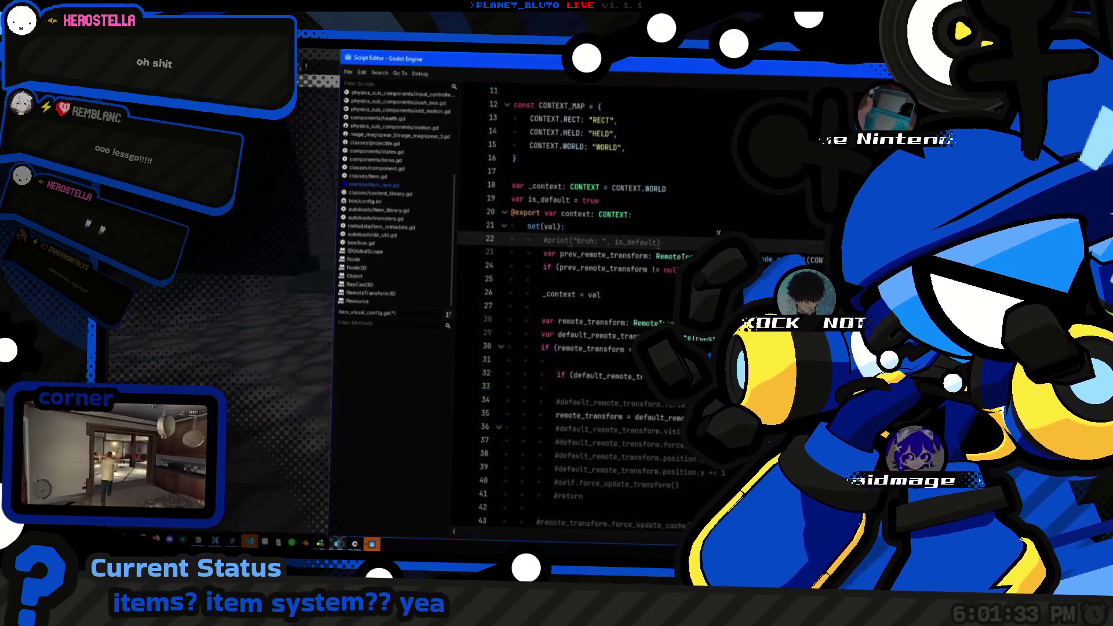
# Step: Search the project for is_node_ready and open its match in item_rect.gd
pyautogui.hotkey('ctrl', 'shift', 'f')
pyautogui.write('is_node_r')
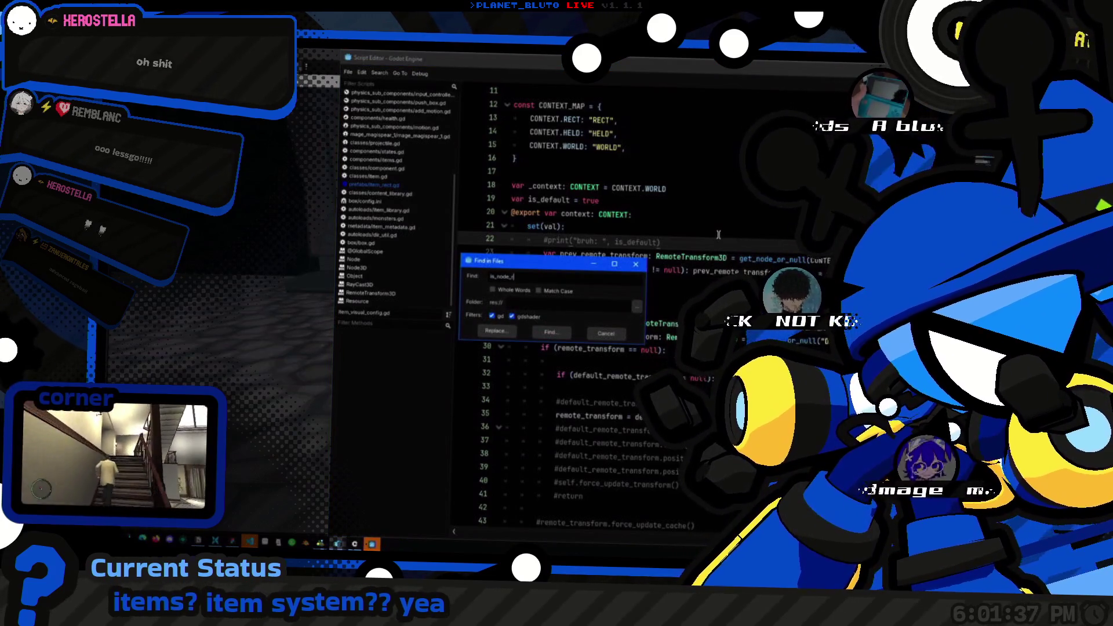
pyautogui.press('Return')
pyautogui.hotkey('alt', 'Tab')
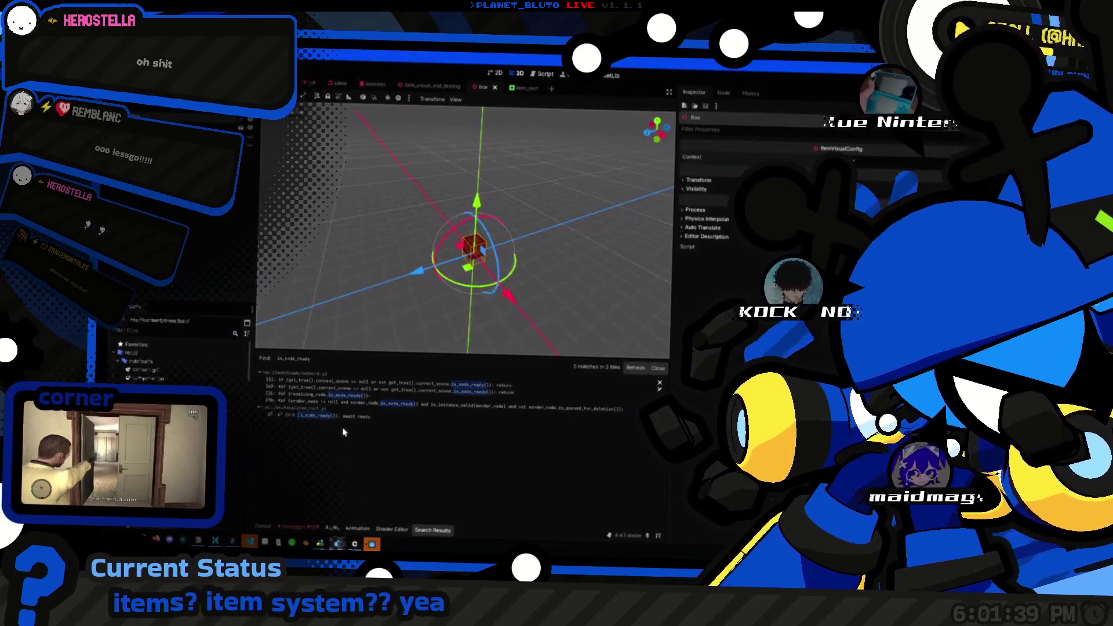
pyautogui.click(356, 419)
pyautogui.click(521, 494)
# Step: Copy the is_node_ready guard into line 23 of item_visual_config.gd, then save and launch with F6
pyautogui.moveTo(633, 389); pyautogui.dragTo(524, 388)
pyautogui.hotkey('alt', 'Left')
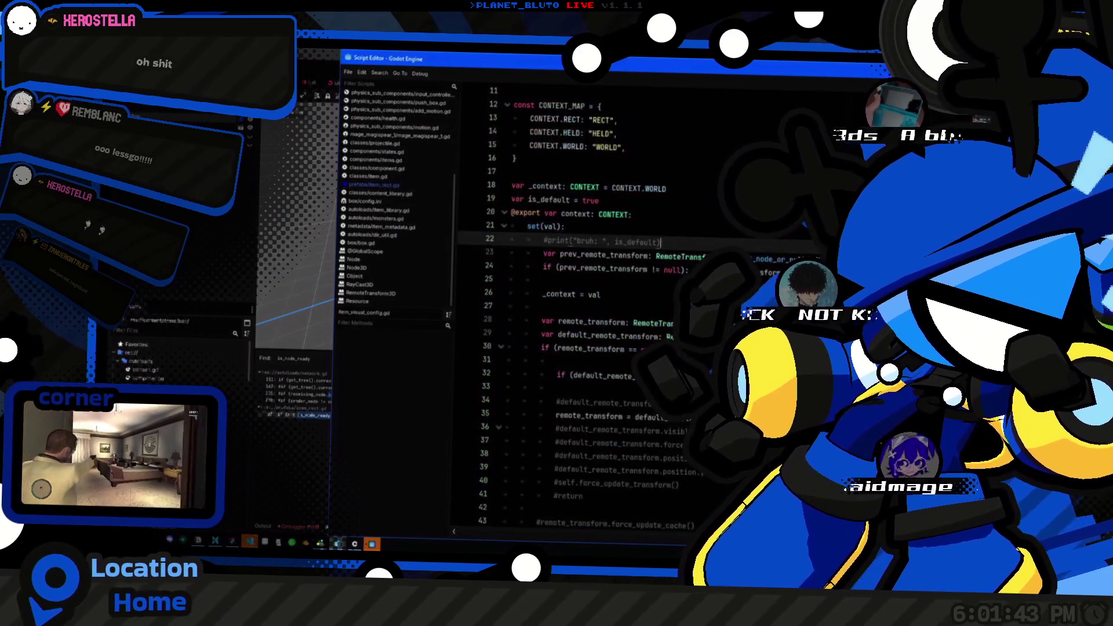
pyautogui.click(703, 136)
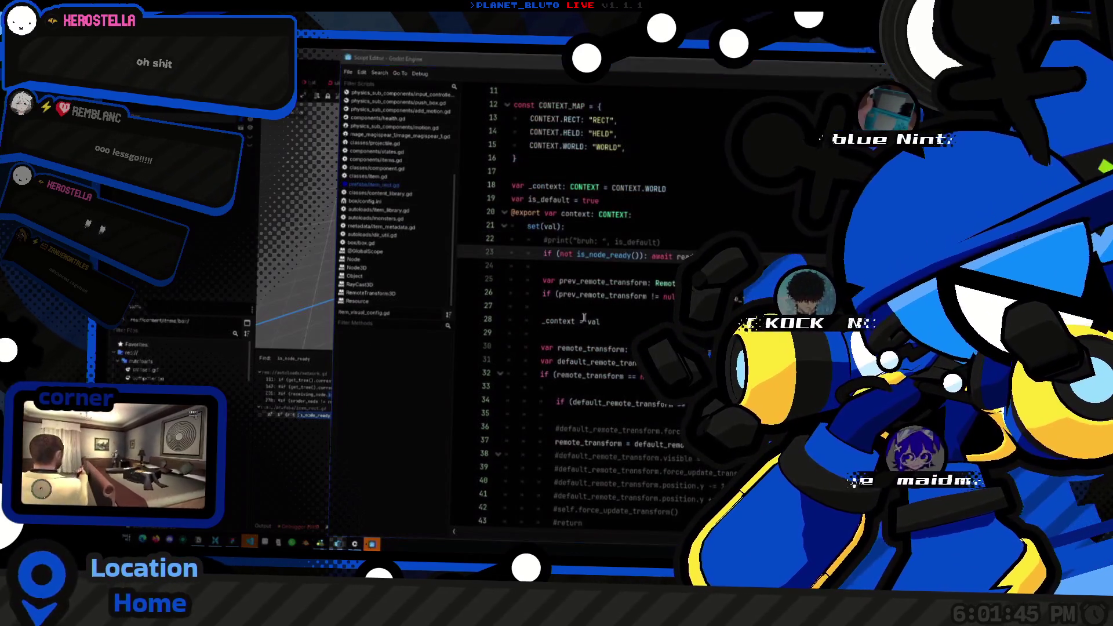
pyautogui.press('F6')
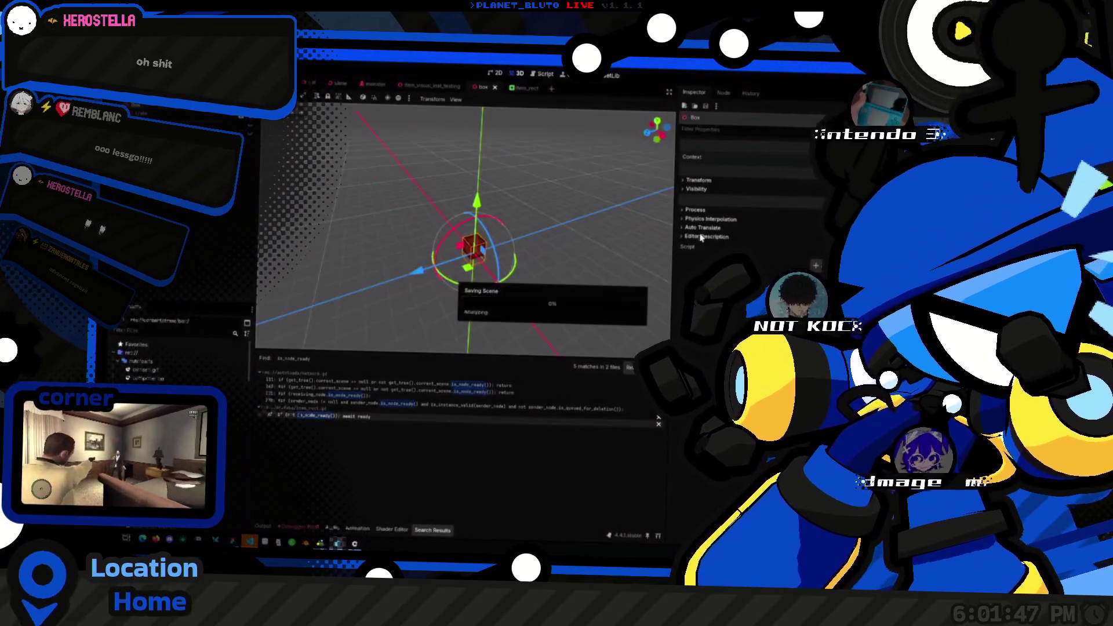
# Step: Start the game, host a lobby, walk up to the red box and exit fullscreen with F11
pyautogui.click(541, 298)
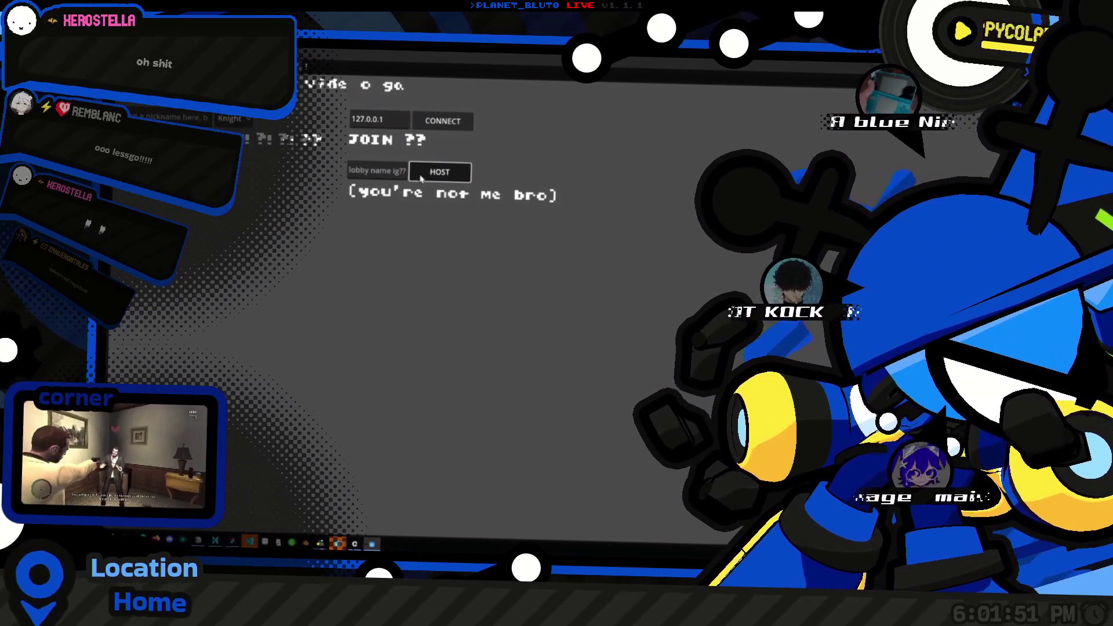
pyautogui.click(422, 174)
pyautogui.click(510, 329)
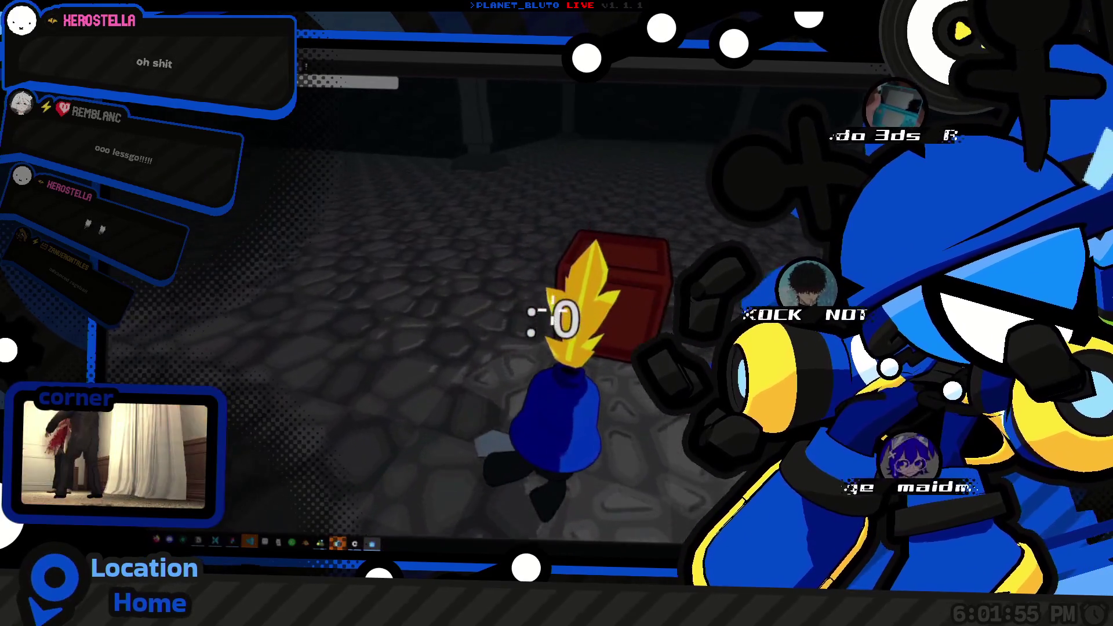
pyautogui.press('s')
pyautogui.press('w')
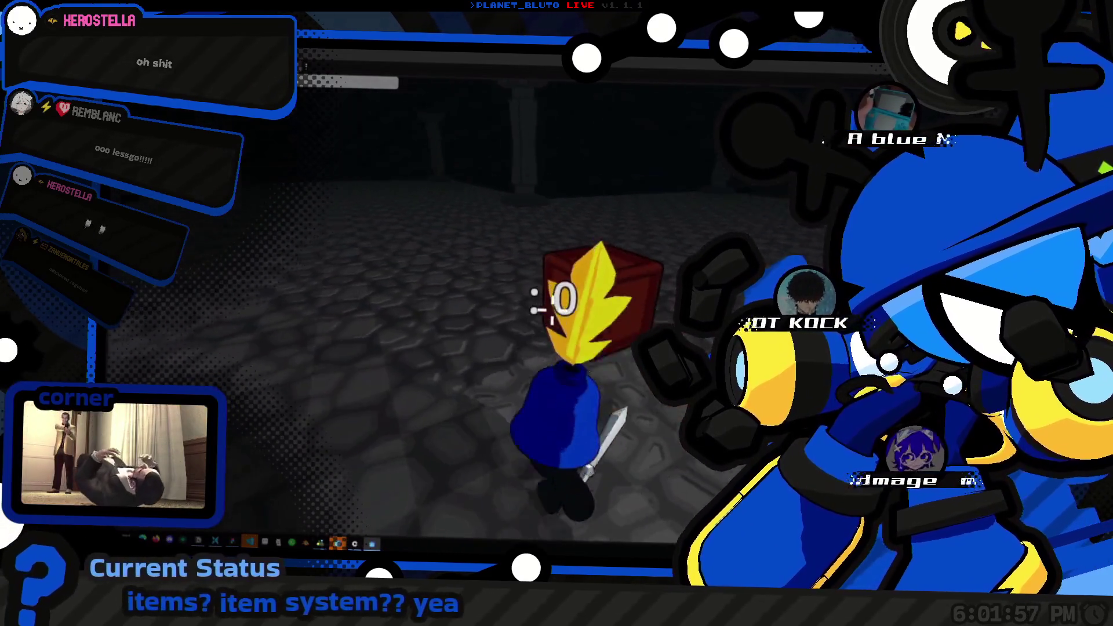
pyautogui.press('w')
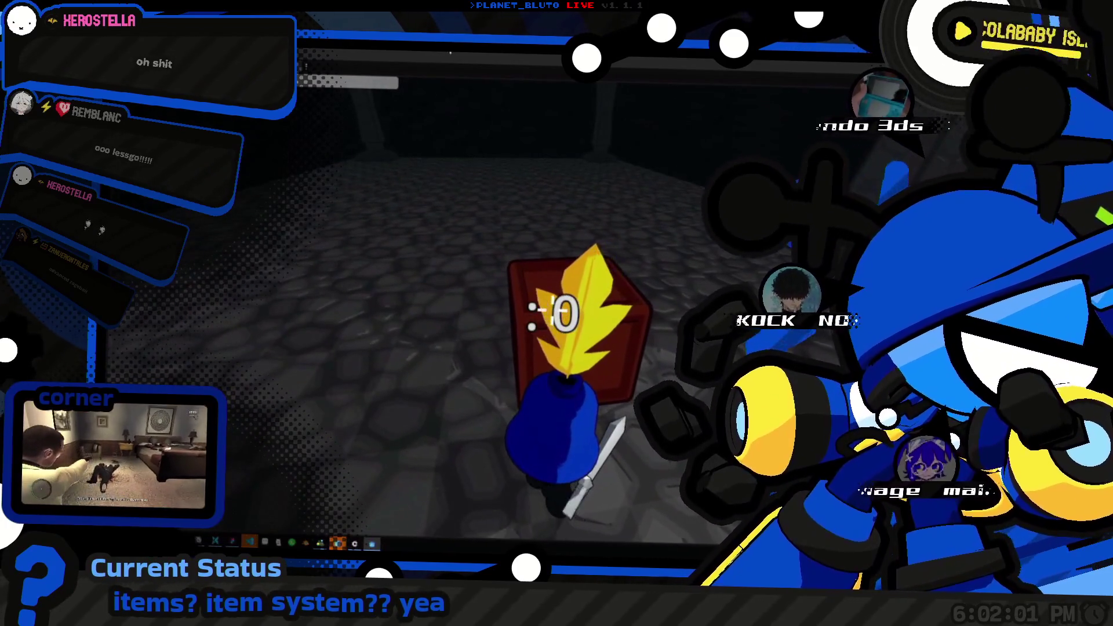
pyautogui.press('F11')
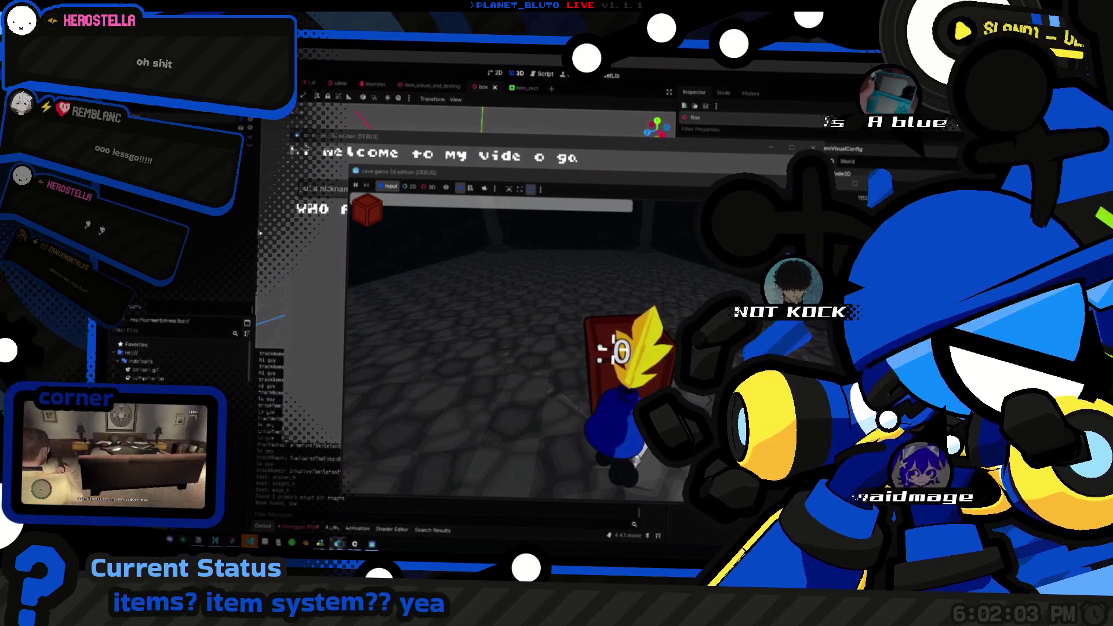
# Step: Walk the character through the cave up to the red box in the running game
pyautogui.moveTo(582, 189); pyautogui.dragTo(537, 184)
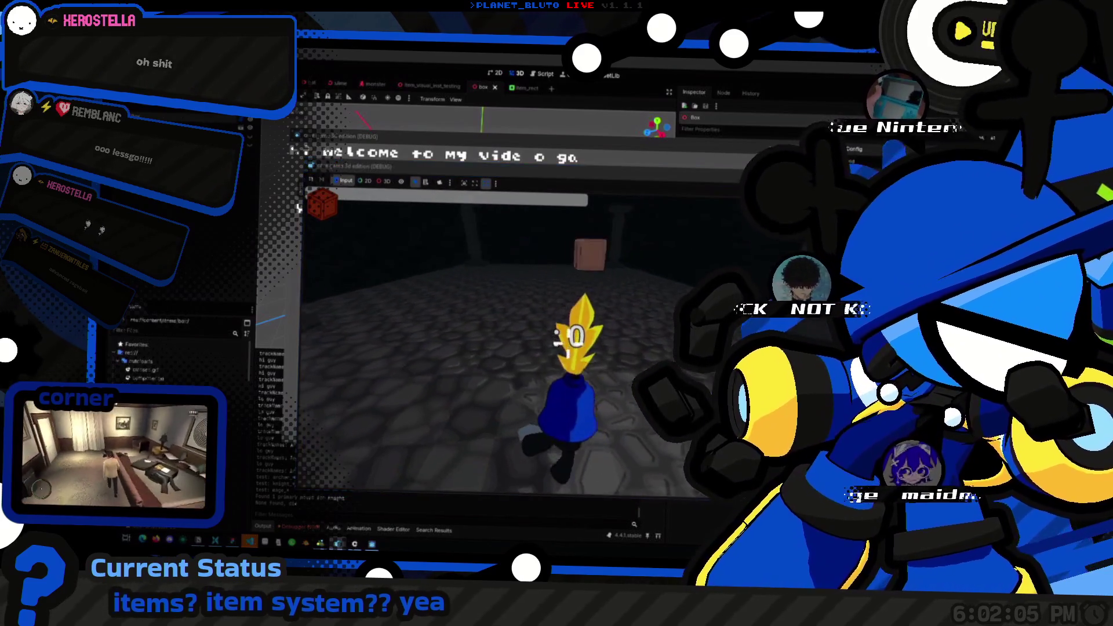
pyautogui.press('a')
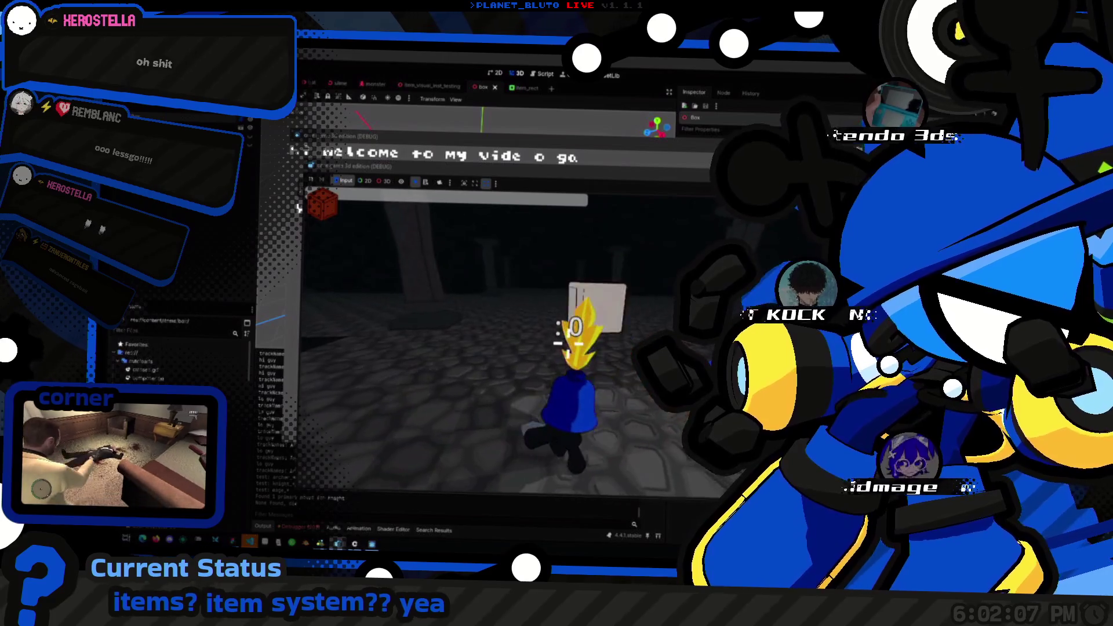
pyautogui.press('w')
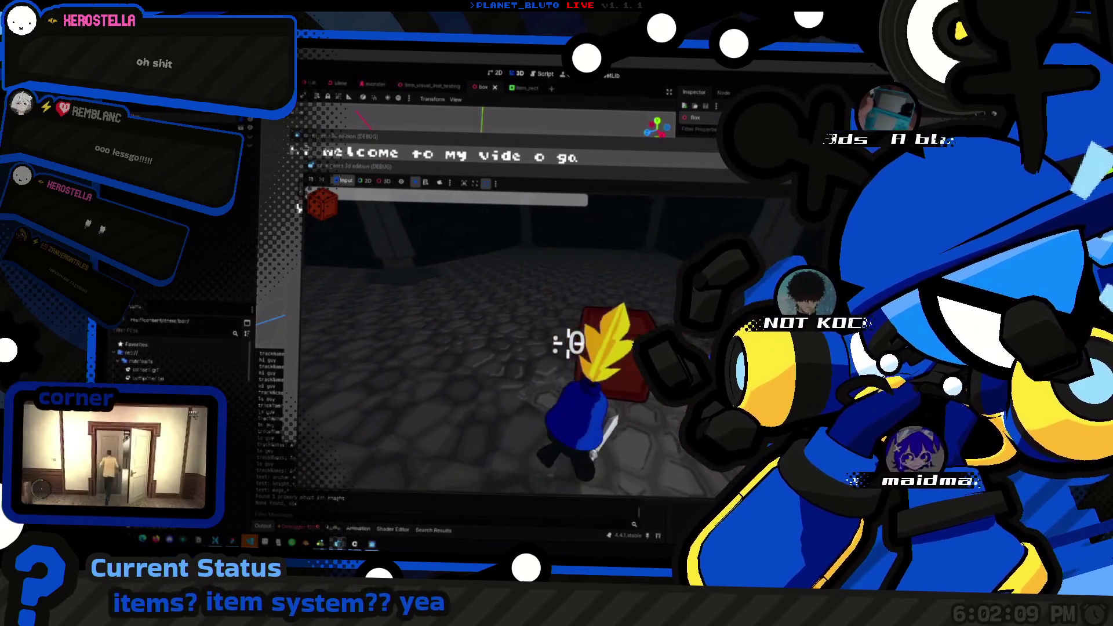
pyautogui.press('w')
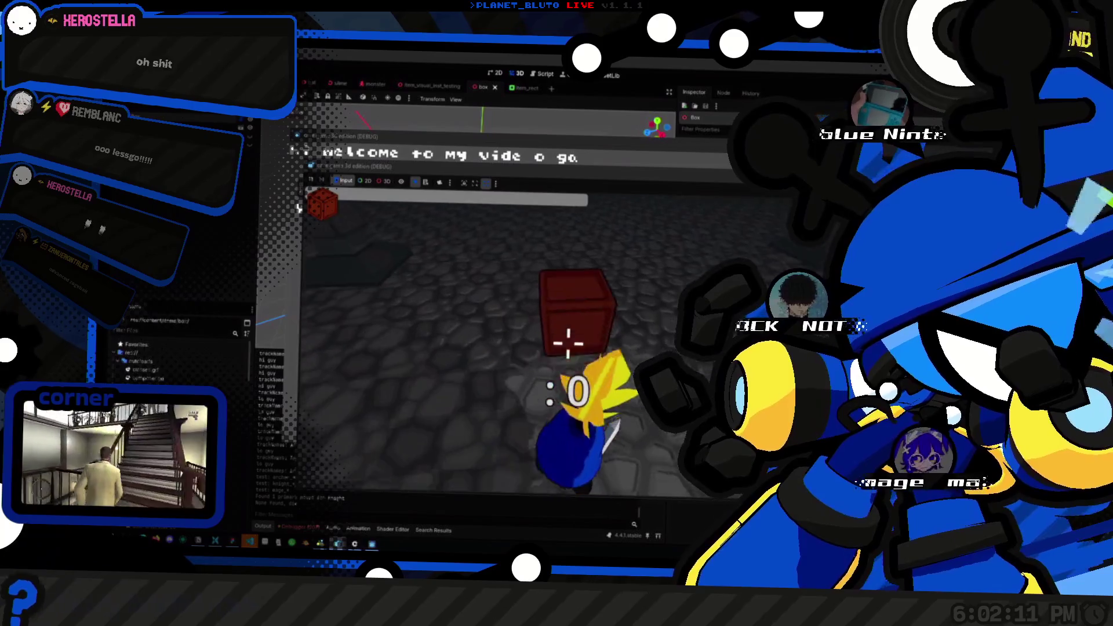
pyautogui.press('w')
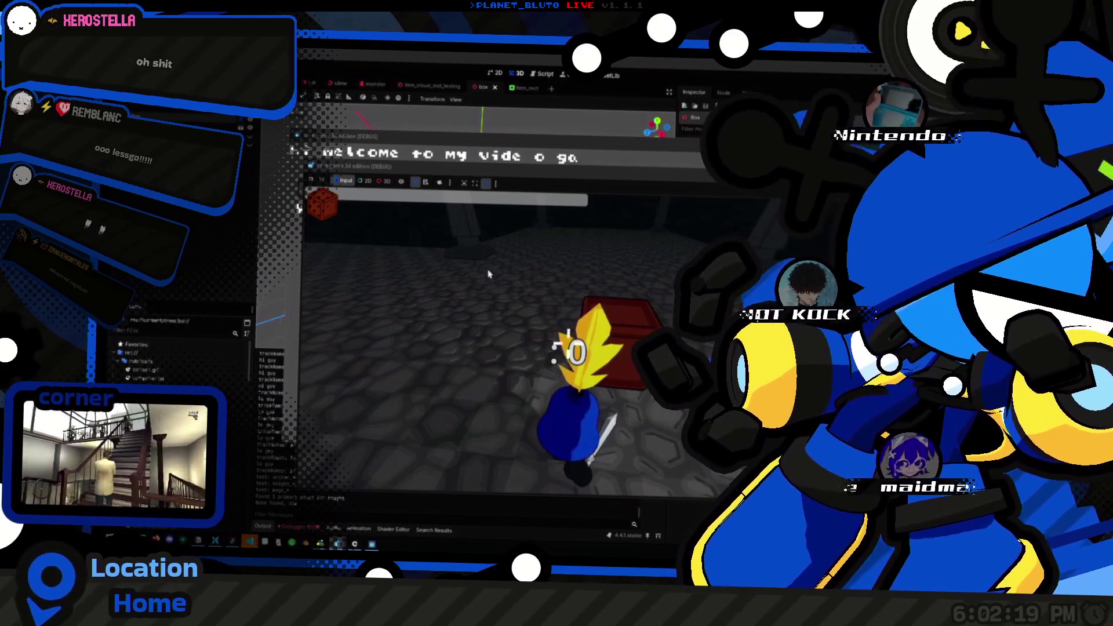
# Step: Use the game toolbar's node picker to list the 3D game nodes under the box
pyautogui.moveTo(435, 174); pyautogui.dragTo(445, 182)
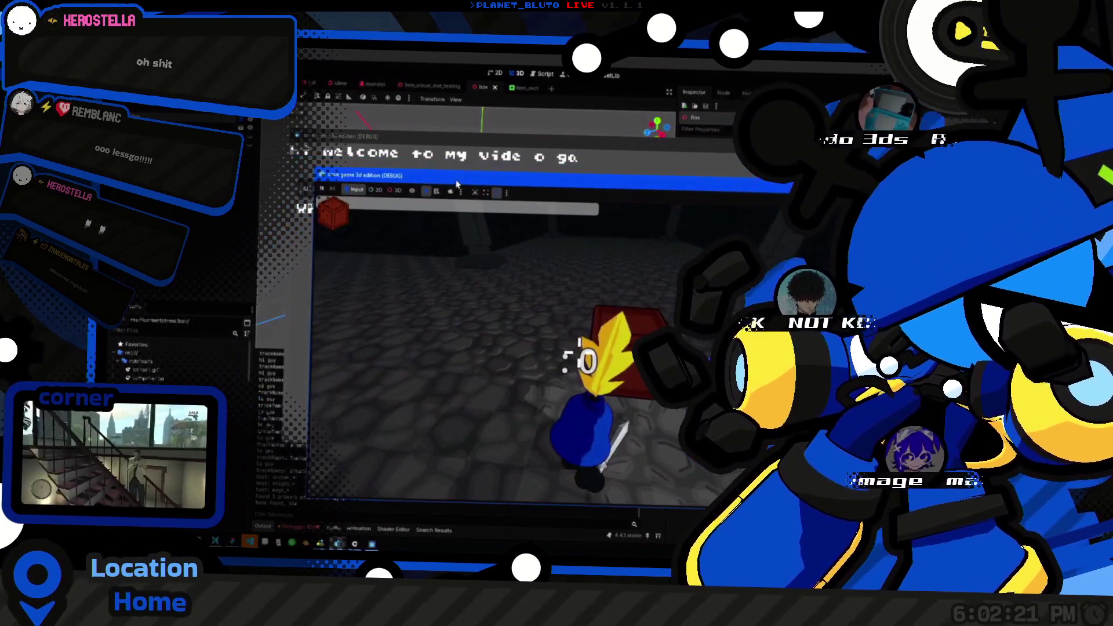
pyautogui.click(329, 220)
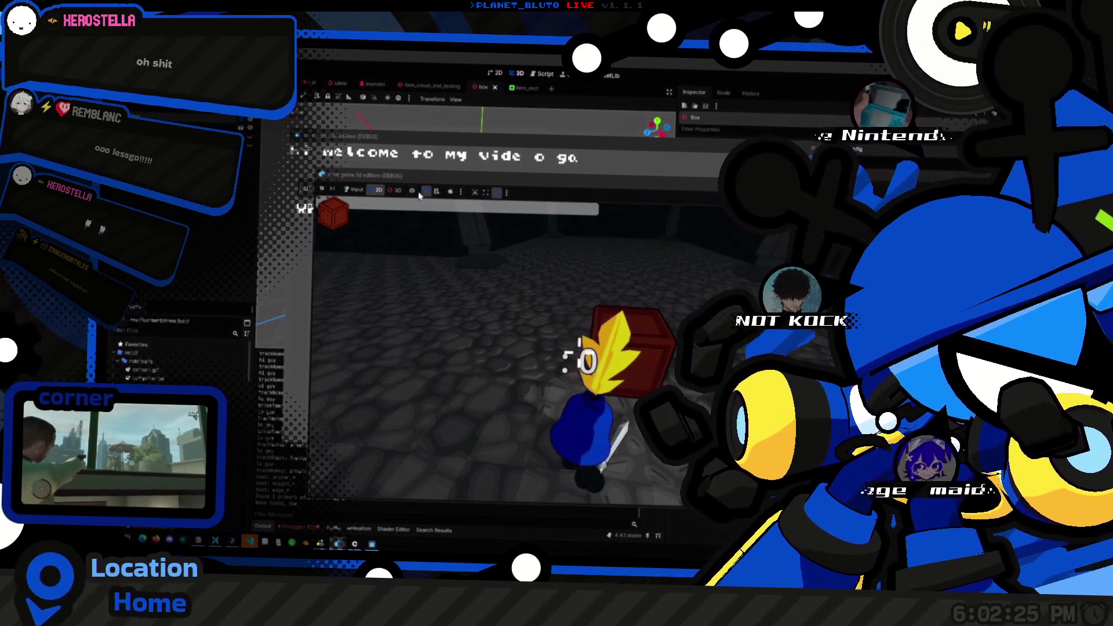
pyautogui.click(432, 193)
pyautogui.click(328, 220)
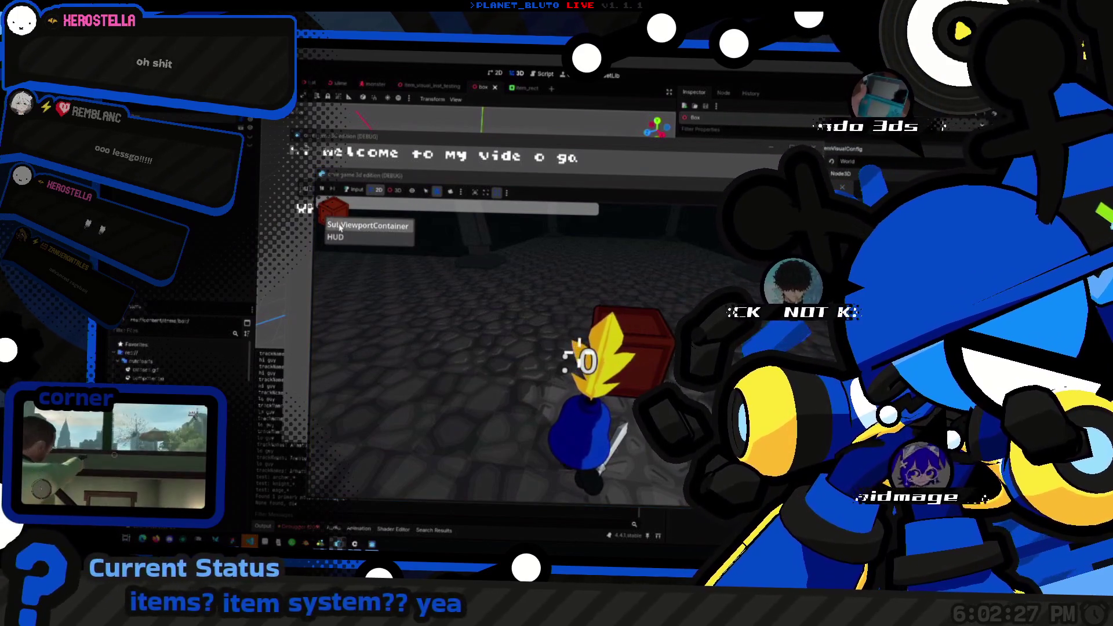
pyautogui.click(350, 235)
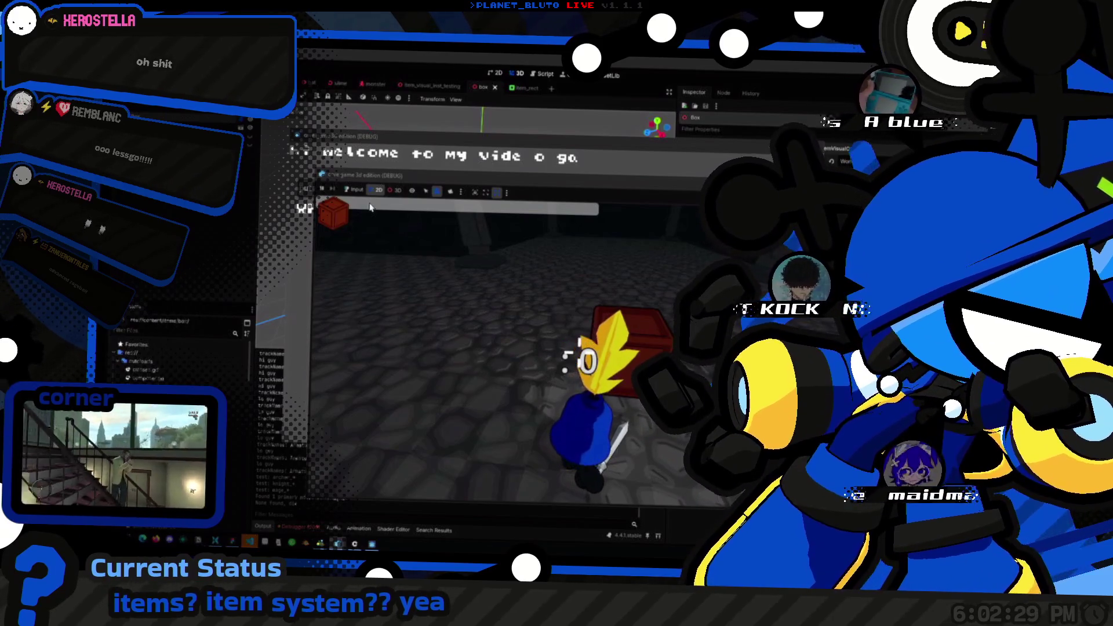
pyautogui.click(354, 192)
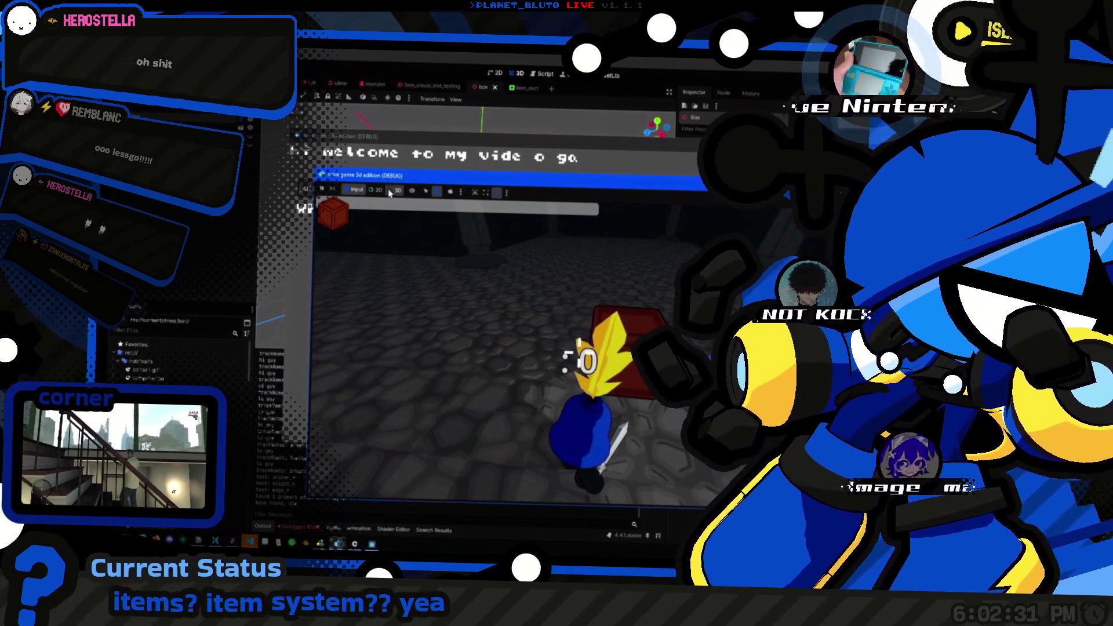
pyautogui.click(389, 193)
pyautogui.click(637, 377)
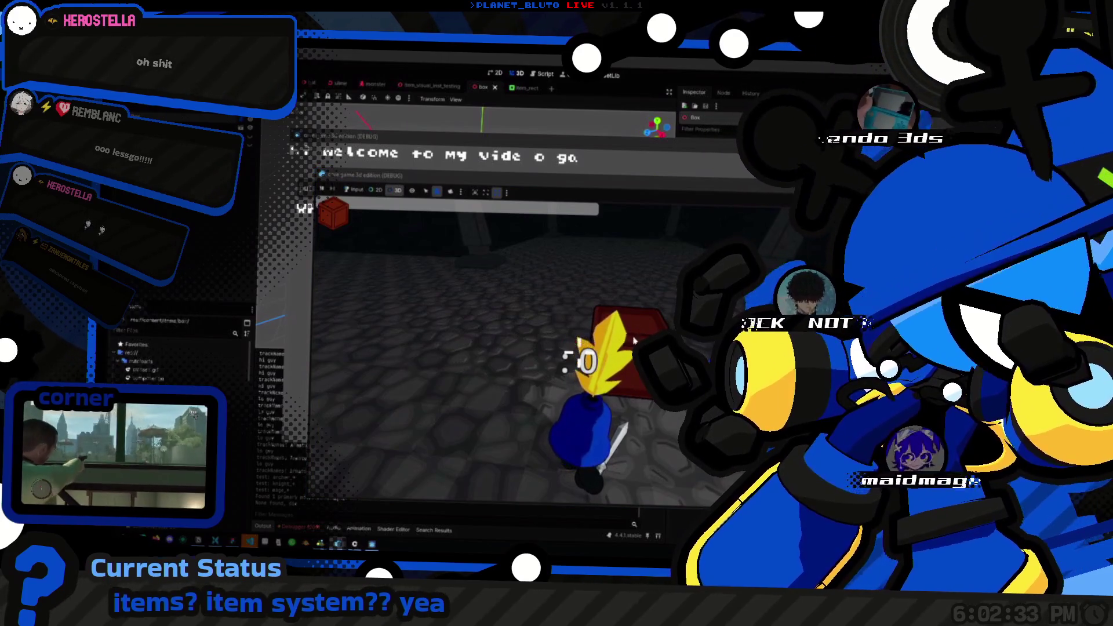
pyautogui.click(426, 191)
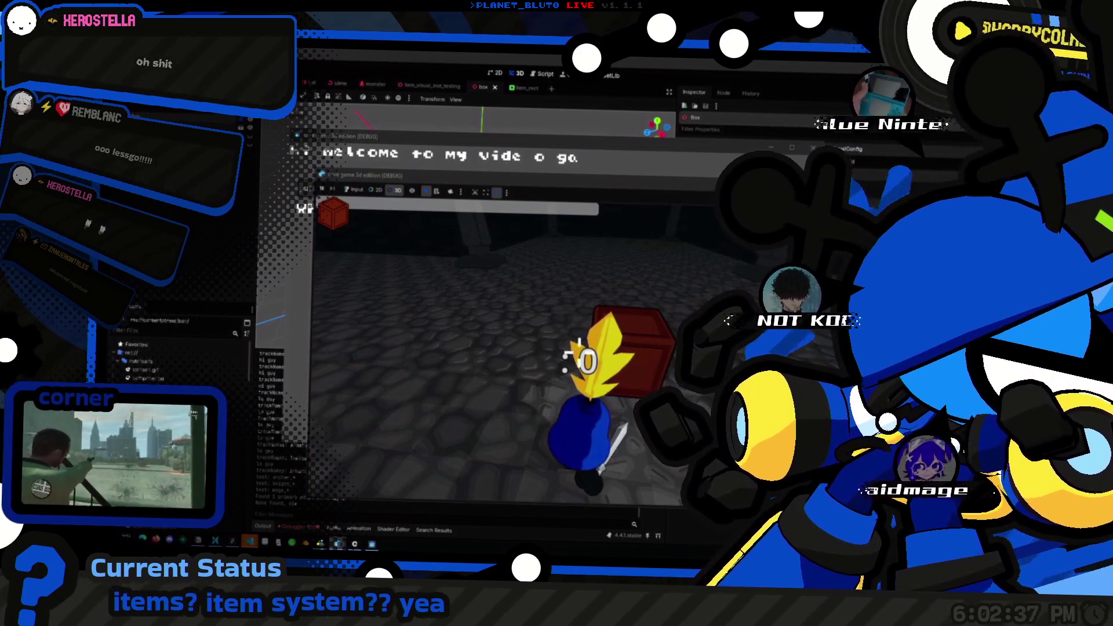
# Step: Hide the running game with F8, bring it back with F5, then hide it again
pyautogui.press('F8')
pyautogui.press('F5')
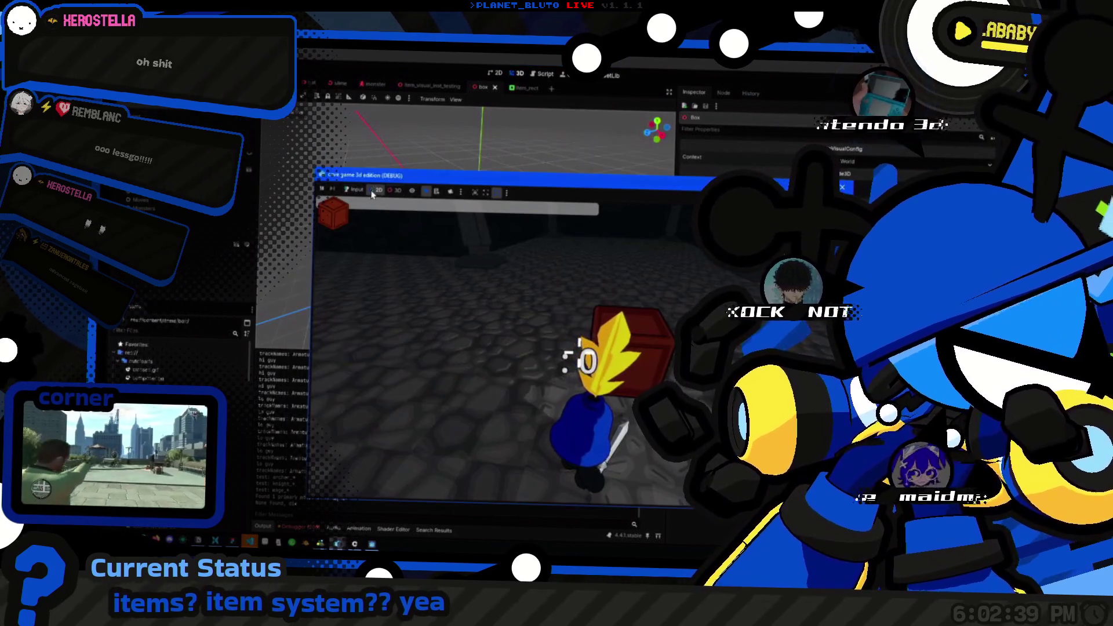
pyautogui.press('F8')
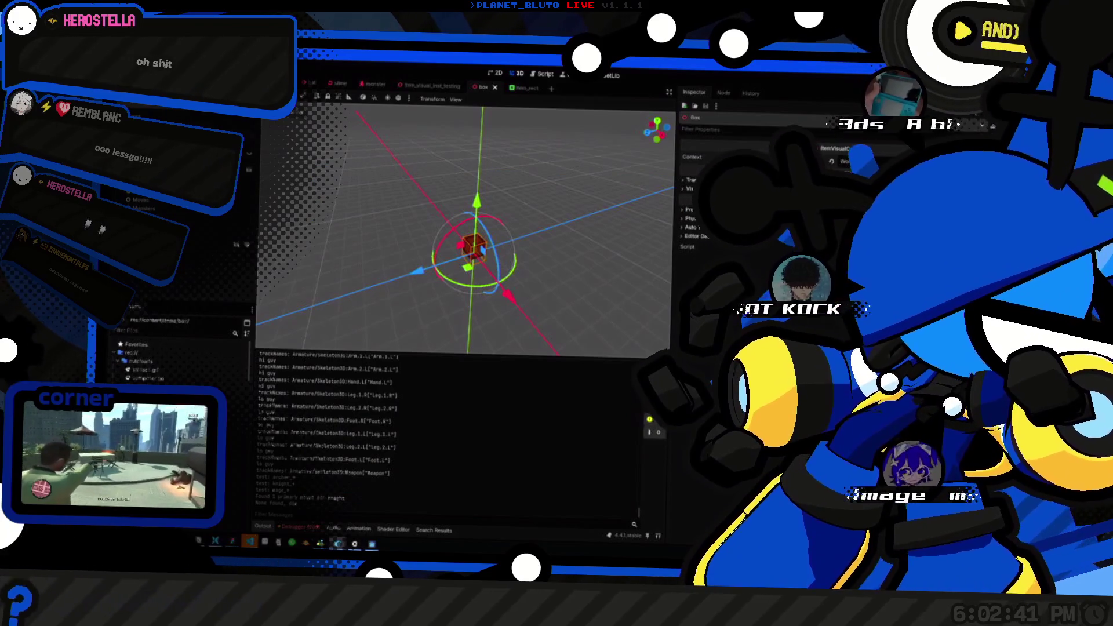
# Step: Relaunch the game and inspect the remote PLAYERS and SubViewportContainer nodes in the debugger
pyautogui.press('F5')
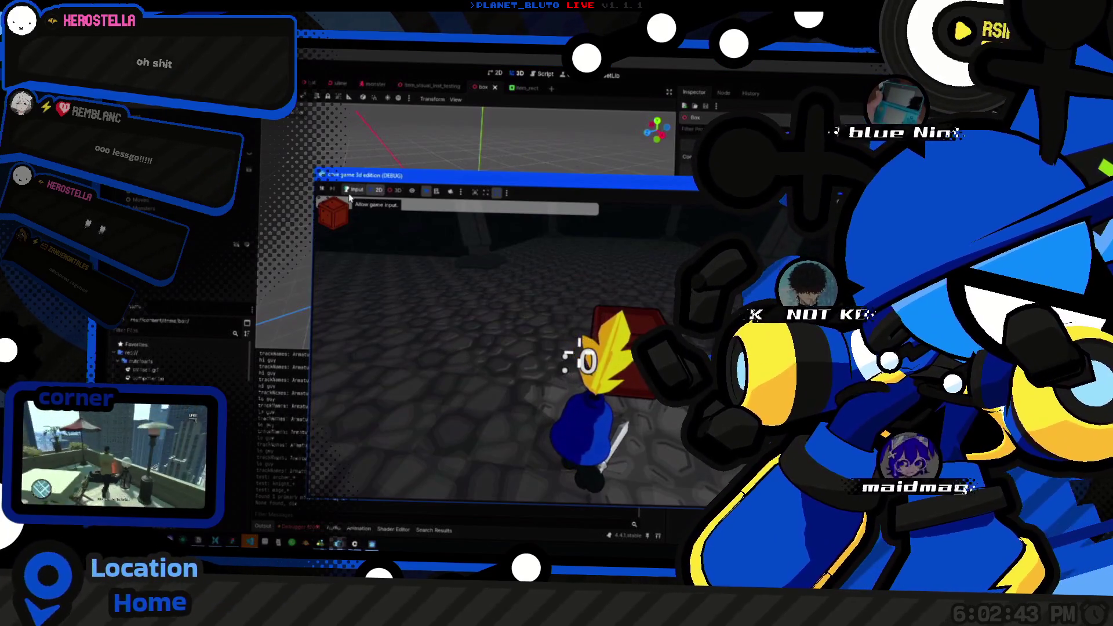
pyautogui.click(297, 527)
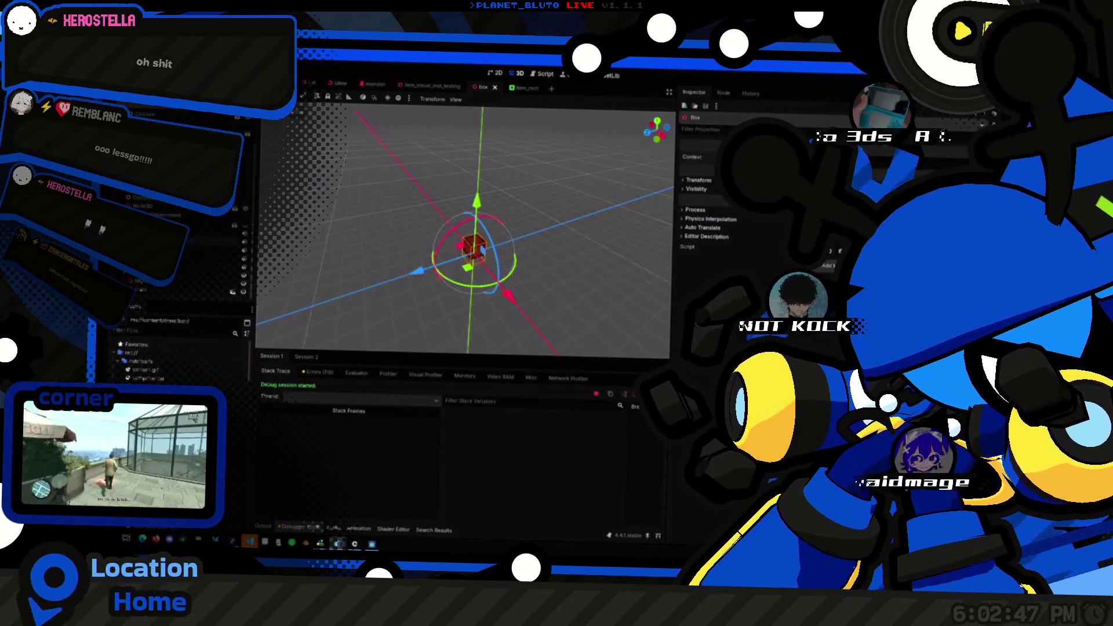
pyautogui.click(128, 279)
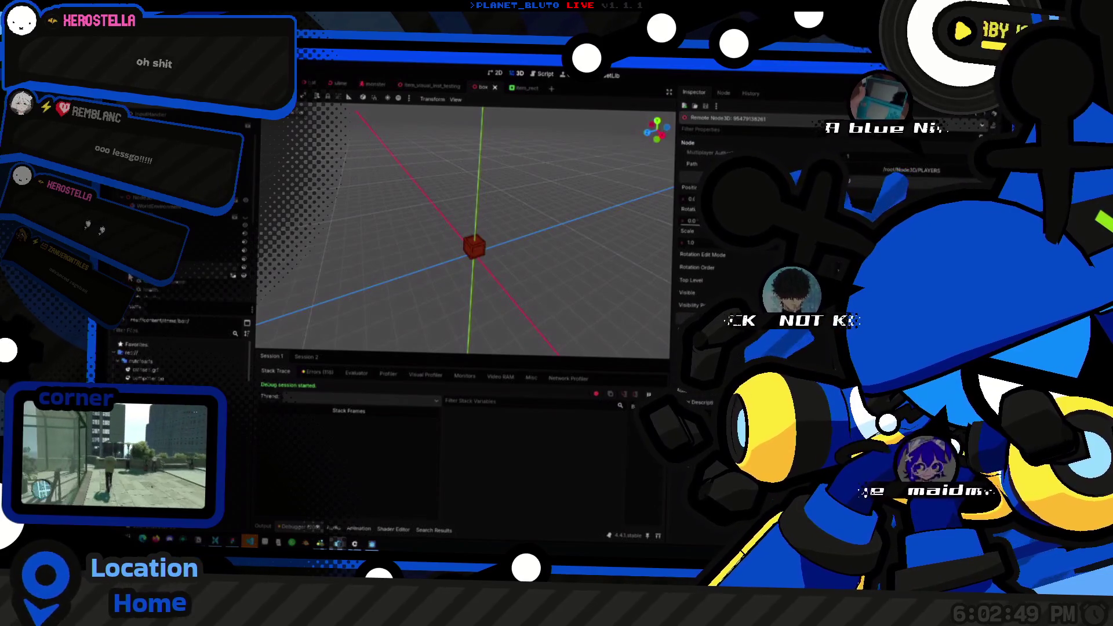
pyautogui.click(191, 241)
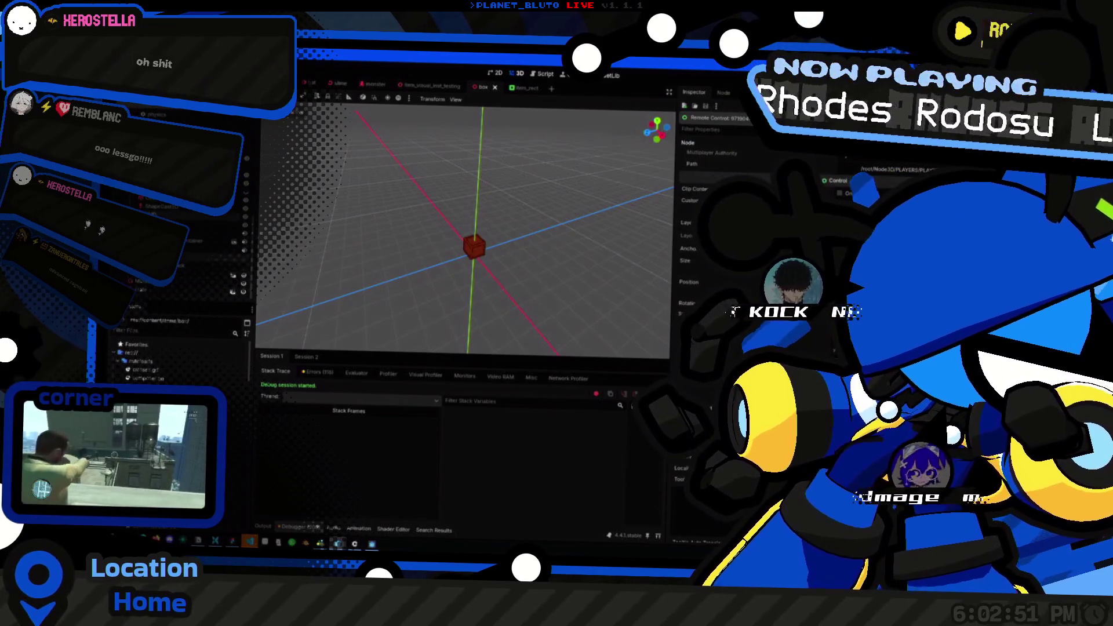
# Step: Toggle the game window full screen and back, move it up-right, and show the script editor
pyautogui.hotkey('alt', 'Tab')
pyautogui.click(308, 221)
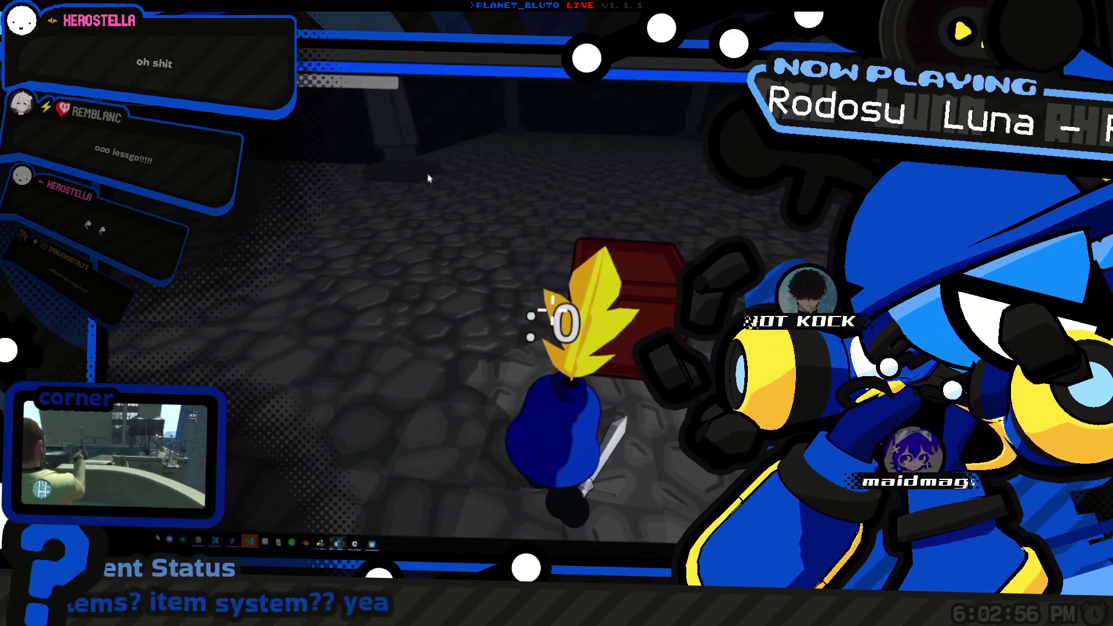
pyautogui.doubleClick(427, 180)
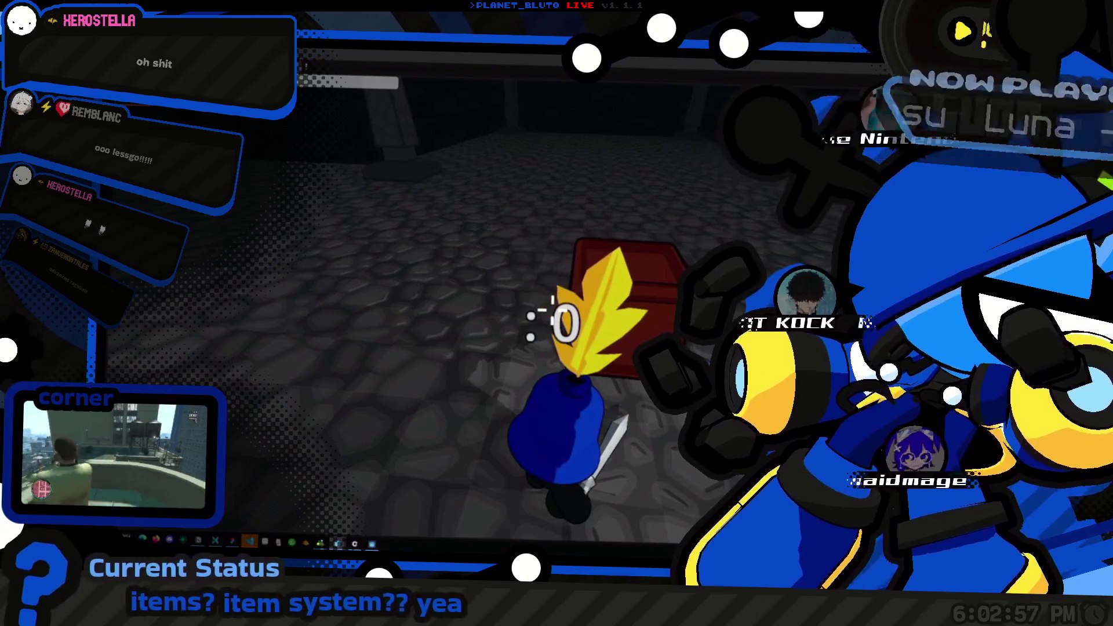
pyautogui.doubleClick(400, 55)
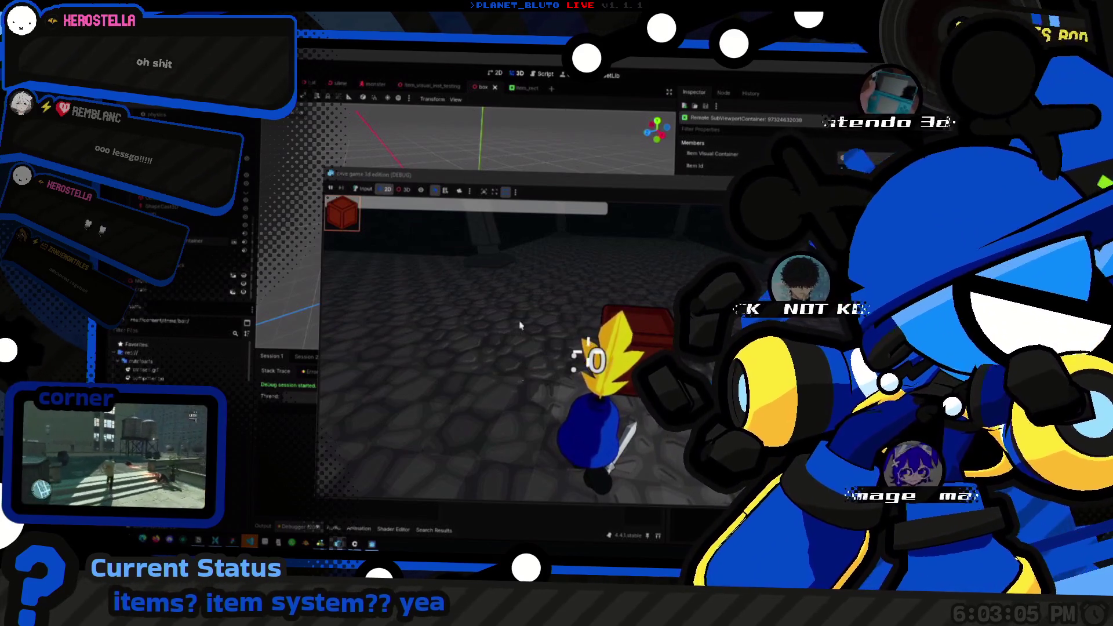
pyautogui.moveTo(675, 186)
pyautogui.mouseDown()
pyautogui.moveTo(724, 182)
pyautogui.moveTo(700, 159)
pyautogui.mouseUp()
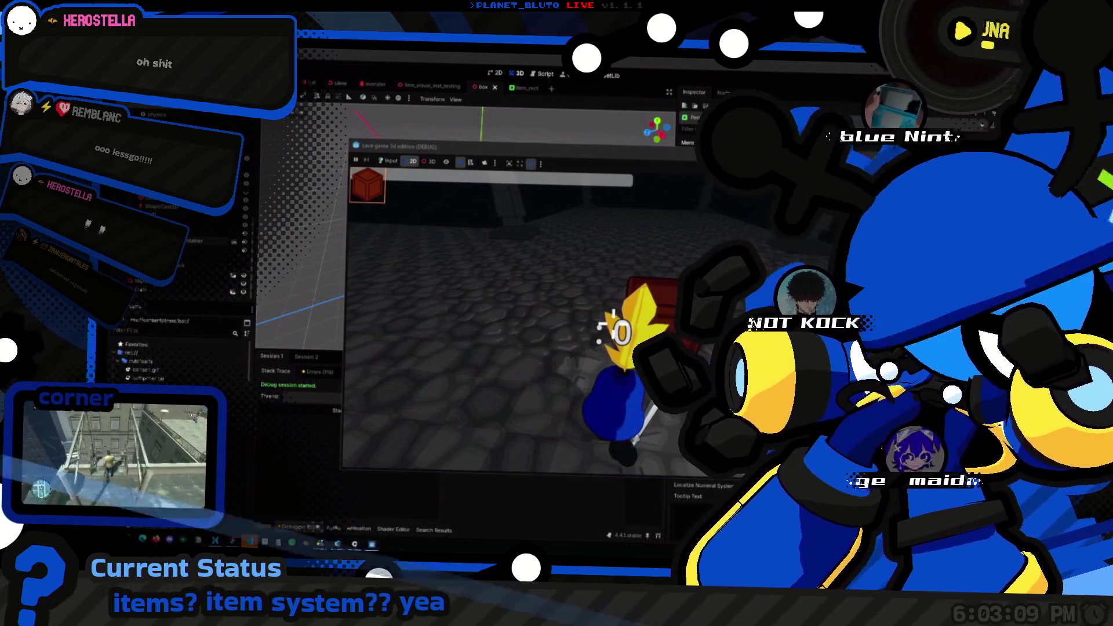
pyautogui.click(545, 75)
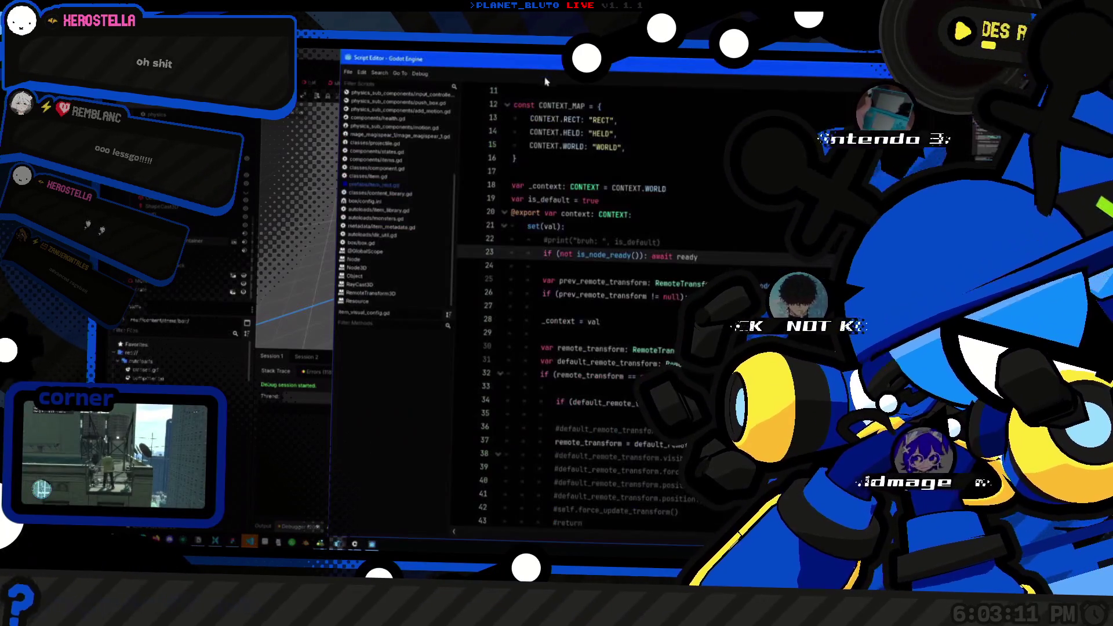
# Step: Look over the box, blue character and item_rect HUD scenes, then switch to the running game
pyautogui.click(299, 66)
pyautogui.click(305, 84)
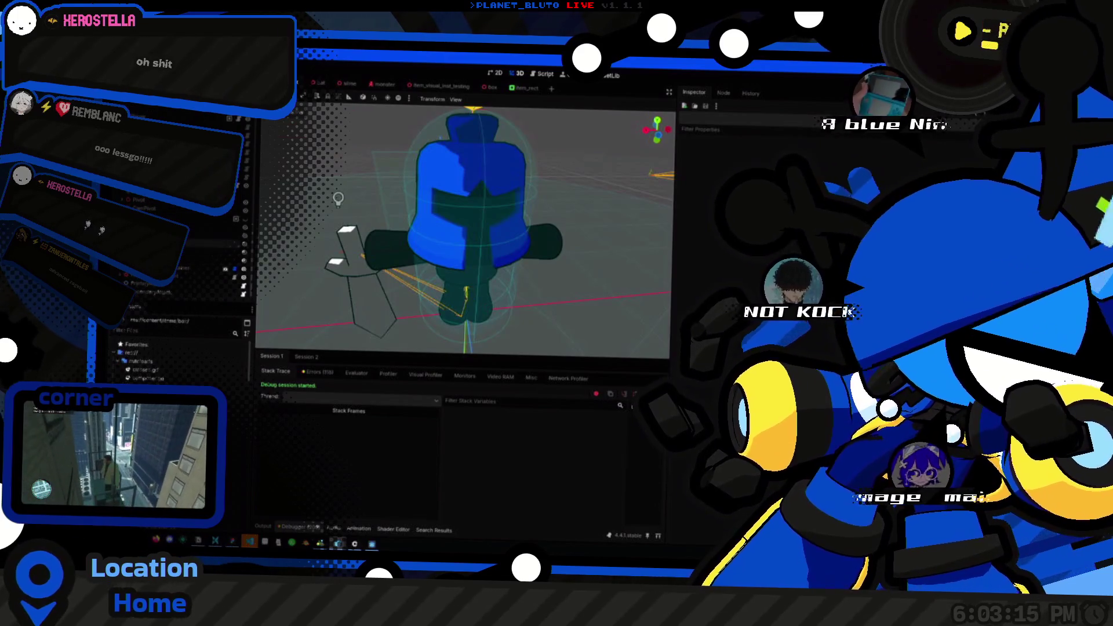
pyautogui.click(525, 87)
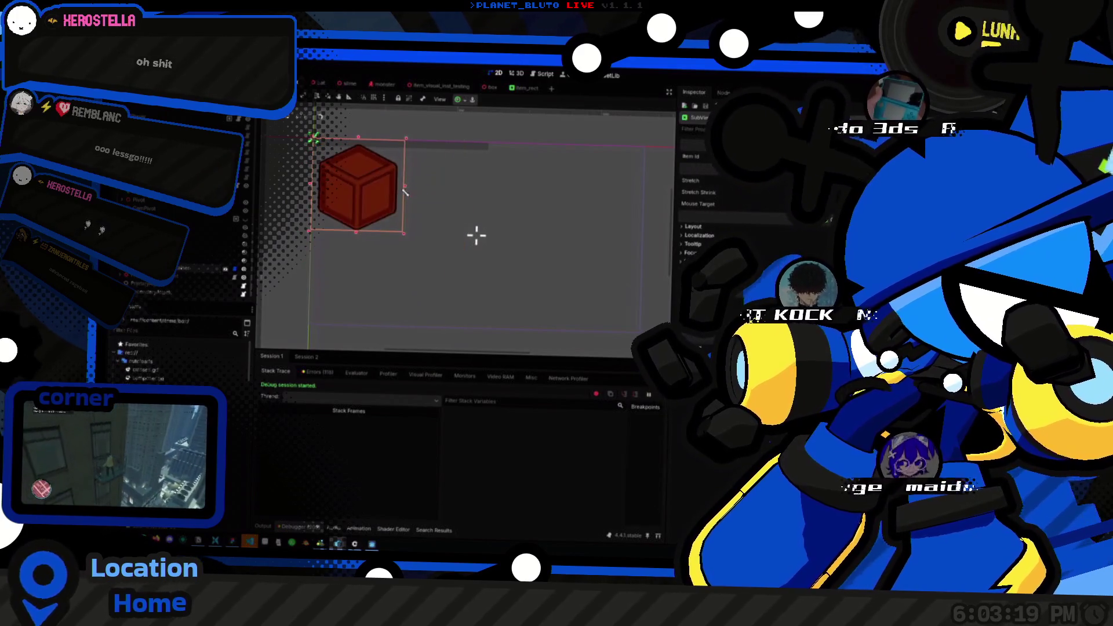
pyautogui.hotkey('alt', 'Tab')
pyautogui.press('F5')
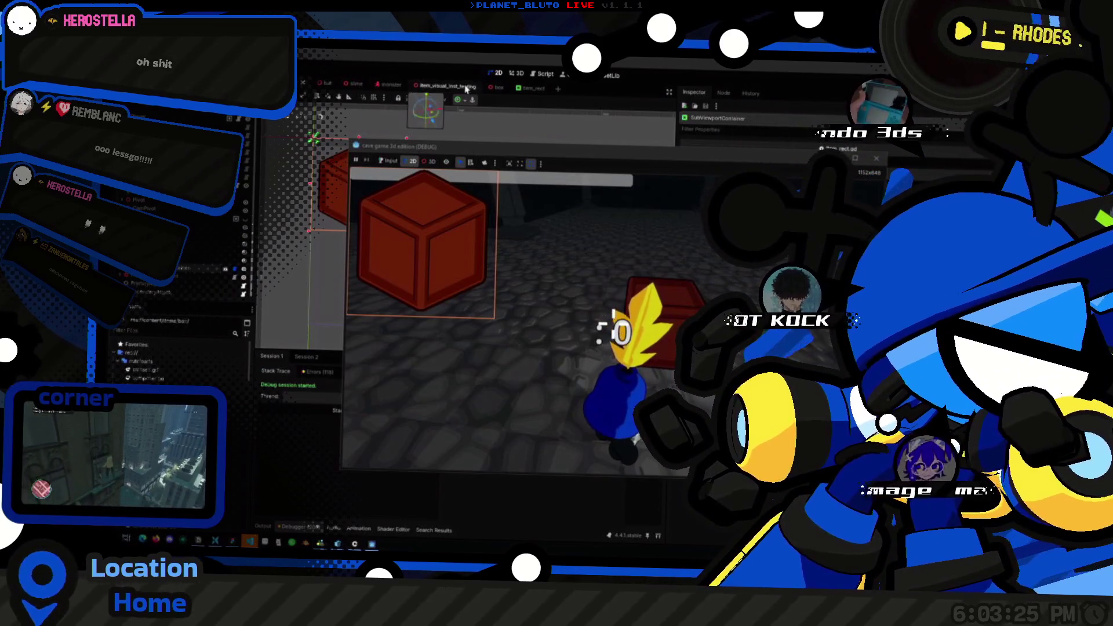
pyautogui.click(510, 158)
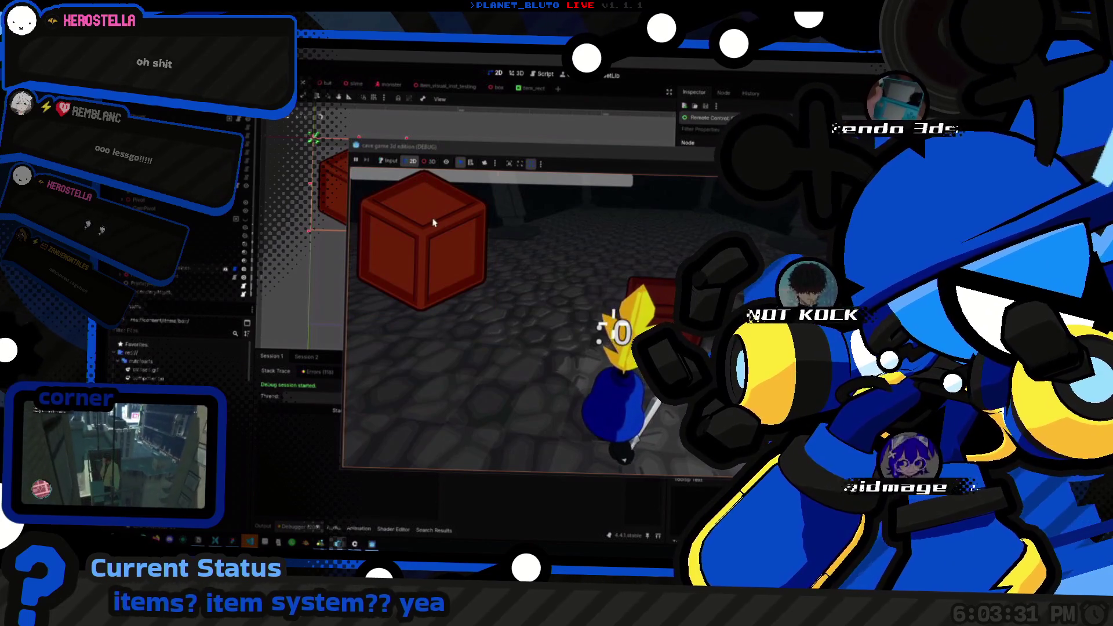
# Step: Go back through item_rect to the box scene, select the crate node, and refocus the game
pyautogui.click(521, 88)
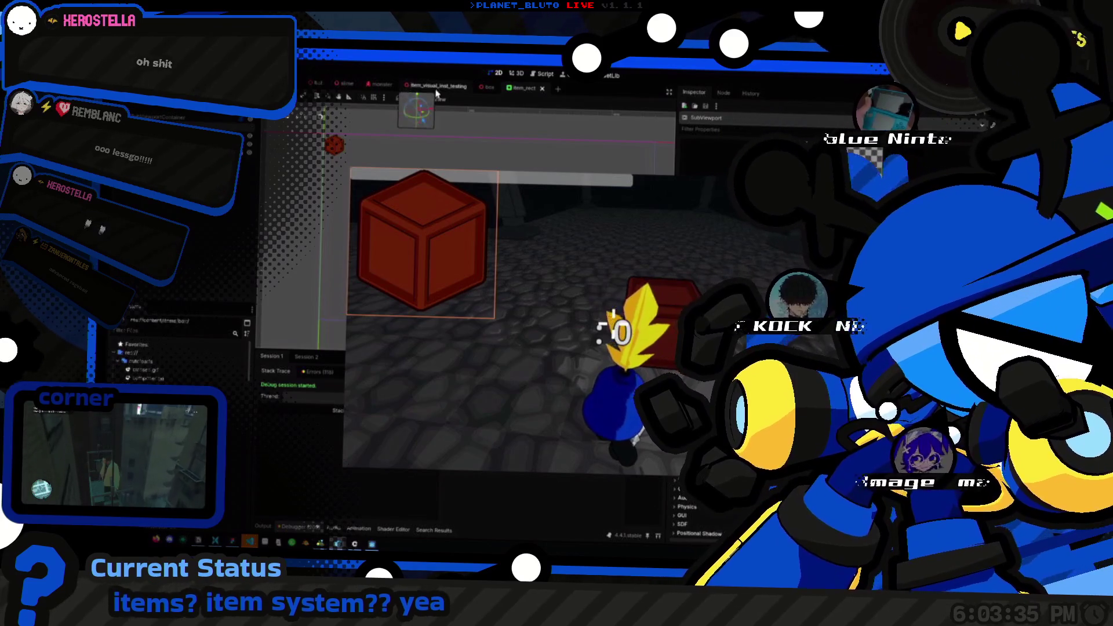
pyautogui.click(488, 87)
pyautogui.click(613, 316)
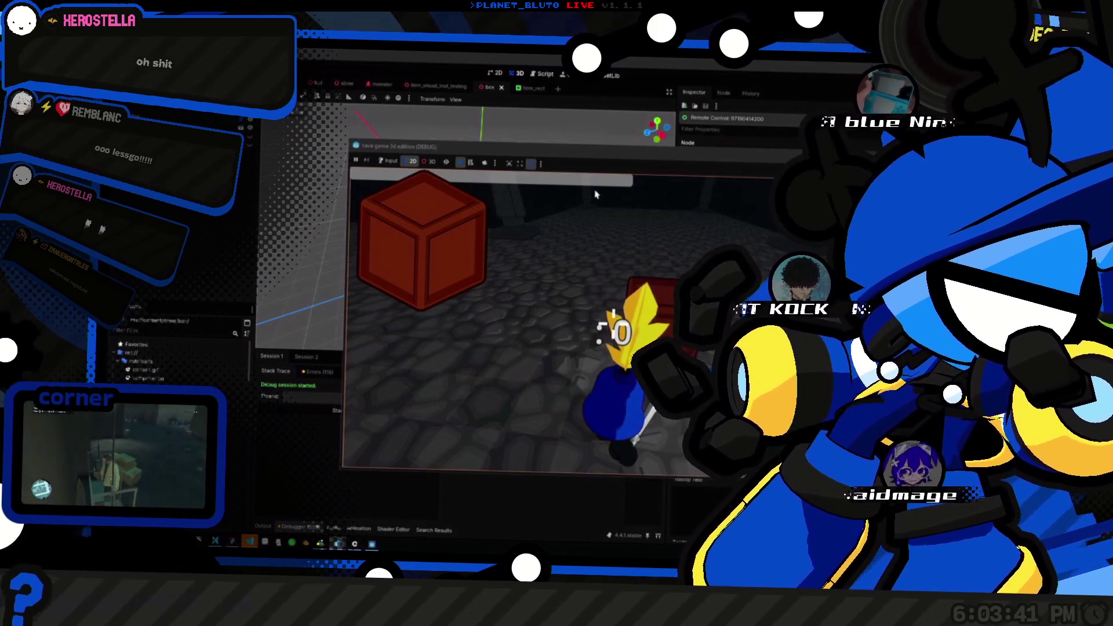
pyautogui.click(649, 188)
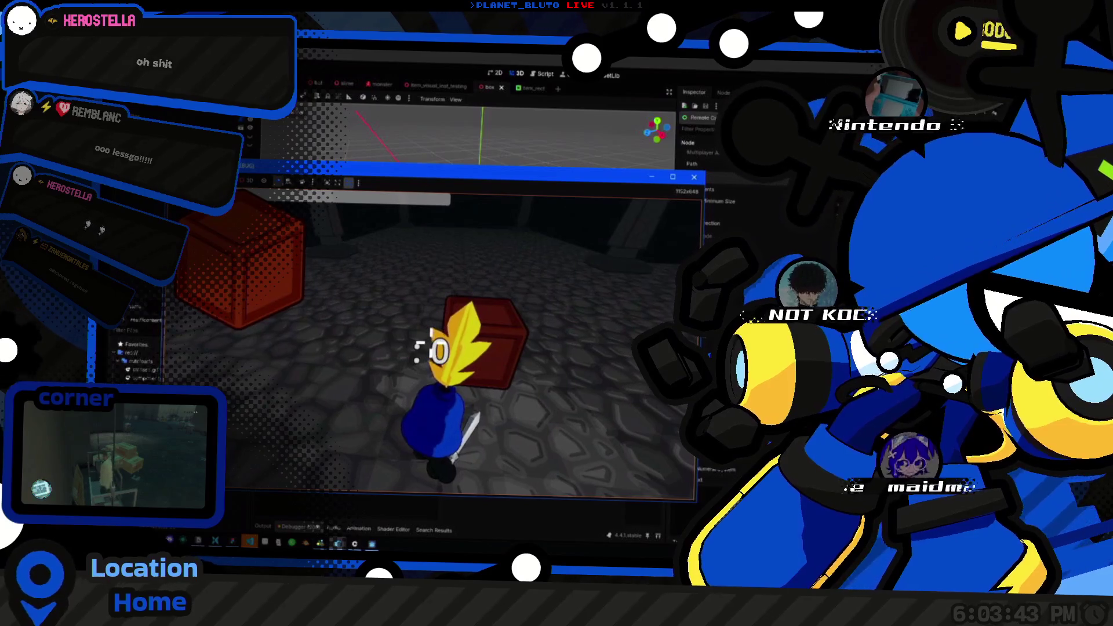
# Step: Select the crate in the running game, reposition and reshape its window, and inspect the crate node
pyautogui.click(256, 255)
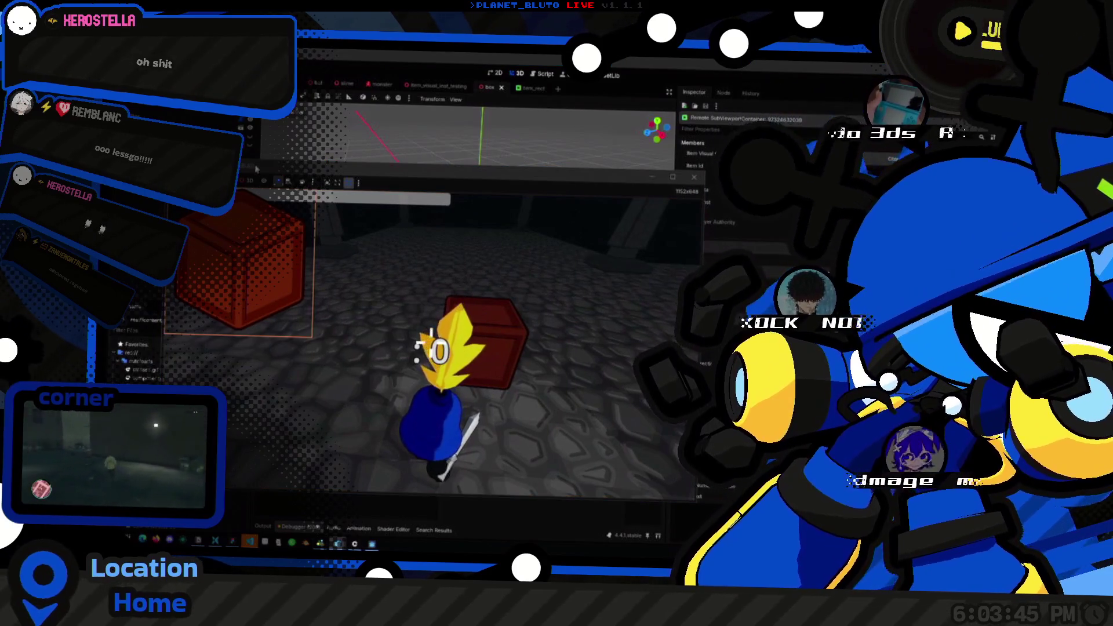
pyautogui.click(371, 170)
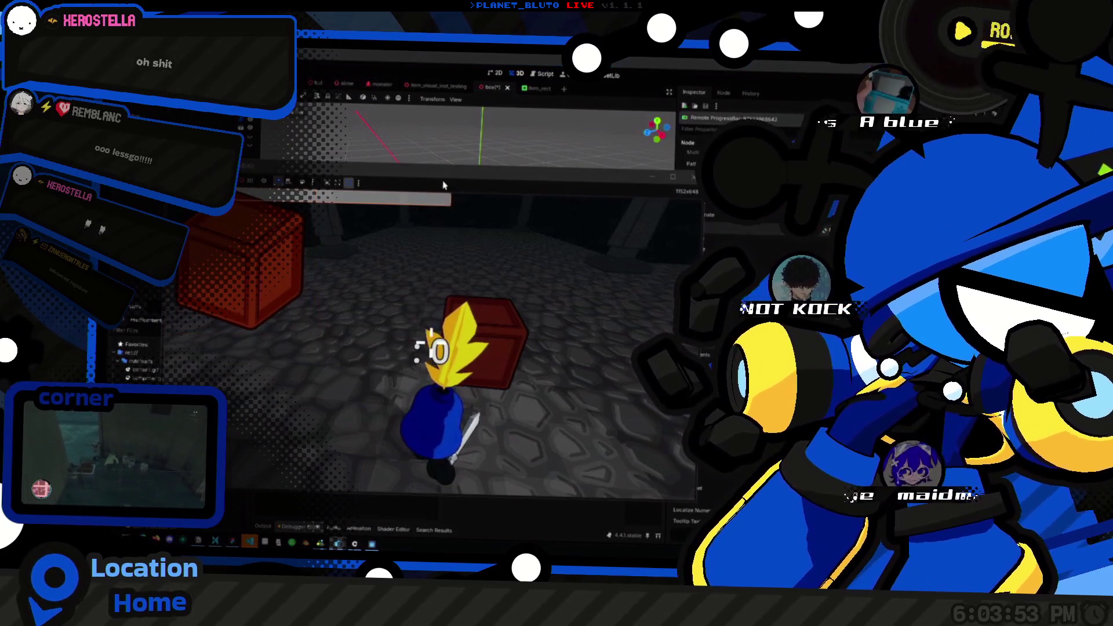
pyautogui.moveTo(401, 199); pyautogui.dragTo(532, 216)
pyautogui.moveTo(406, 184)
pyautogui.mouseDown()
pyautogui.moveTo(512, 189)
pyautogui.moveTo(497, 162)
pyautogui.mouseUp()
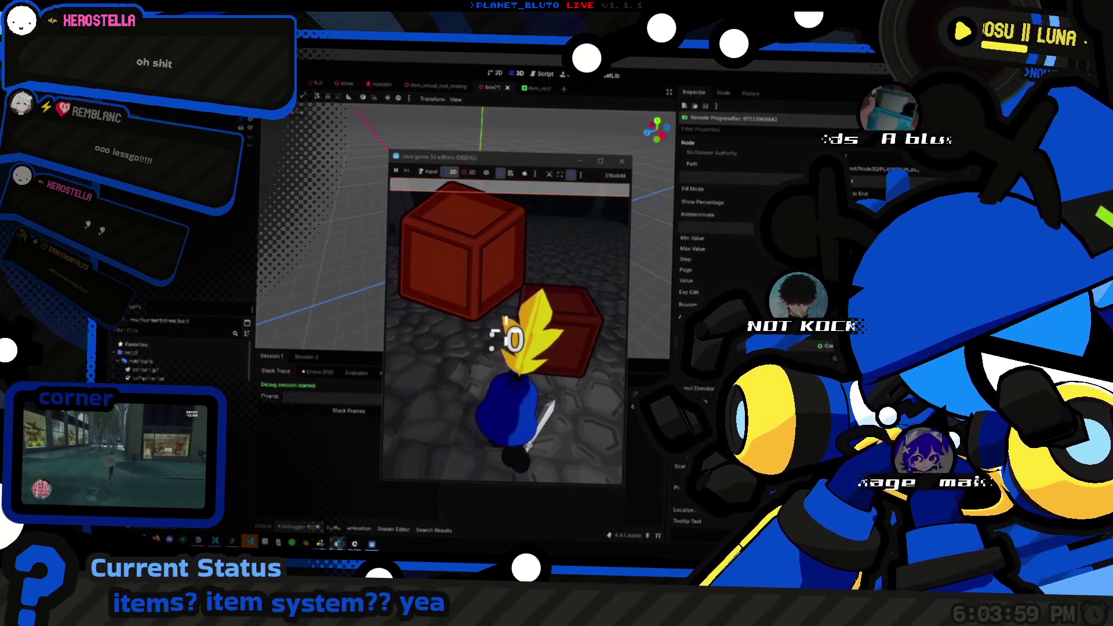
pyautogui.click(510, 325)
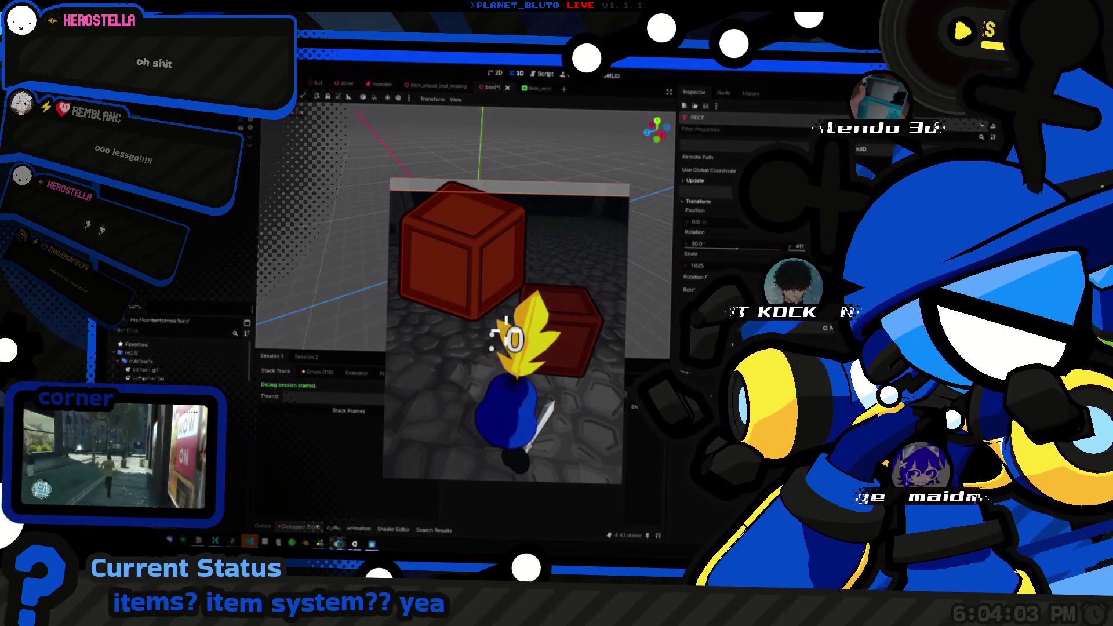
# Step: Compare the item_visual_inst_testing, item_rect and box scenes, including item_rect's camera and remote SubViewportContainer
pyautogui.click(430, 90)
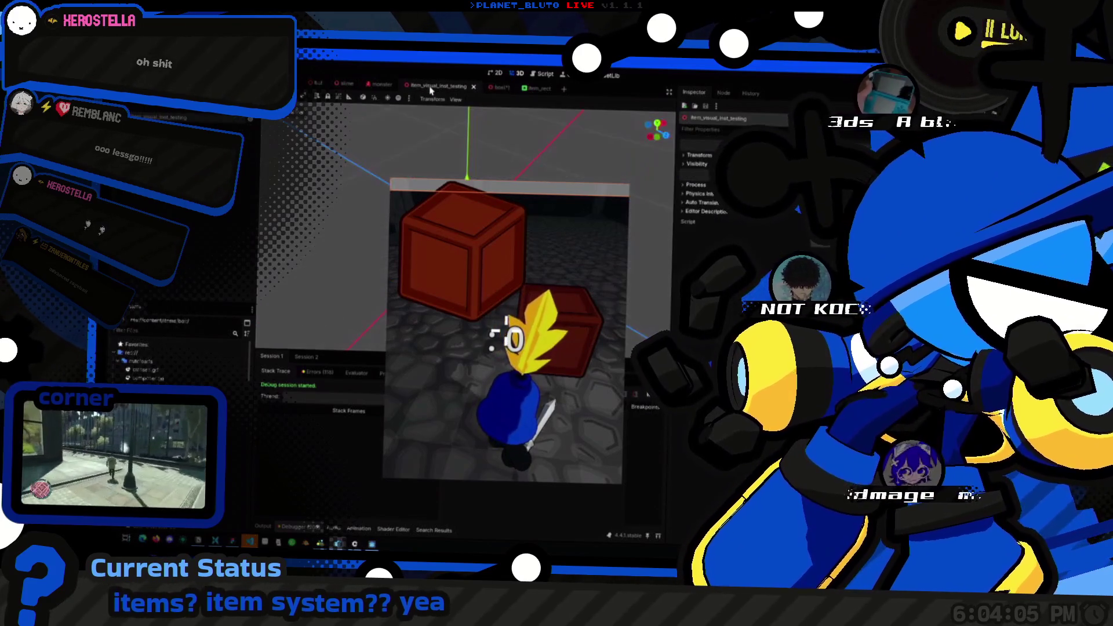
pyautogui.click(530, 88)
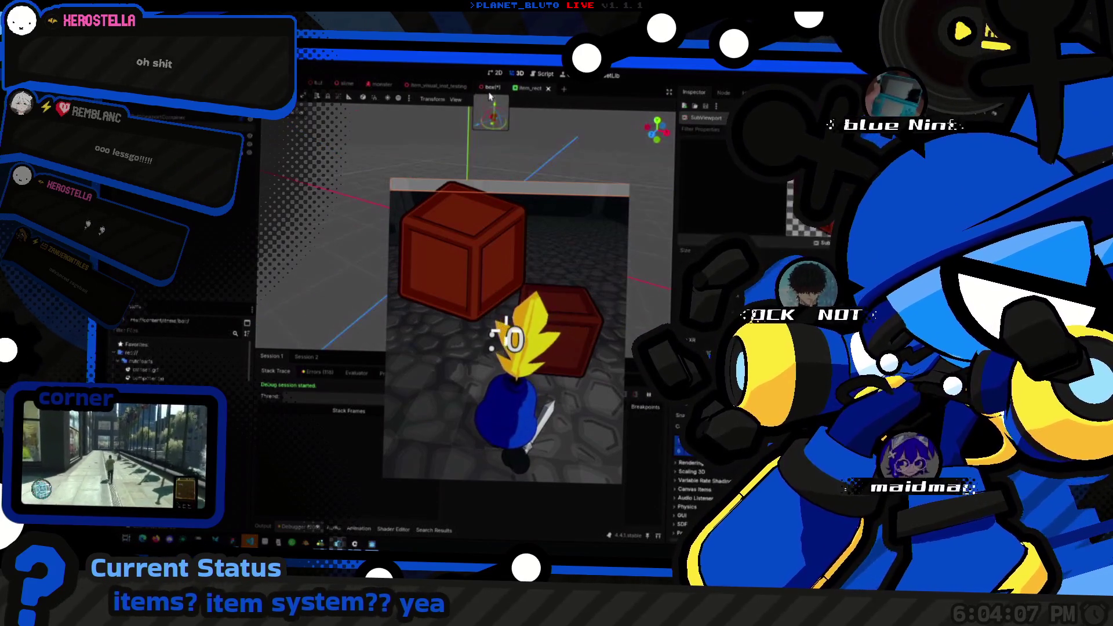
pyautogui.click(374, 287)
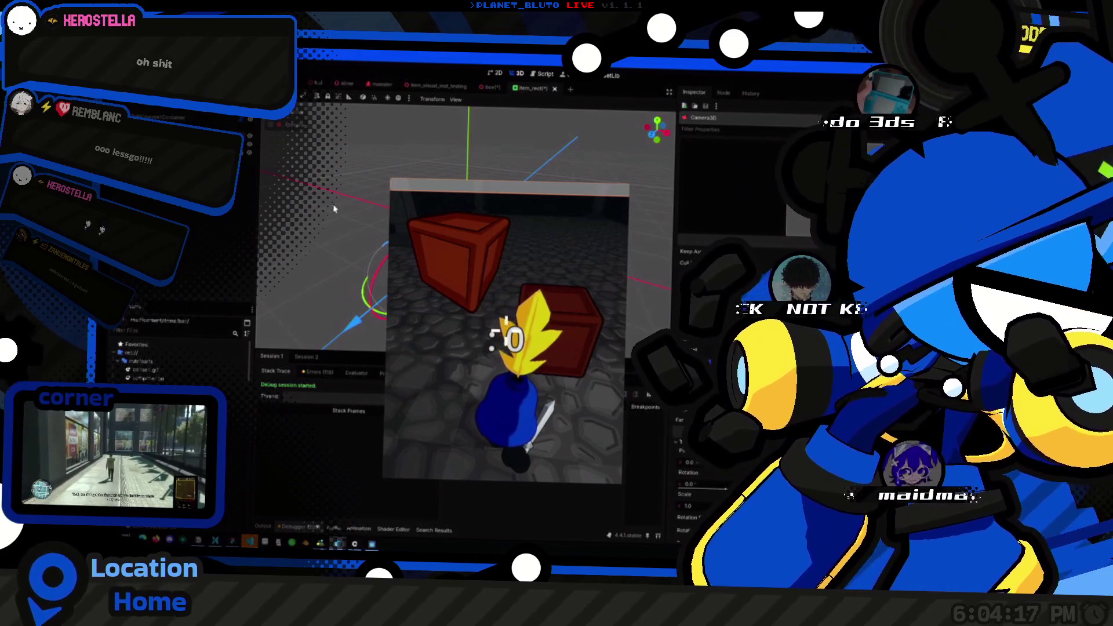
pyautogui.click(490, 87)
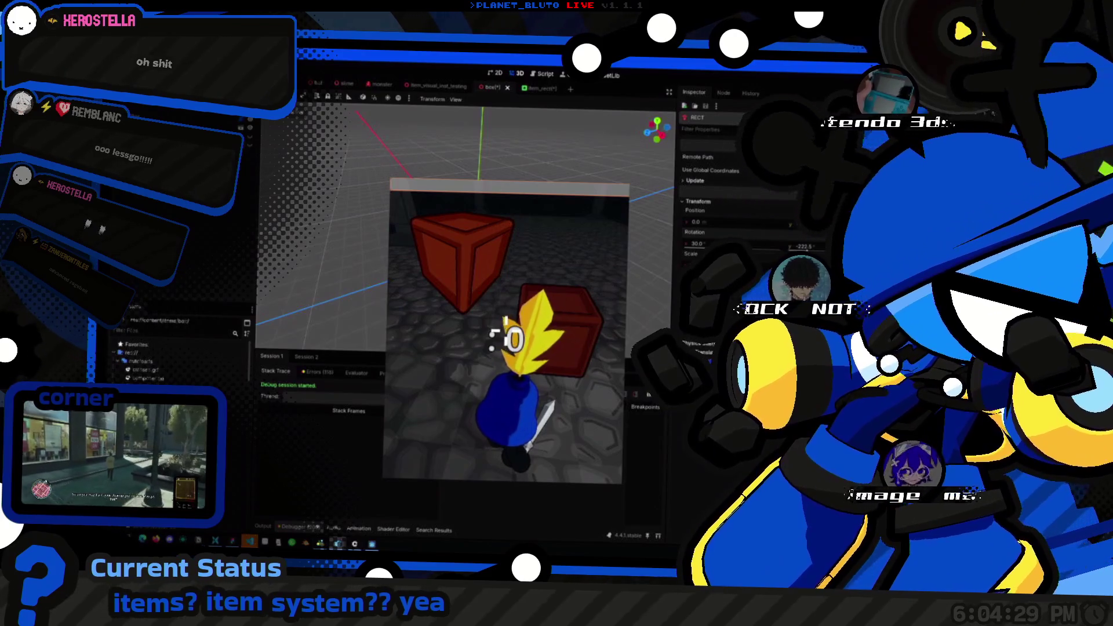
pyautogui.click(532, 88)
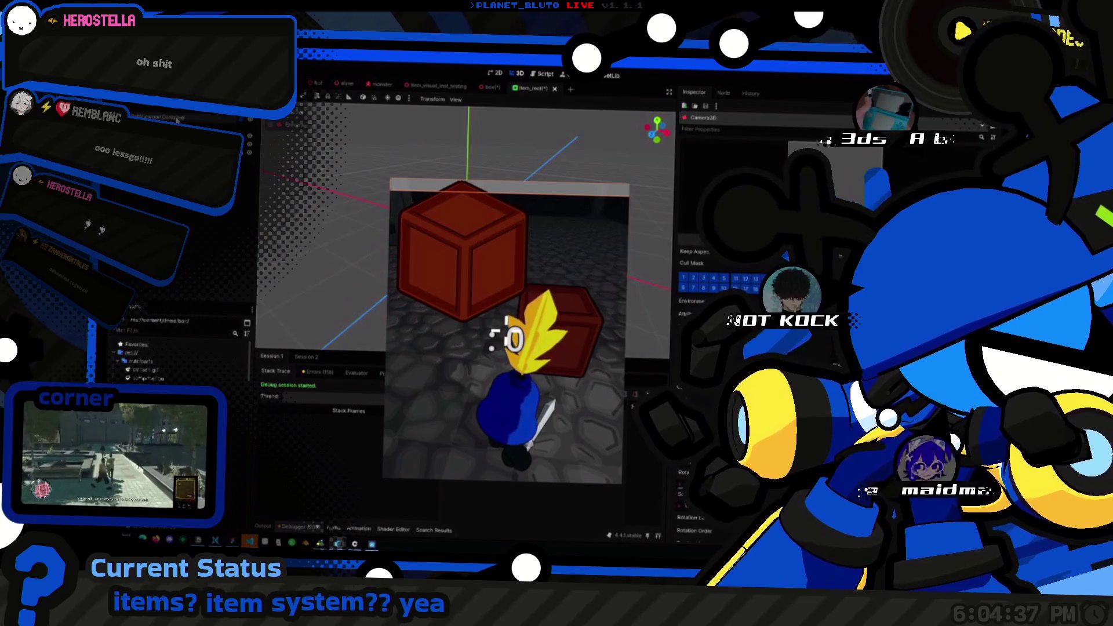
pyautogui.click(495, 73)
pyautogui.click(490, 87)
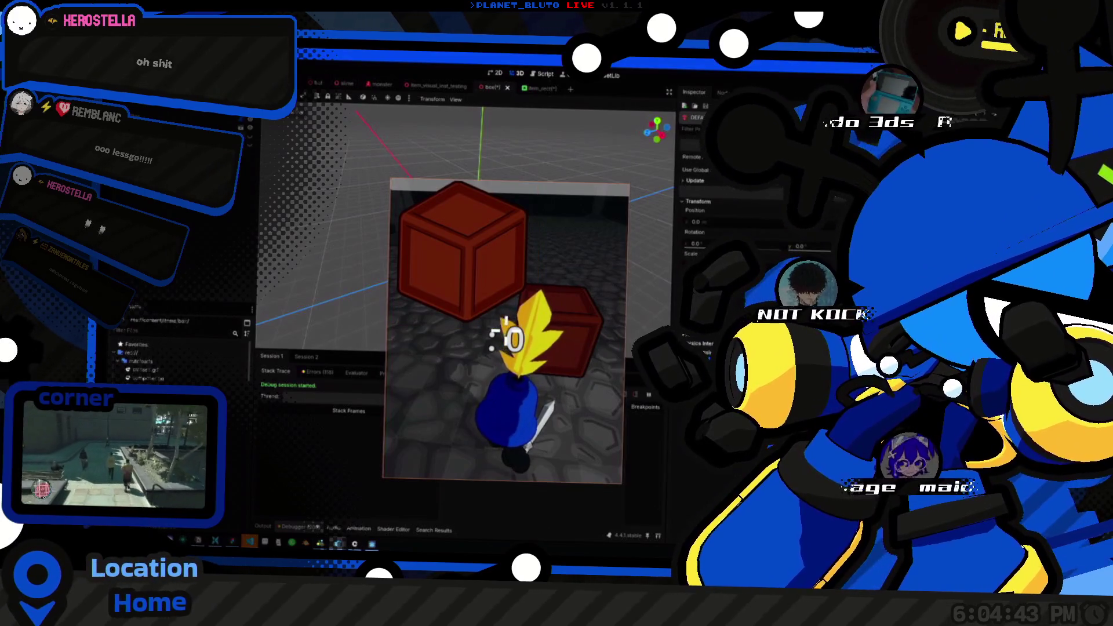
pyautogui.click(529, 88)
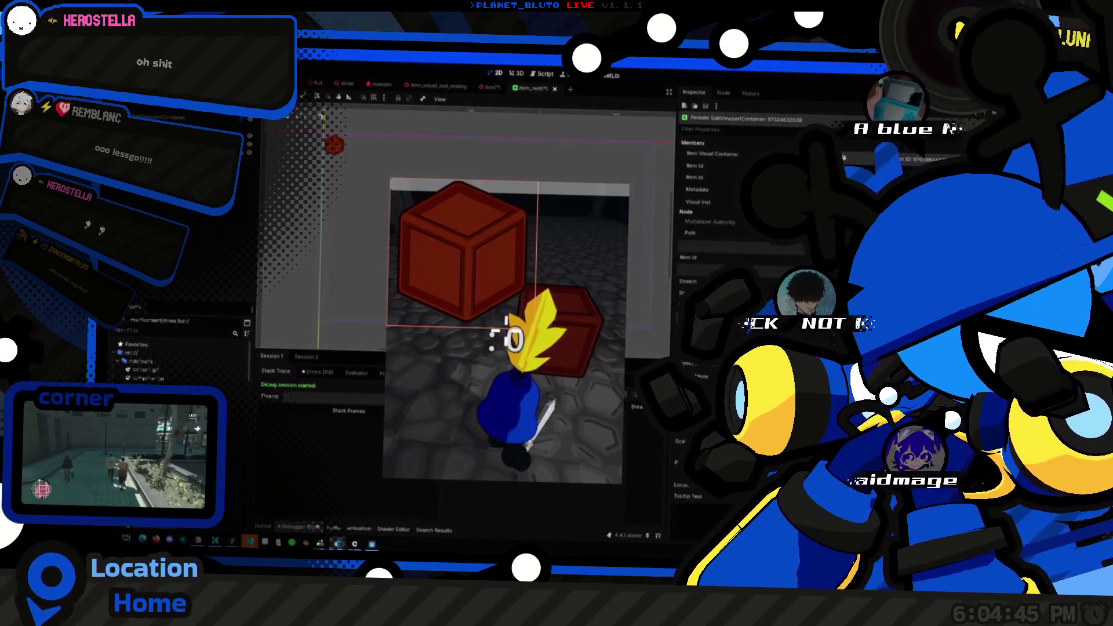
pyautogui.click(490, 87)
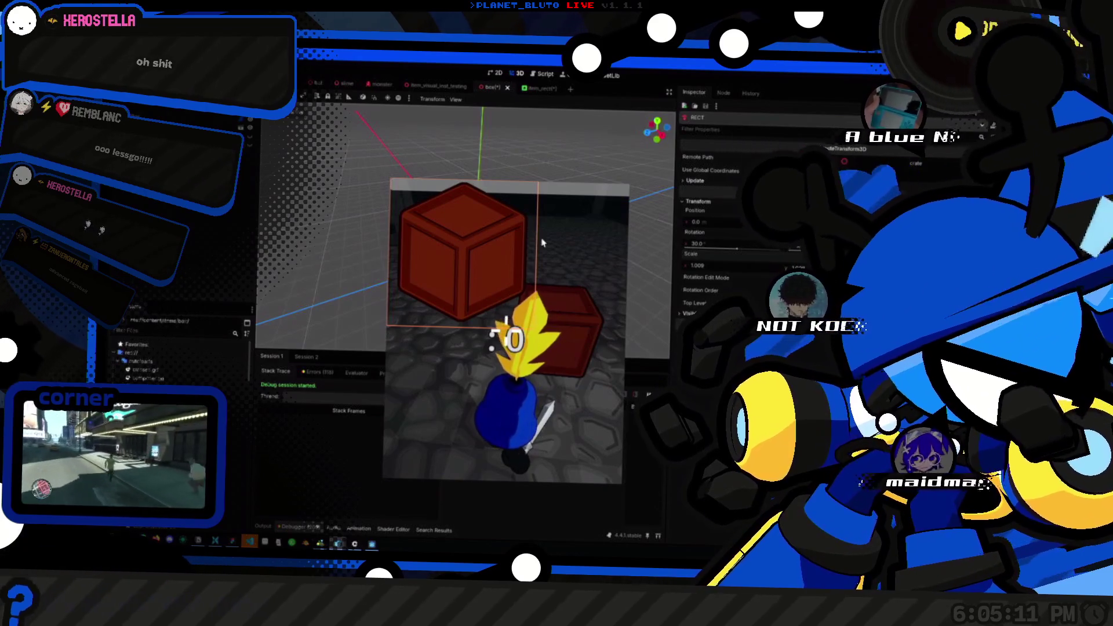
# Step: Reselect the RECT node to view its Inspector properties, then clear the selection and focus the game
pyautogui.click(432, 130)
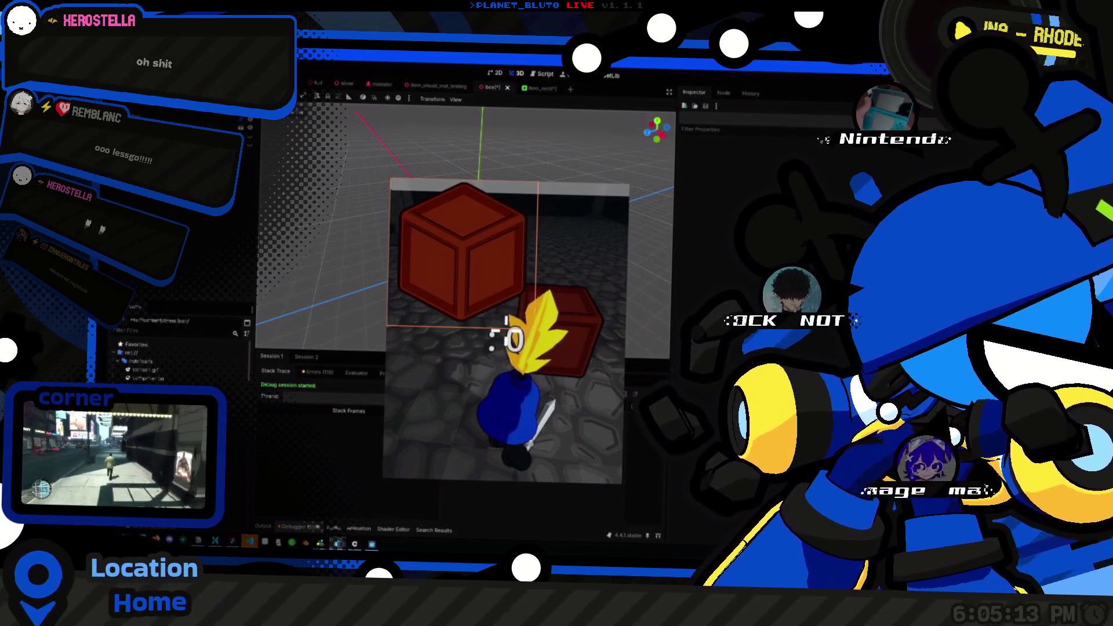
pyautogui.click(257, 221)
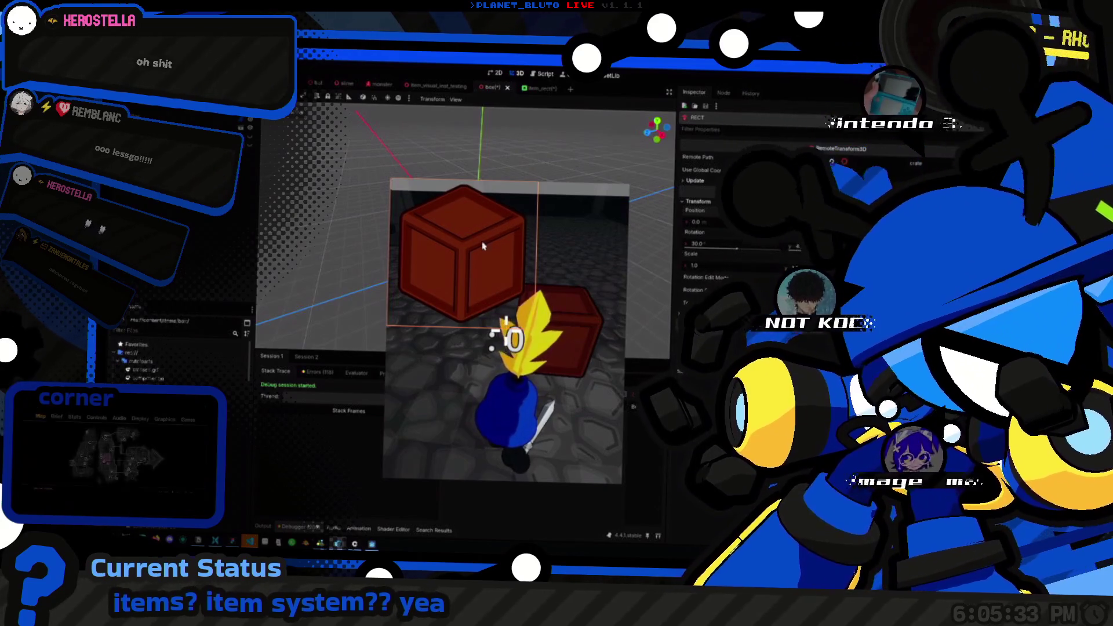
pyautogui.click(295, 162)
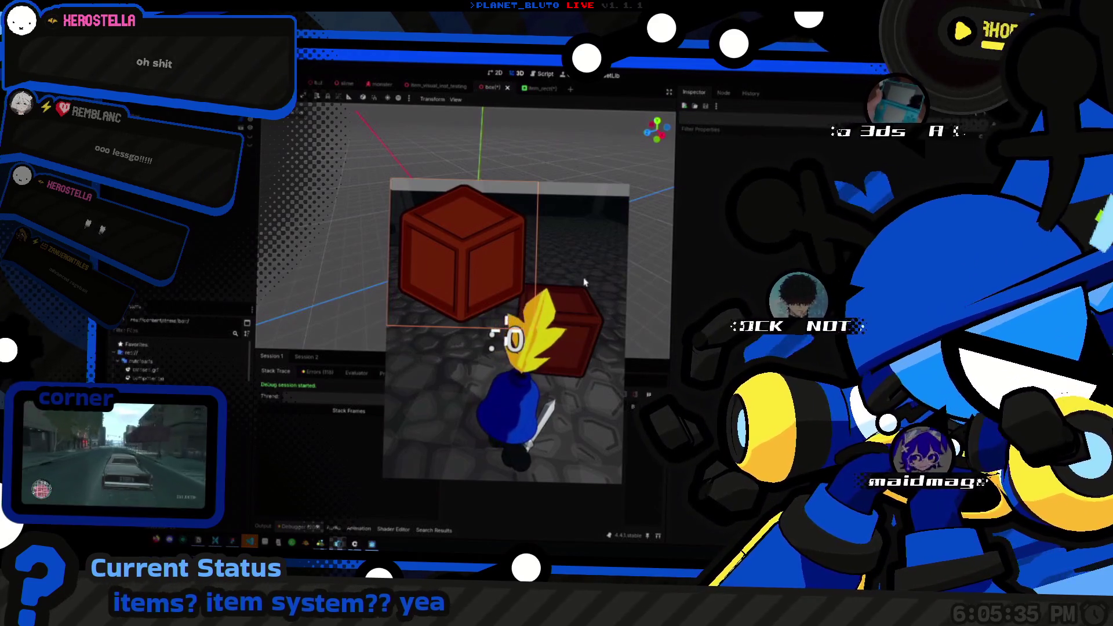
pyautogui.click(441, 186)
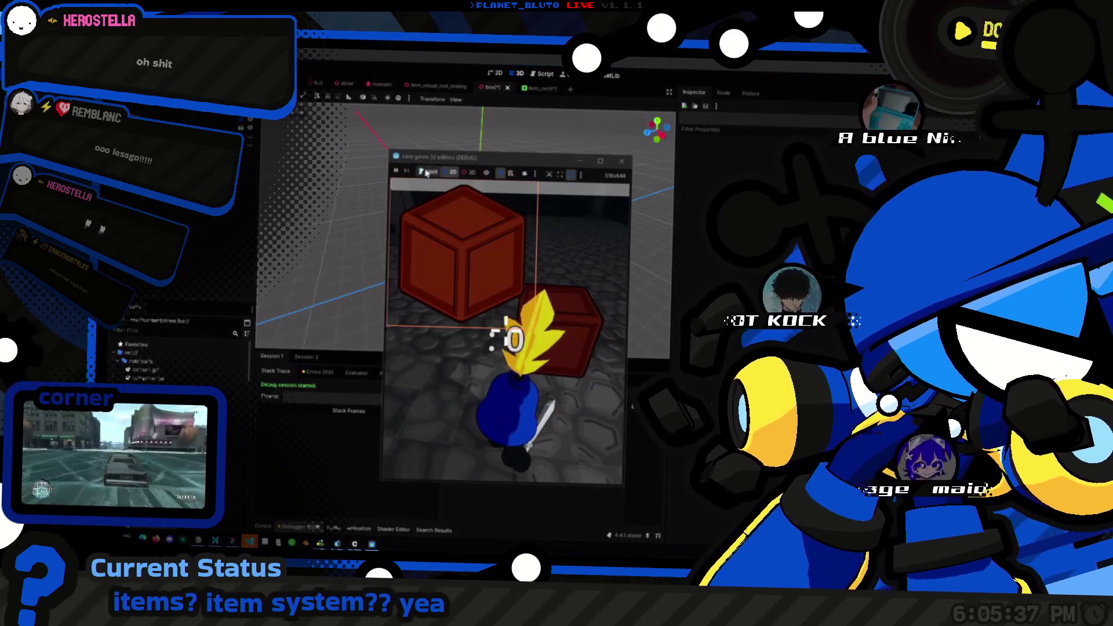
# Step: Save the box scene and inspect the game's remote Control and SubViewportContainer nodes
pyautogui.hotkey('ctrl', 's')
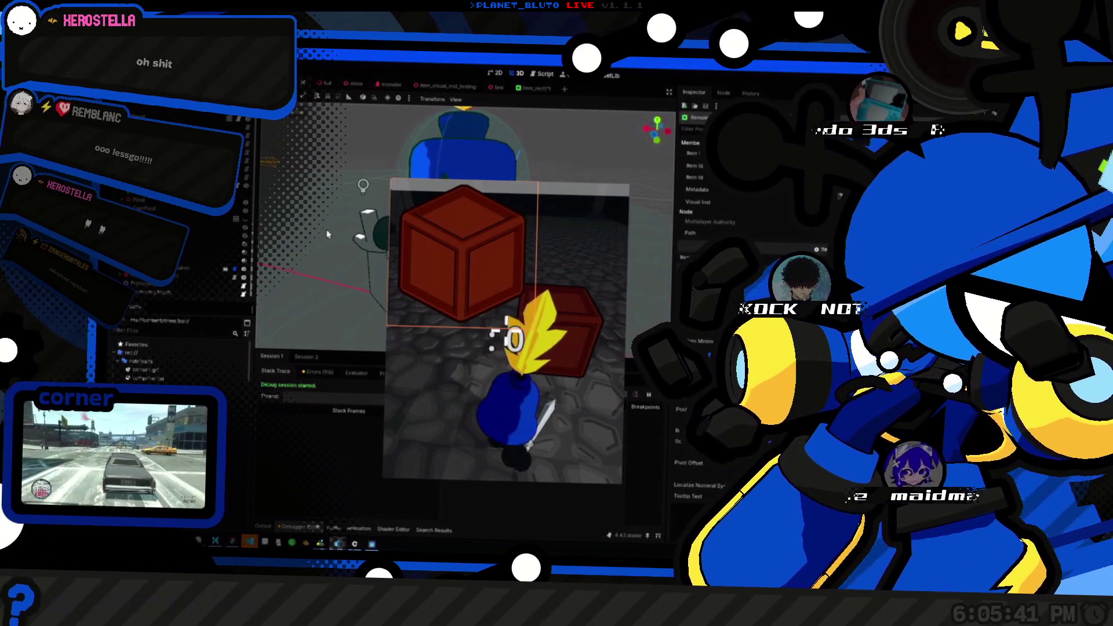
pyautogui.click(470, 221)
pyautogui.moveTo(513, 161)
pyautogui.mouseDown()
pyautogui.moveTo(455, 144)
pyautogui.moveTo(435, 152)
pyautogui.moveTo(513, 158)
pyautogui.mouseUp()
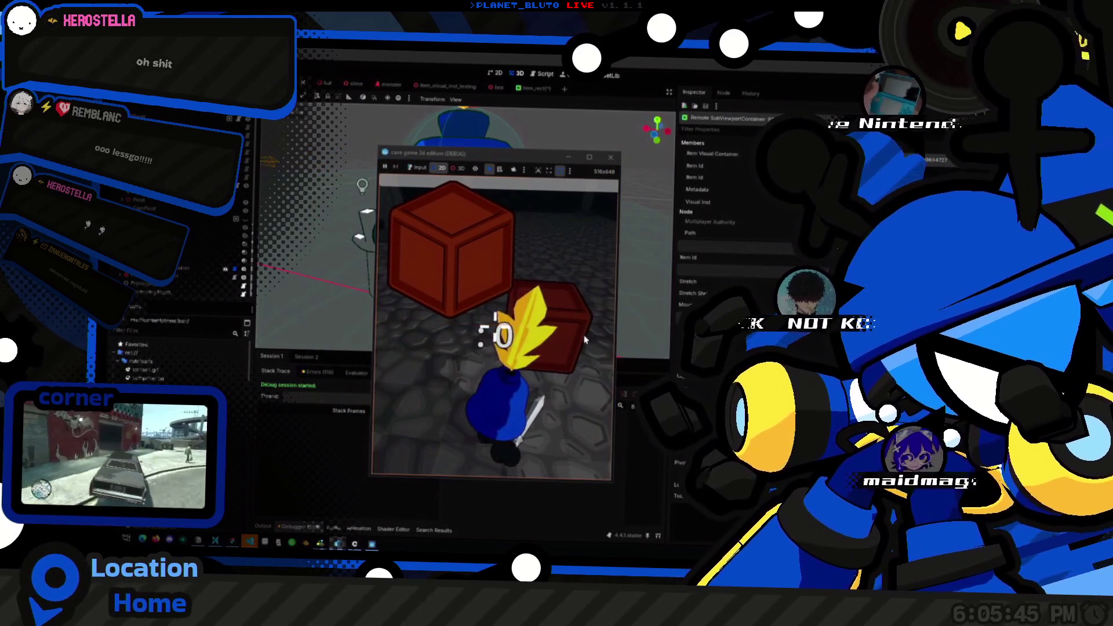
pyautogui.click(574, 343)
pyautogui.click(463, 277)
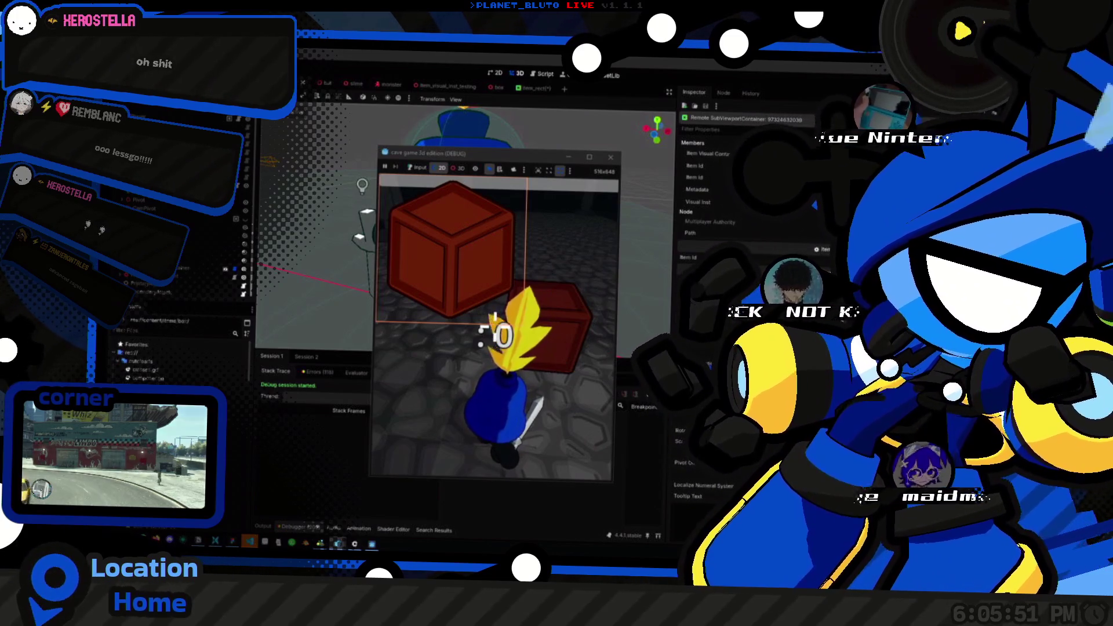
# Step: Stop the debug game, switch to the 2D view, and select the HUD and ItemsComponent nodes
pyautogui.press('F8')
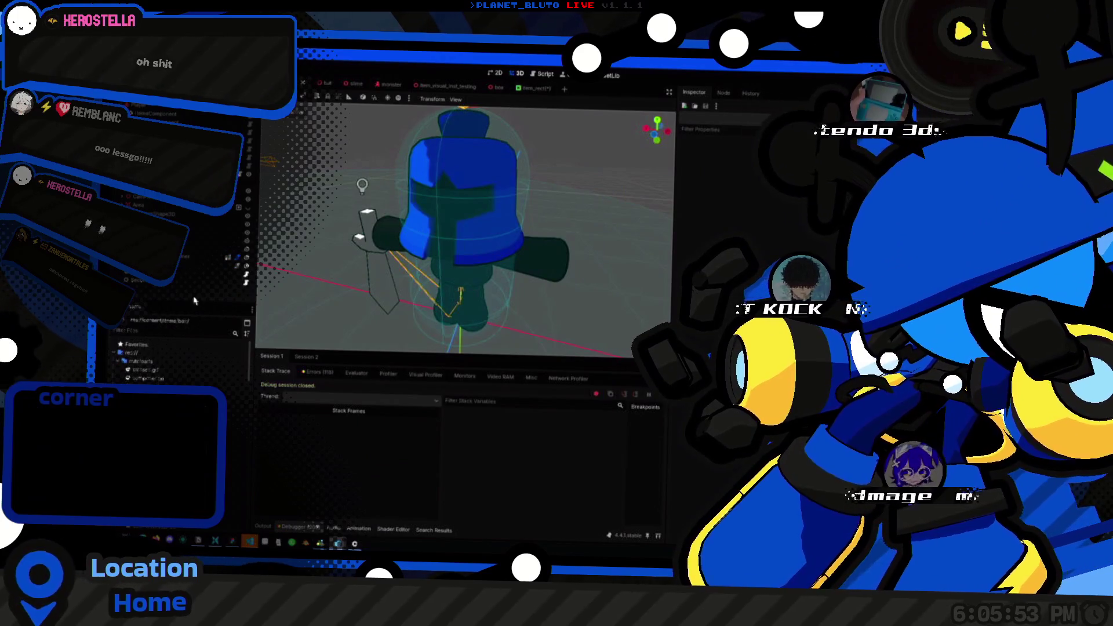
pyautogui.click(192, 256)
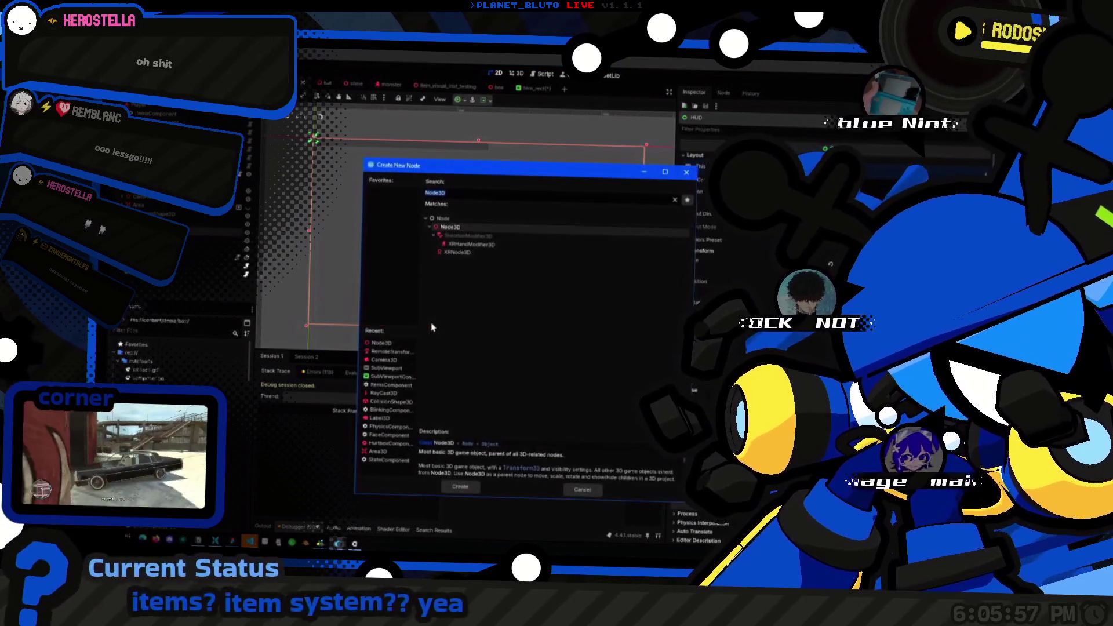
pyautogui.click(432, 327)
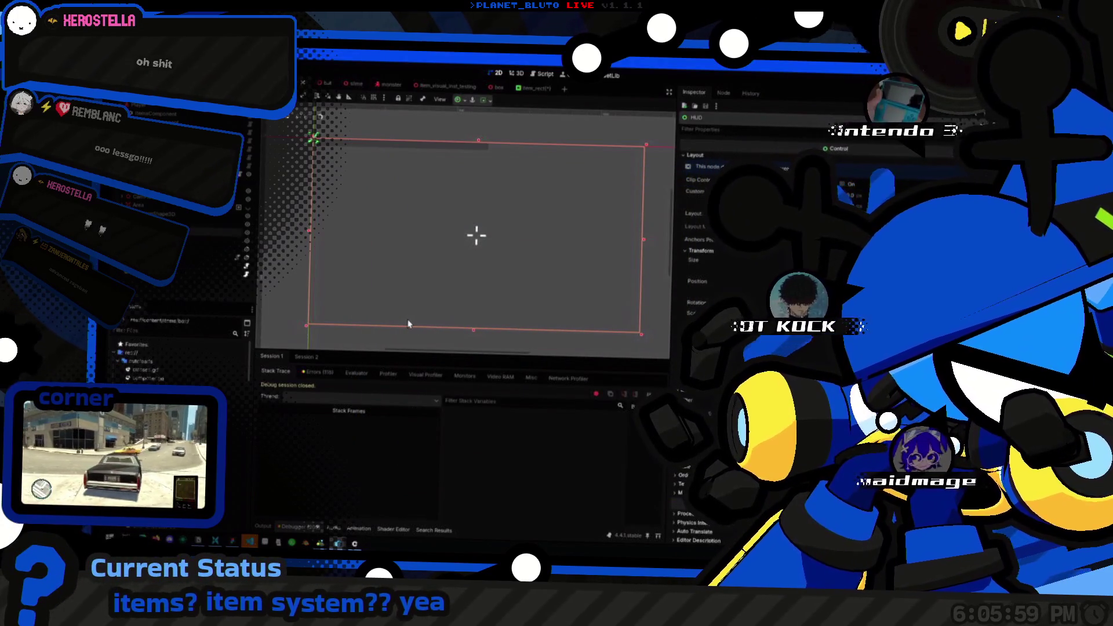
pyautogui.click(155, 114)
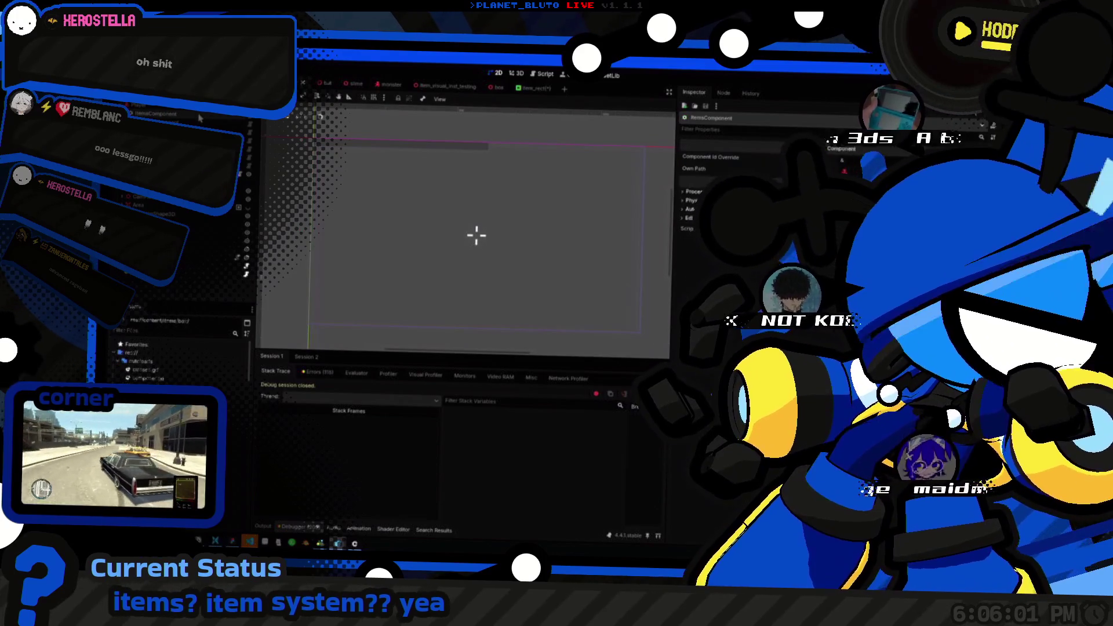
pyautogui.click(541, 78)
# Step: Scroll through the _apply_class animation code around its function line
pyautogui.scroll(-3, 541, 333)
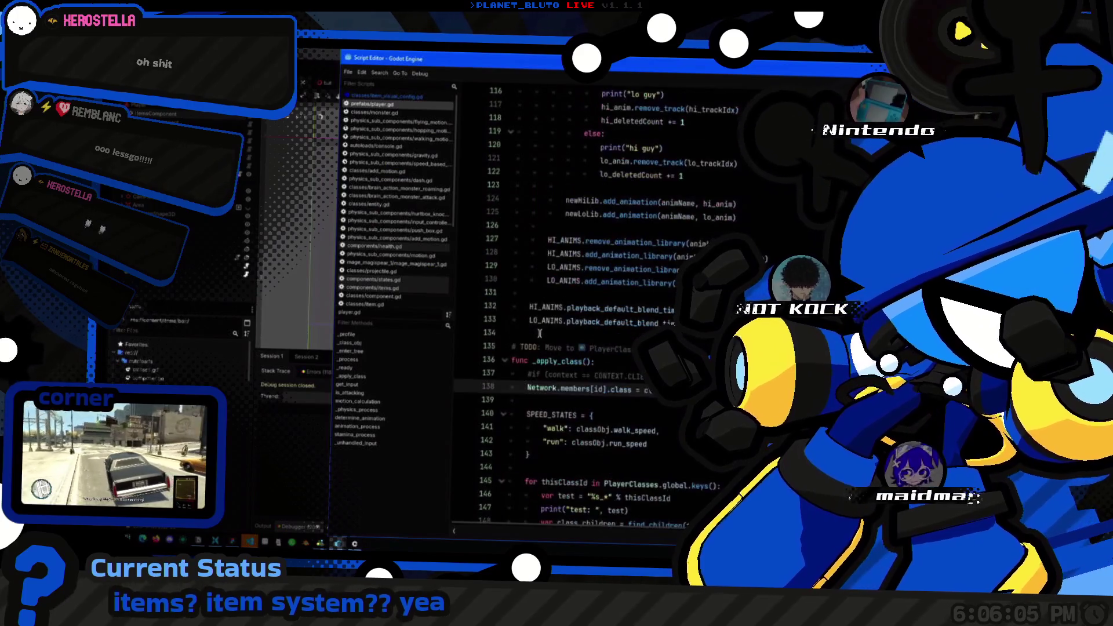
pyautogui.press('Up')
pyautogui.press('Up')
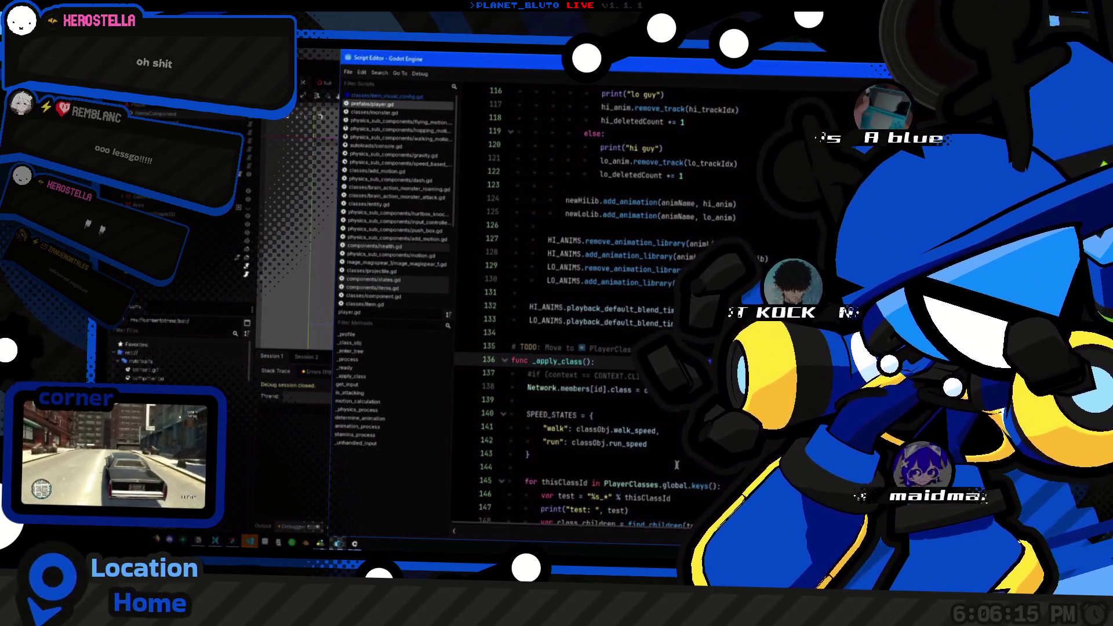
pyautogui.scroll(2, 580, 307)
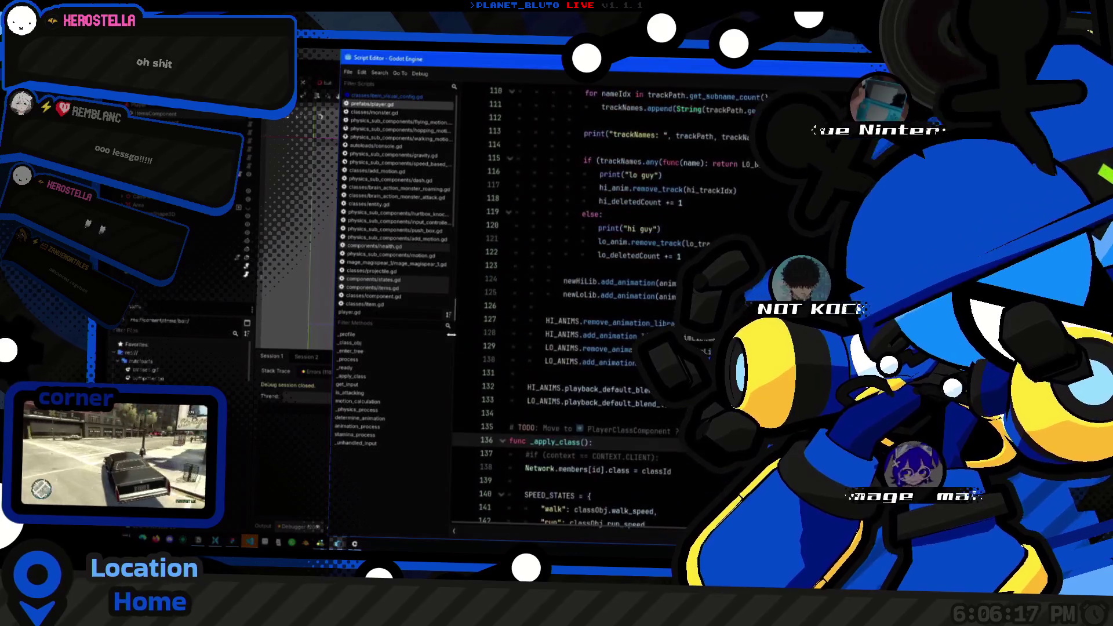
# Step: Open components/items.gd and review its ItemsComponent class name, add_item and get_items functions
pyautogui.click(373, 288)
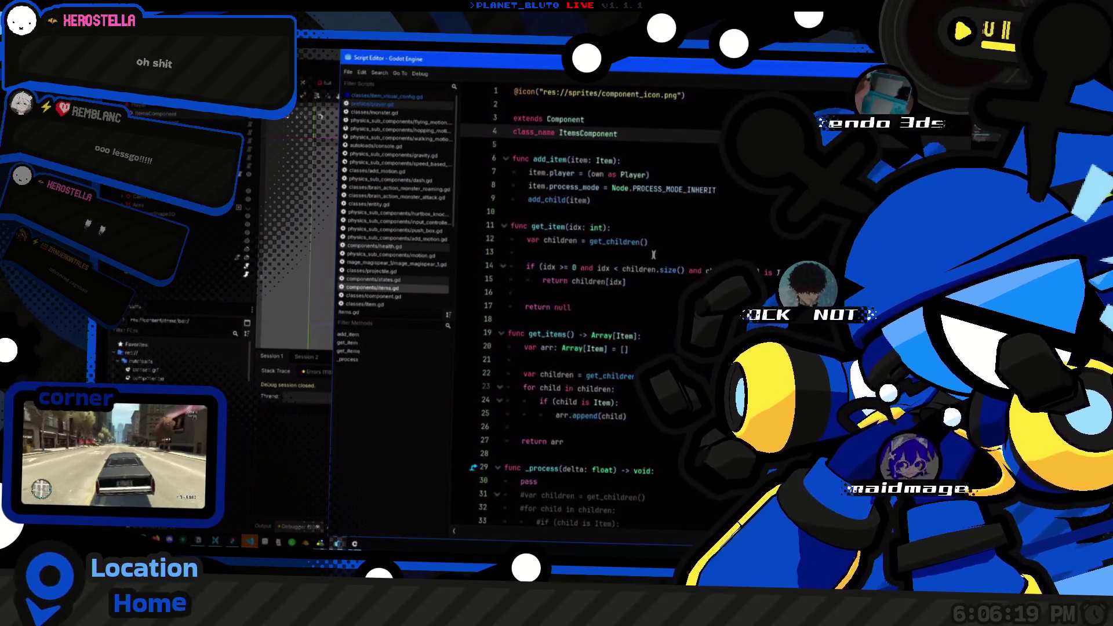
pyautogui.doubleClick(601, 135)
pyautogui.click(620, 285)
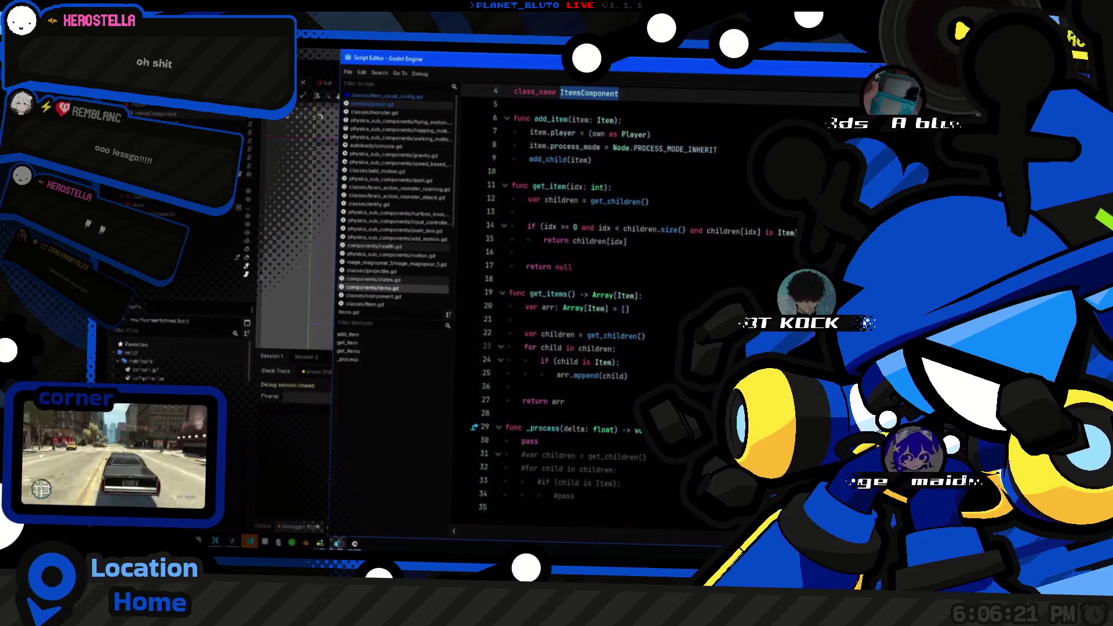
pyautogui.click(738, 162)
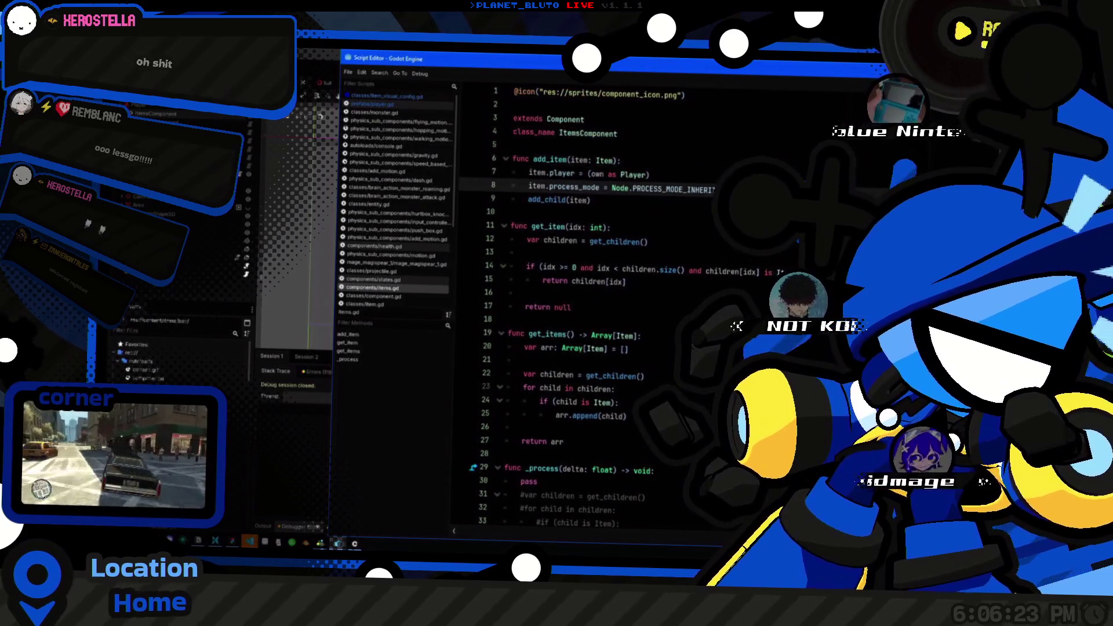
pyautogui.click(642, 336)
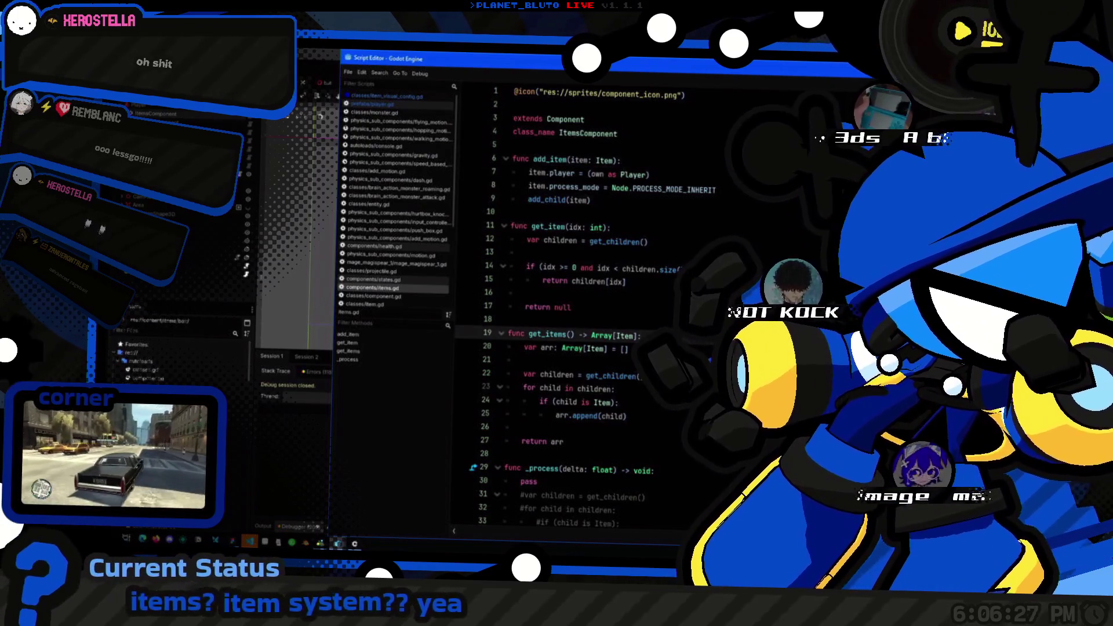
pyautogui.scroll(-1, 574, 307)
pyautogui.scroll(1, 574, 307)
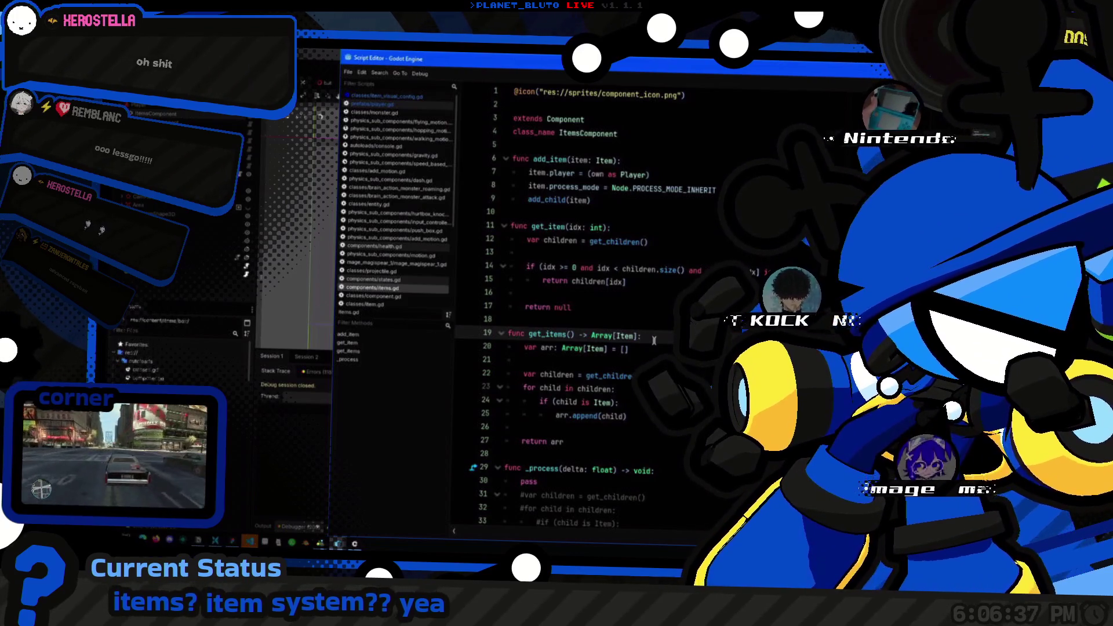
pyautogui.scroll(-1, 654, 338)
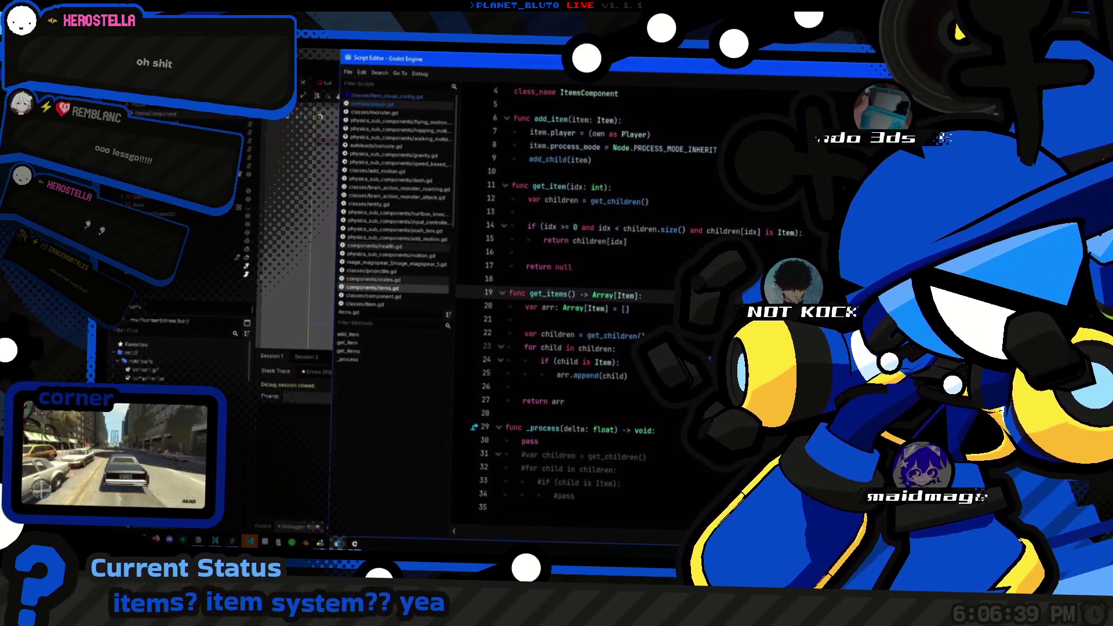
pyautogui.scroll(1, 580, 302)
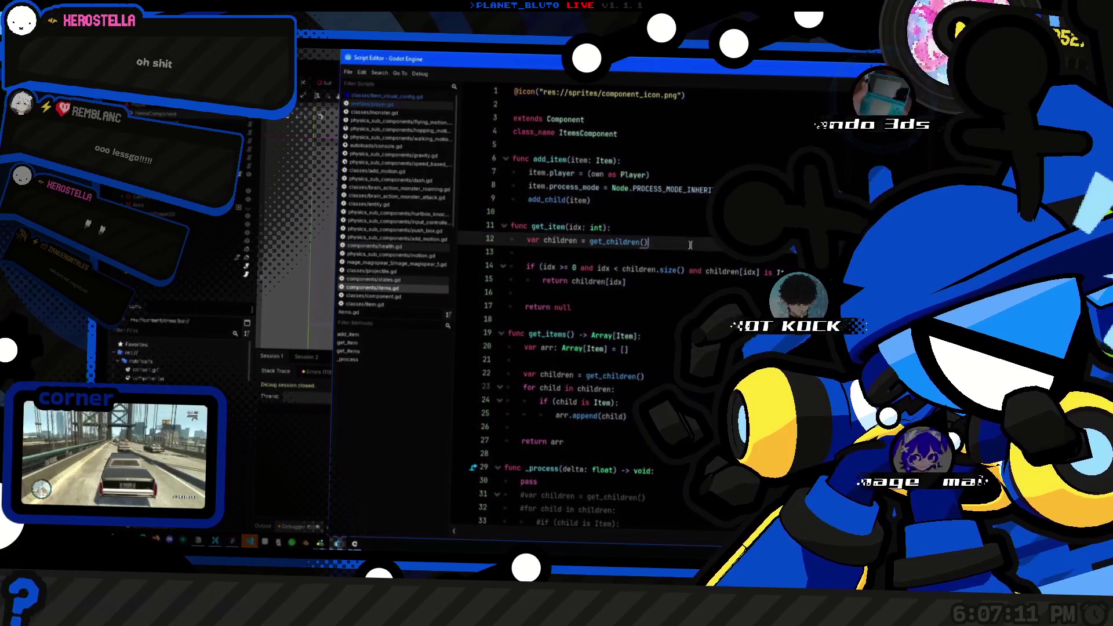
# Step: Move through items.gd from add_item and get_item down to get_items and _process
pyautogui.click(618, 198)
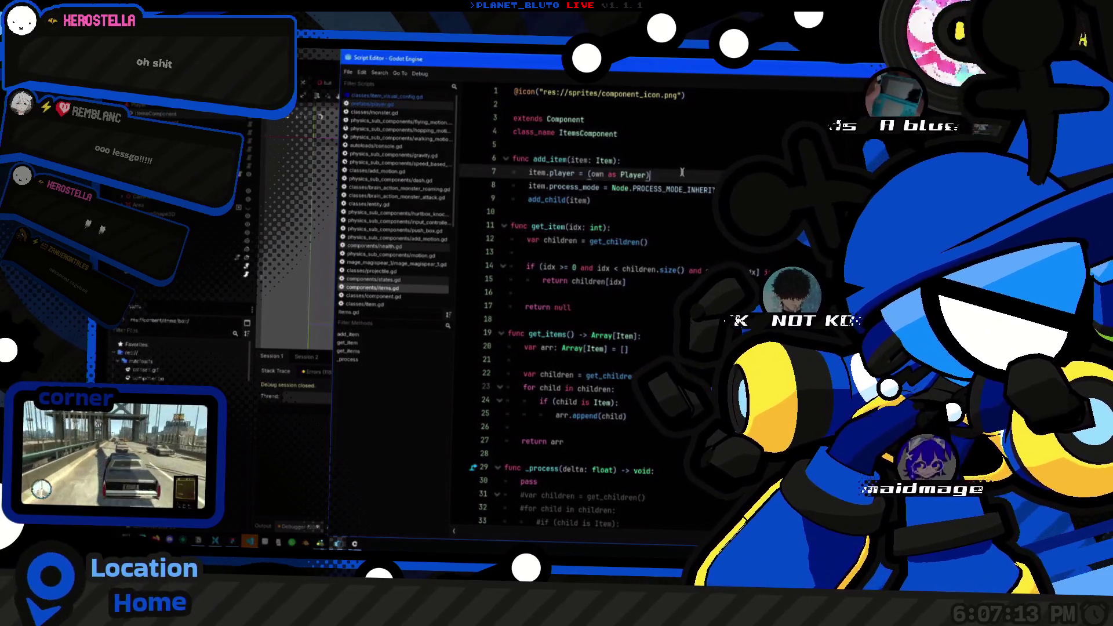
pyautogui.click(649, 133)
pyautogui.click(663, 319)
pyautogui.press('Up')
pyautogui.press('Up')
pyautogui.press('Up')
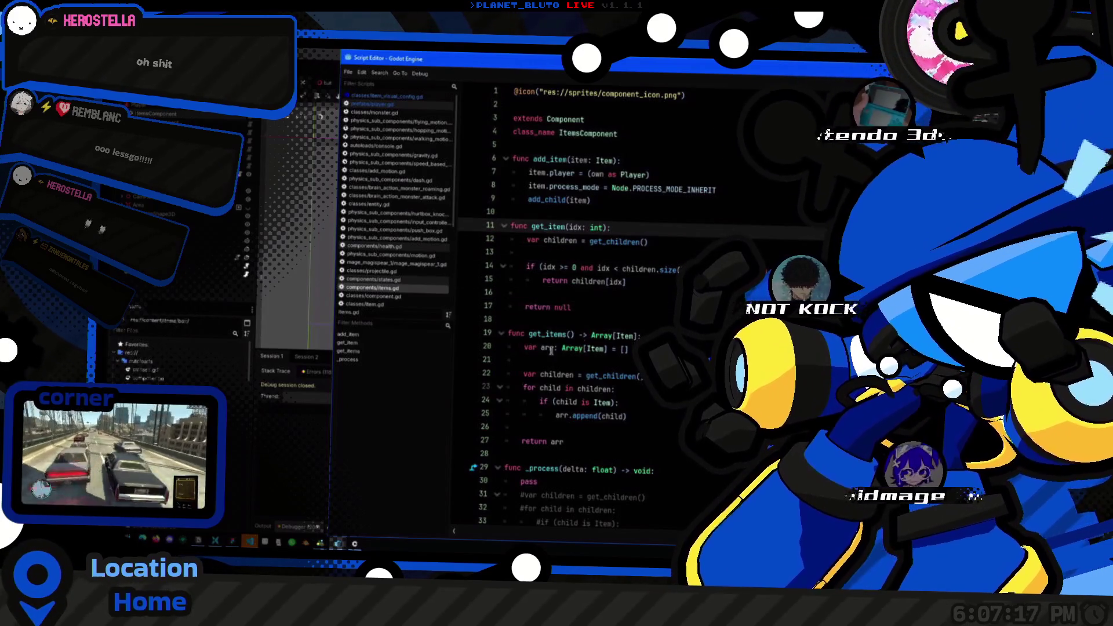
pyautogui.press('Down')
pyautogui.press('Down')
pyautogui.press('Down')
pyautogui.press('Up')
pyautogui.press('Down')
pyautogui.press('Down')
pyautogui.press('Down')
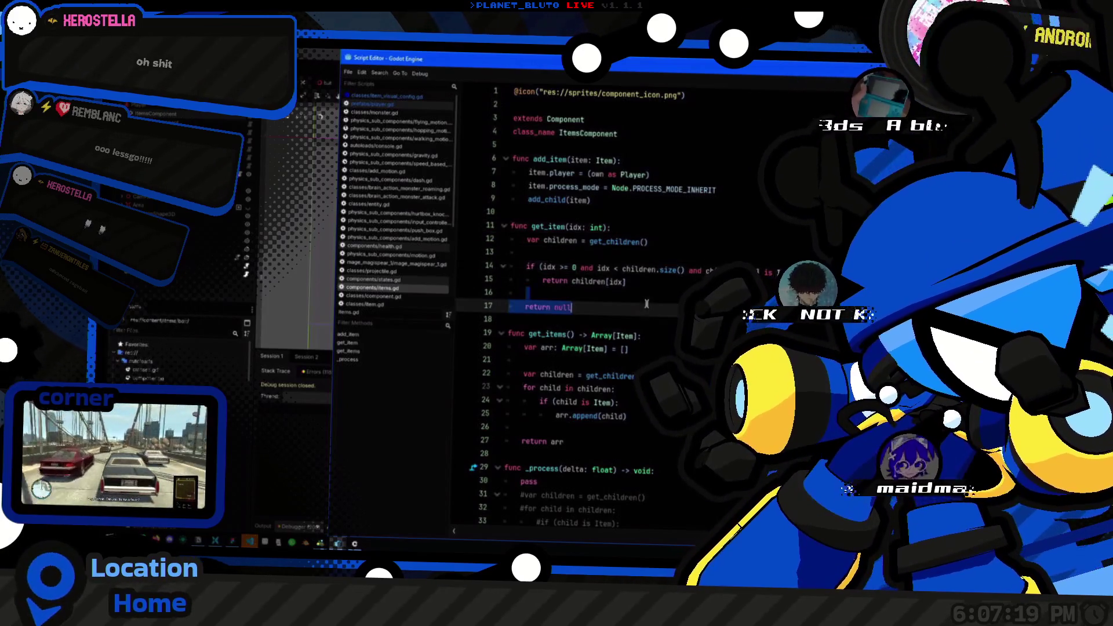
pyautogui.press('Up')
pyautogui.press('Up')
pyautogui.press('Down')
pyautogui.press('Down')
pyautogui.press('Down')
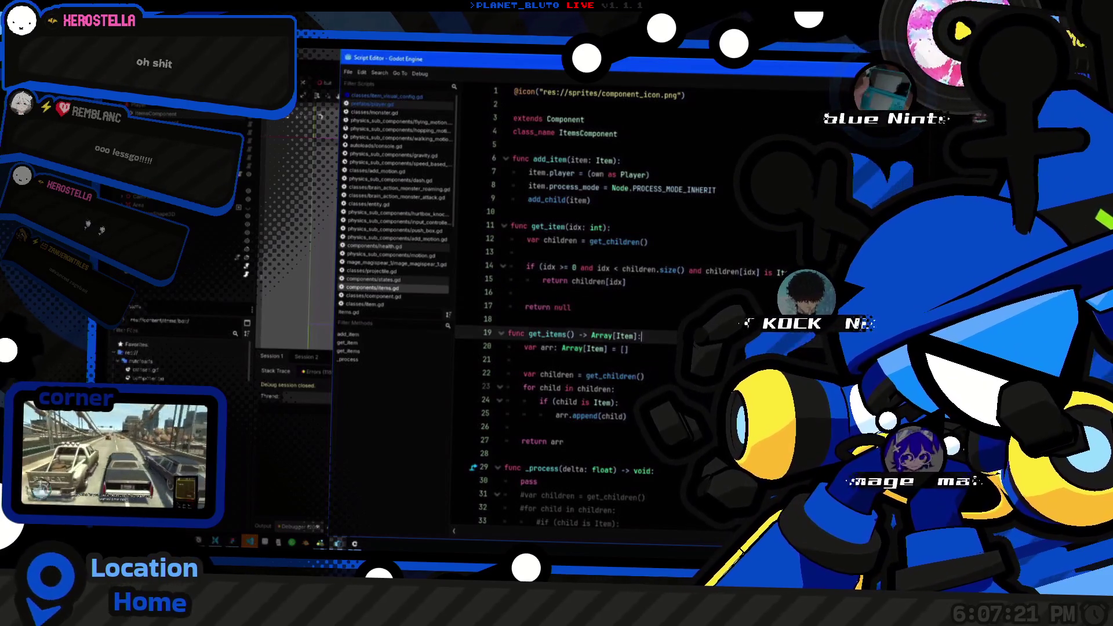
pyautogui.press('Down')
pyautogui.scroll(-1, 643, 386)
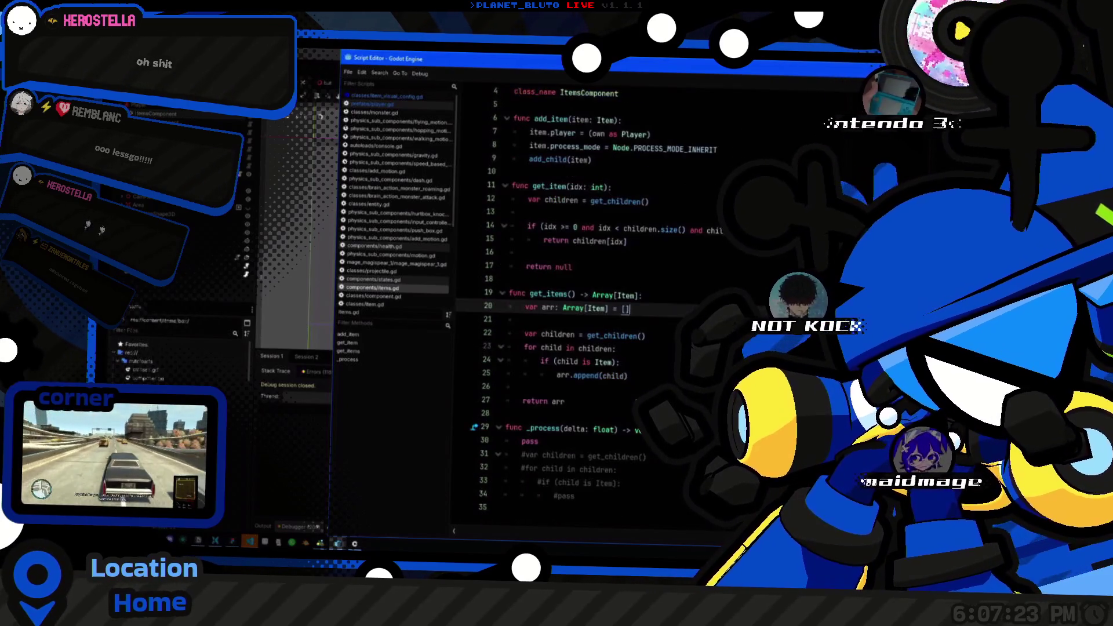
pyautogui.click(538, 441)
# Step: Return to items.gd via the window overview, caret after get_children() on line 12
pyautogui.click(198, 274)
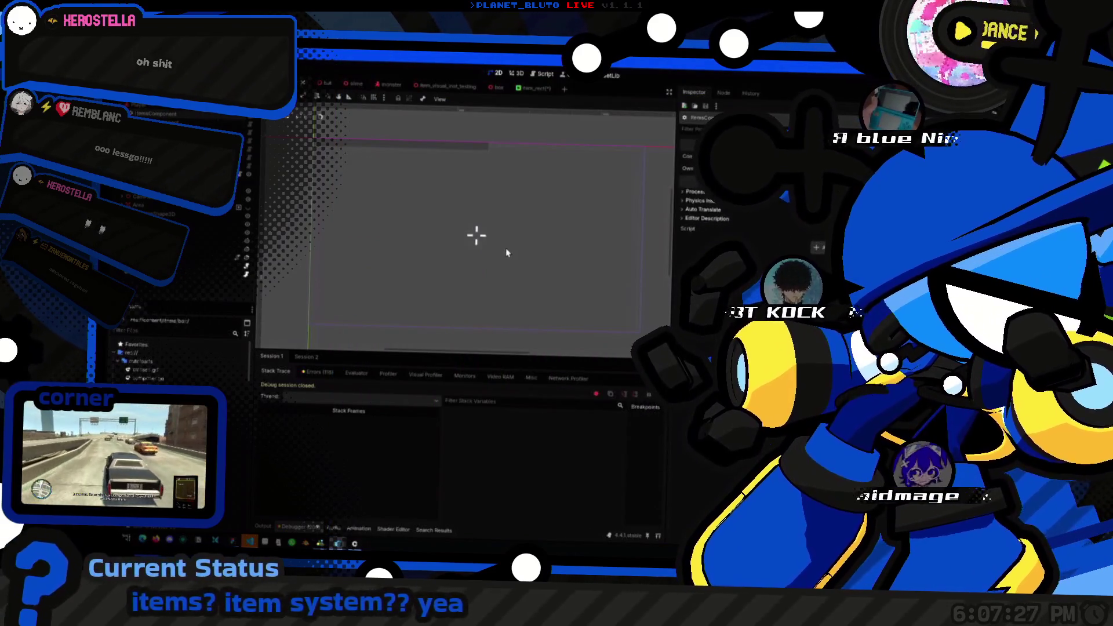
pyautogui.press('super+Tab')
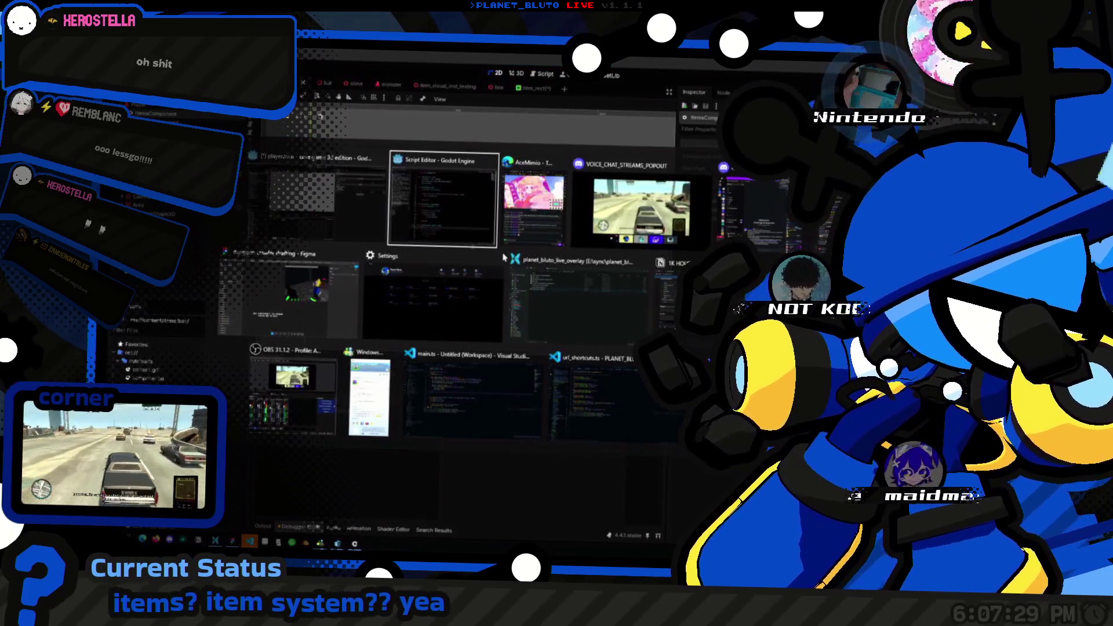
pyautogui.press('Return')
pyautogui.click(638, 241)
pyautogui.scroll(1, 638, 242)
pyautogui.click(666, 252)
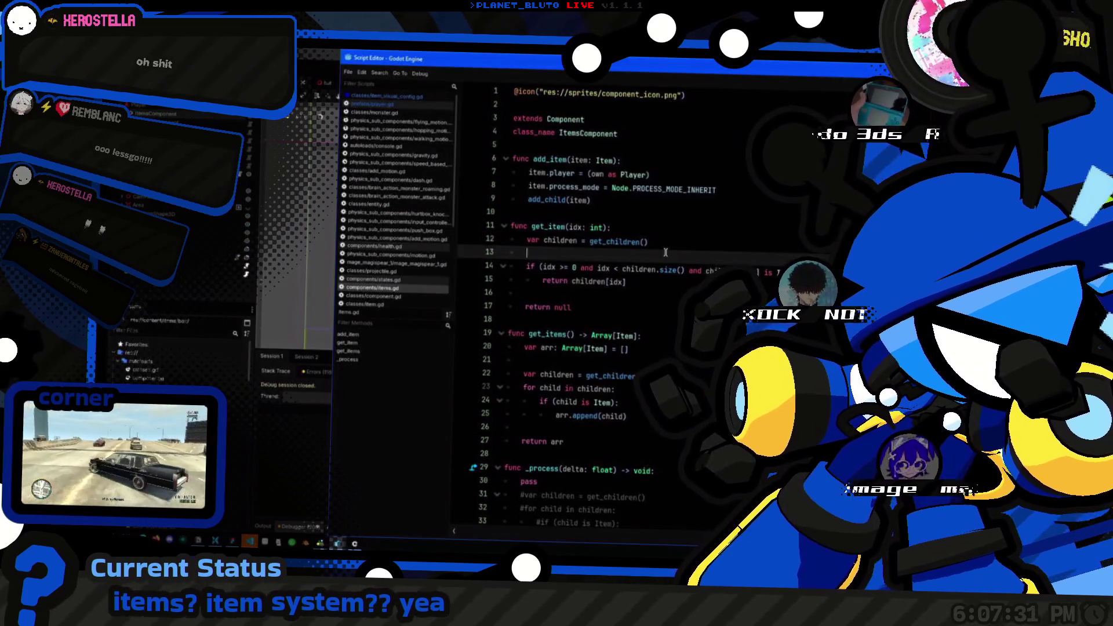
pyautogui.click(680, 246)
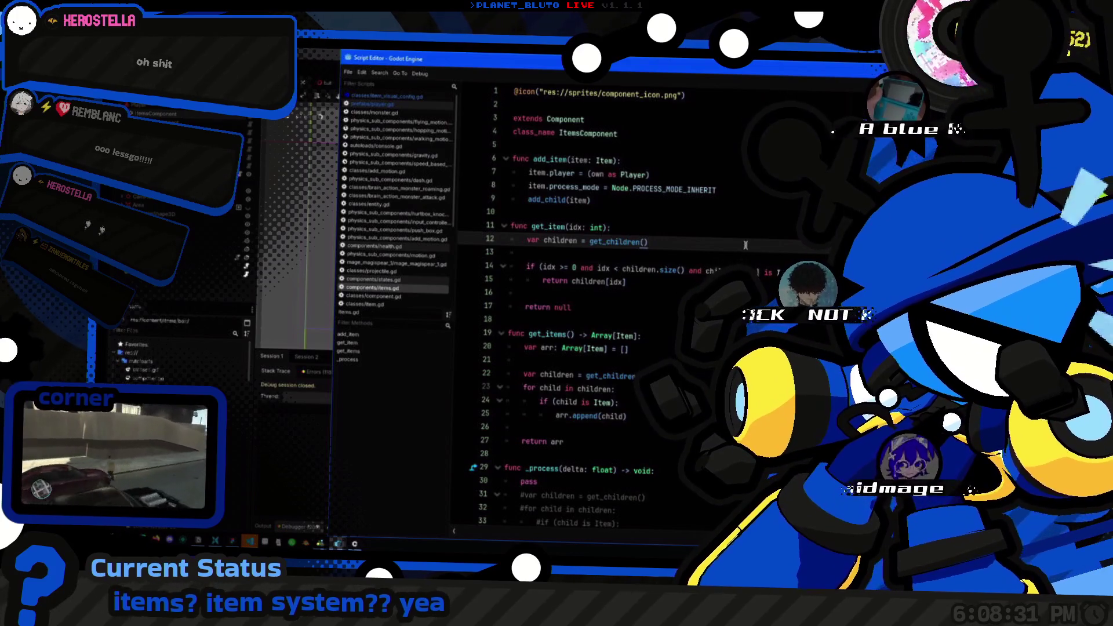
pyautogui.press('Home')
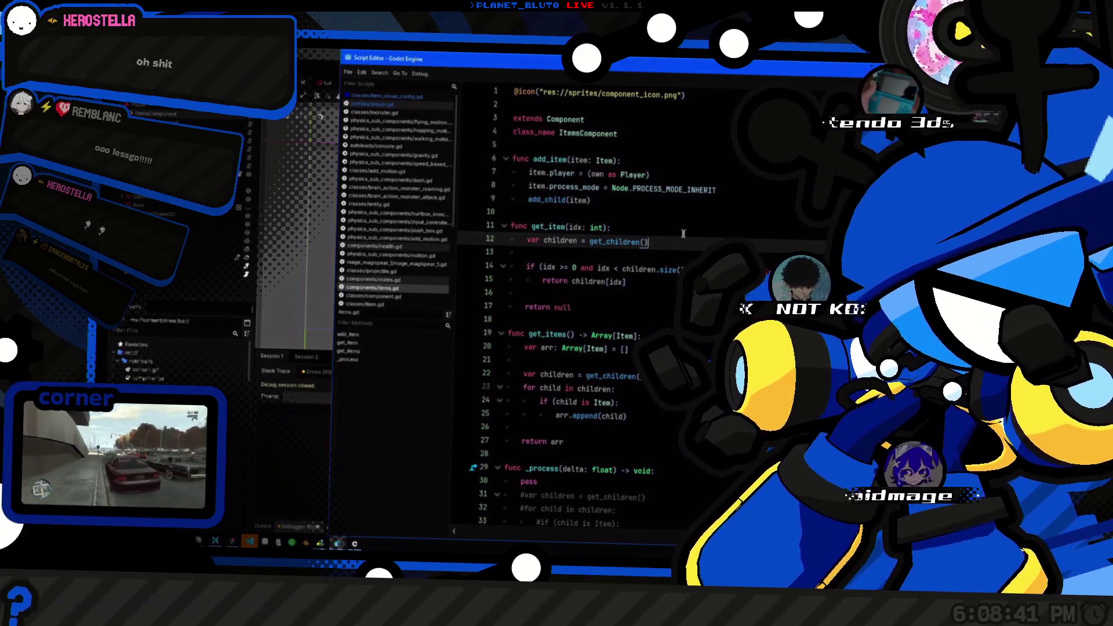
pyautogui.hotkey('alt', 'Tab')
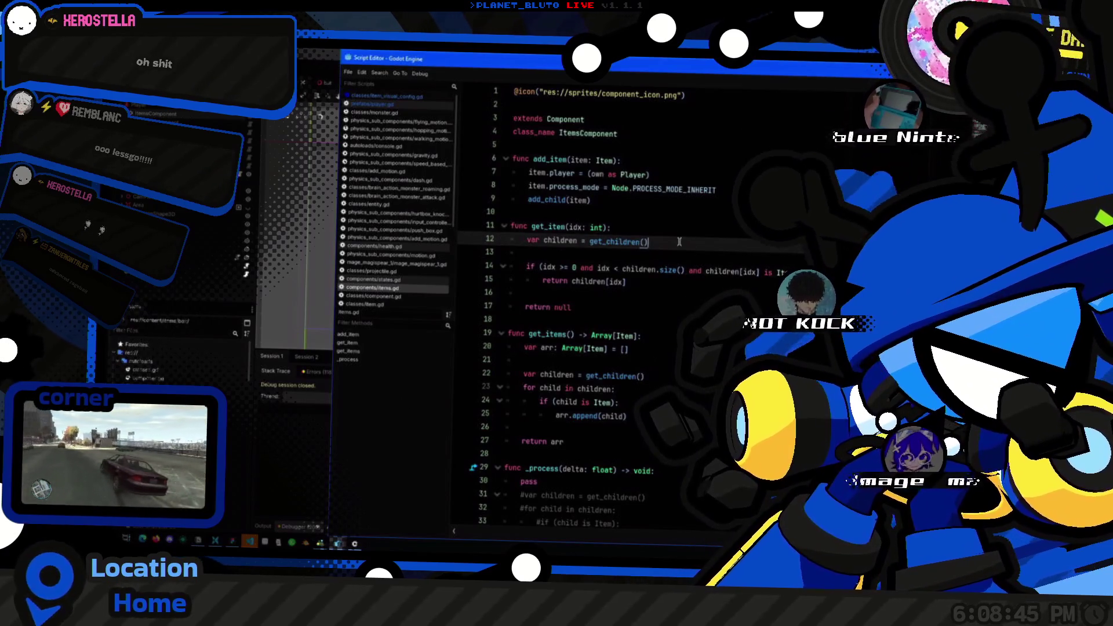
pyautogui.scroll(-1, 664, 261)
pyautogui.scroll(1, 672, 269)
pyautogui.click(727, 283)
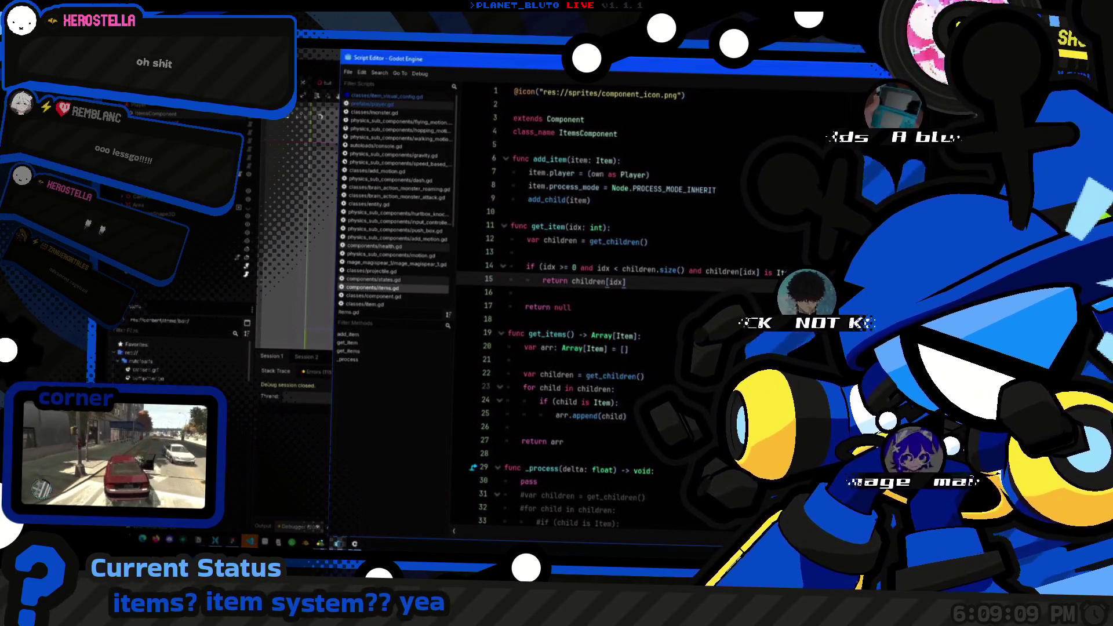
pyautogui.click(633, 272)
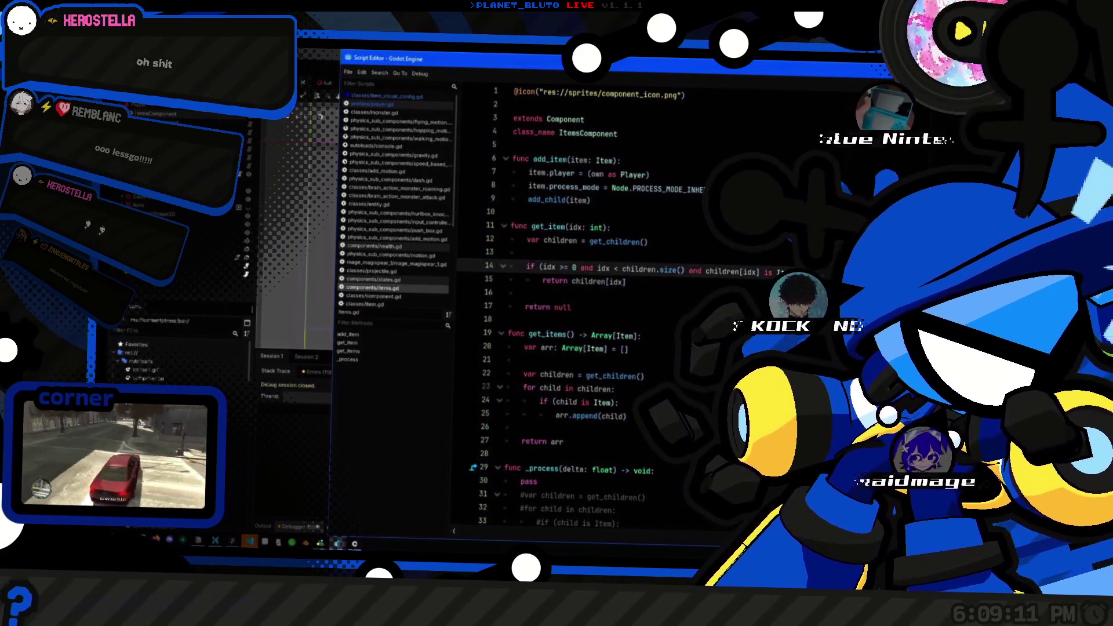
pyautogui.click(627, 282)
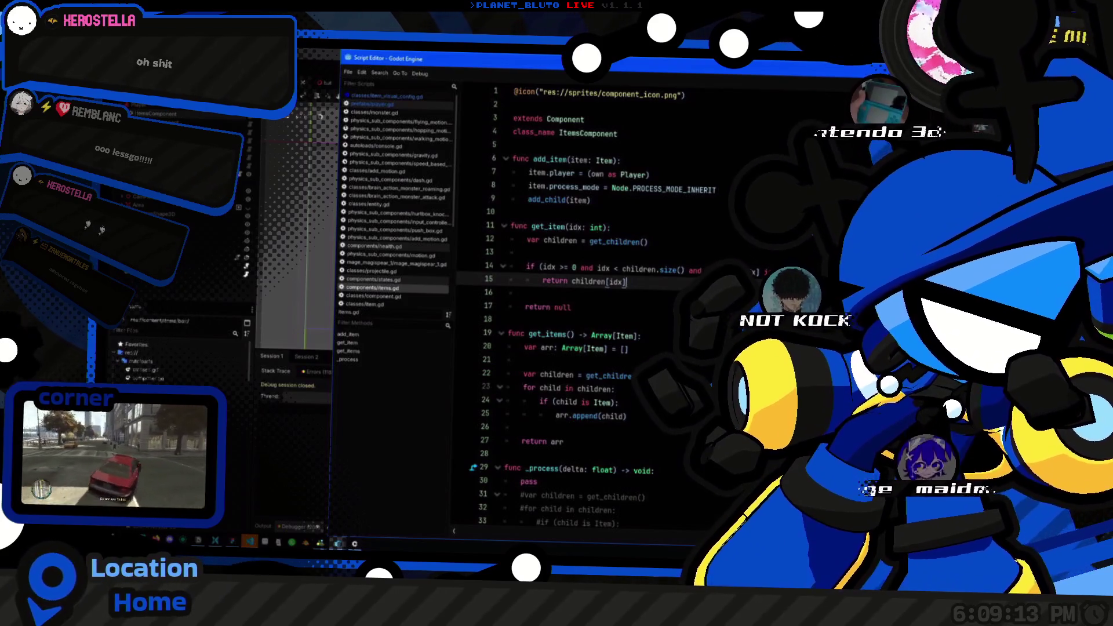
pyautogui.hotkey('alt', 'Tab')
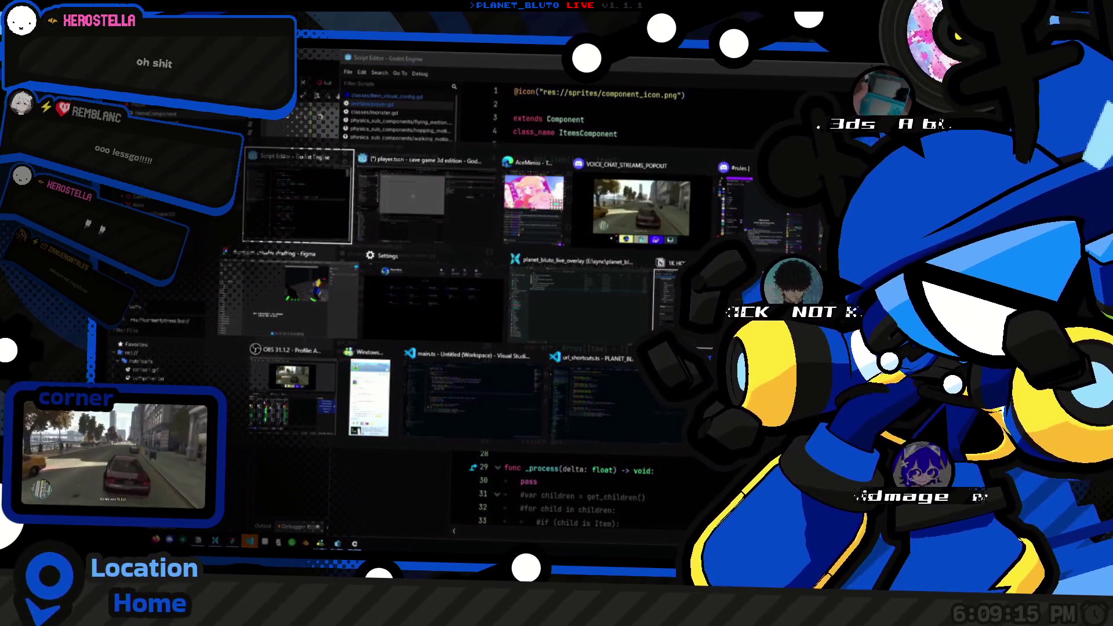
pyautogui.press('Escape')
pyautogui.click(571, 308)
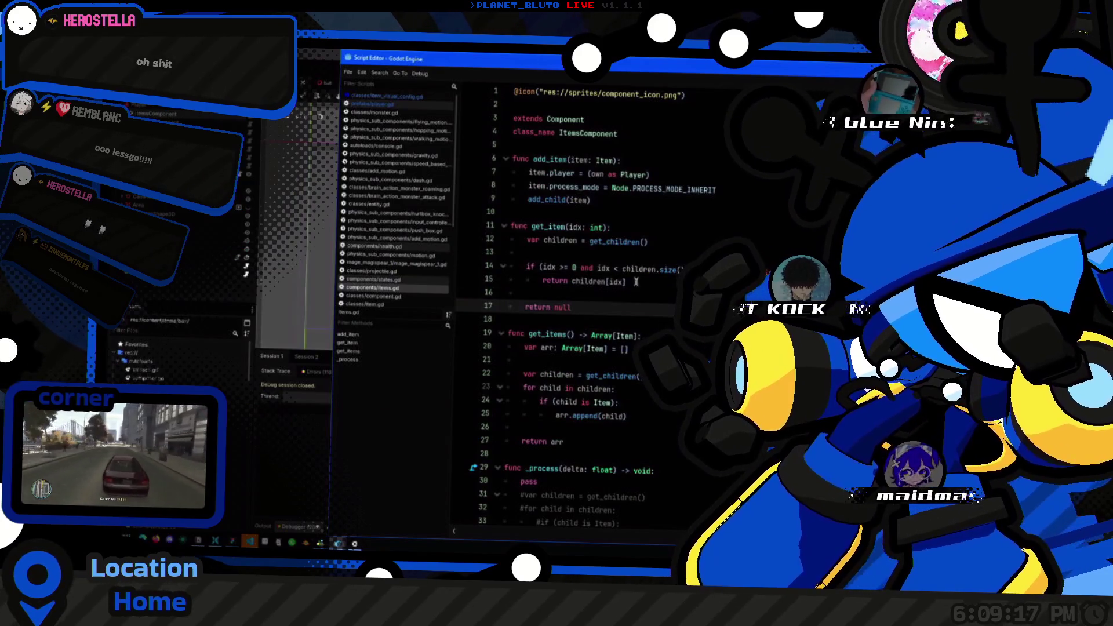
pyautogui.click(643, 331)
pyautogui.scroll(-1, 643, 328)
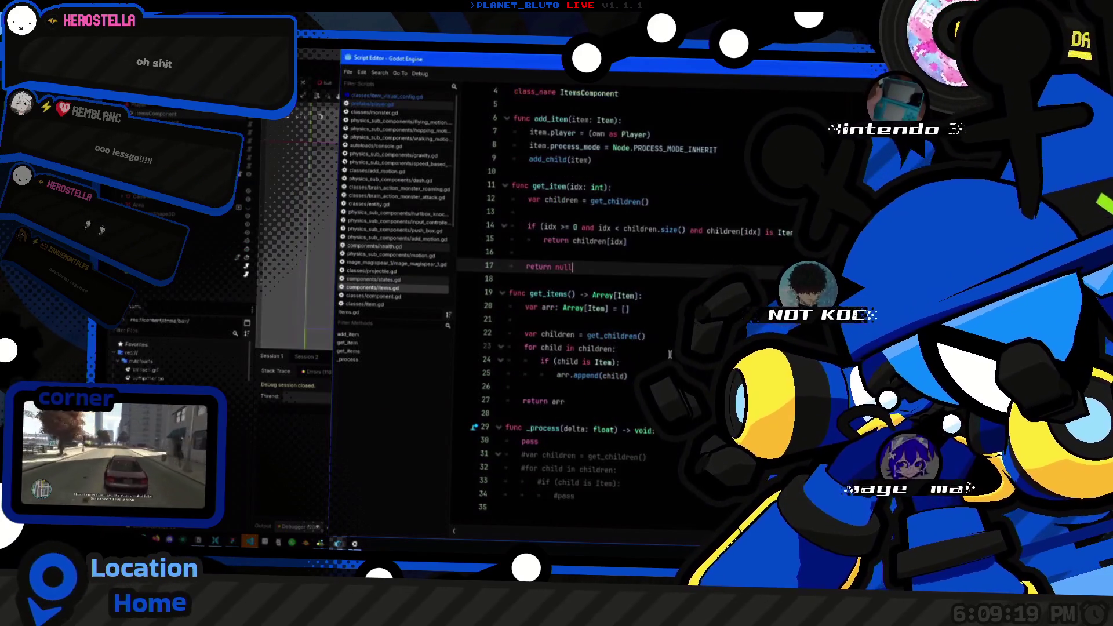
pyautogui.click(630, 309)
pyautogui.press('Up')
pyautogui.press('Up')
pyautogui.press('Up')
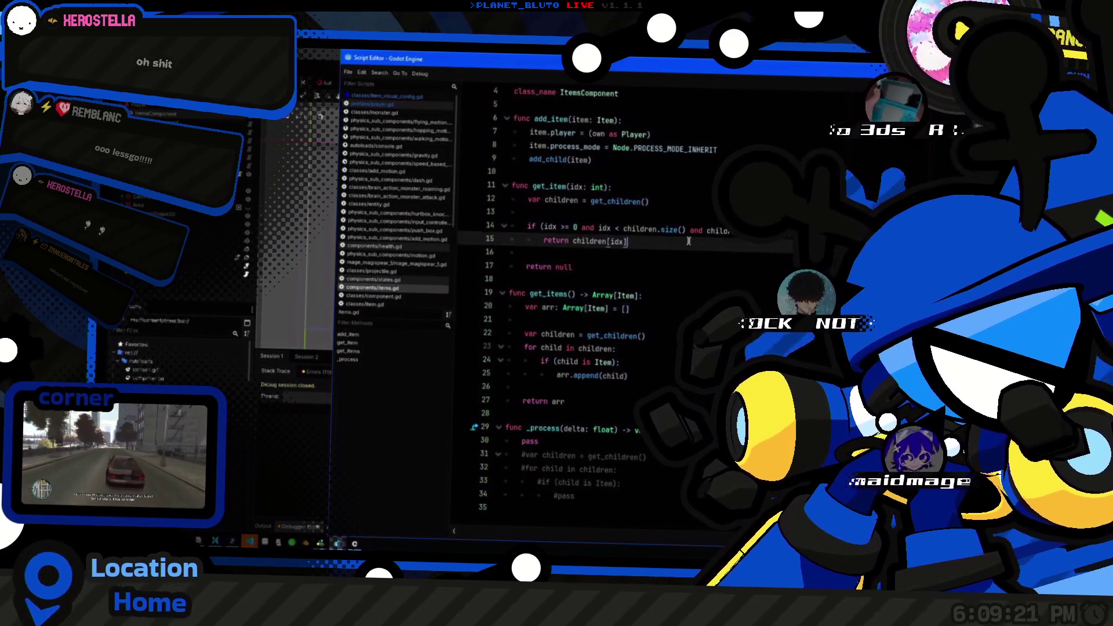
pyautogui.scroll(1, 602, 246)
pyautogui.press('Up')
pyautogui.press('Up')
pyautogui.click(679, 239)
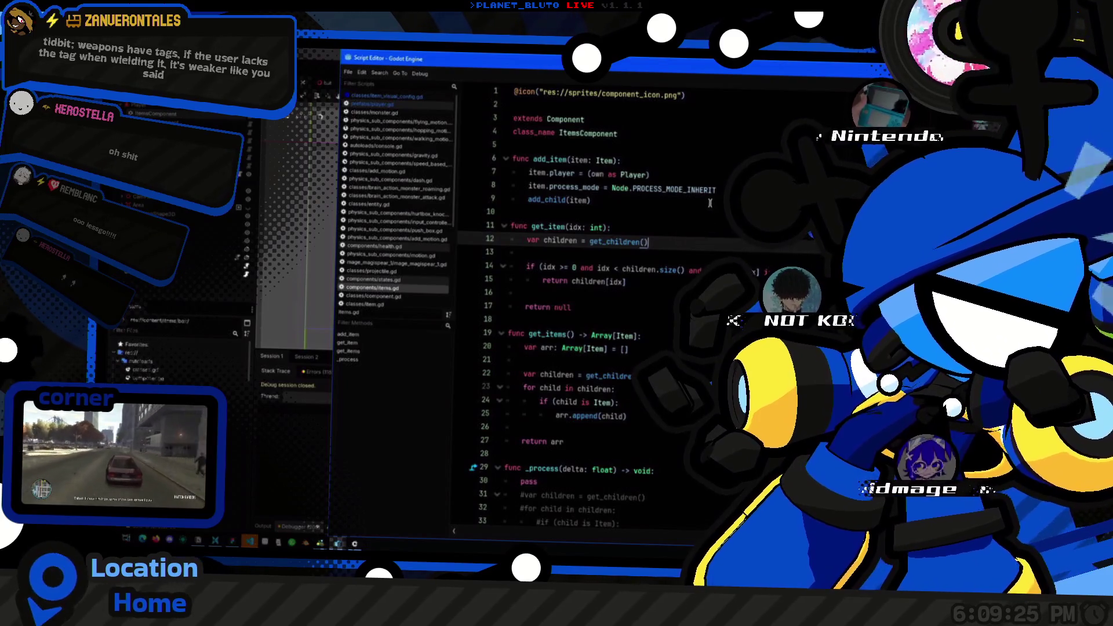
pyautogui.press('Up')
pyautogui.press('Up')
pyautogui.press('Down')
pyautogui.press('Up')
pyautogui.scroll(-1, 712, 226)
pyautogui.scroll(1, 712, 226)
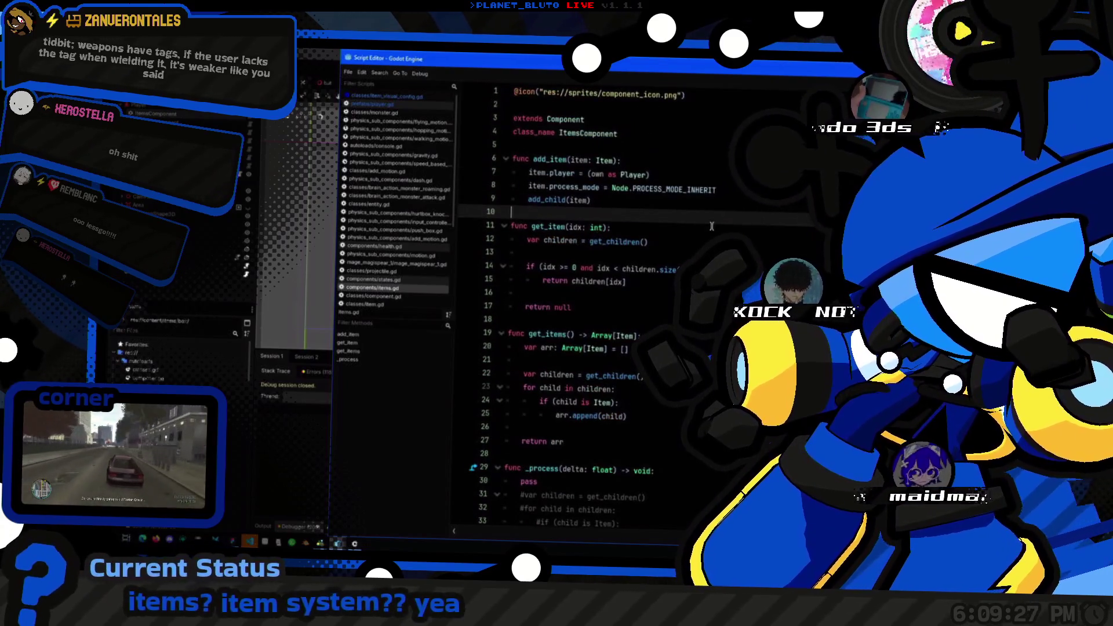
pyautogui.click(681, 175)
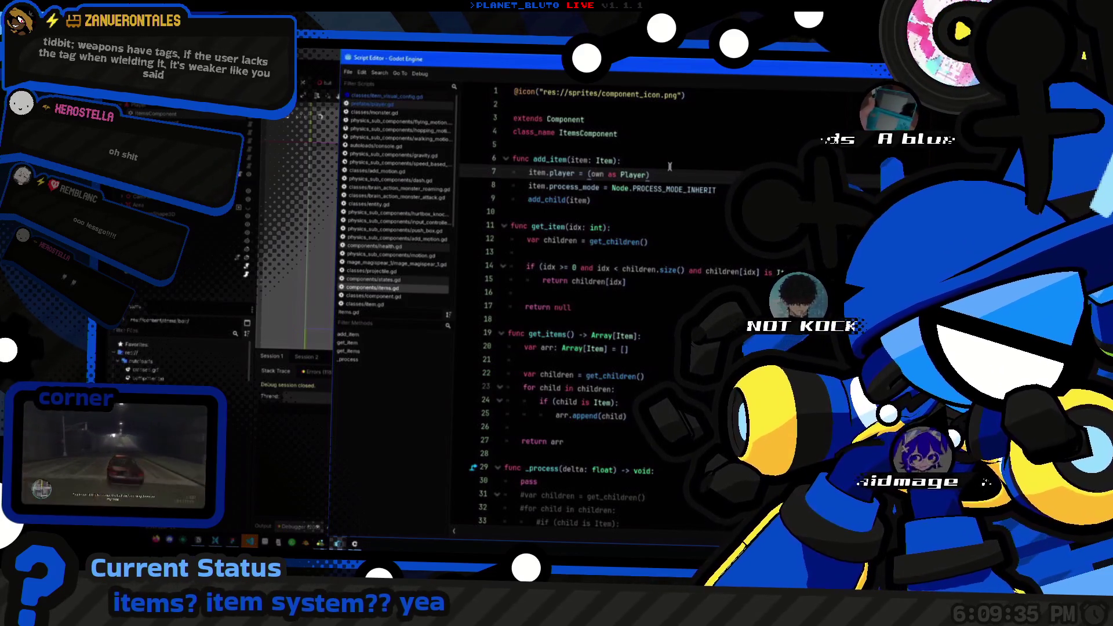
pyautogui.press('Down')
pyautogui.press('Down')
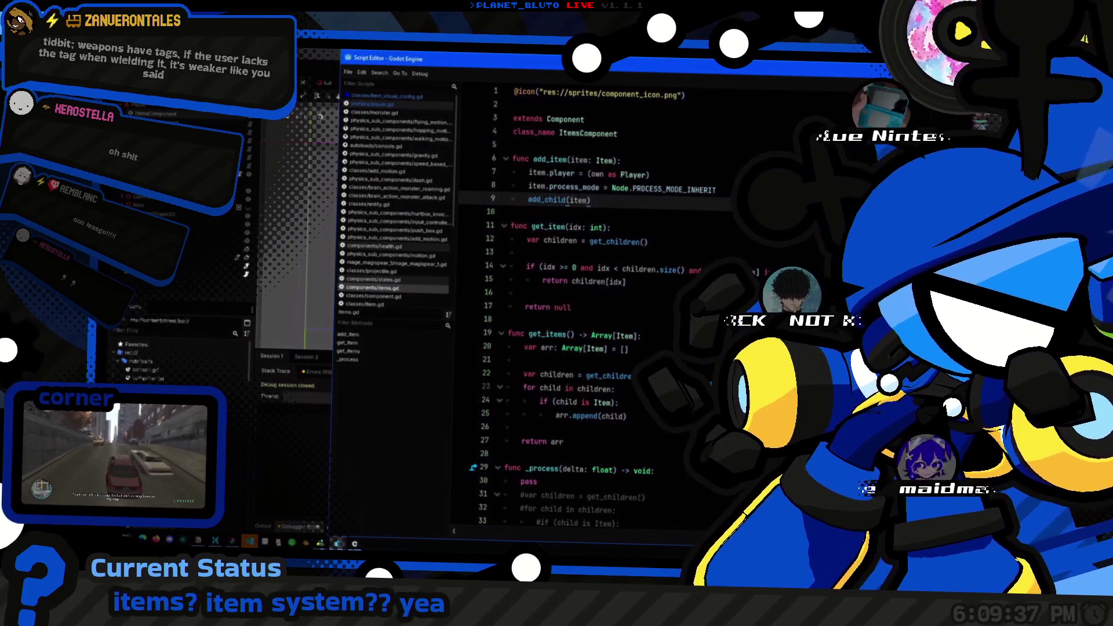
pyautogui.press('Home')
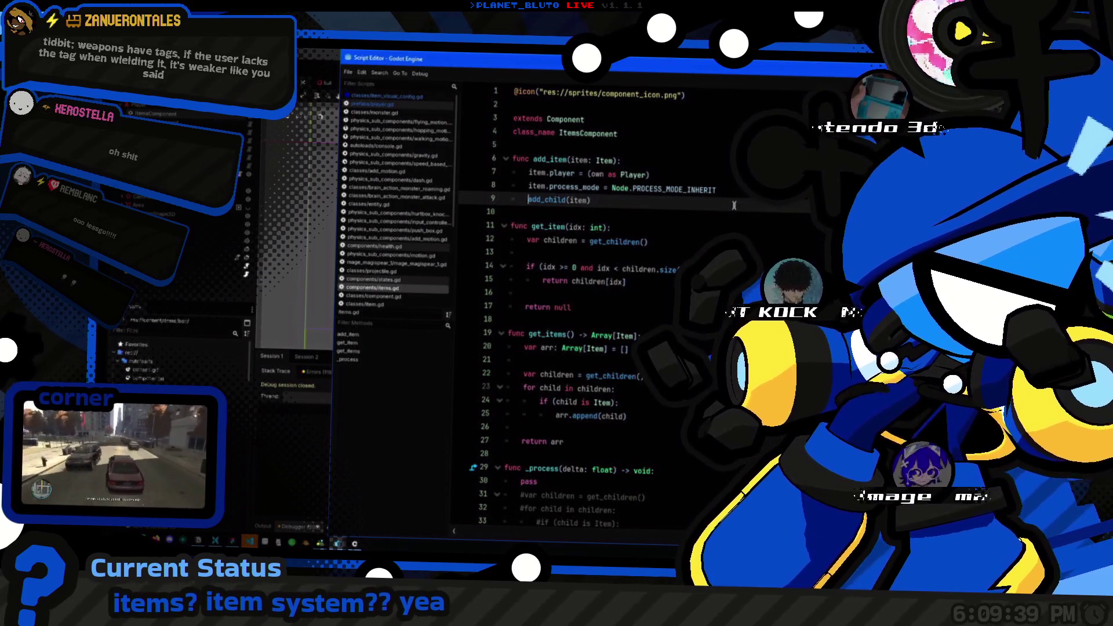
pyautogui.press('End')
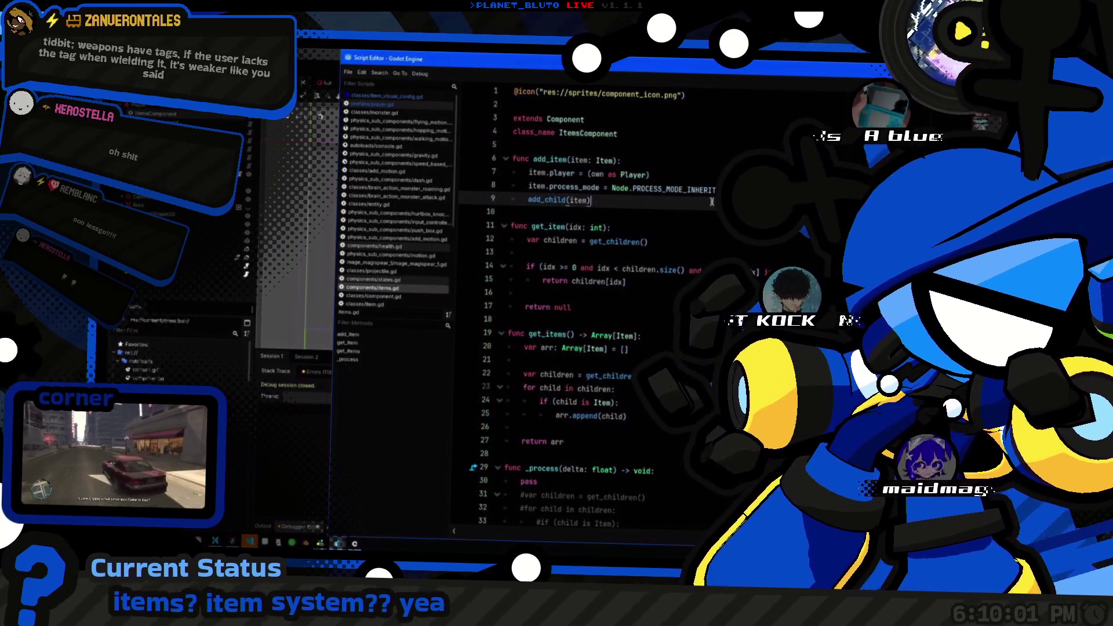
# Step: Move the caret to the ends of lines 8 and 9 in items.gd, then switch to the main editor with Ctrl+F1
pyautogui.press('Up')
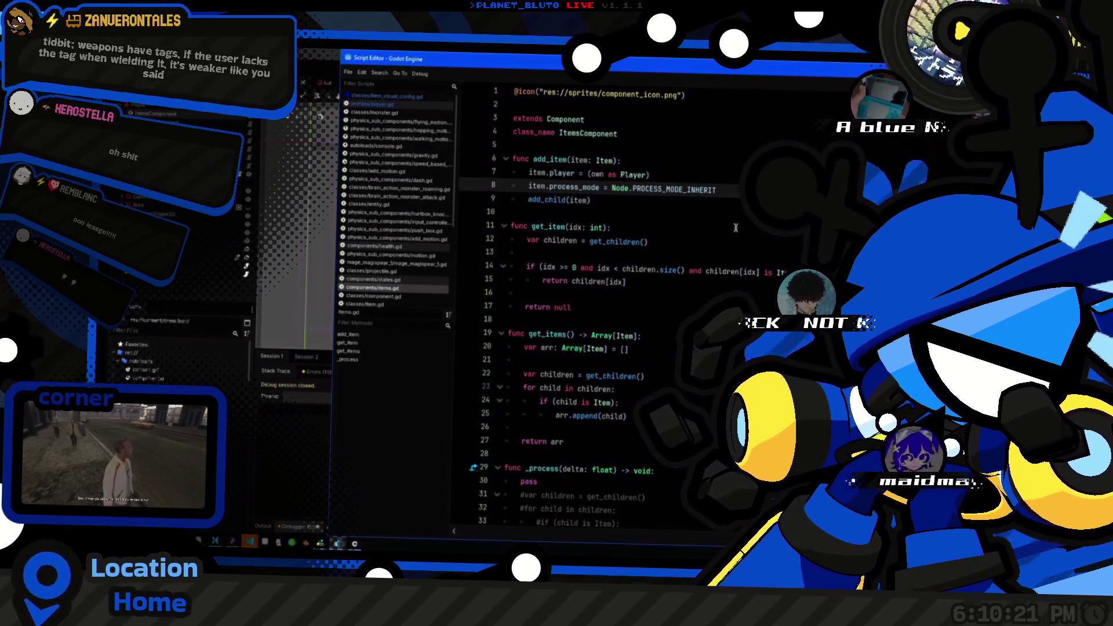
pyautogui.click(641, 199)
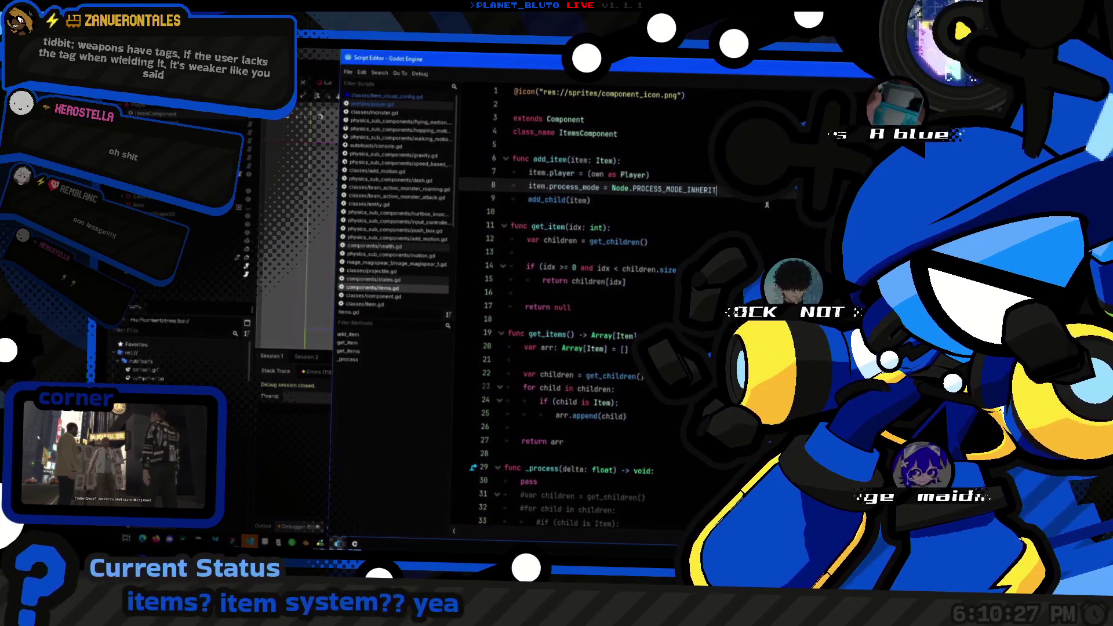
pyautogui.press('Up')
pyautogui.press('End')
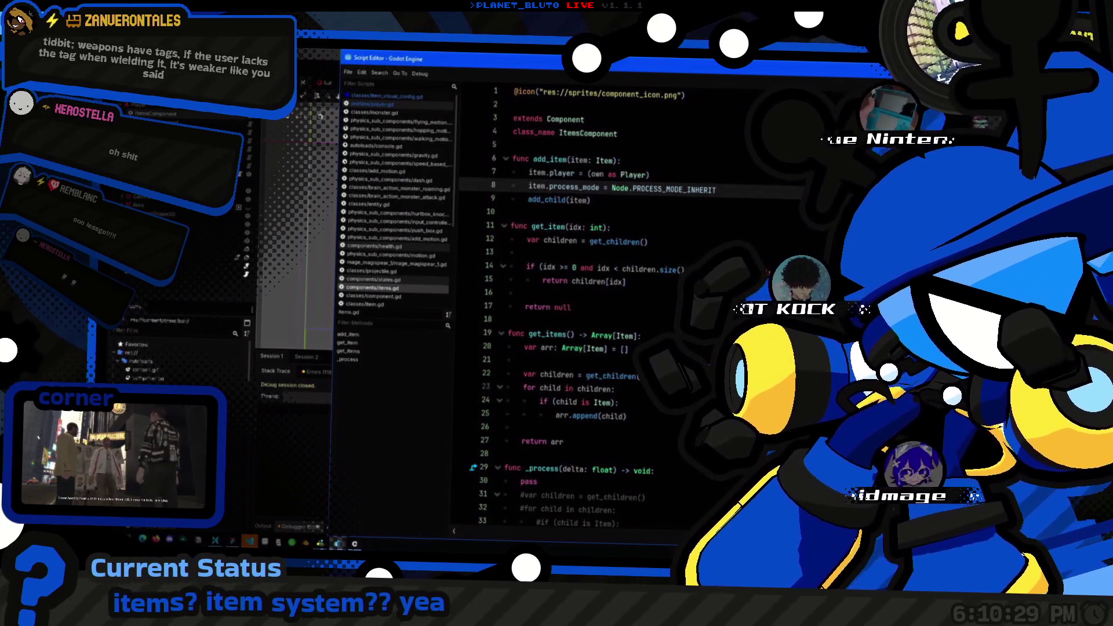
pyautogui.press('Down')
pyautogui.scroll(-1, 654, 298)
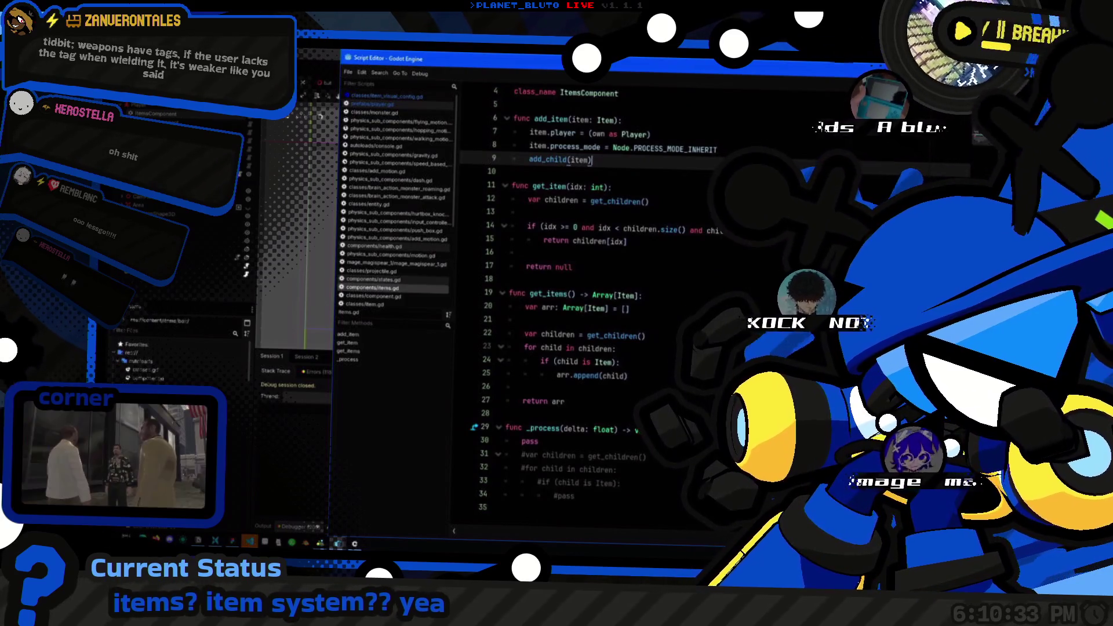
pyautogui.hotkey('ctrl', 'F1')
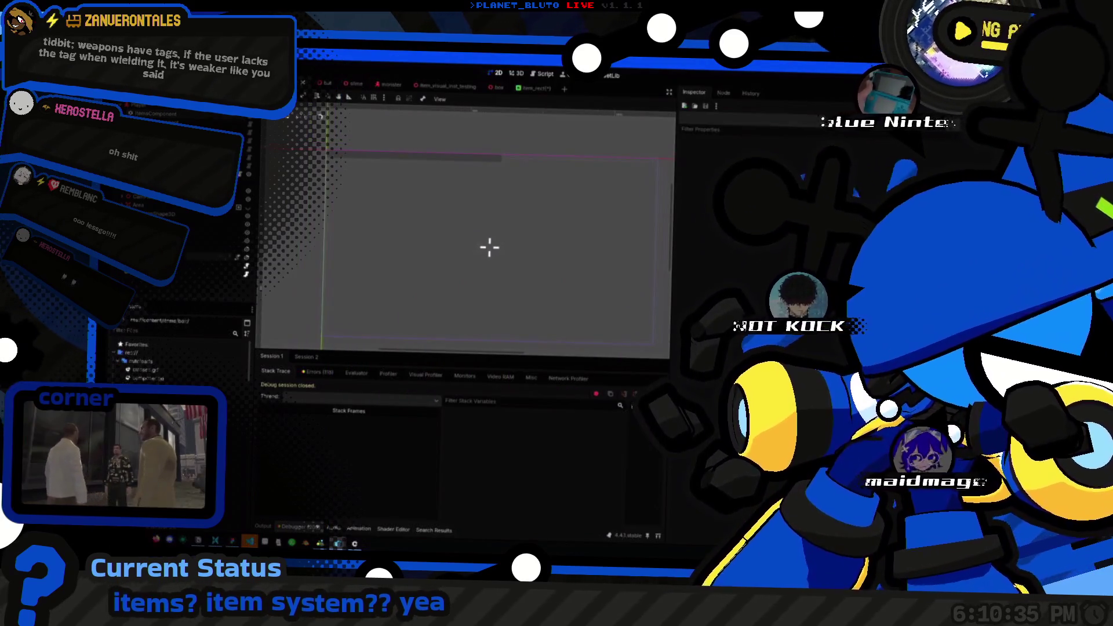
# Step: Add a Control child under HUD, found by searching 'items', rename it Items, and reopen items.gd
pyautogui.click(209, 224)
pyautogui.hotkey('ctrl', 'a')
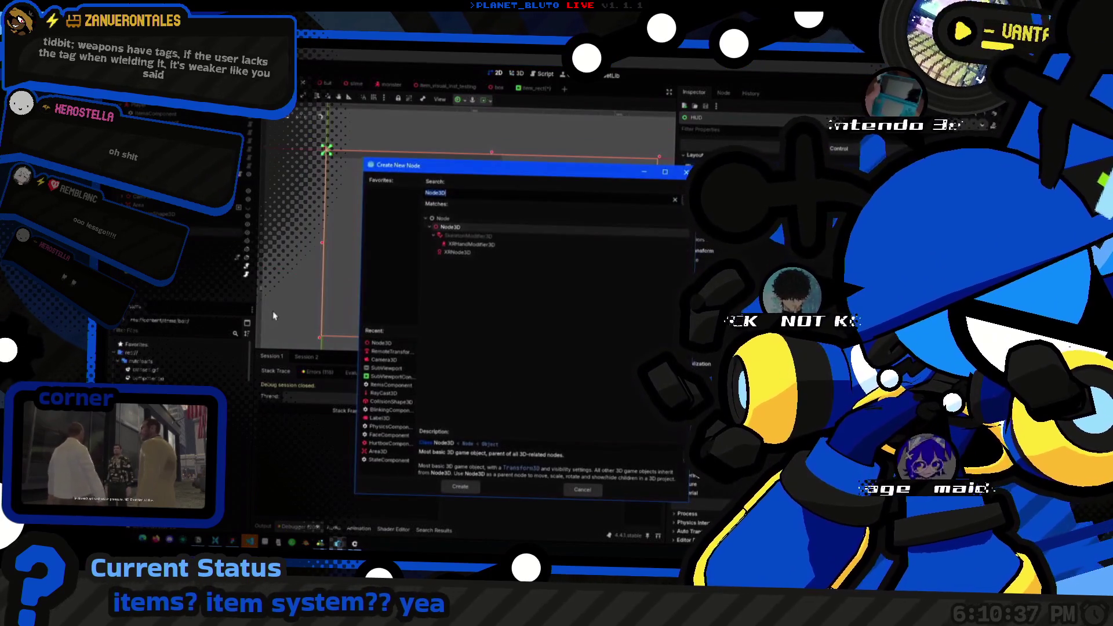
pyautogui.write('items')
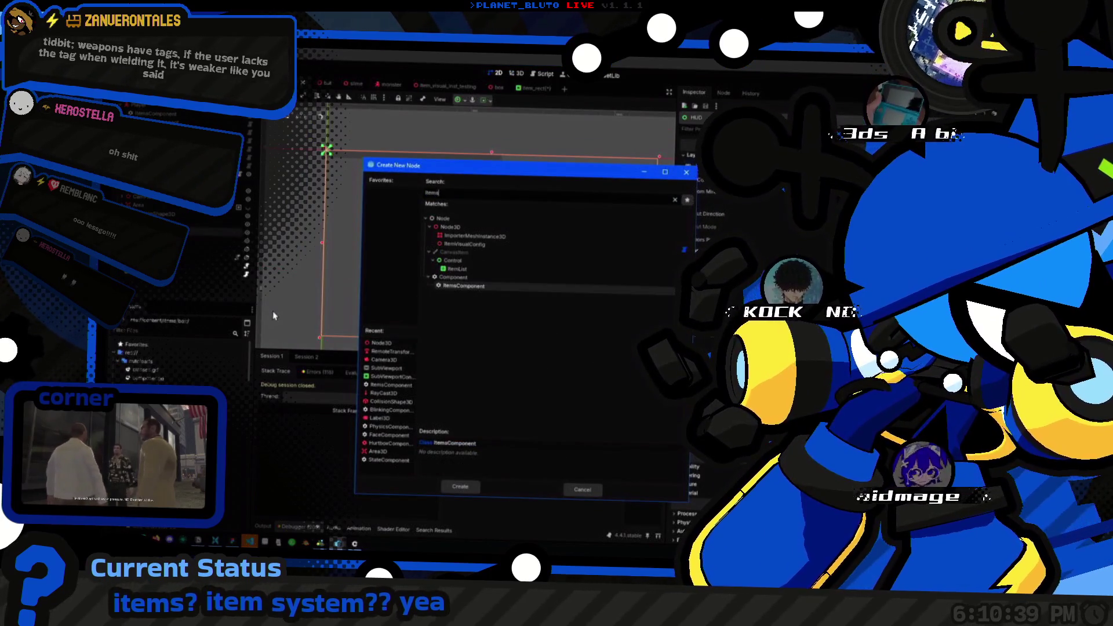
pyautogui.press('Up')
pyautogui.press('Up')
pyautogui.press('Up')
pyautogui.press('Return')
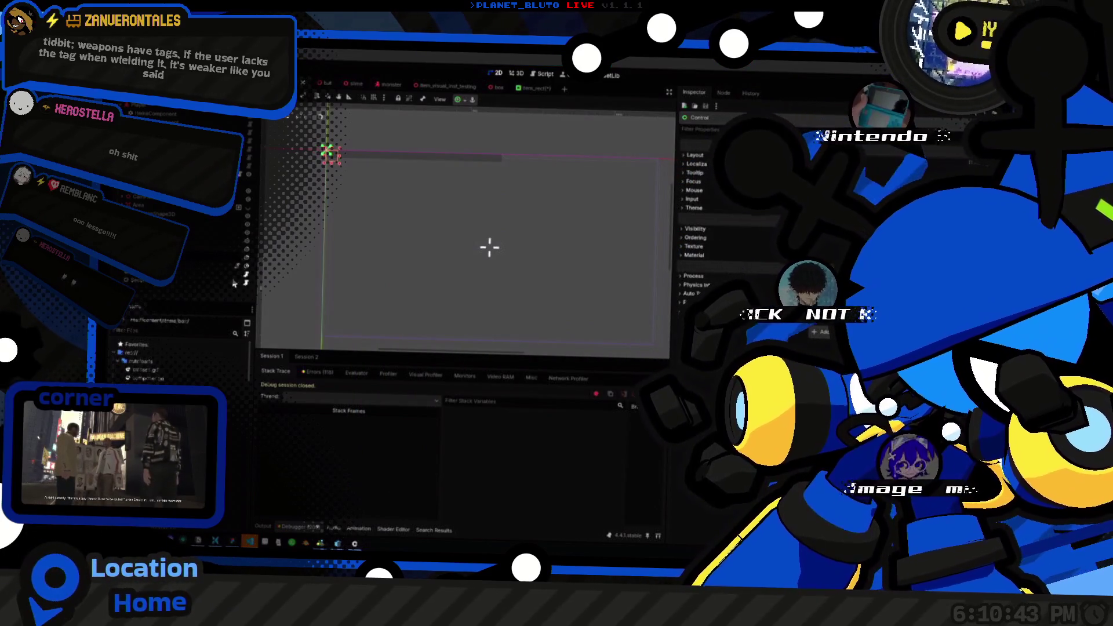
pyautogui.write('Items')
pyautogui.press('Return')
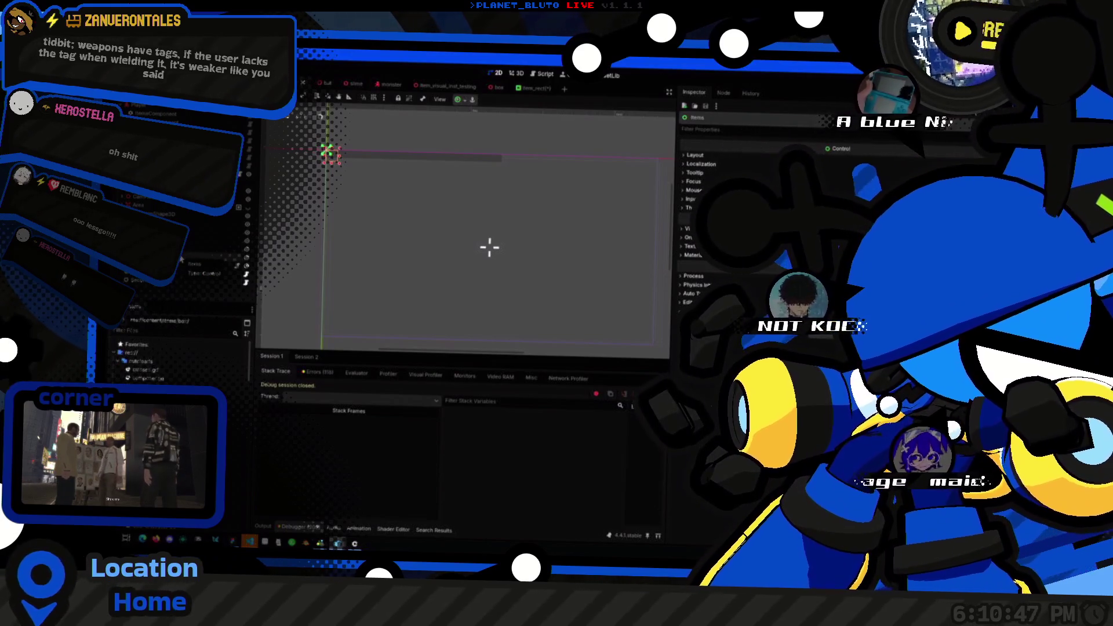
pyautogui.click(236, 266)
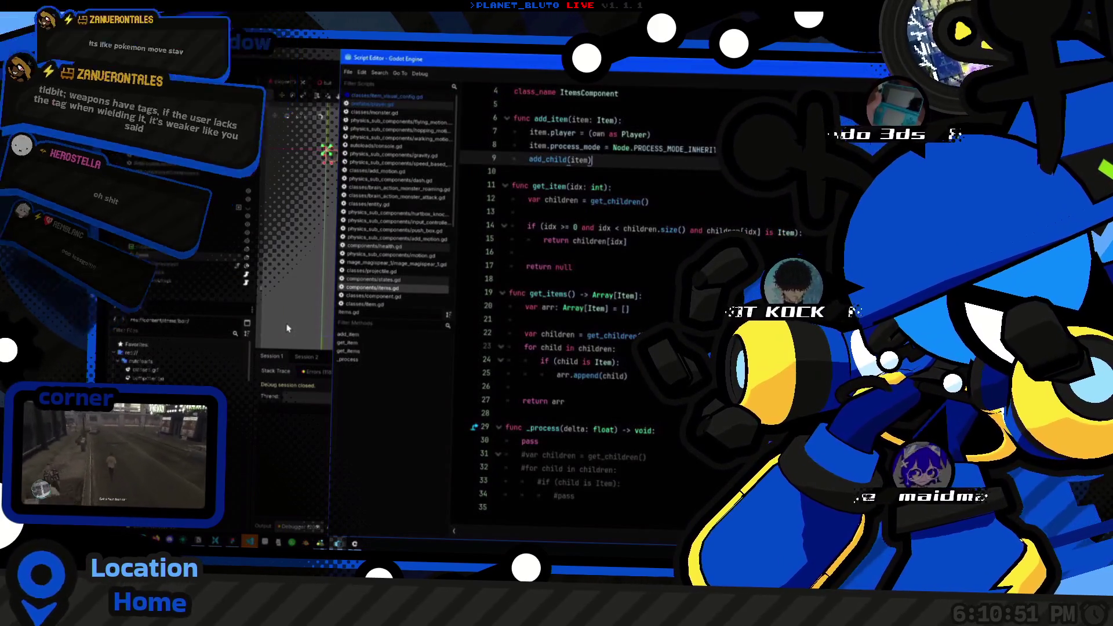
pyautogui.scroll(1, 561, 332)
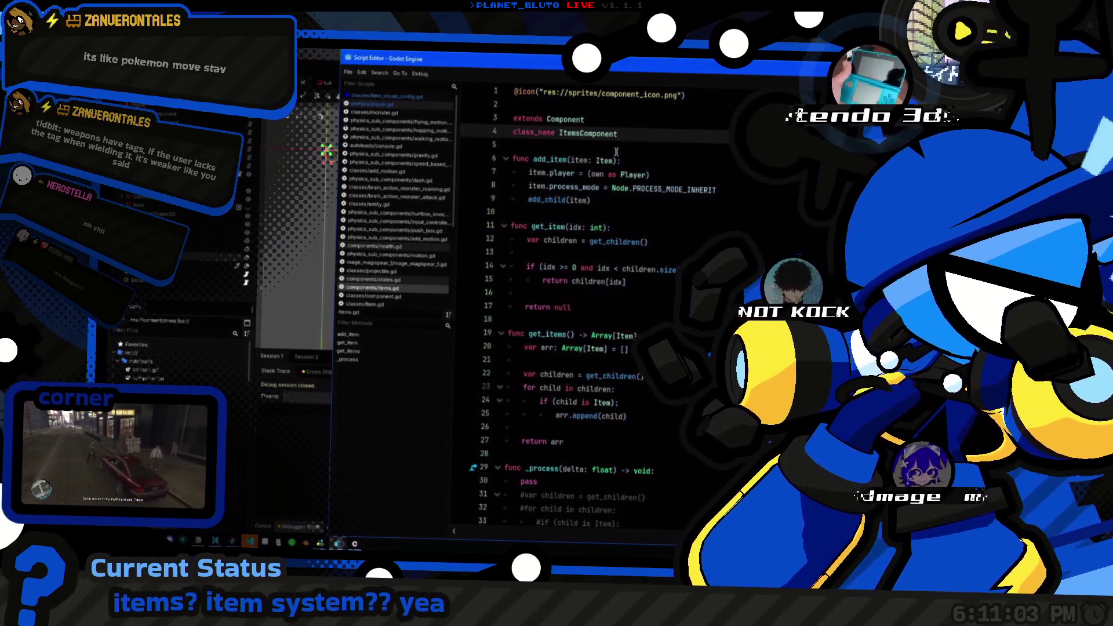
pyautogui.click(658, 149)
pyautogui.press('Left')
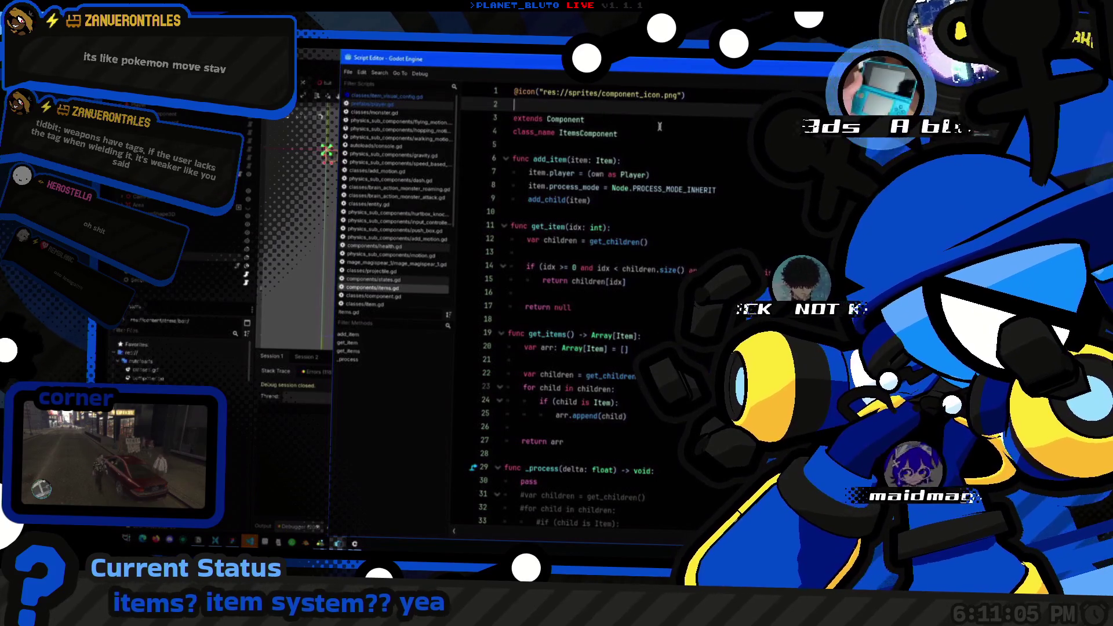
pyautogui.click(661, 132)
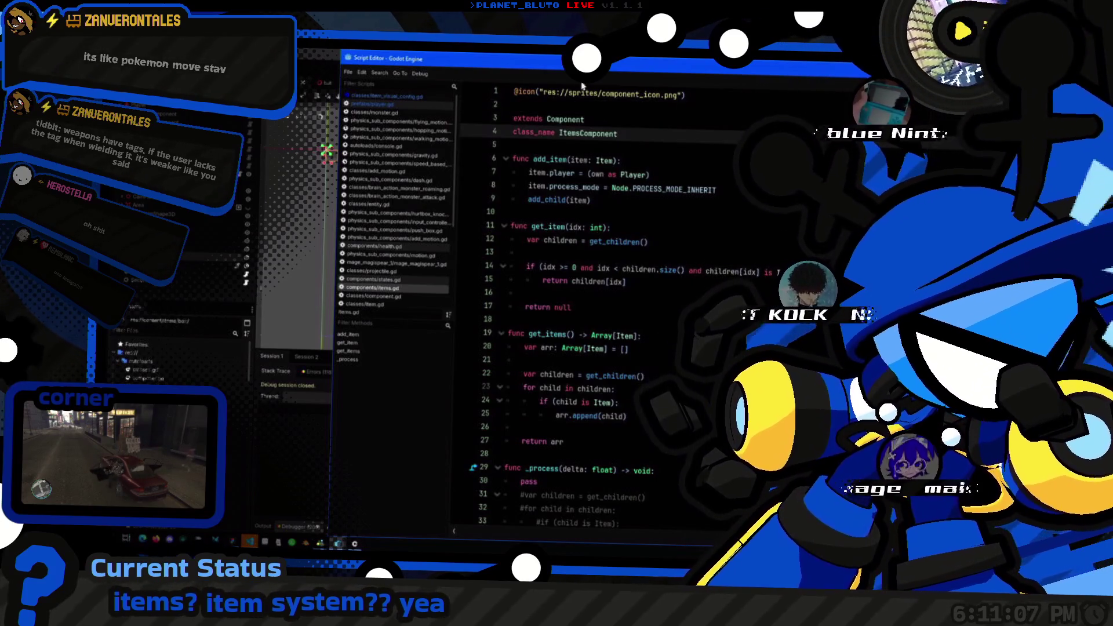
pyautogui.scroll(-3, 640, 220)
pyautogui.scroll(3, 633, 293)
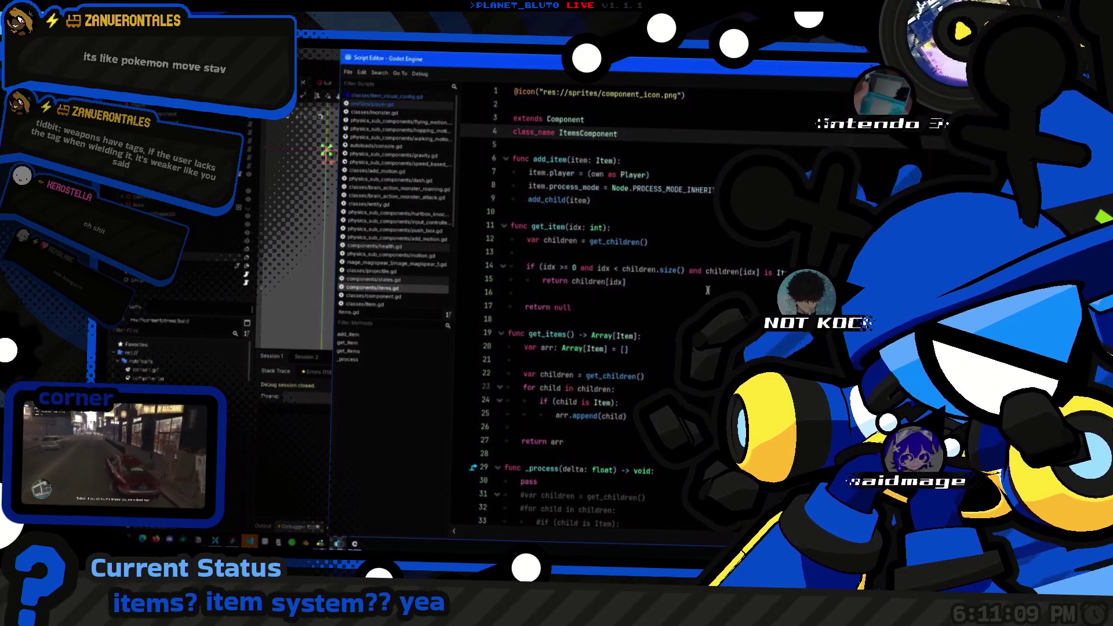
pyautogui.click(718, 190)
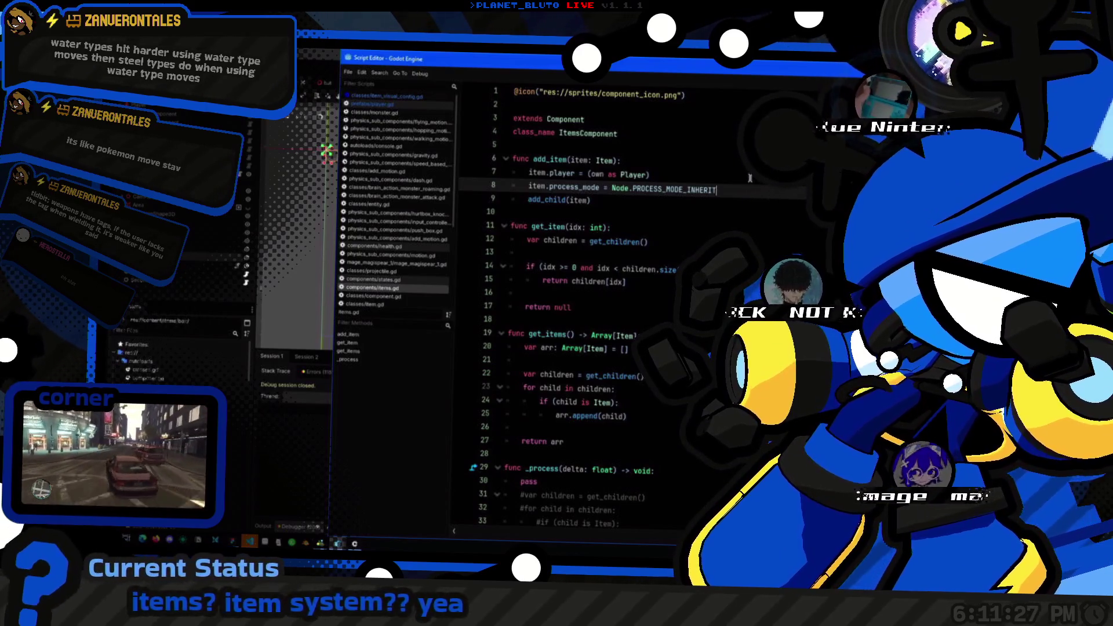
pyautogui.scroll(-1, 736, 178)
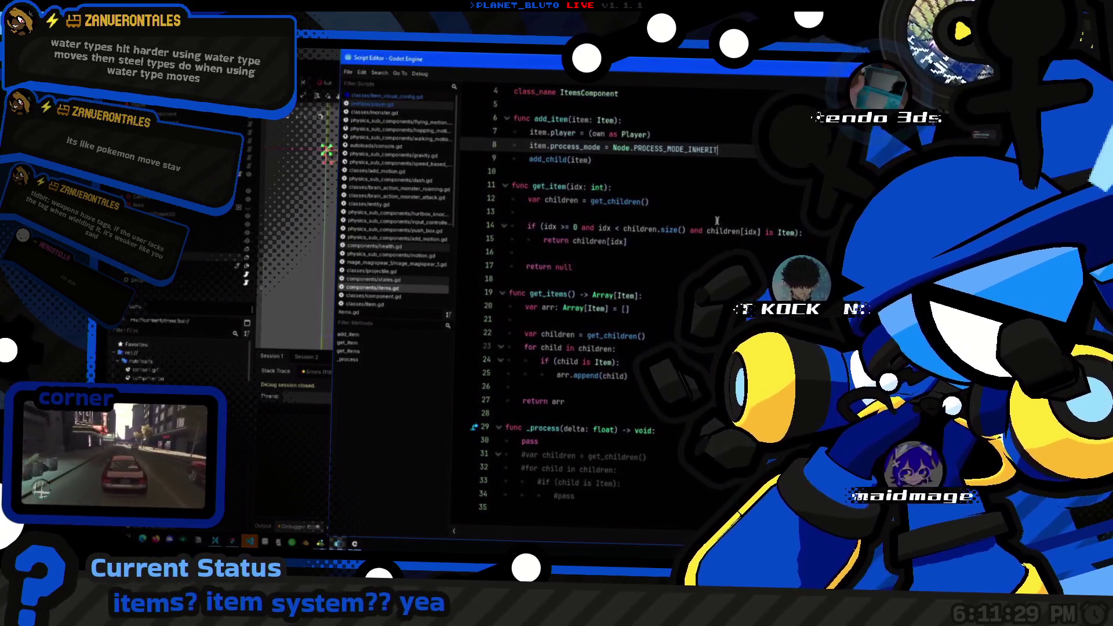
pyautogui.scroll(1, 719, 218)
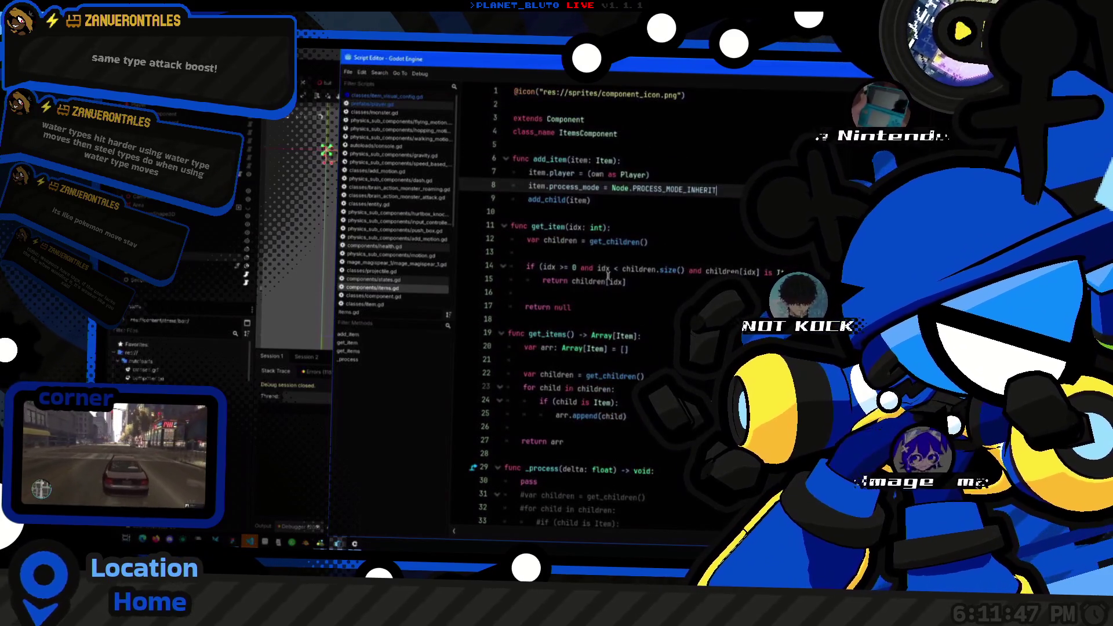
pyautogui.moveTo(573, 284)
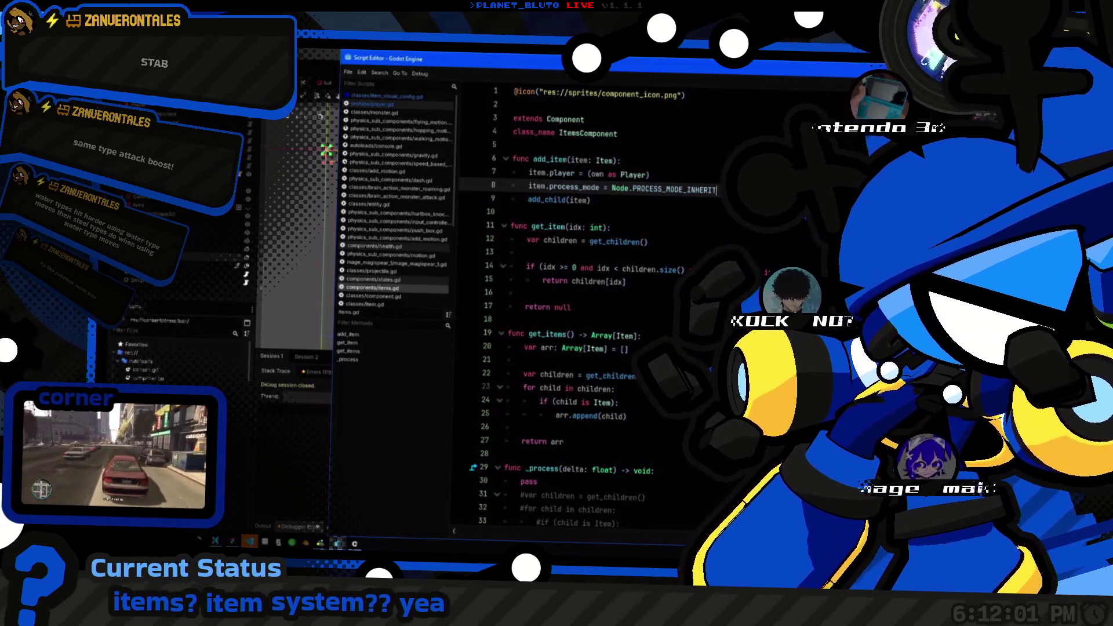
pyautogui.click(614, 296)
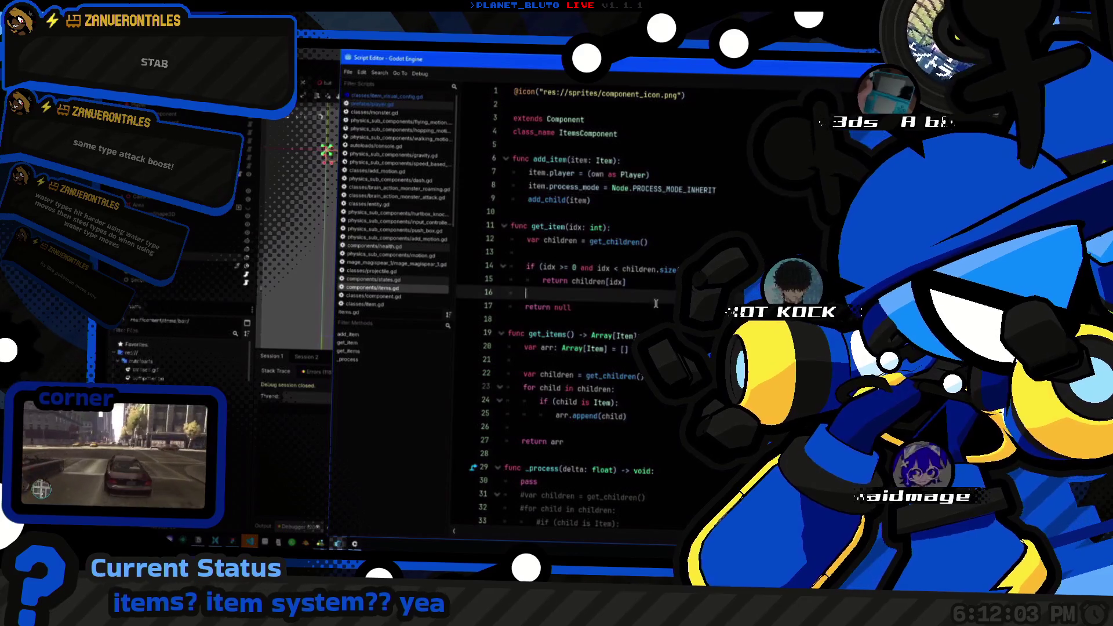
# Step: Step through items.gd lines 6 to 27, reviewing add_item and get_item, then bring up Alt+Tab
pyautogui.scroll(-1, 613, 296)
pyautogui.click(614, 400)
pyautogui.click(621, 362)
pyautogui.click(673, 338)
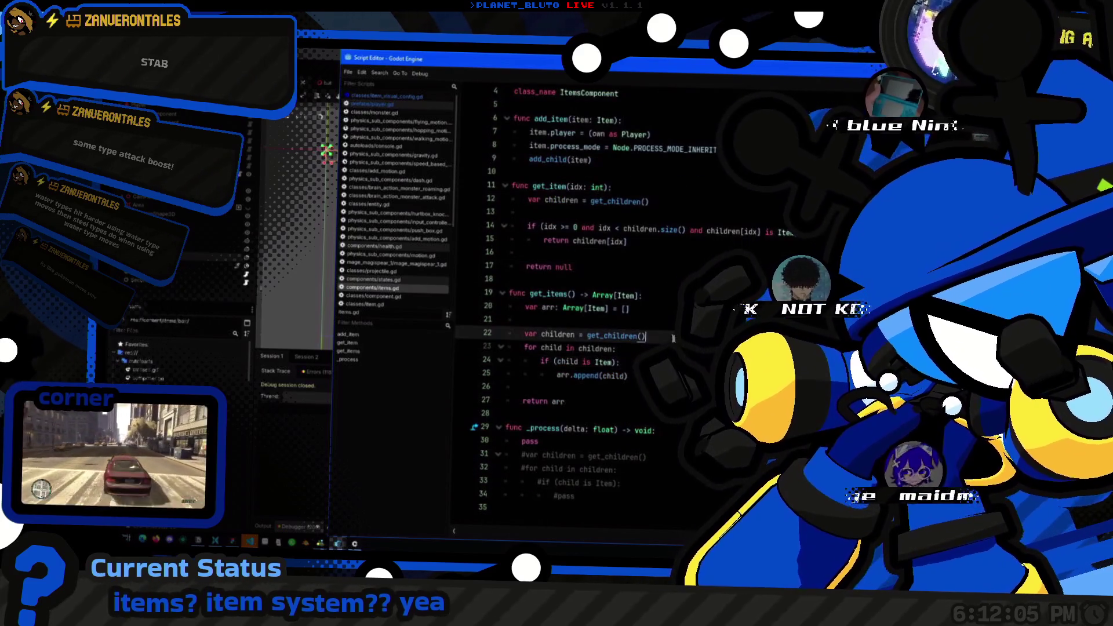
pyautogui.scroll(1, 673, 338)
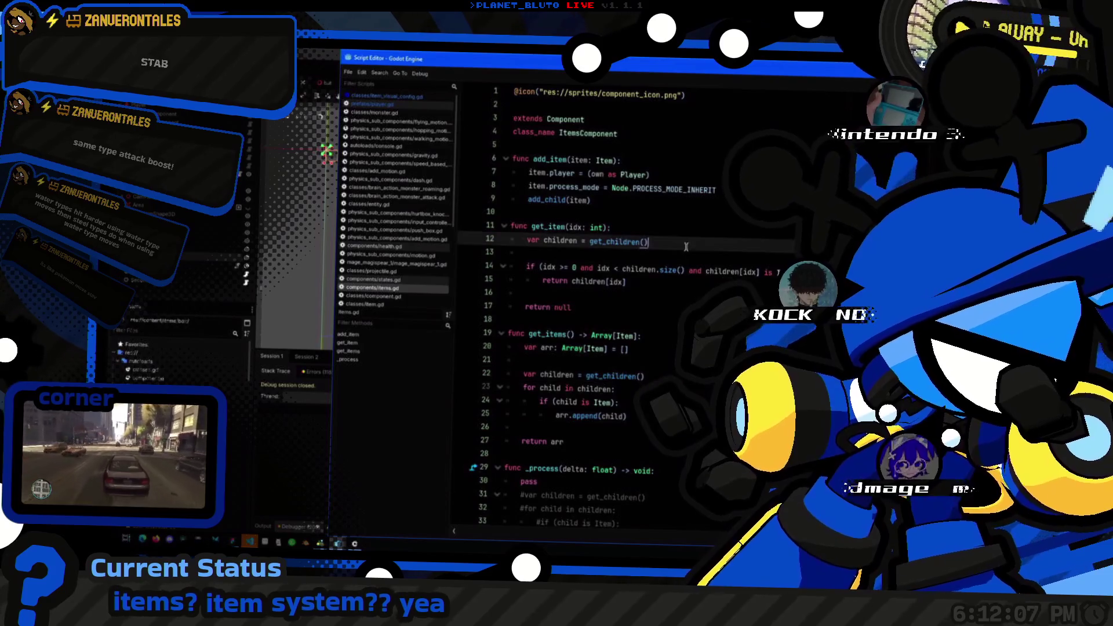
pyautogui.click(653, 244)
pyautogui.click(607, 223)
pyautogui.click(658, 158)
pyautogui.click(695, 121)
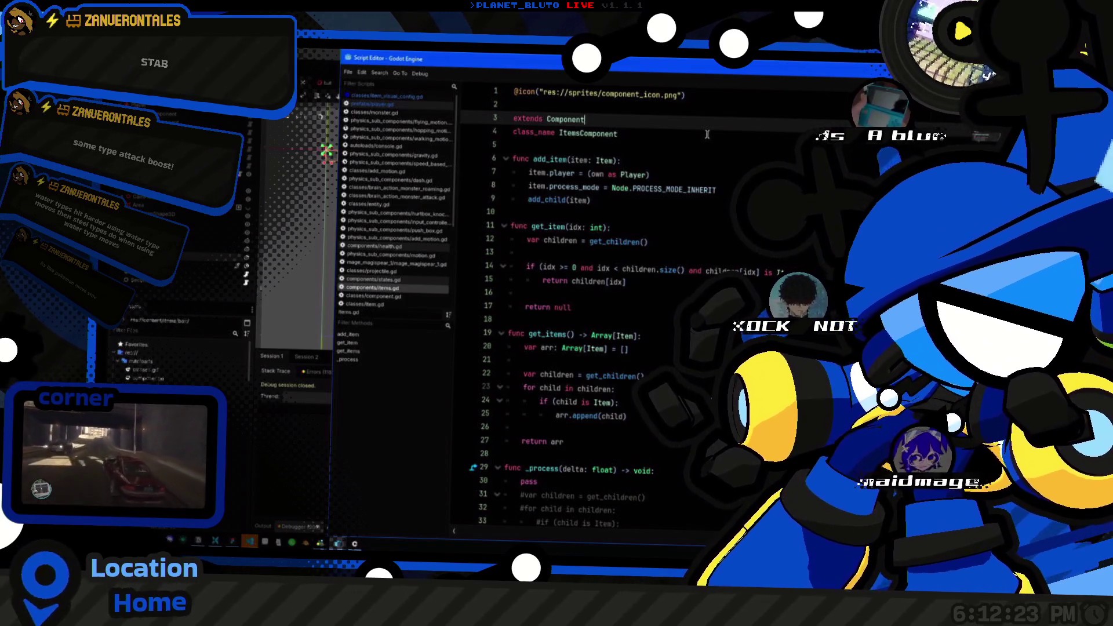
pyautogui.click(574, 307)
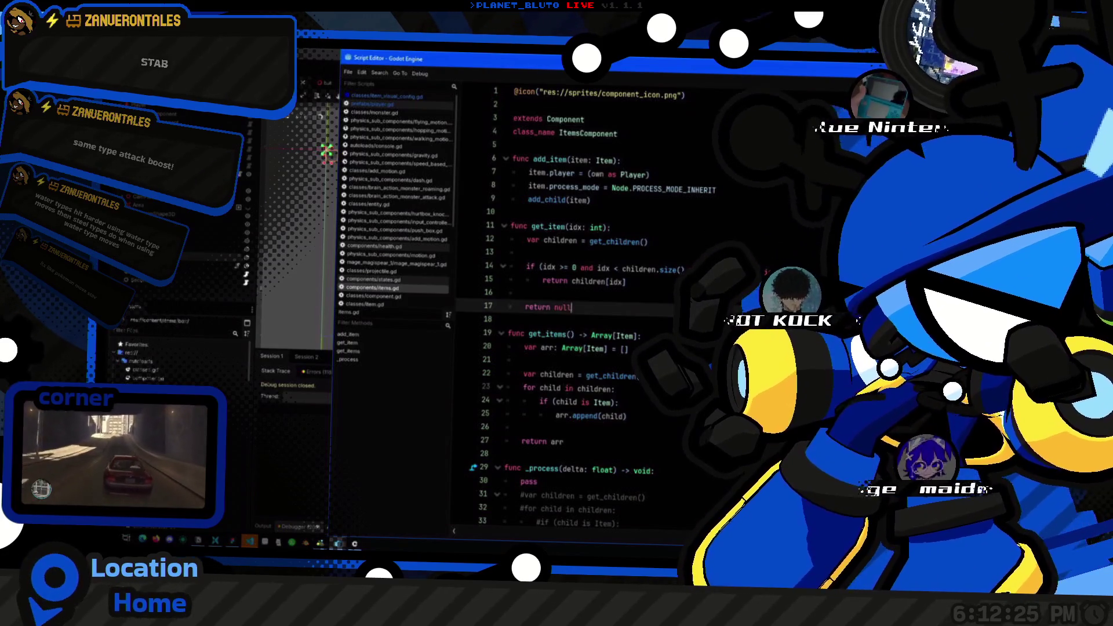
pyautogui.click(641, 335)
pyautogui.hotkey('alt', 'Tab')
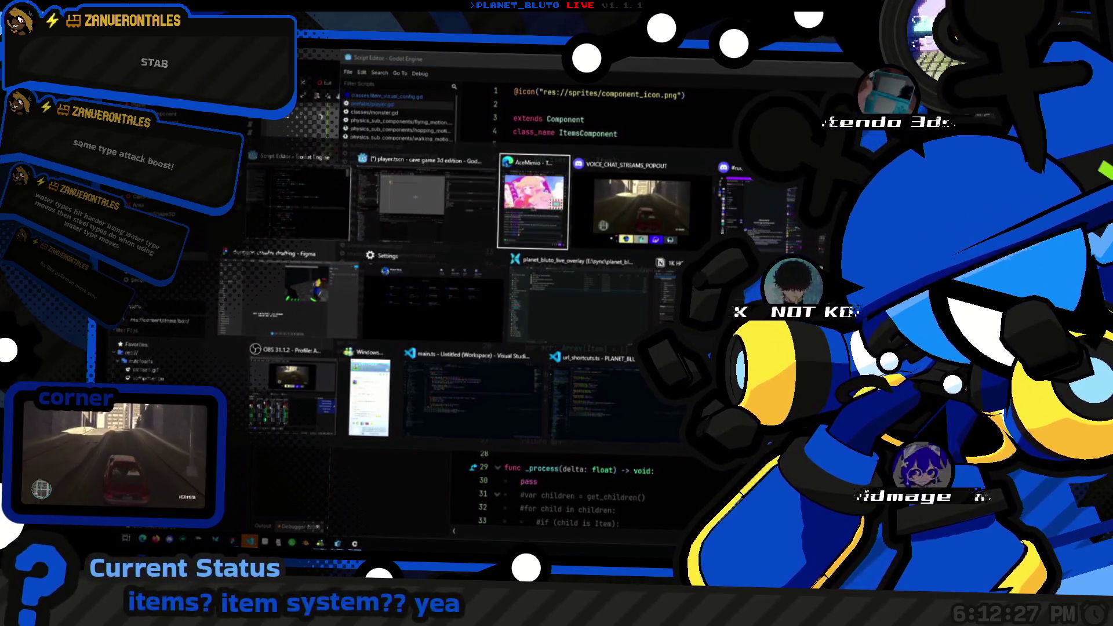
# Step: Bring the 1K HOUR design notes in Notion to the front
pyautogui.click(664, 318)
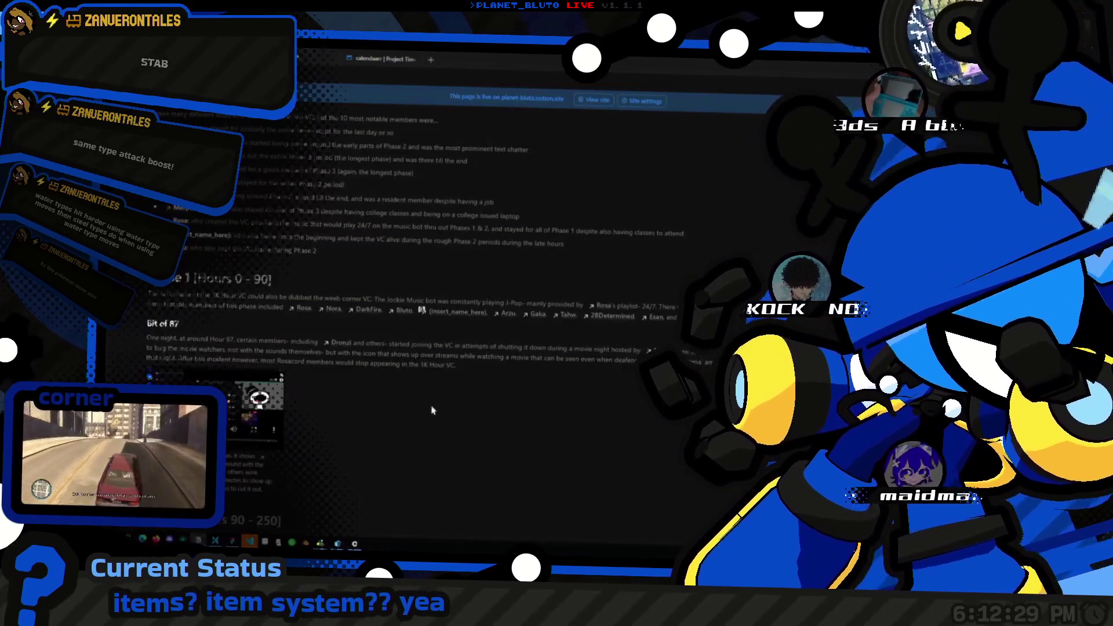
pyautogui.hotkey('alt', 'Tab')
pyautogui.hotkey('alt', 'Tab')
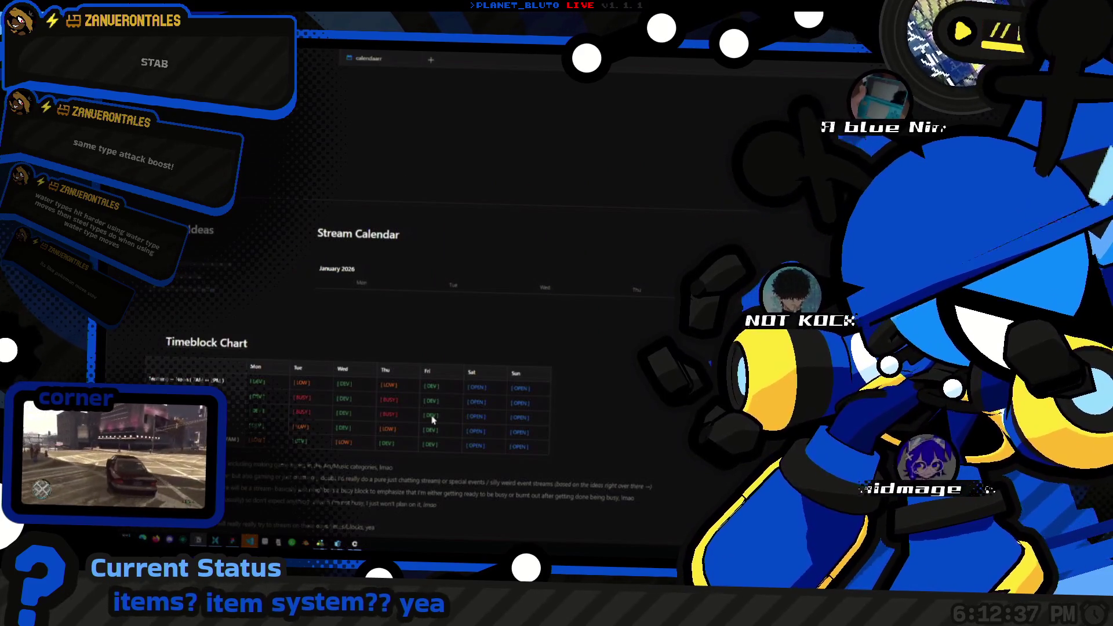
pyautogui.scroll(10, 232, 255)
pyautogui.scroll(-15, 225, 230)
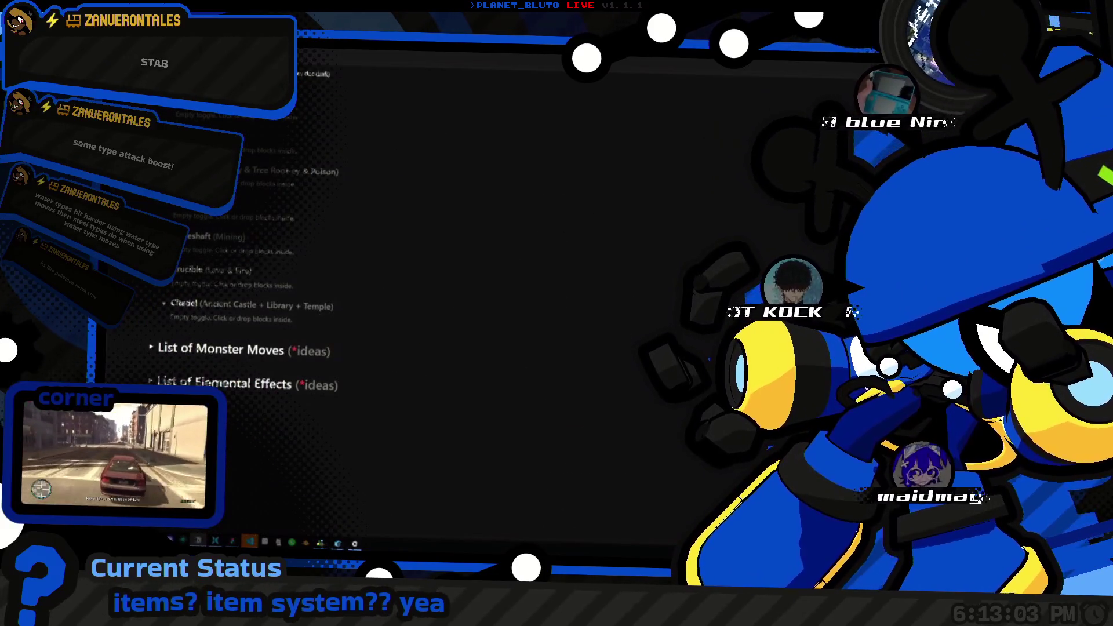
# Step: Expand the List of Elemental Effects and the Light & Judgement toggles in the notes
pyautogui.click(149, 381)
pyautogui.scroll(-2, 156, 360)
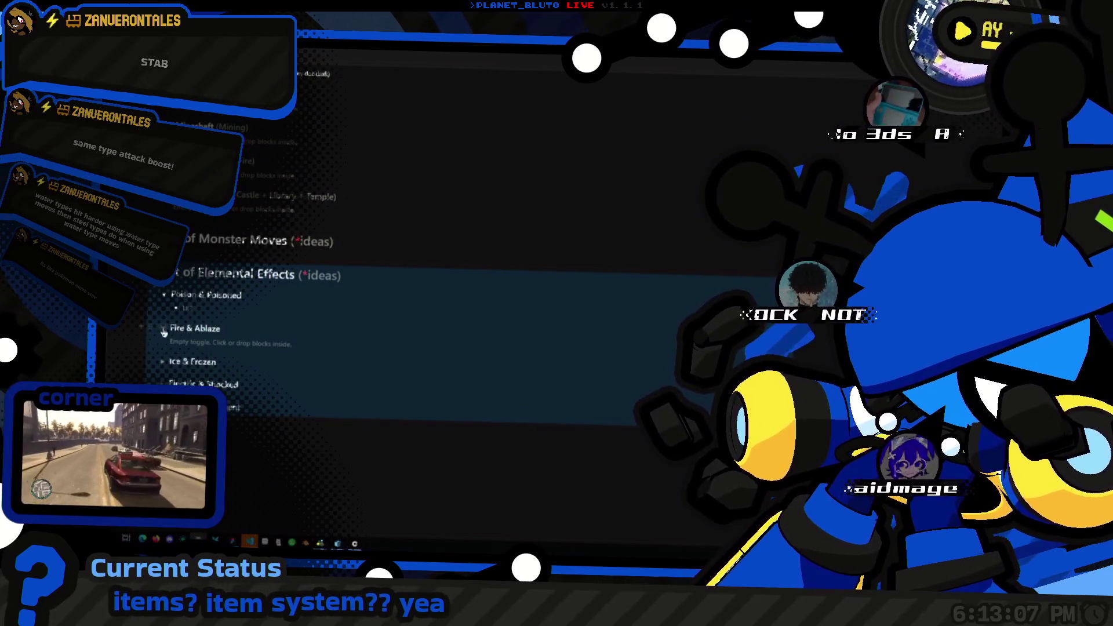
pyautogui.click(164, 297)
pyautogui.press('Escape')
pyautogui.click(261, 316)
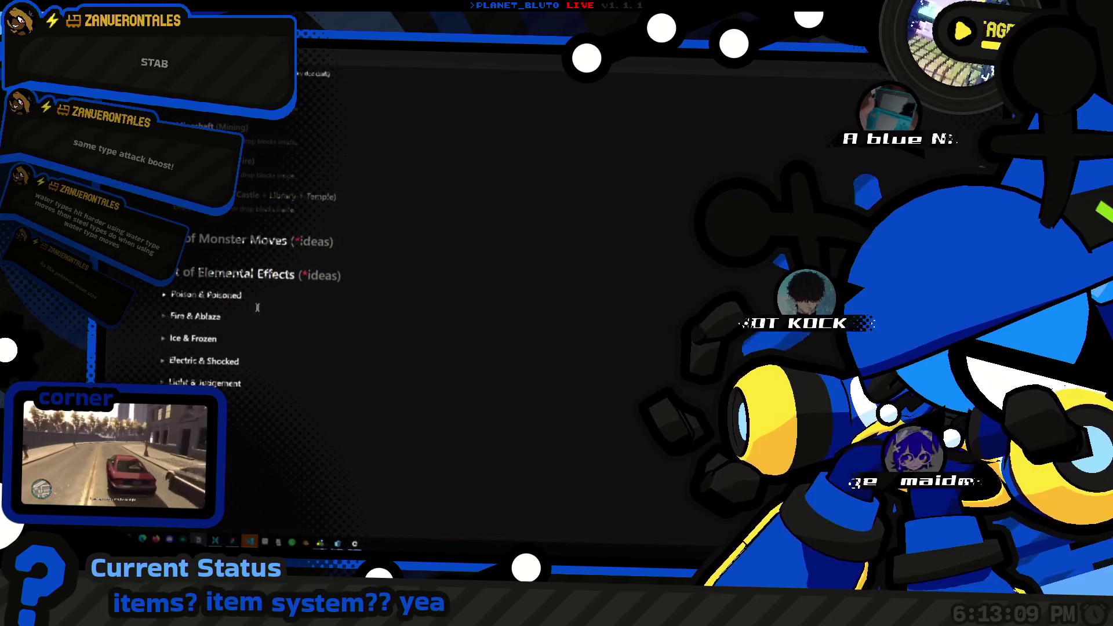
pyautogui.click(286, 387)
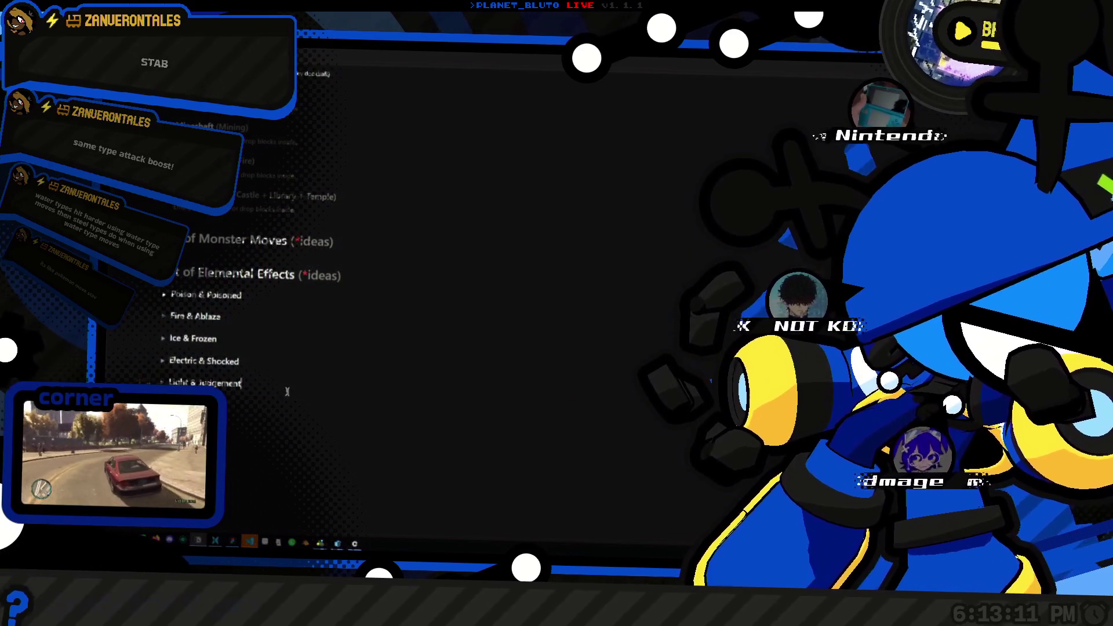
pyautogui.click(160, 381)
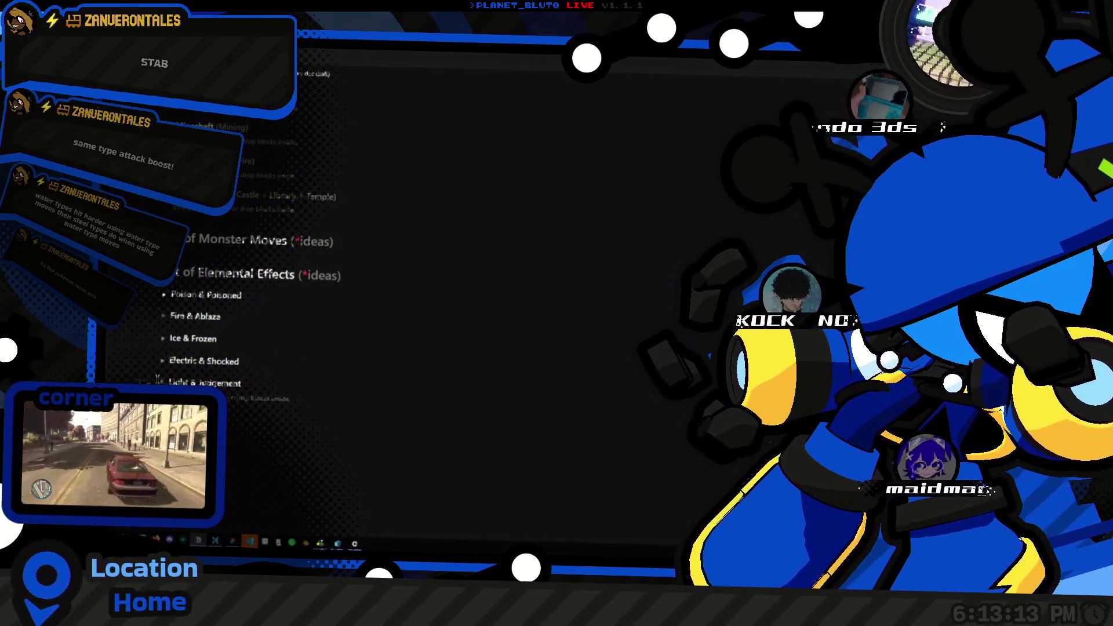
# Step: Browse the ideas page and expand the Magic Cauldron toggle
pyautogui.scroll(3, 288, 297)
pyautogui.scroll(-3, 288, 297)
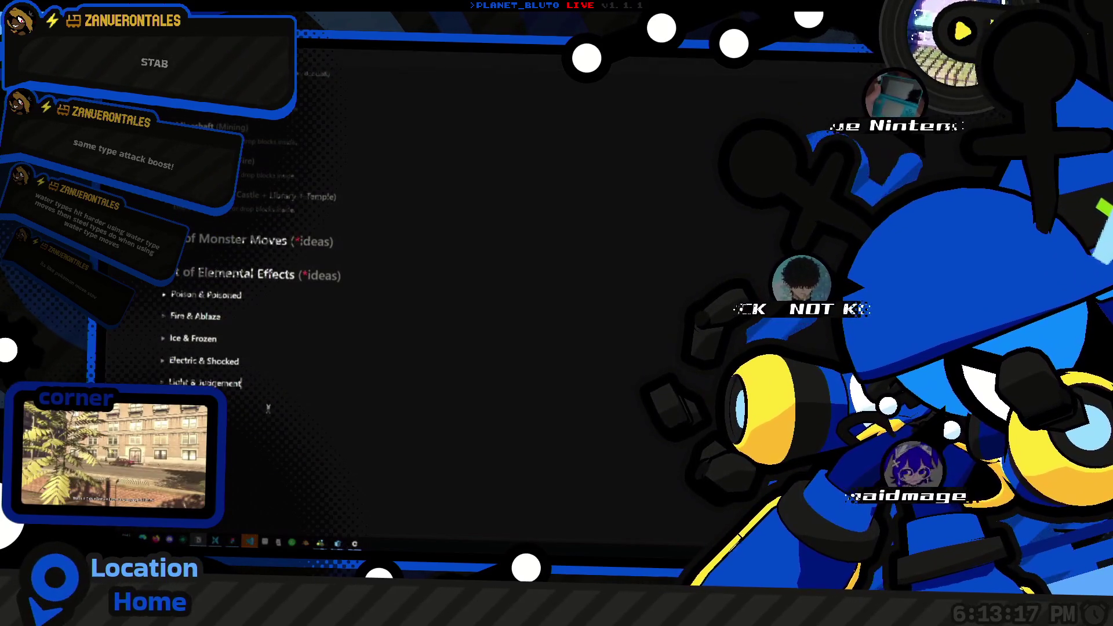
pyautogui.scroll(3, 289, 403)
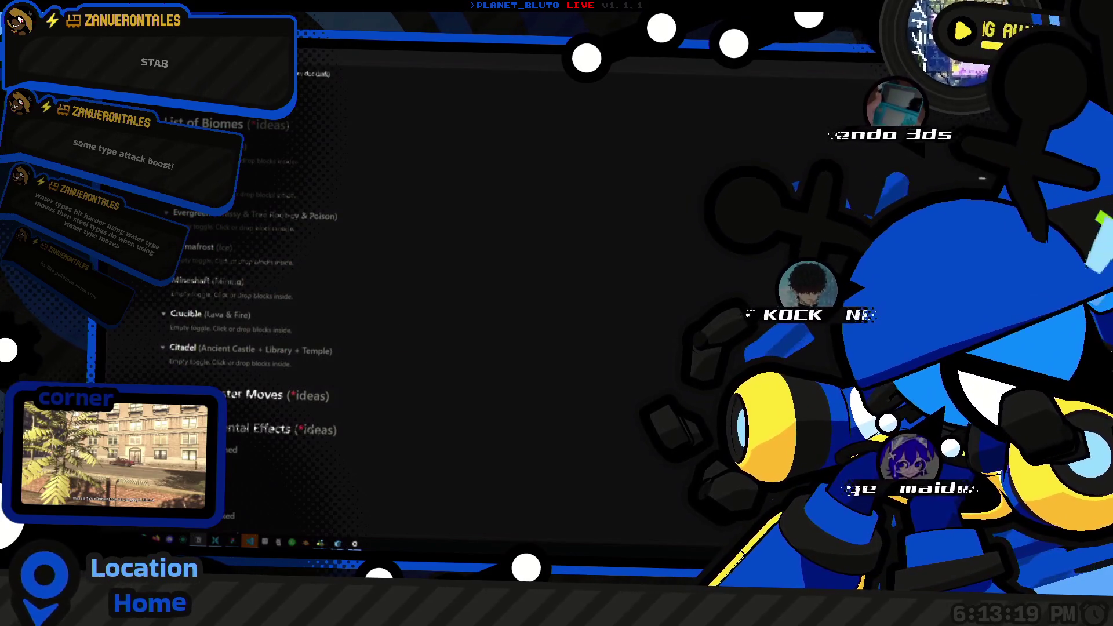
pyautogui.scroll(-2, 466, 377)
pyautogui.scroll(5, 320, 383)
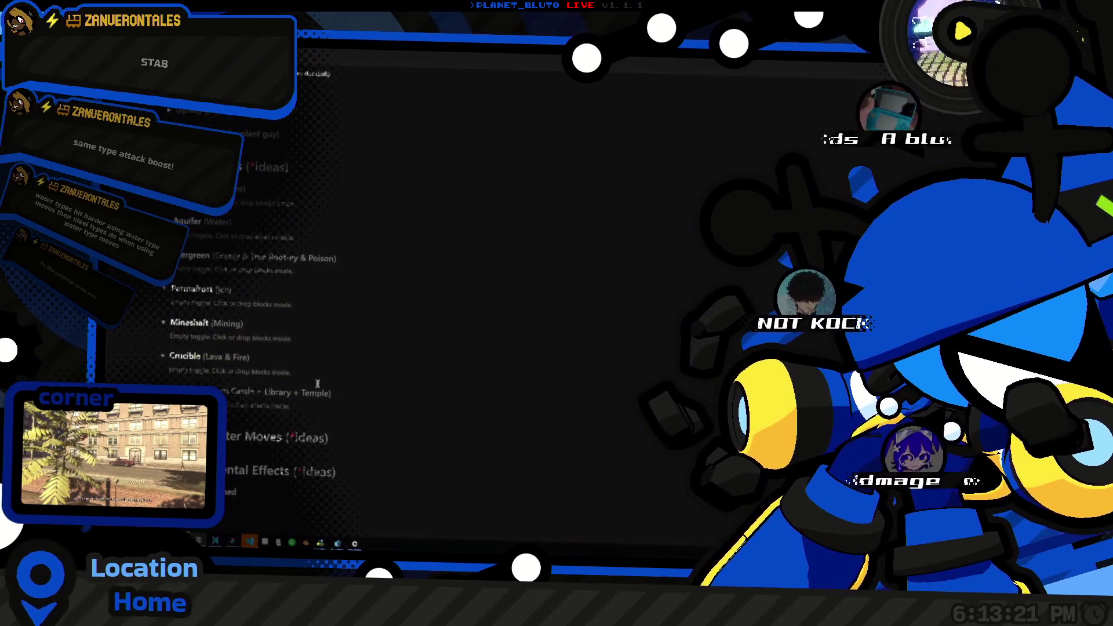
pyautogui.scroll(3, 310, 383)
pyautogui.scroll(-8, 307, 374)
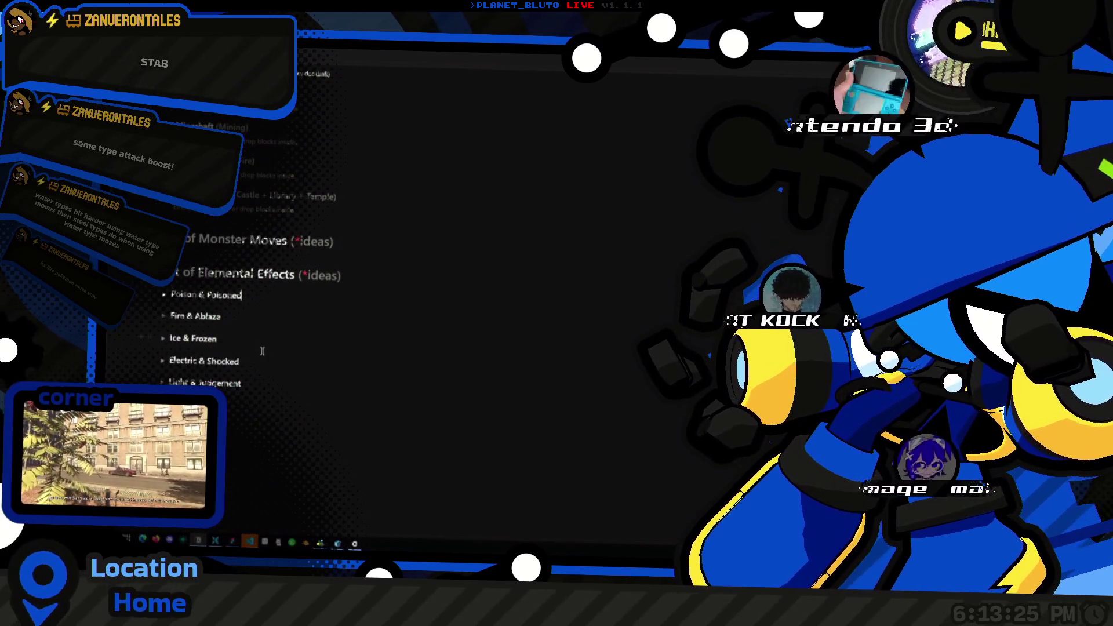
pyautogui.scroll(5, 240, 379)
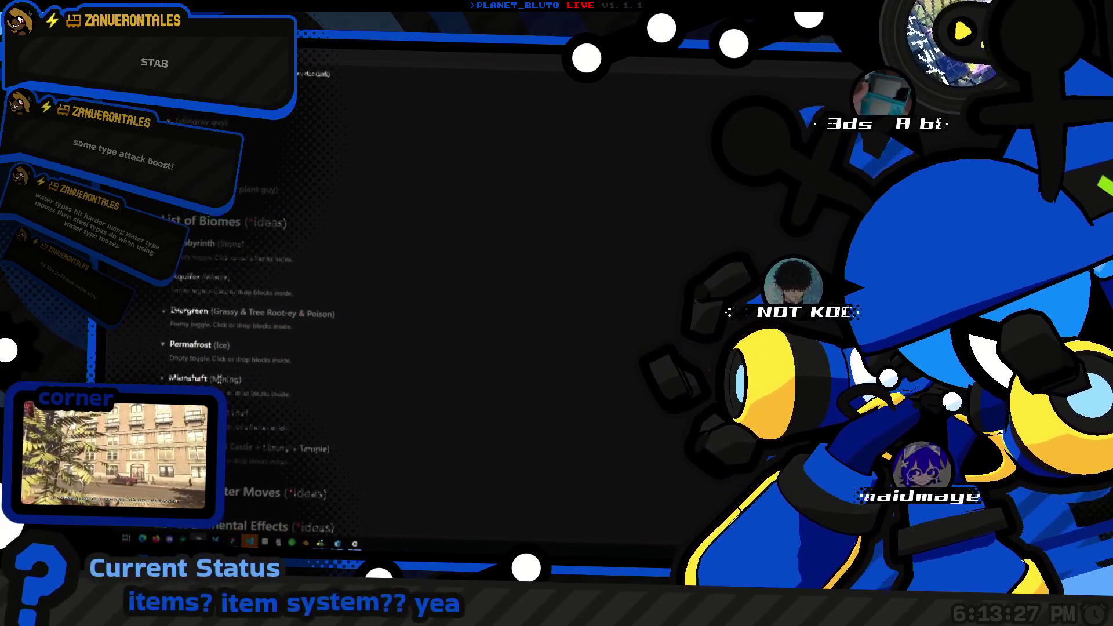
pyautogui.scroll(10, 242, 378)
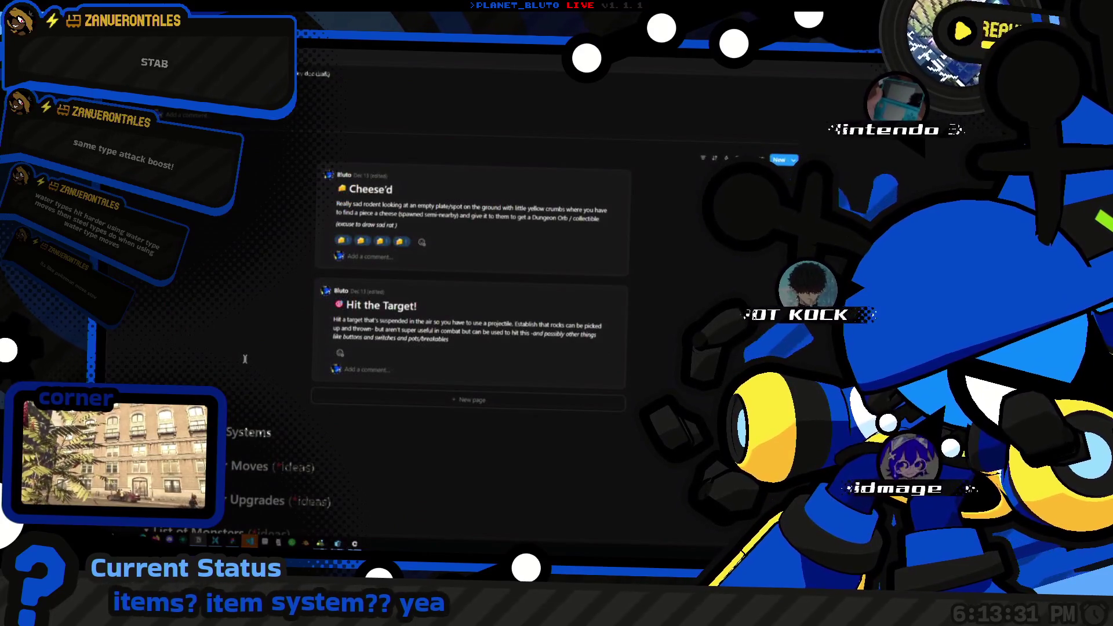
pyautogui.scroll(3, 245, 358)
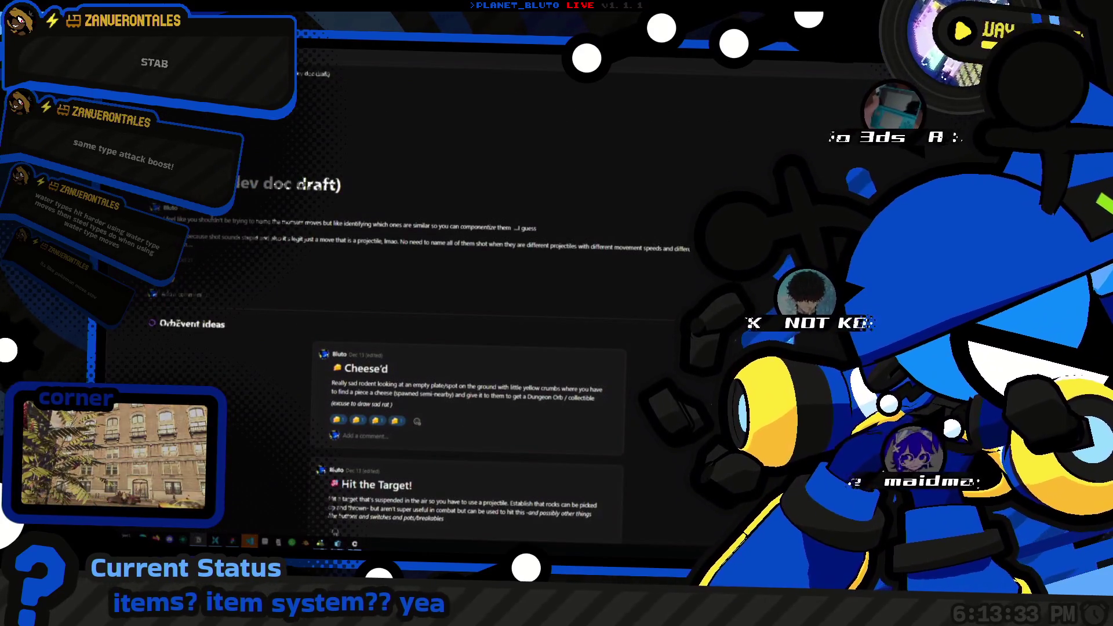
pyautogui.scroll(-15, 405, 290)
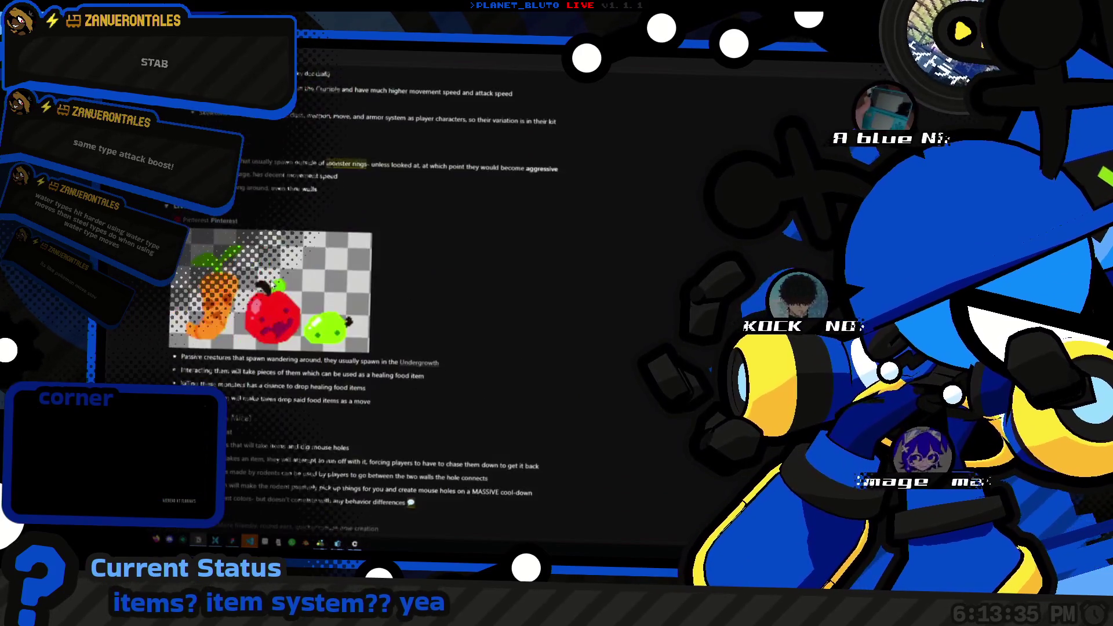
pyautogui.scroll(5, 334, 302)
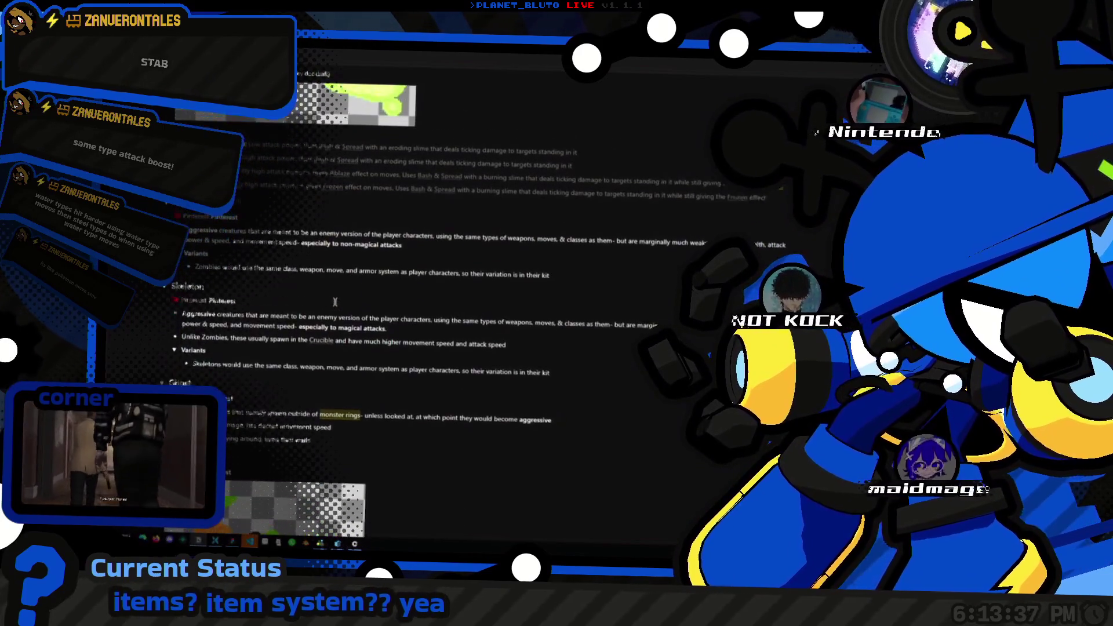
pyautogui.scroll(8, 334, 301)
pyautogui.scroll(-5, 324, 303)
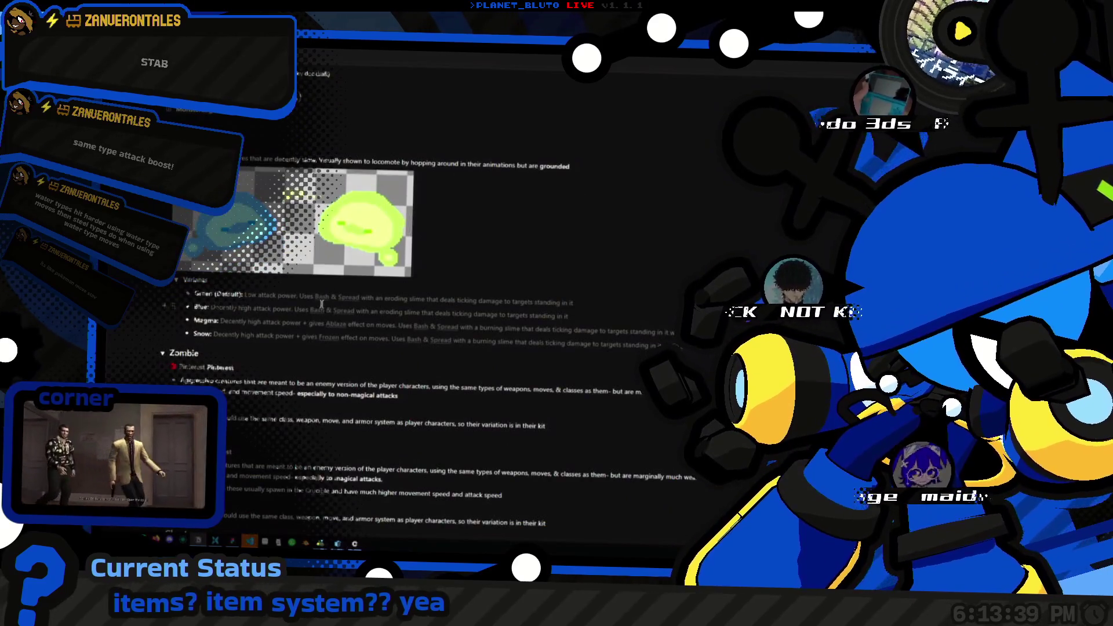
pyautogui.scroll(-10, 330, 348)
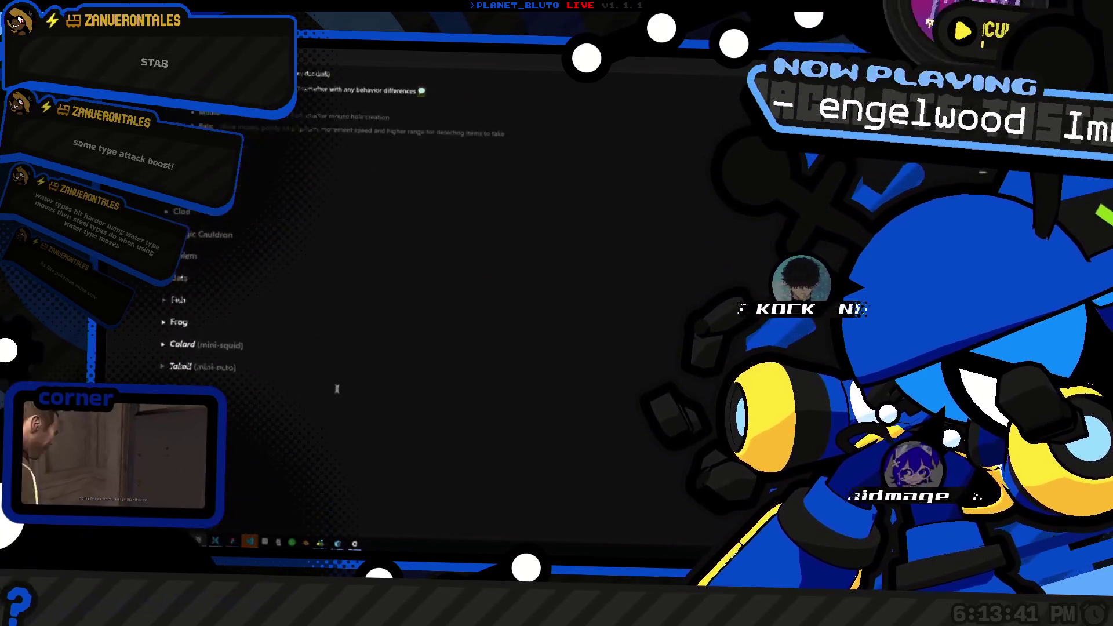
pyautogui.scroll(5, 337, 388)
pyautogui.scroll(-3, 291, 374)
pyautogui.click(158, 304)
# Step: Collapse the Crucible, Mineshaft, Permafrost, Evergreen and Aquifer biome toggles
pyautogui.scroll(-1, 290, 349)
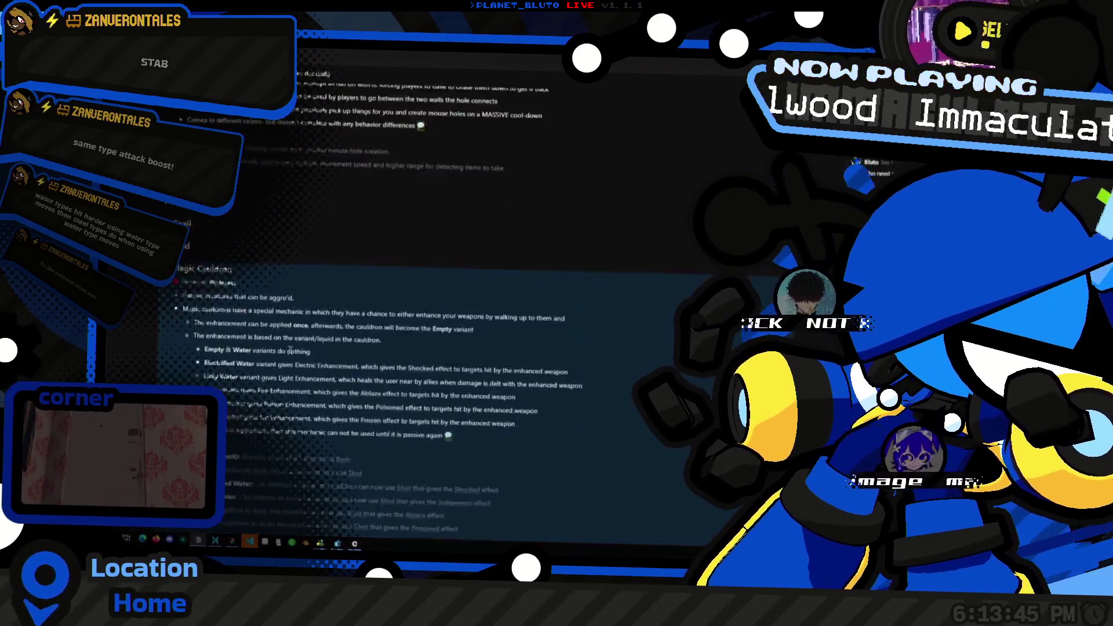
pyautogui.scroll(-3, 290, 349)
pyautogui.scroll(-2, 374, 325)
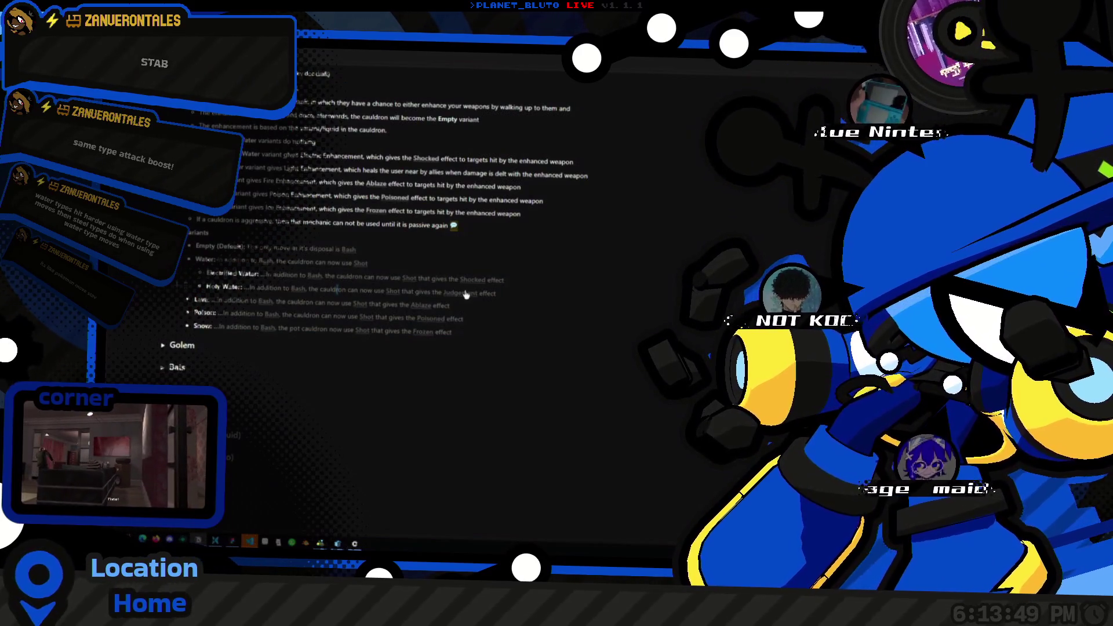
pyautogui.scroll(-5, 464, 293)
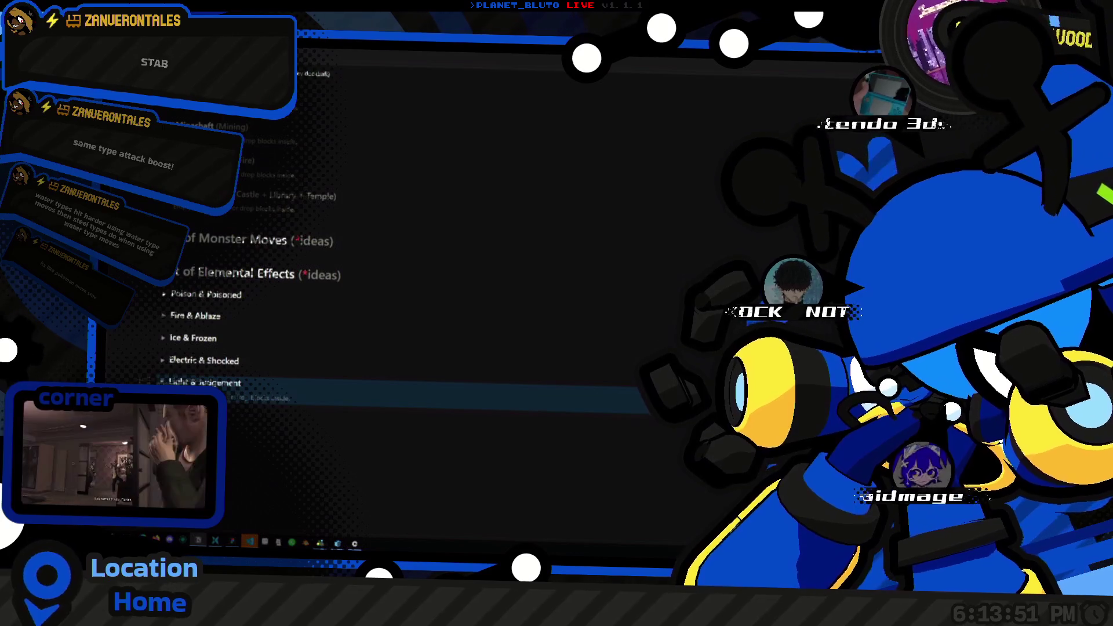
pyautogui.scroll(3, 313, 357)
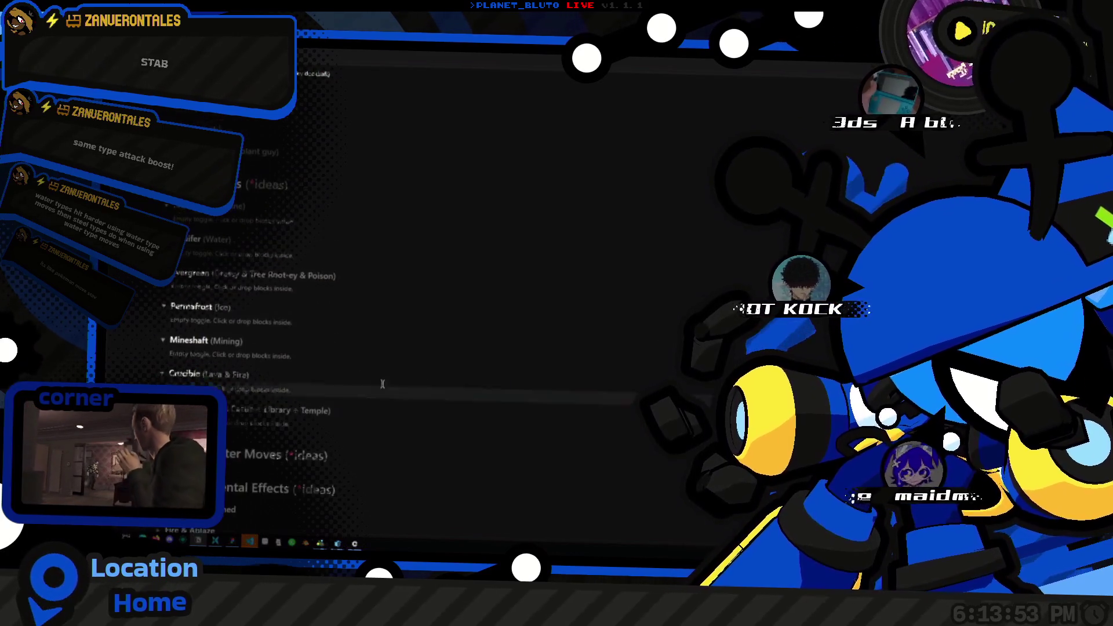
pyautogui.click(161, 376)
pyautogui.click(163, 342)
pyautogui.click(164, 308)
pyautogui.click(167, 275)
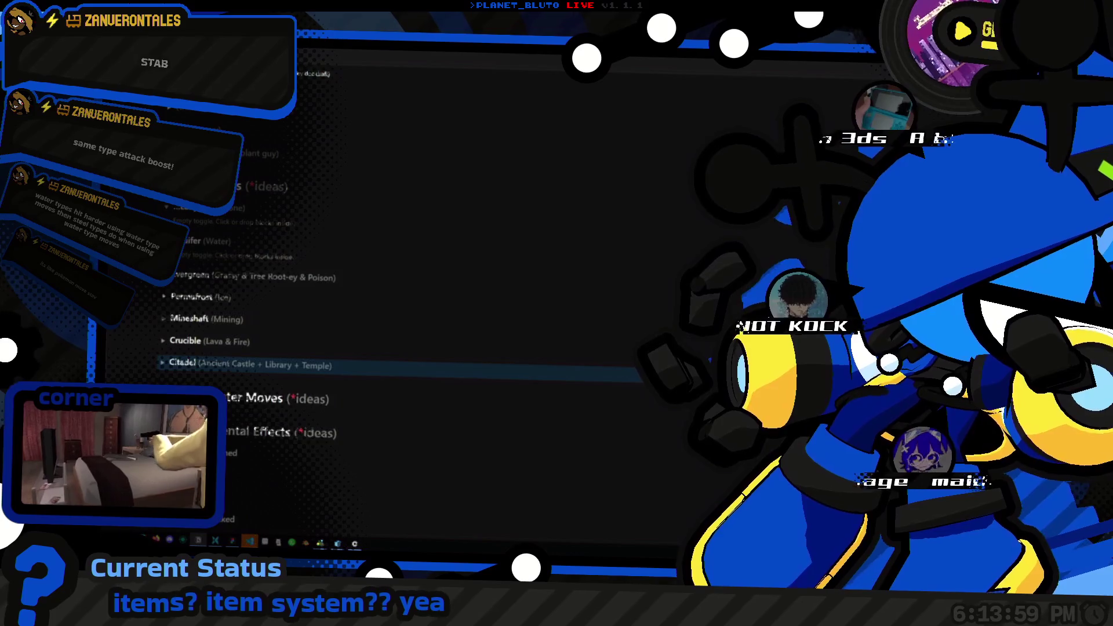
pyautogui.click(167, 209)
pyautogui.click(167, 231)
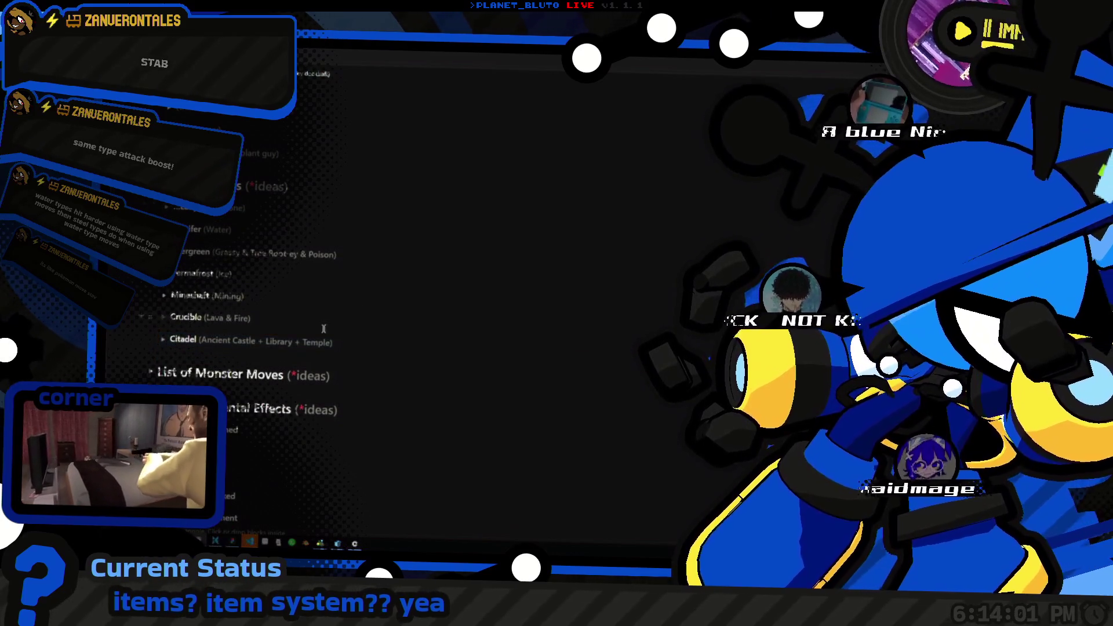
# Step: Place the cursor after the Evergreen line, then return to items.gd in Godot
pyautogui.click(369, 257)
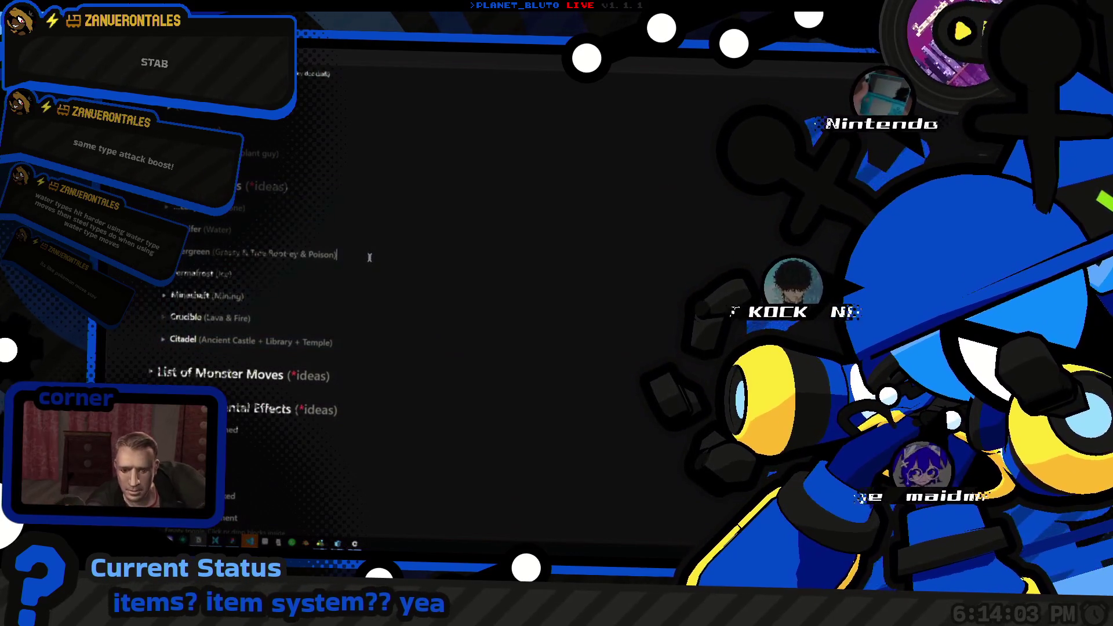
pyautogui.scroll(-2, 365, 313)
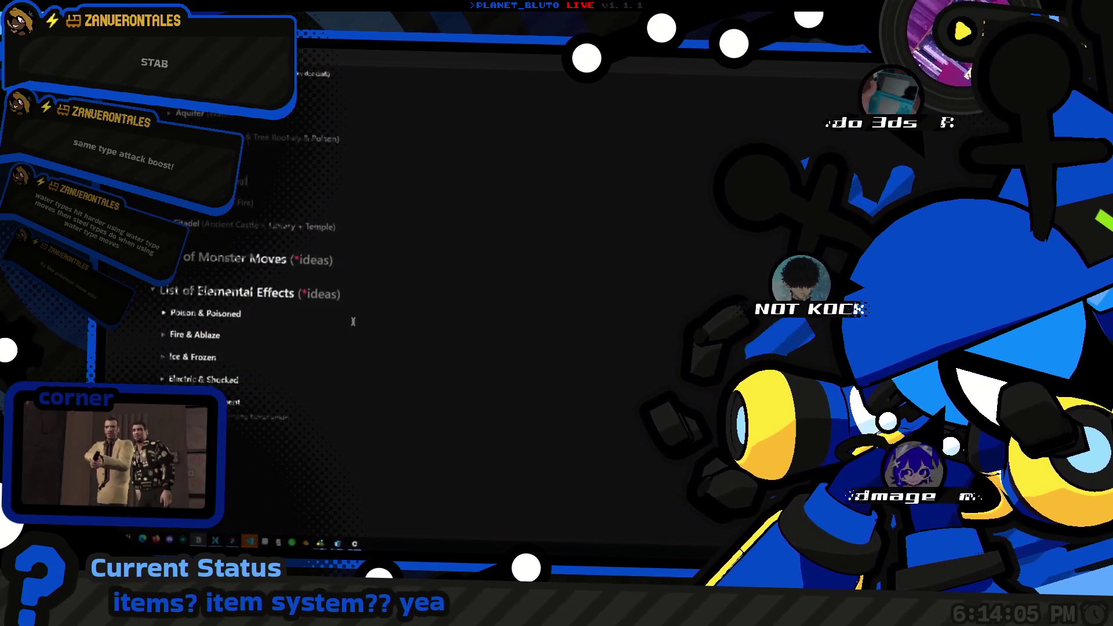
pyautogui.scroll(2, 354, 321)
pyautogui.hotkey('alt', 'Tab')
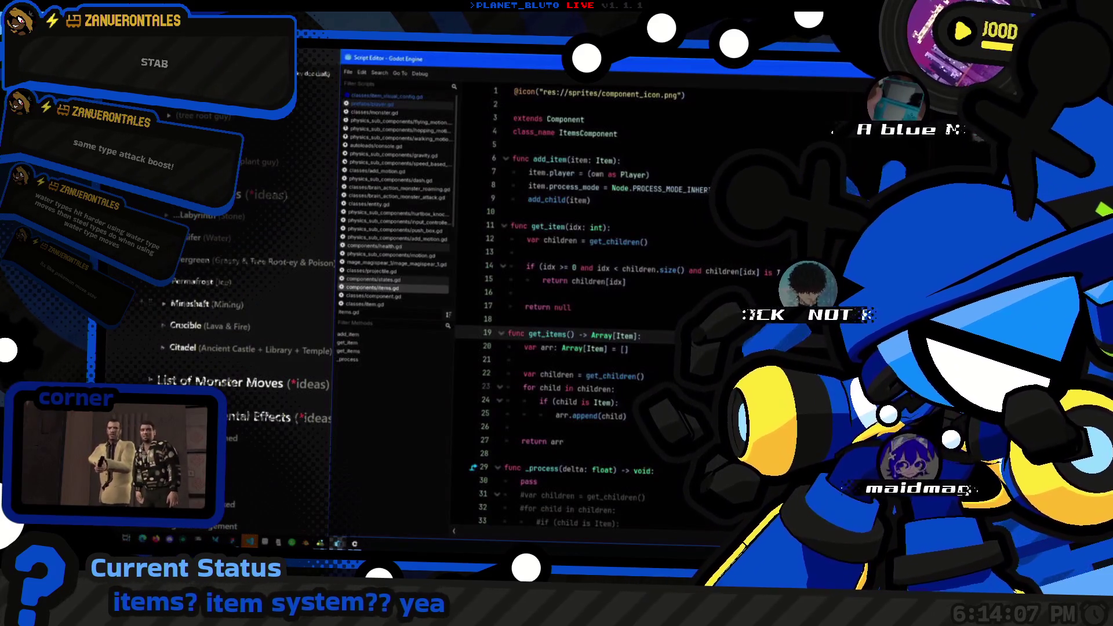
# Step: Glance at the Notion notes, then move through lines 20–25 of items.gd
pyautogui.click(665, 307)
pyautogui.hotkey('alt', 'Tab')
pyautogui.hotkey('alt', 'Tab')
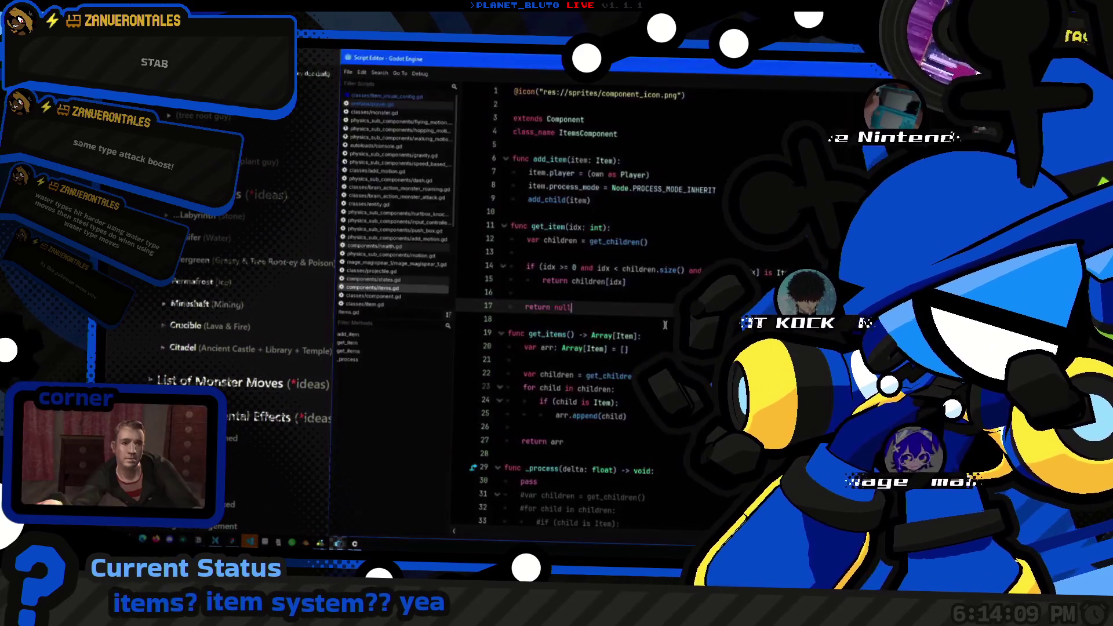
pyautogui.hotkey('alt', 'Tab')
pyautogui.scroll(-5, 484, 331)
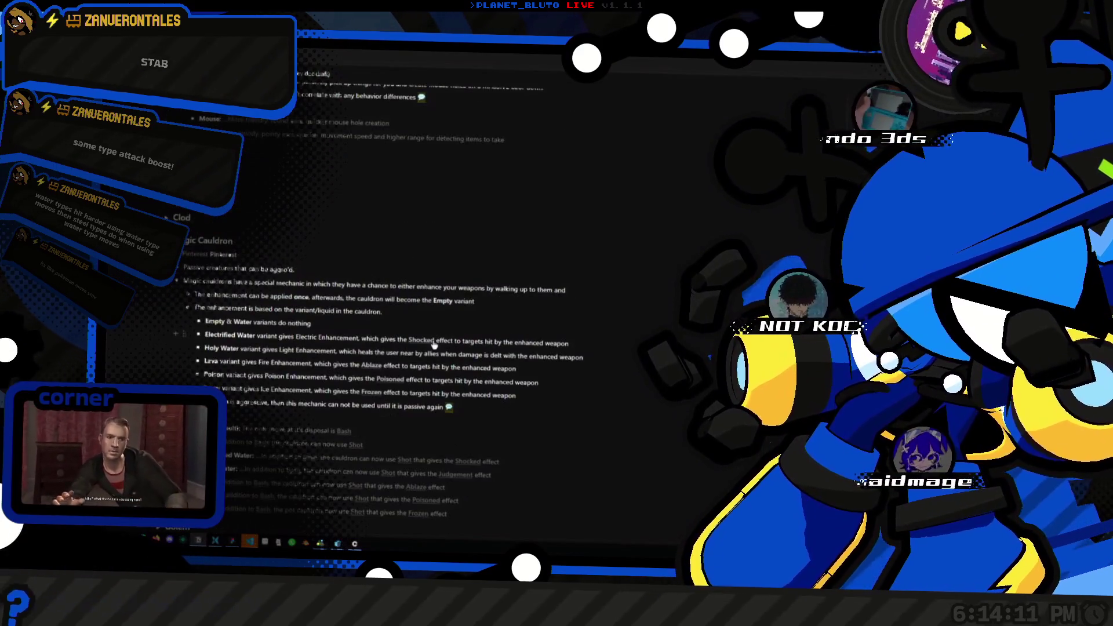
pyautogui.hotkey('alt', 'Tab')
pyautogui.click(626, 415)
pyautogui.click(628, 349)
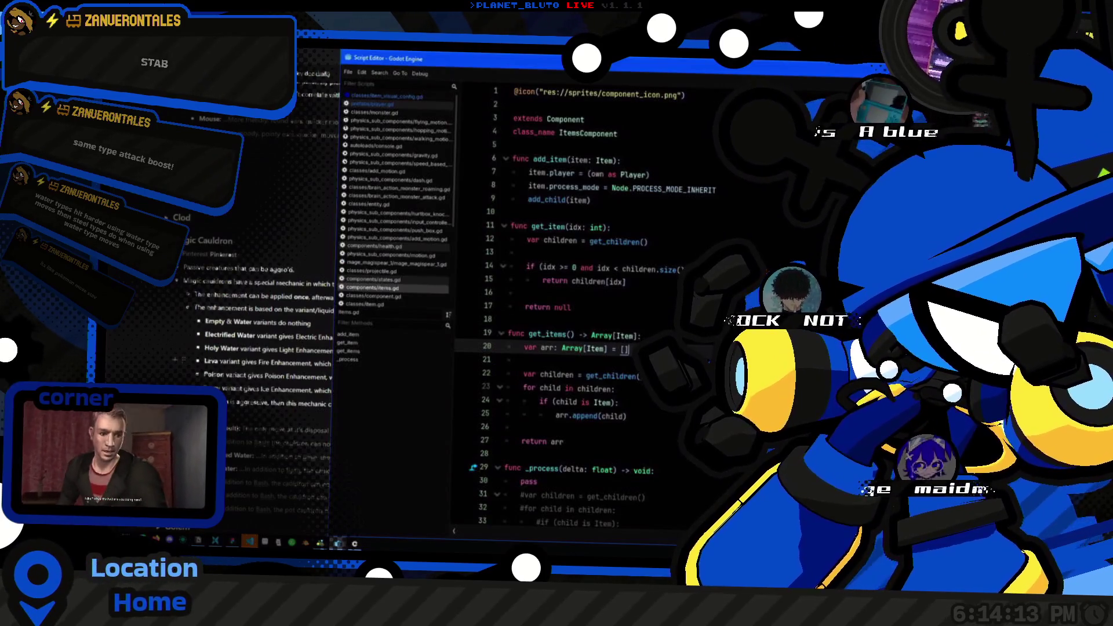
# Step: Bring the floating script window forward at line 20, then switch to the 2D scene view
pyautogui.hotkey('alt', 'Tab')
pyautogui.hotkey('alt', 'Tab')
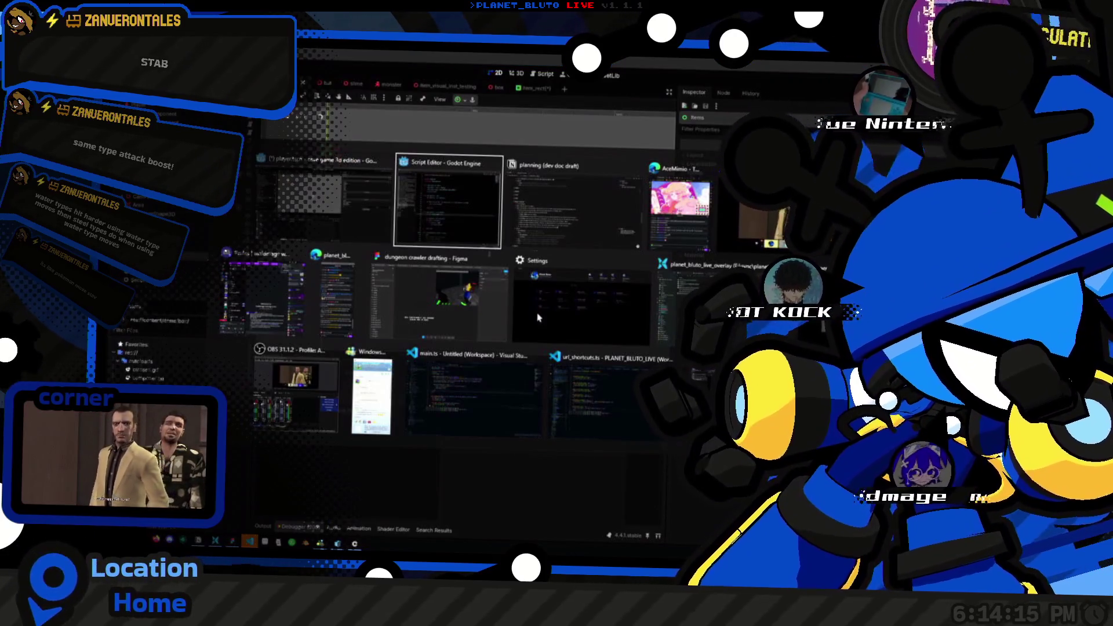
pyautogui.click(641, 335)
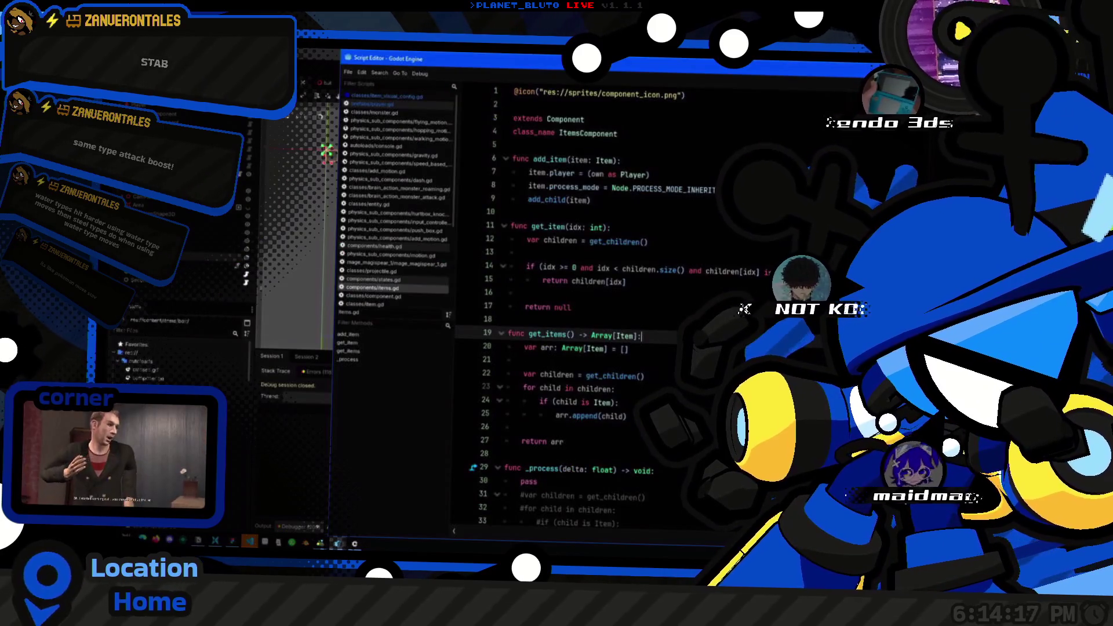
pyautogui.click(628, 349)
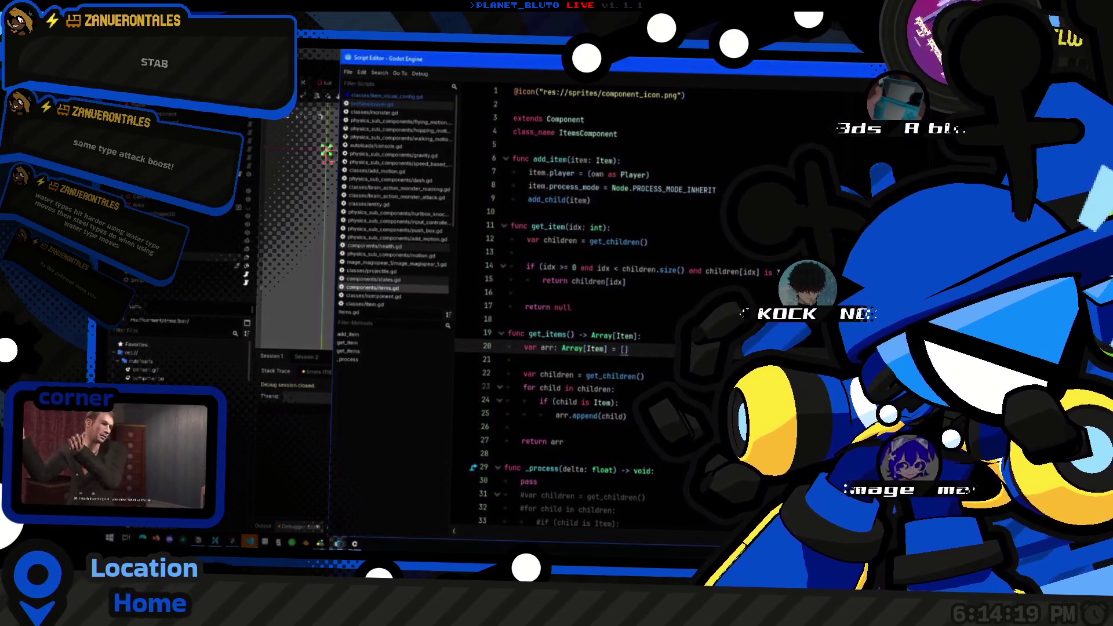
pyautogui.scroll(-1, 569, 308)
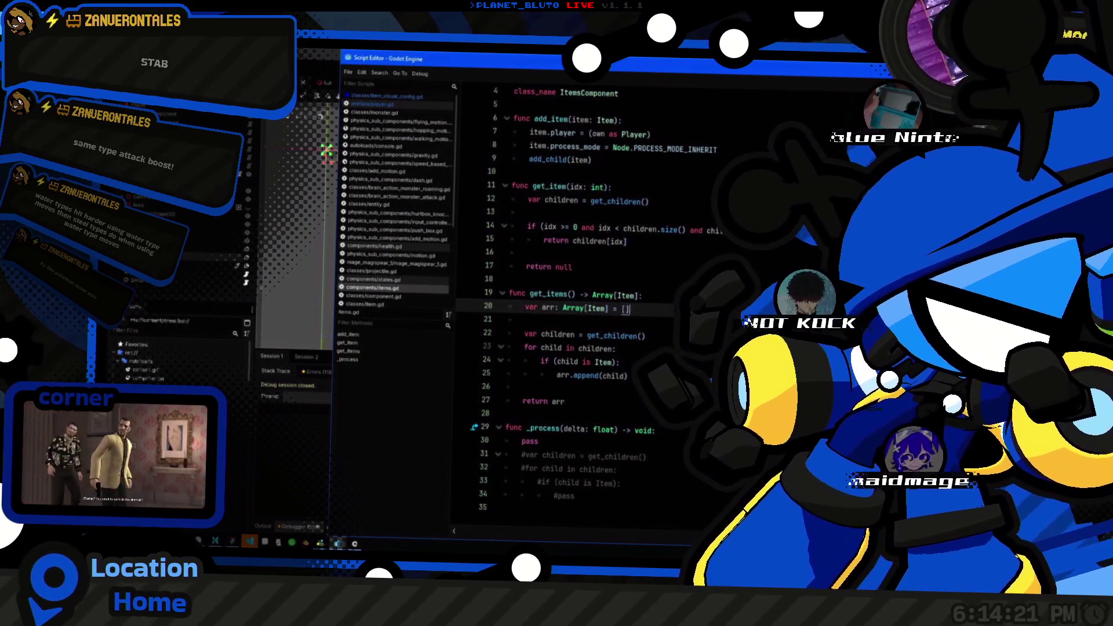
pyautogui.scroll(1, 529, 251)
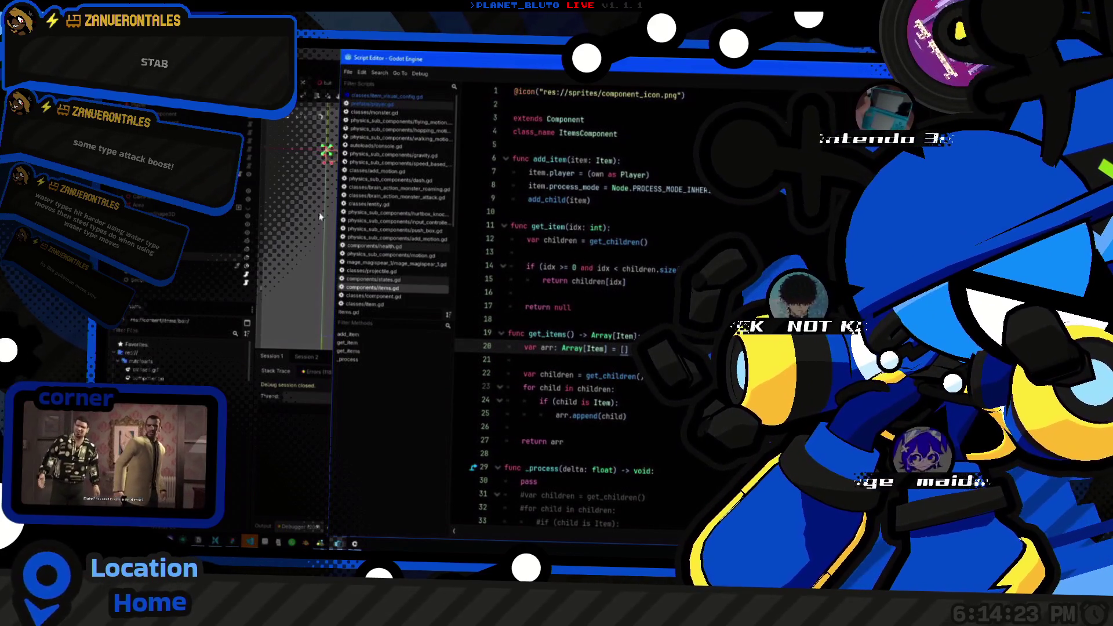
pyautogui.hotkey('ctrl', 'F1')
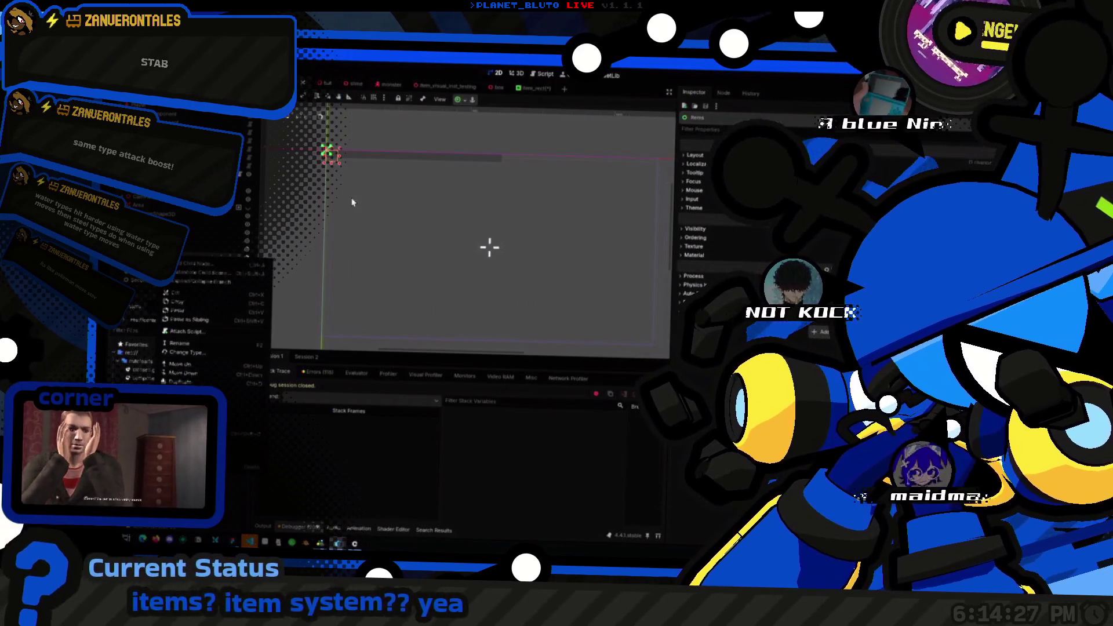
# Step: Move the selected node lower in the view and add an HBoxContainer child node
pyautogui.press('Escape')
pyautogui.moveTo(451, 206); pyautogui.dragTo(461, 378)
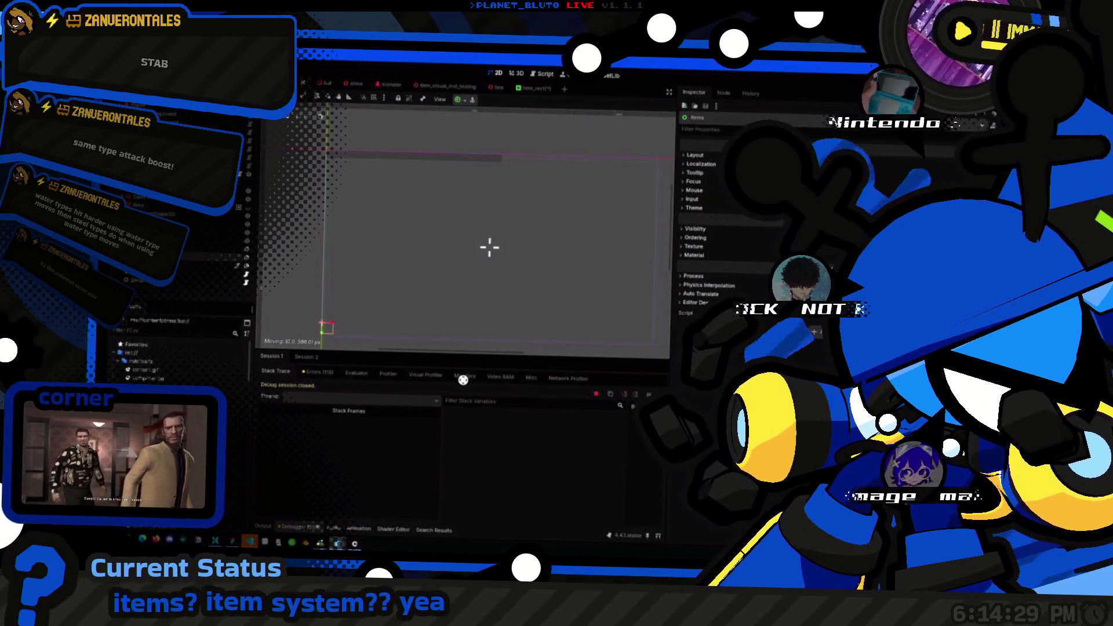
pyautogui.rightClick(180, 256)
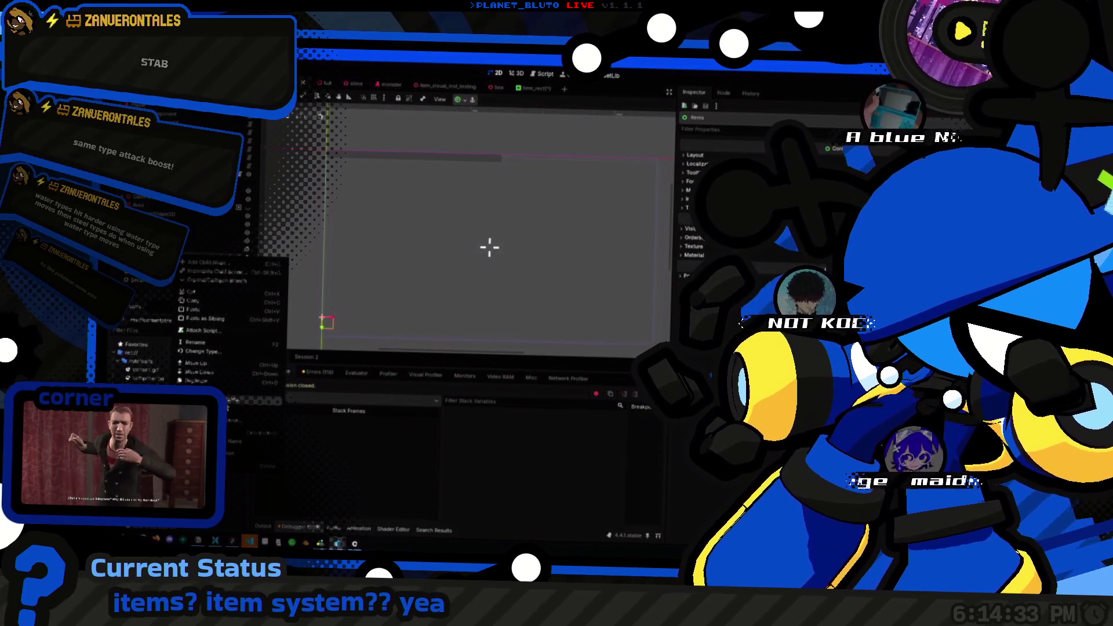
pyautogui.hotkey('ctrl', 'a')
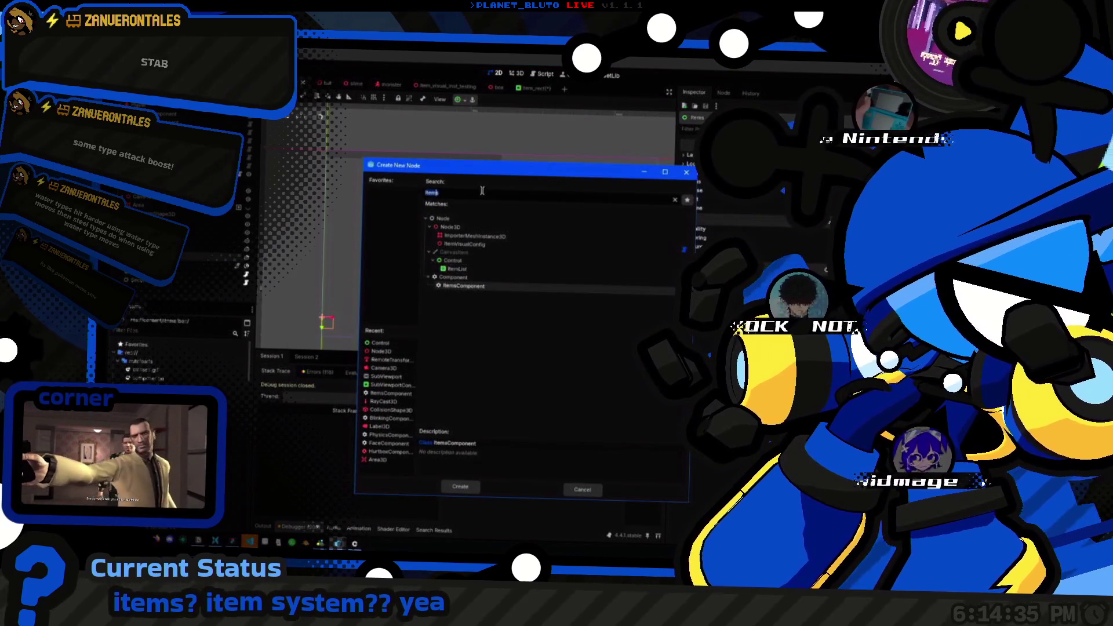
pyautogui.write('H')
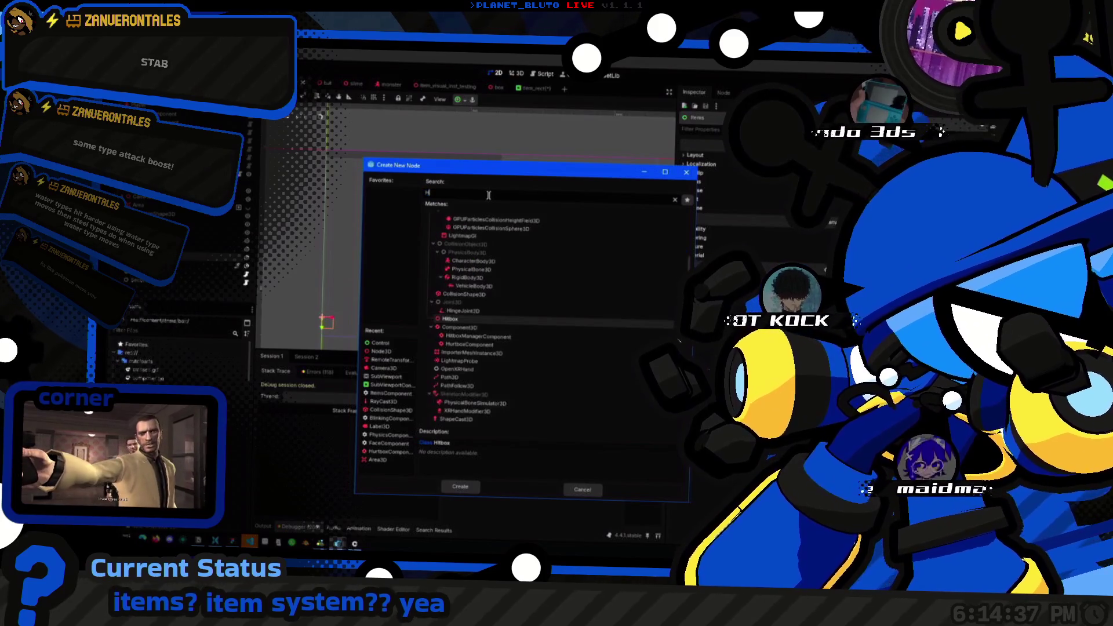
pyautogui.press('Return')
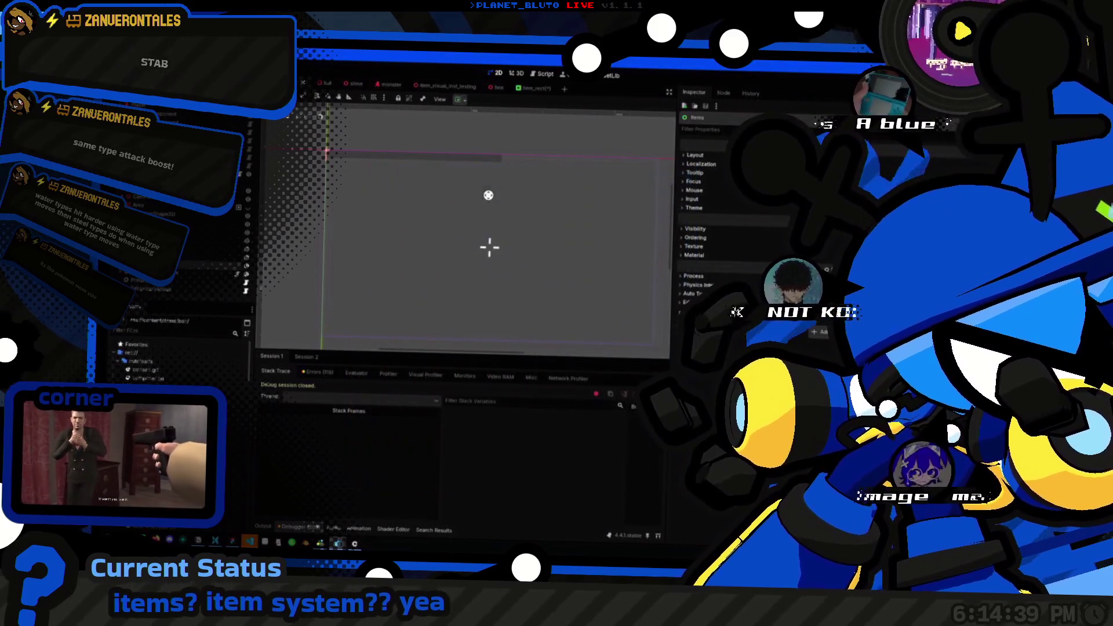
# Step: Name the container Items, drag it to the lower-left, and select the Crosshair node
pyautogui.click(185, 269)
pyautogui.click(196, 272)
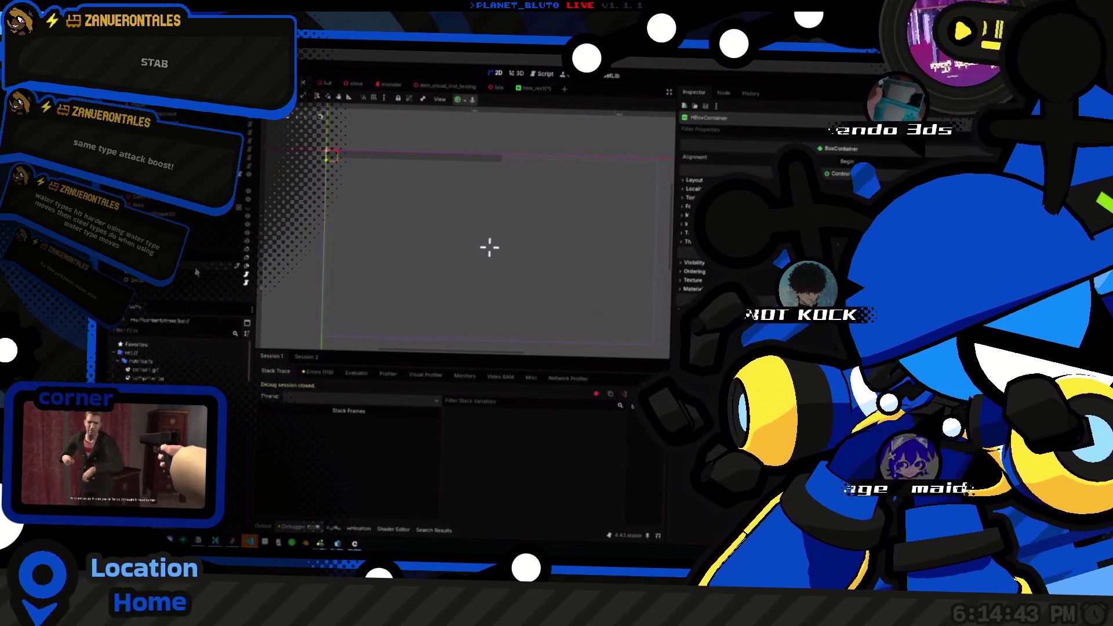
pyautogui.press('Up')
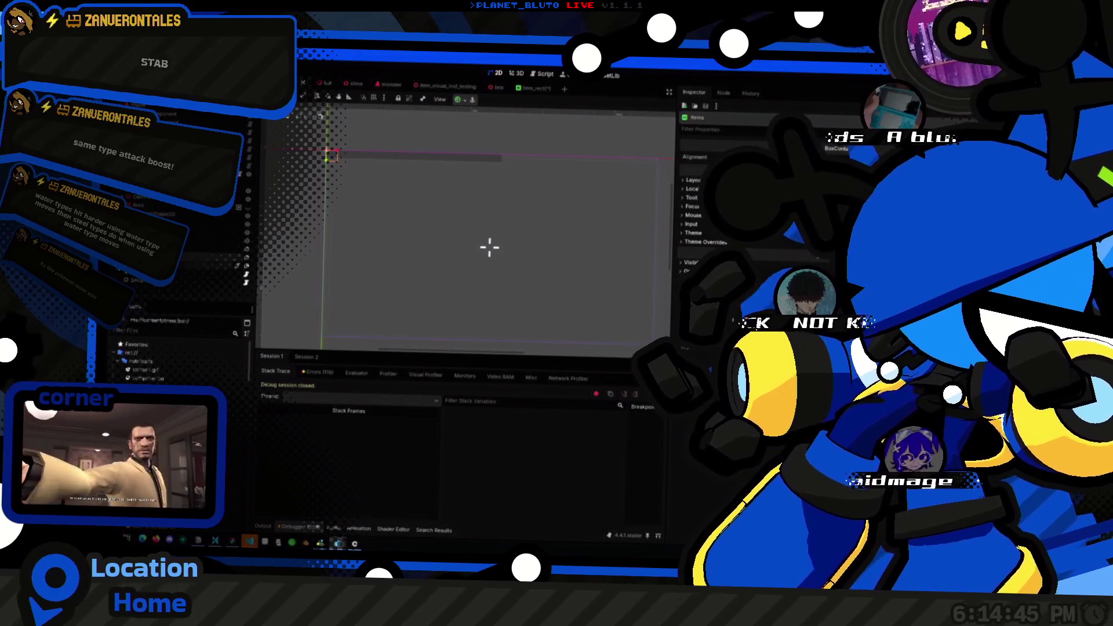
pyautogui.moveTo(356, 146); pyautogui.dragTo(370, 320)
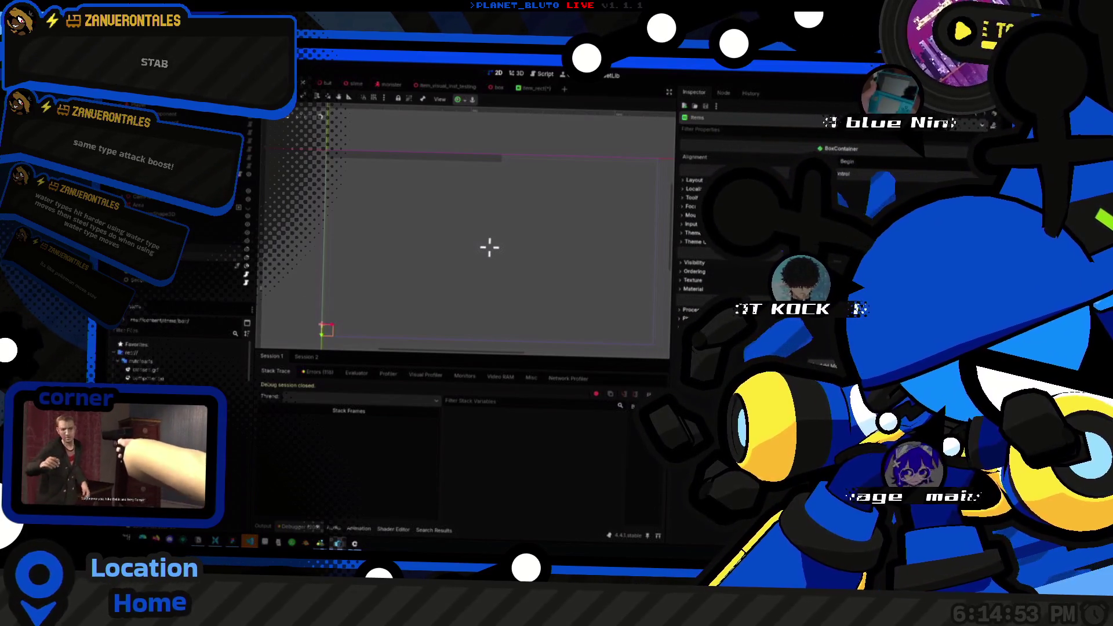
pyautogui.click(168, 252)
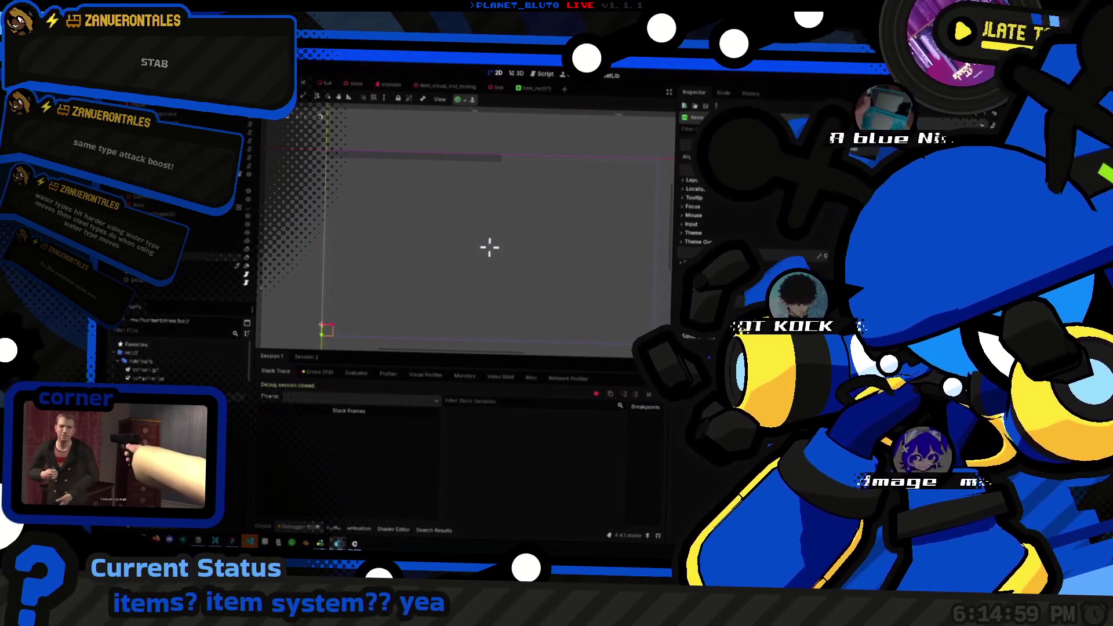
pyautogui.click(131, 533)
# Step: Dismiss the Start menu and switch the stream to the Broadcast Station layout
pyautogui.moveTo(191, 255)
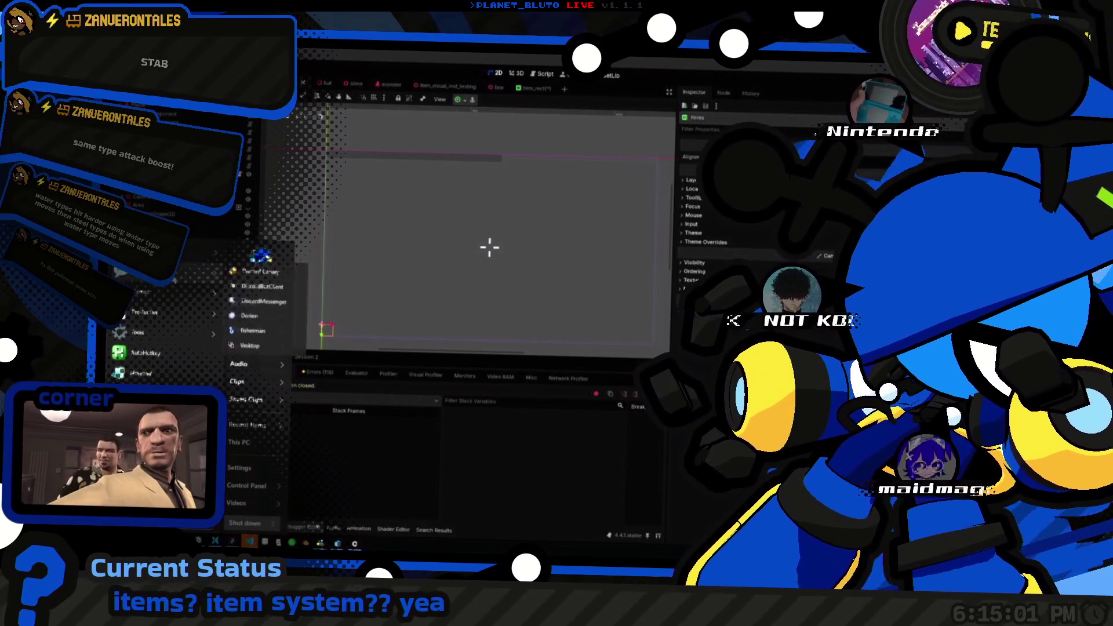
pyautogui.click(251, 274)
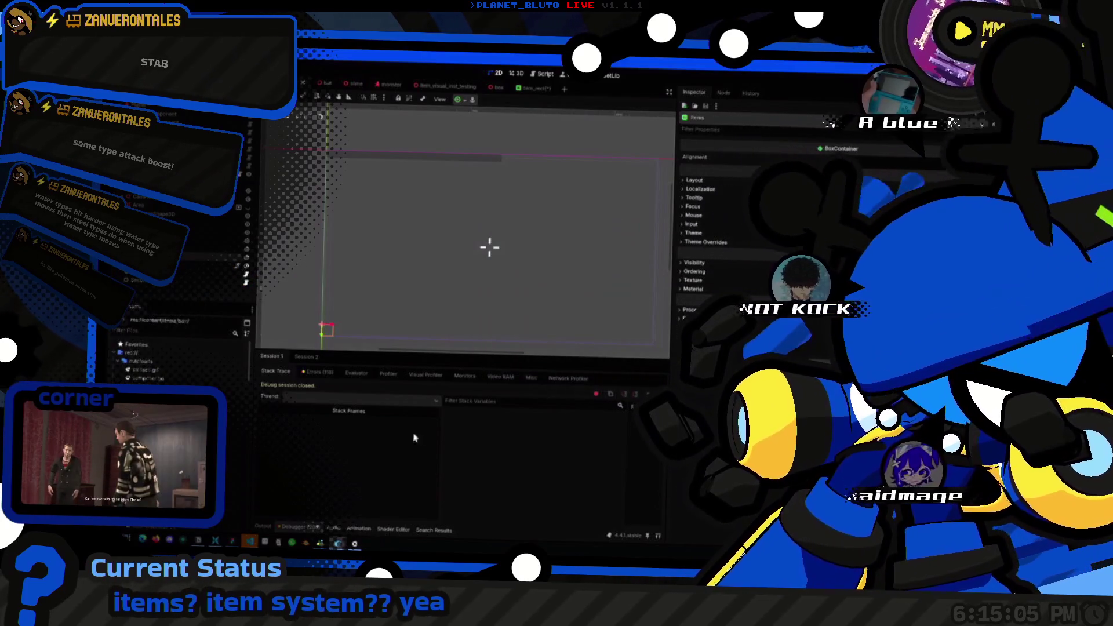
pyautogui.click(109, 538)
pyautogui.moveTo(174, 292)
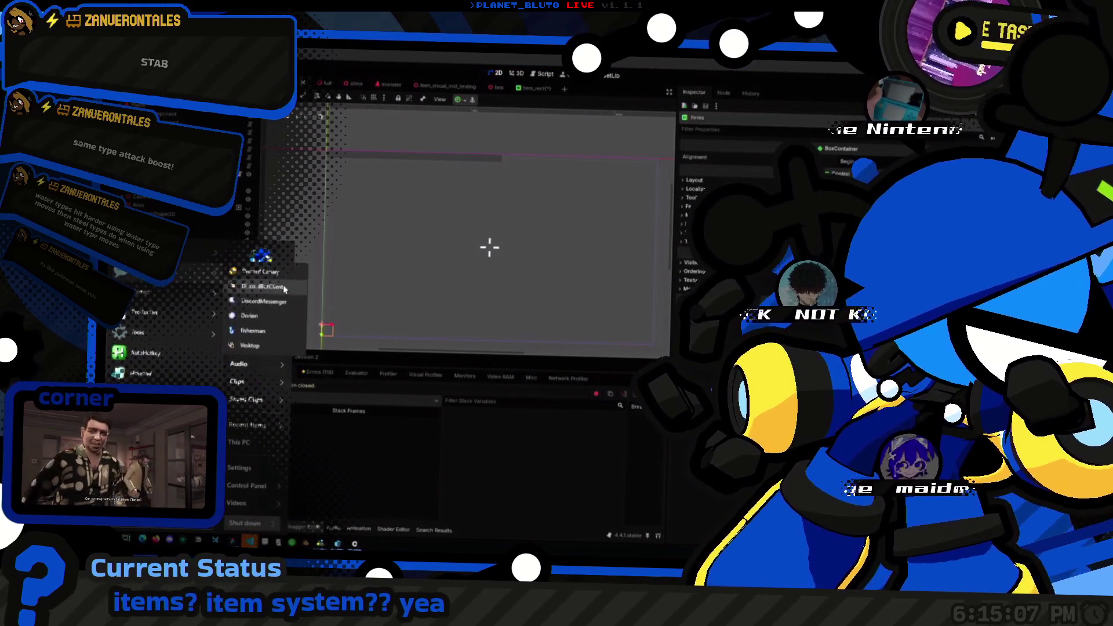
pyautogui.click(272, 301)
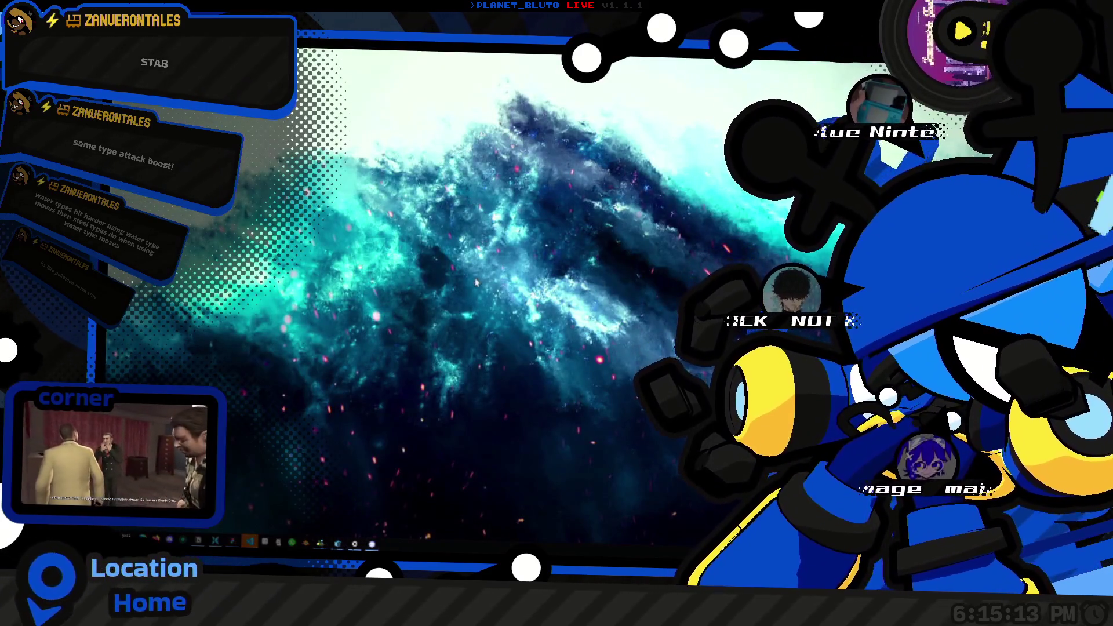
pyautogui.click(399, 219)
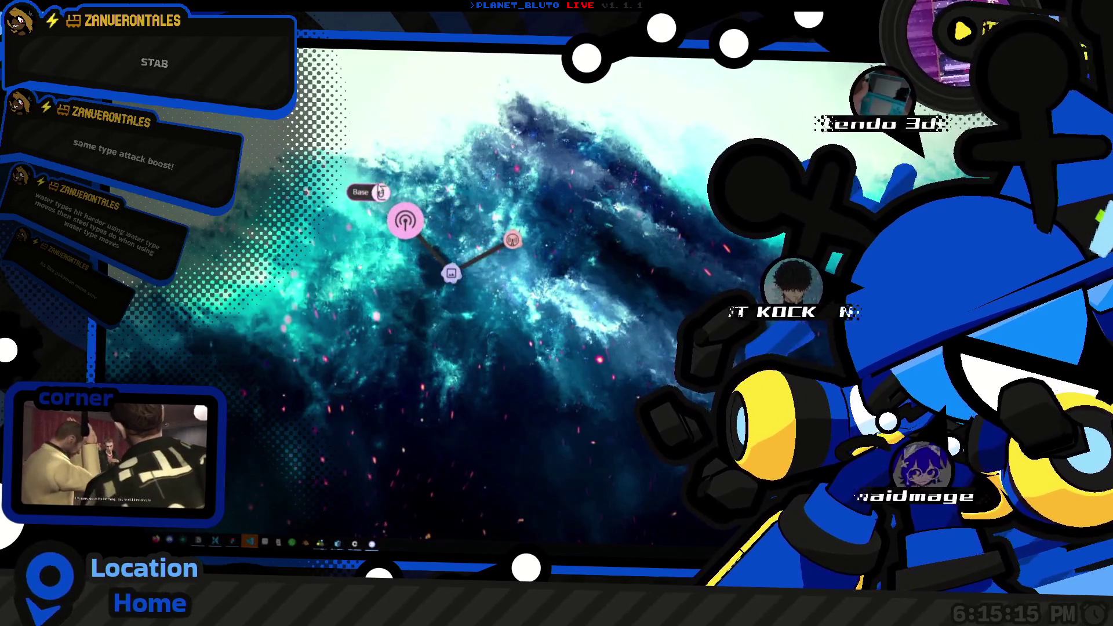
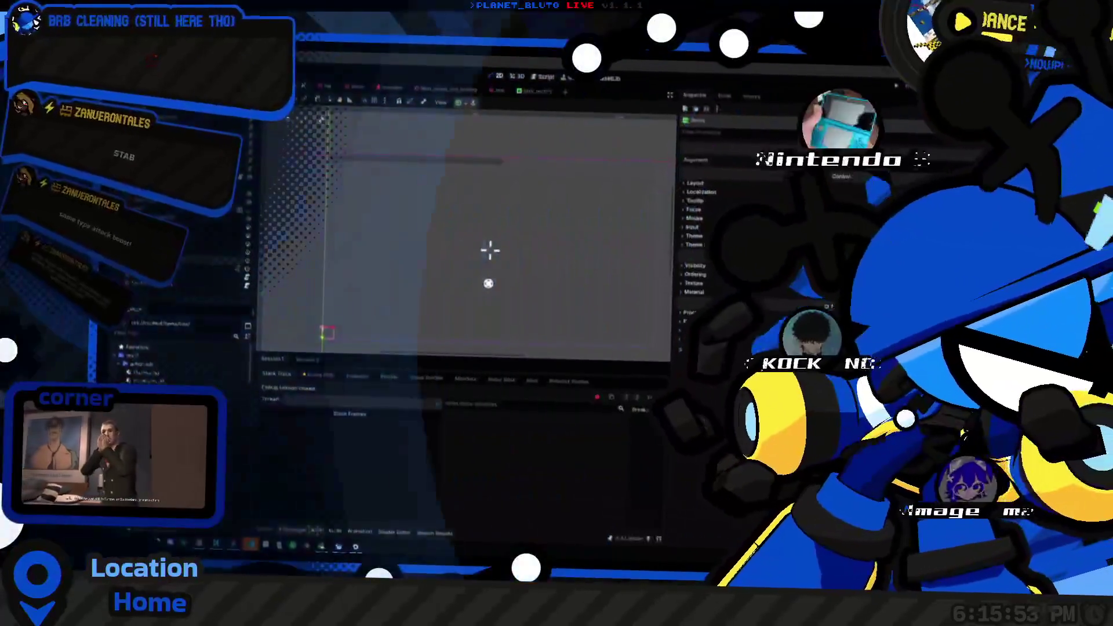
# Step: Switch from Godot to the Figma 'dungeon crawler drafting' file with its HUD mockup
pyautogui.scroll(-3, 489, 250)
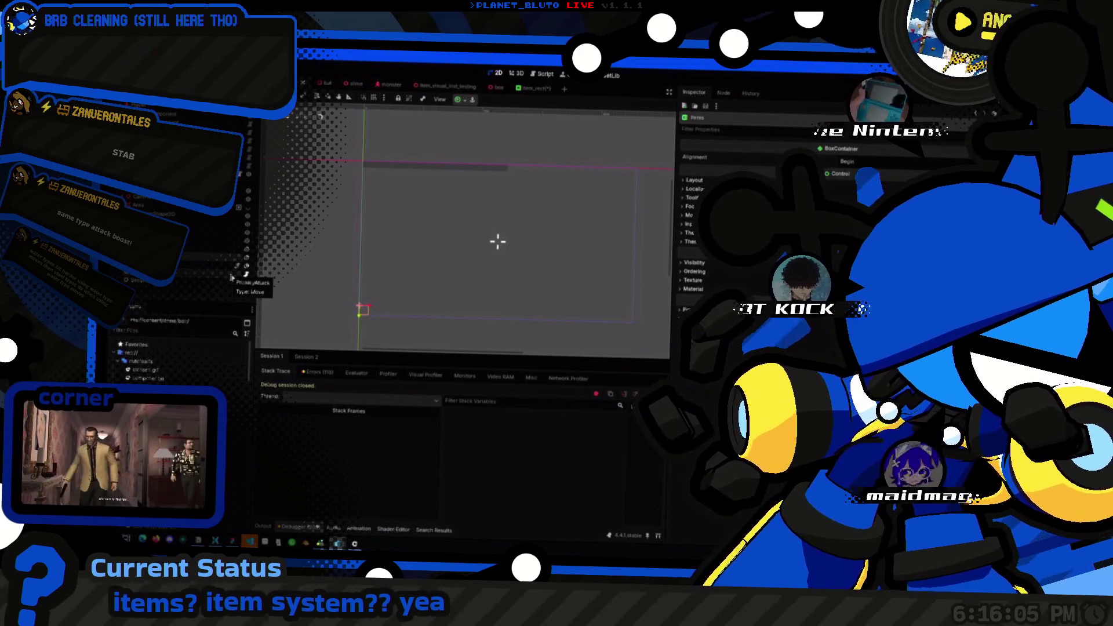
pyautogui.press('super+Tab')
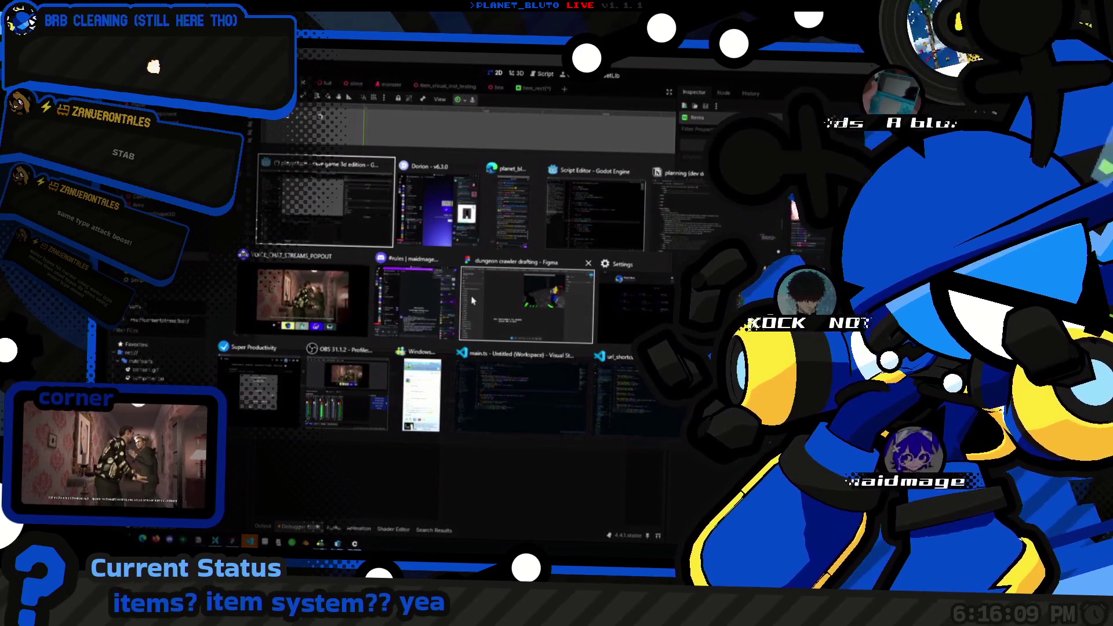
pyautogui.click(468, 301)
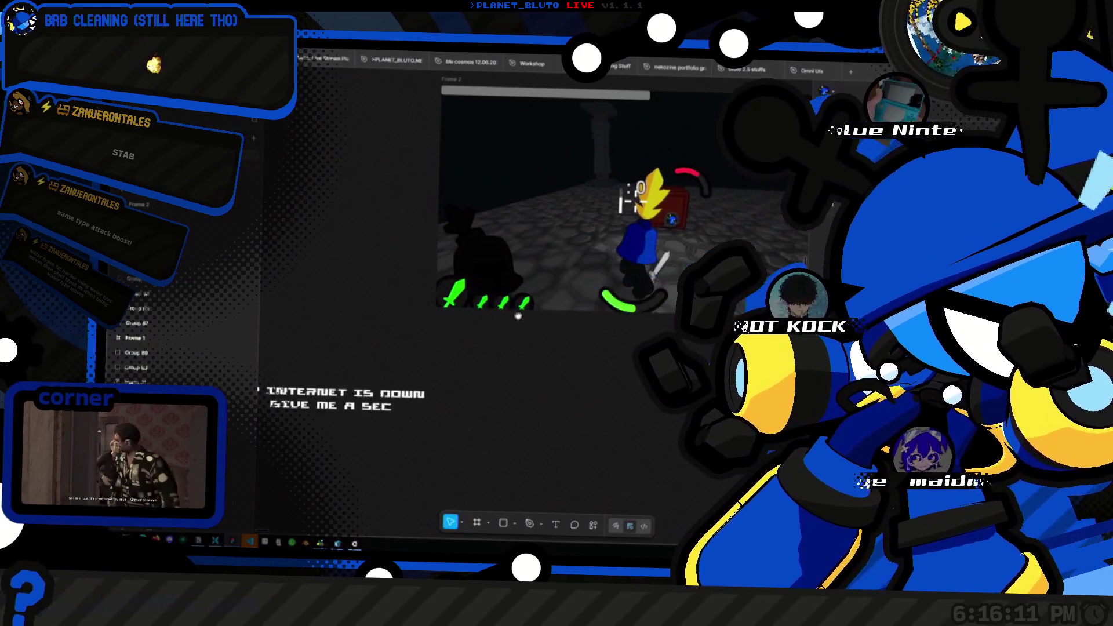
pyautogui.hotkey('alt', 'Tab')
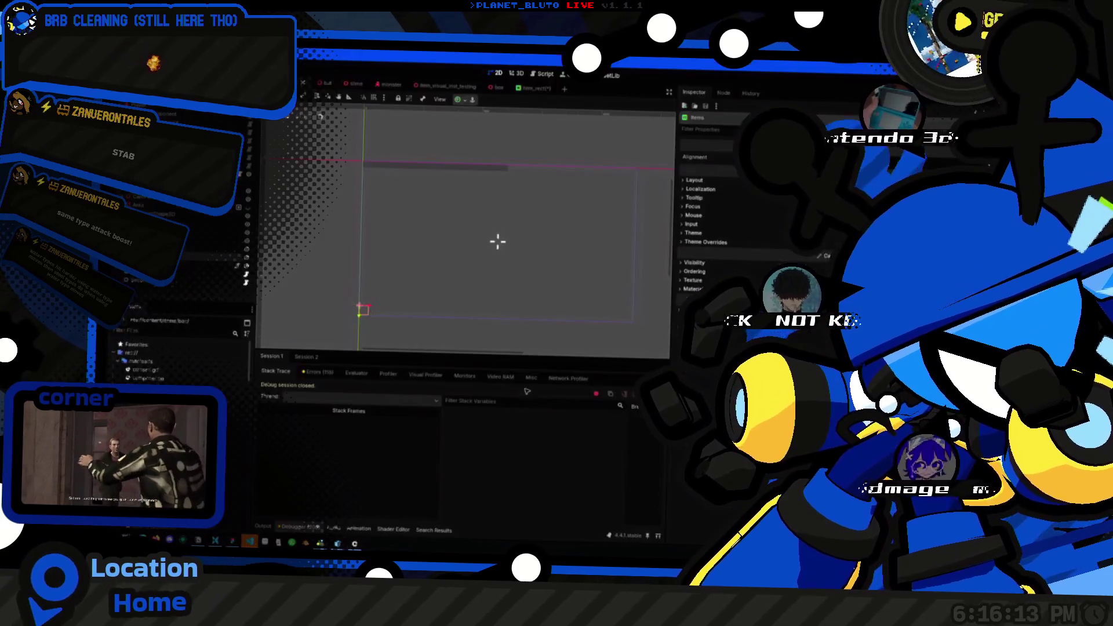
pyautogui.hotkey('alt', 'Tab')
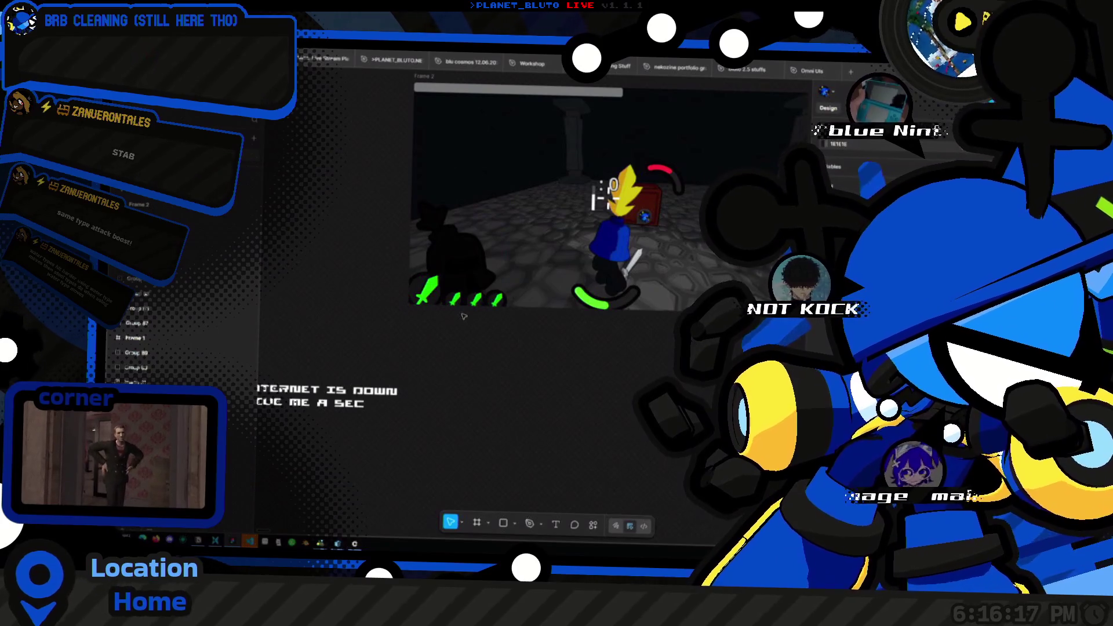
# Step: Select the small green sword images in the mockup's hotbar slots, then clear the selection
pyautogui.click(458, 272)
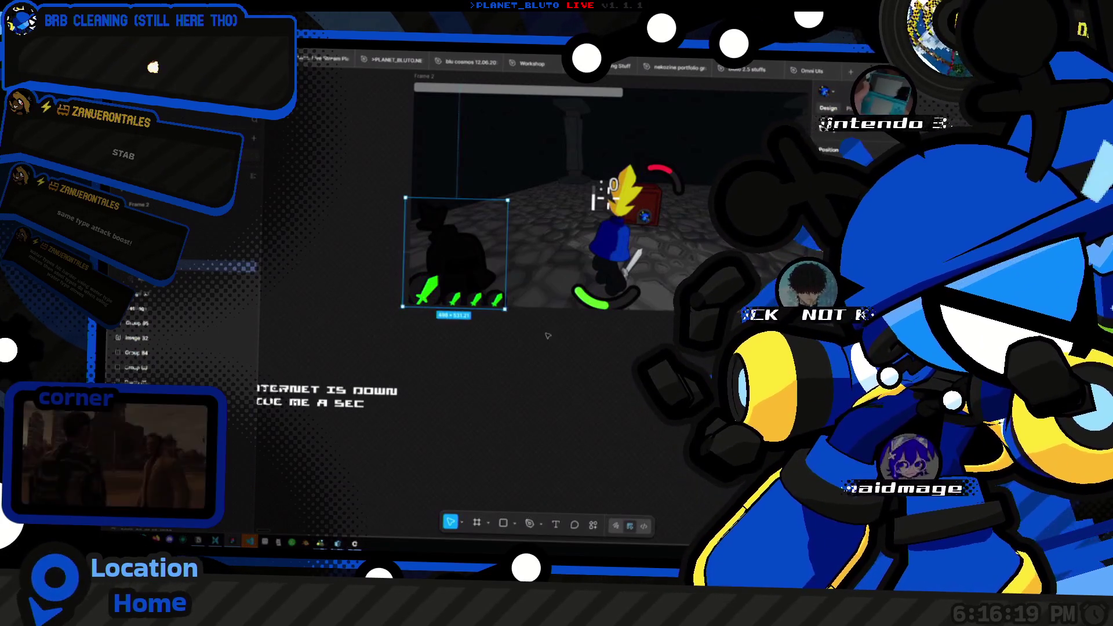
pyautogui.scroll(3, 482, 323)
pyautogui.keyDown('ctrl'); pyautogui.scroll(3, 483, 323); pyautogui.keyUp('ctrl')
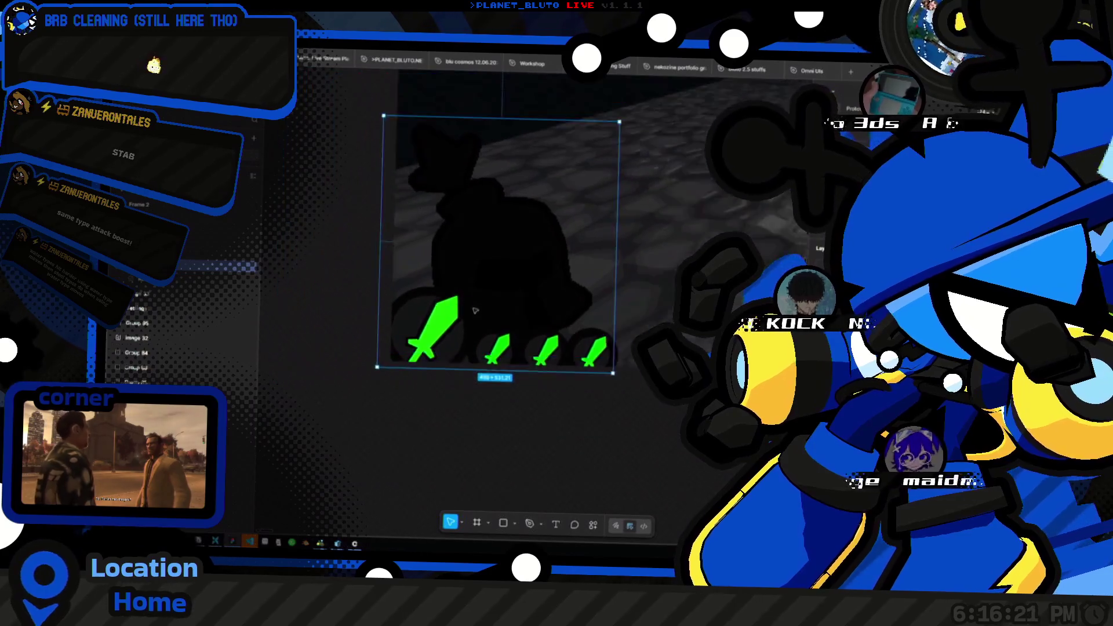
pyautogui.keyDown('ctrl'); pyautogui.scroll(-3, 509, 316); pyautogui.keyUp('ctrl')
pyautogui.keyDown('ctrl'); pyautogui.scroll(2, 509, 316); pyautogui.keyUp('ctrl')
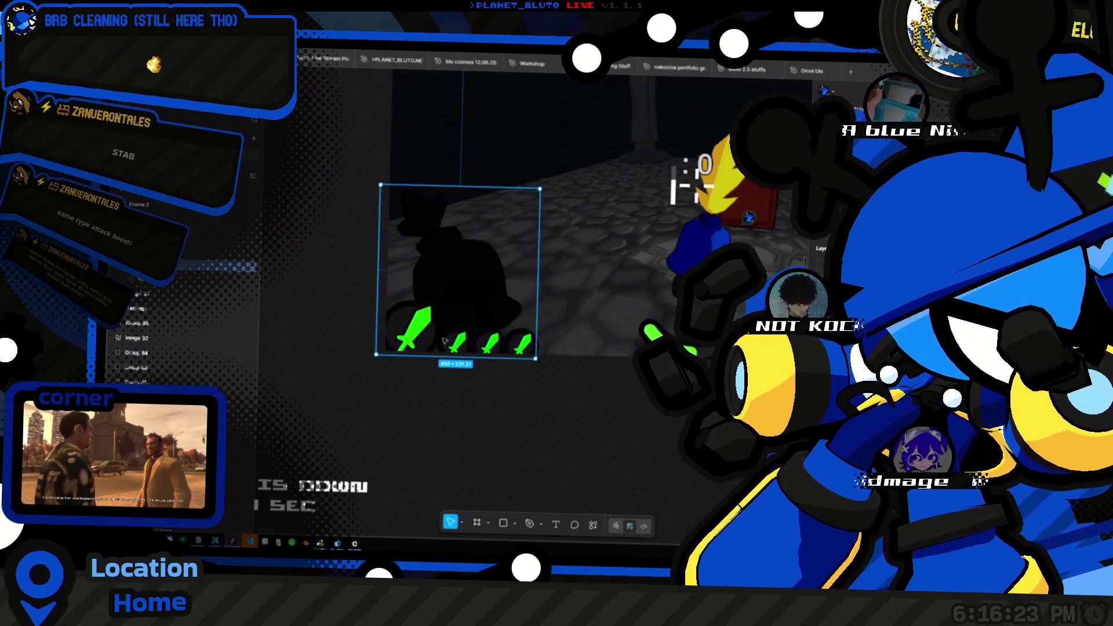
pyautogui.doubleClick(458, 344)
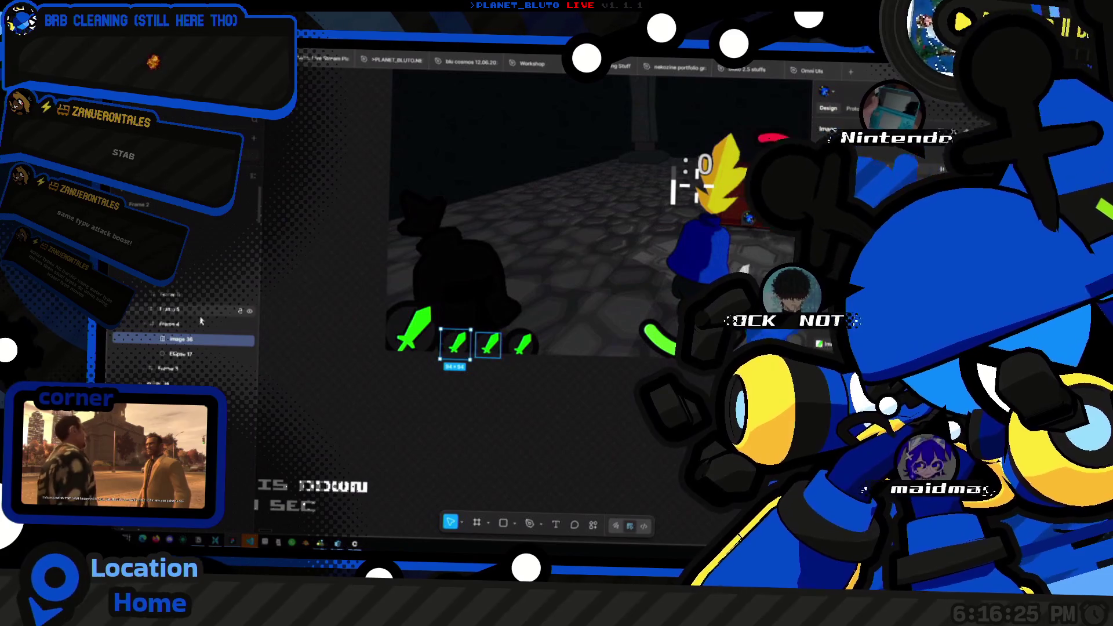
pyautogui.click(163, 309)
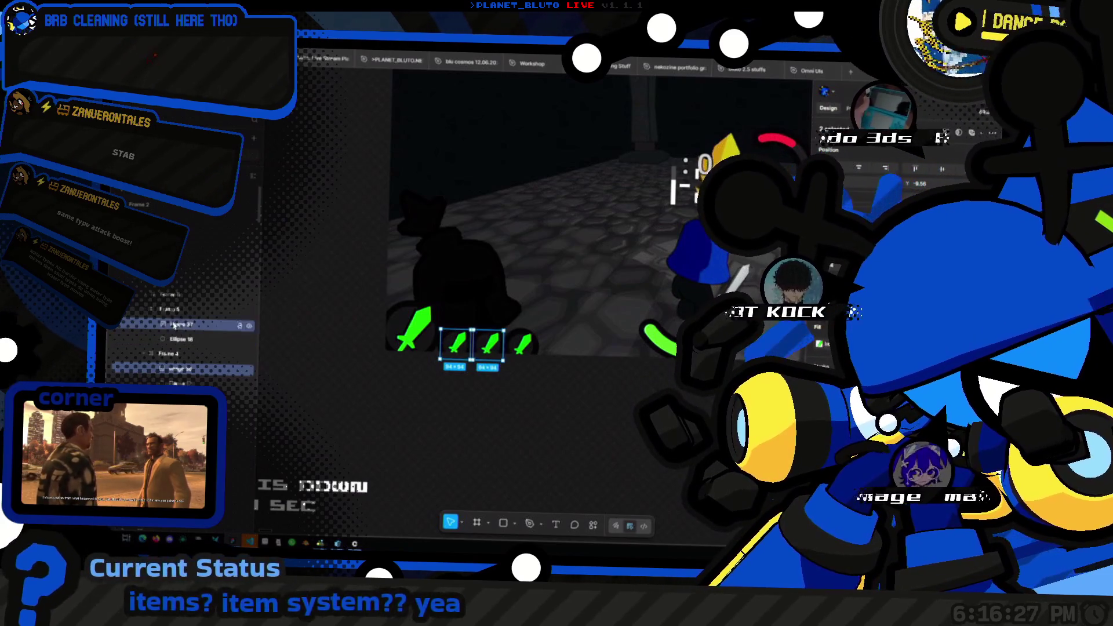
pyautogui.click(139, 296)
pyautogui.keyDown('shift'); pyautogui.click(490, 343); pyautogui.keyUp('shift')
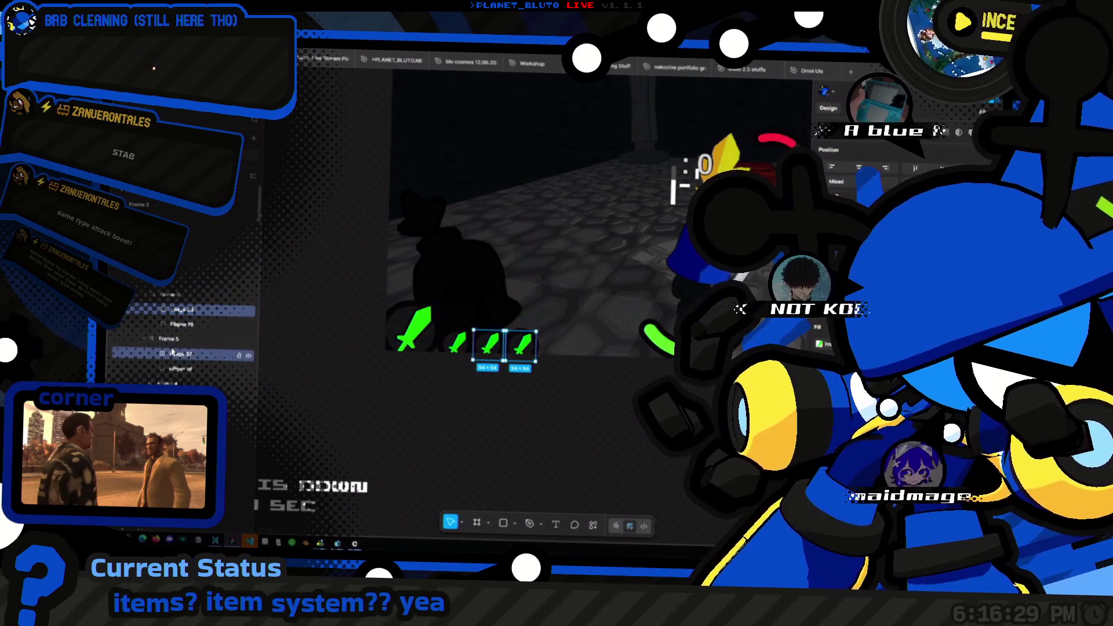
pyautogui.keyDown('shift'); pyautogui.click(457, 343); pyautogui.keyUp('shift')
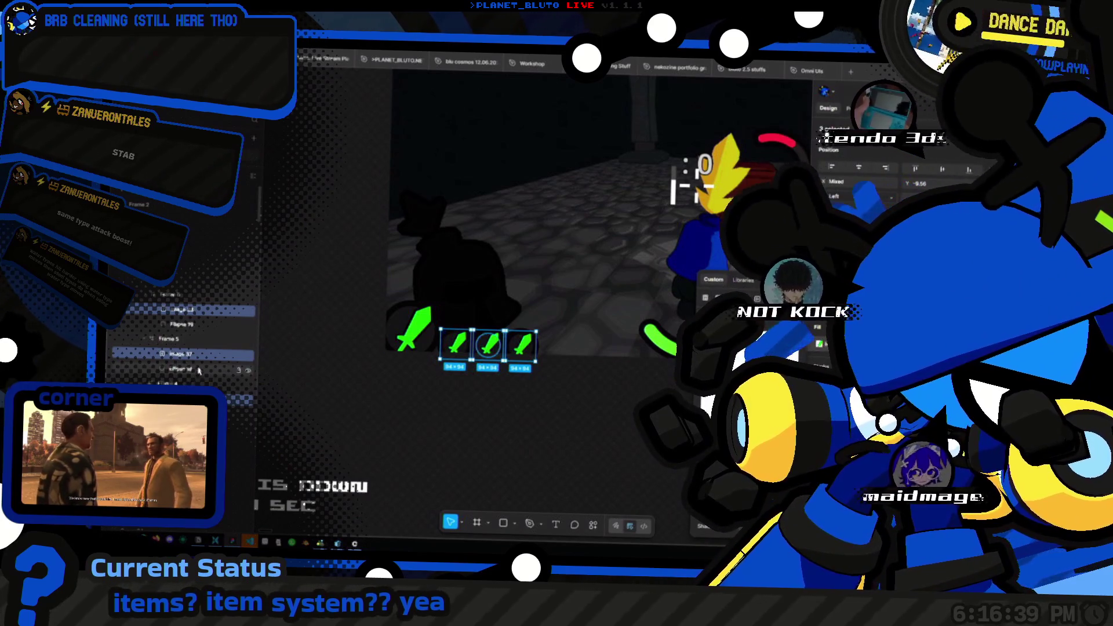
pyautogui.click(404, 439)
# Step: Delete the second sword picture in crop mode, leaving its empty frame, and apply a layer action
pyautogui.click(455, 342)
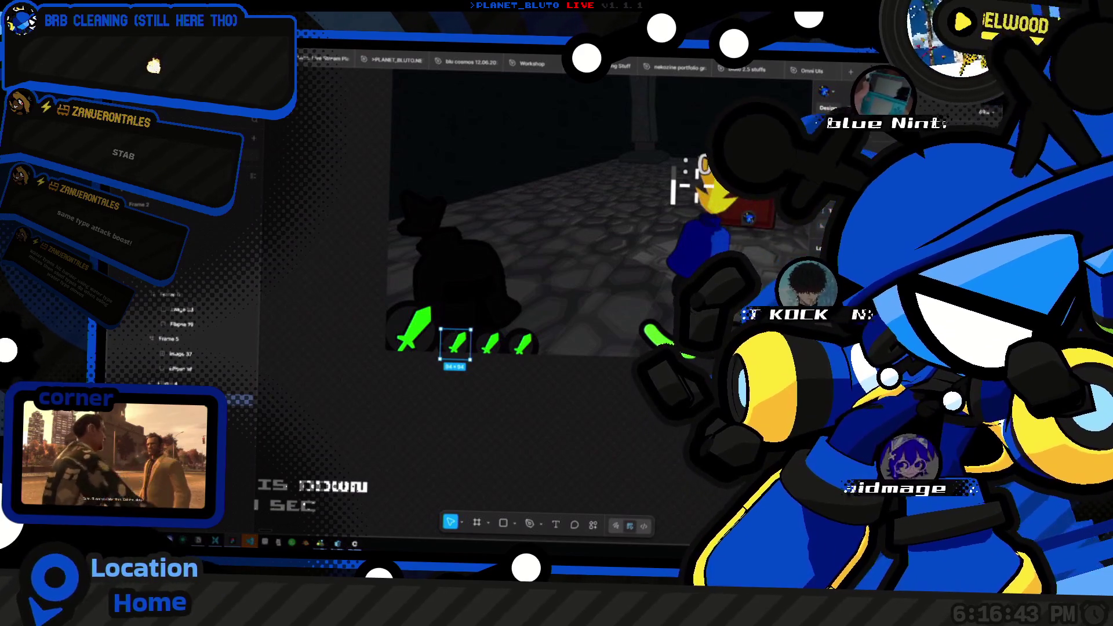
pyautogui.press('Return')
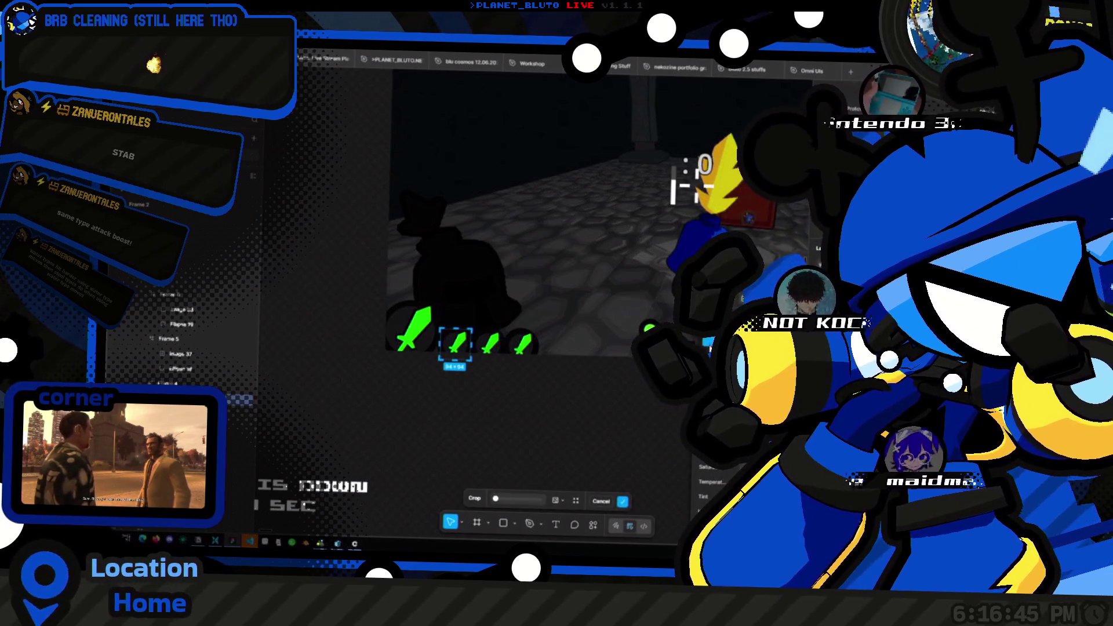
pyautogui.press('Delete')
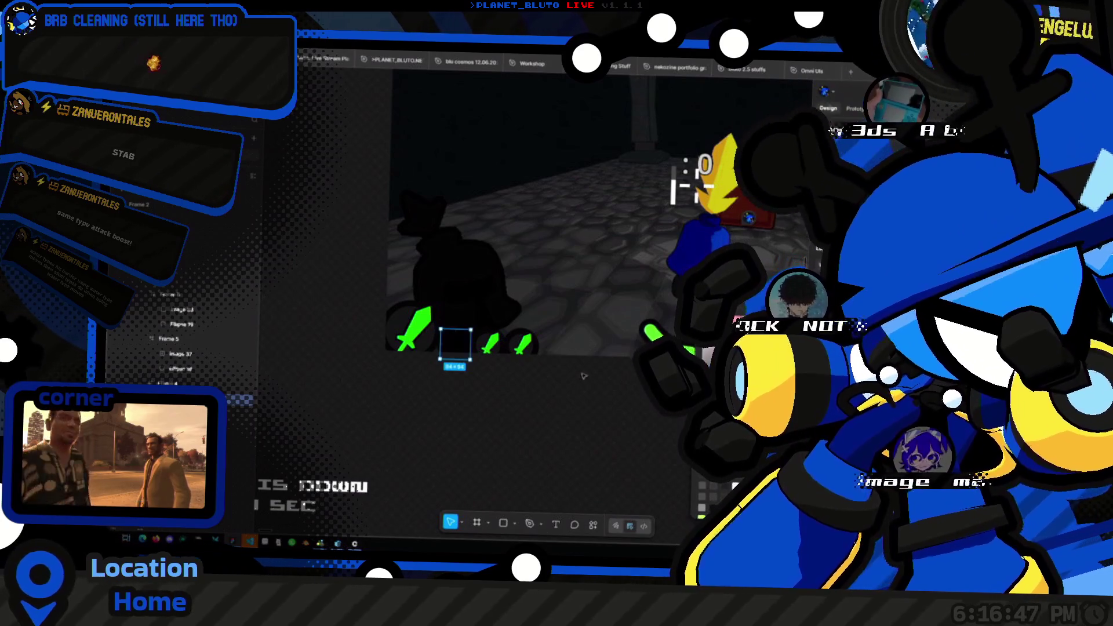
pyautogui.rightClick(203, 380)
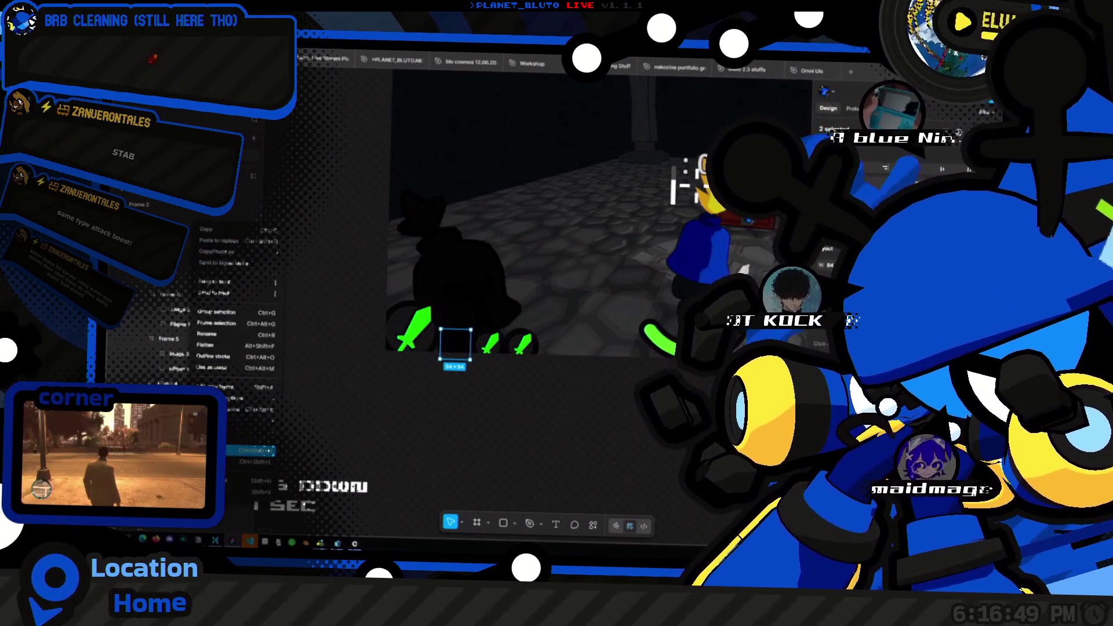
pyautogui.click(206, 386)
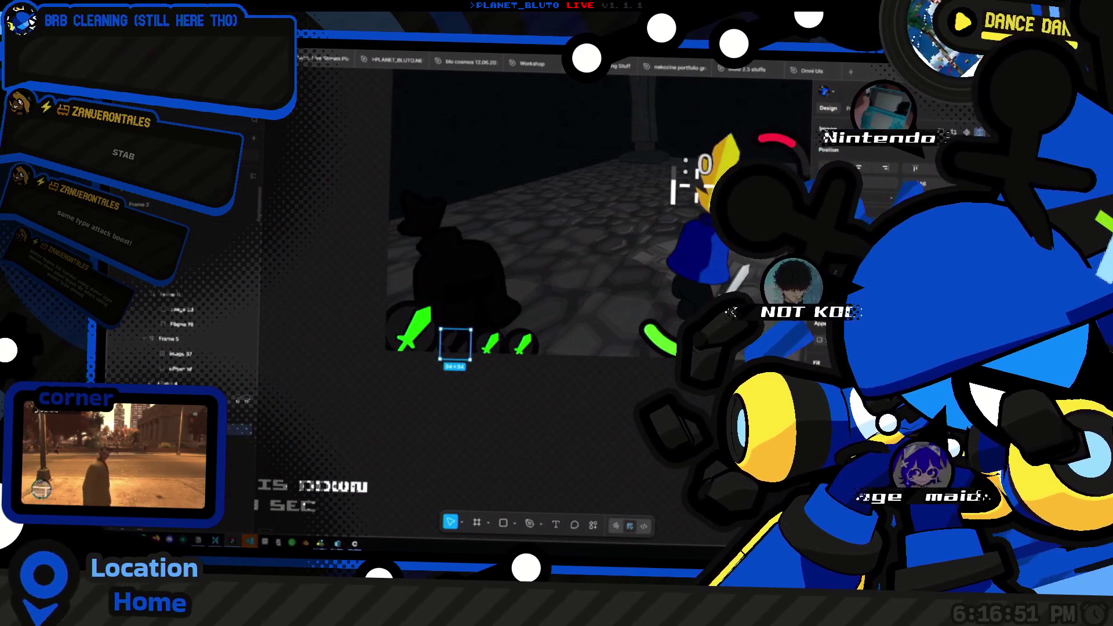
# Step: Reselect the empty second sword slot and zoom to fit it in view
pyautogui.press('Escape')
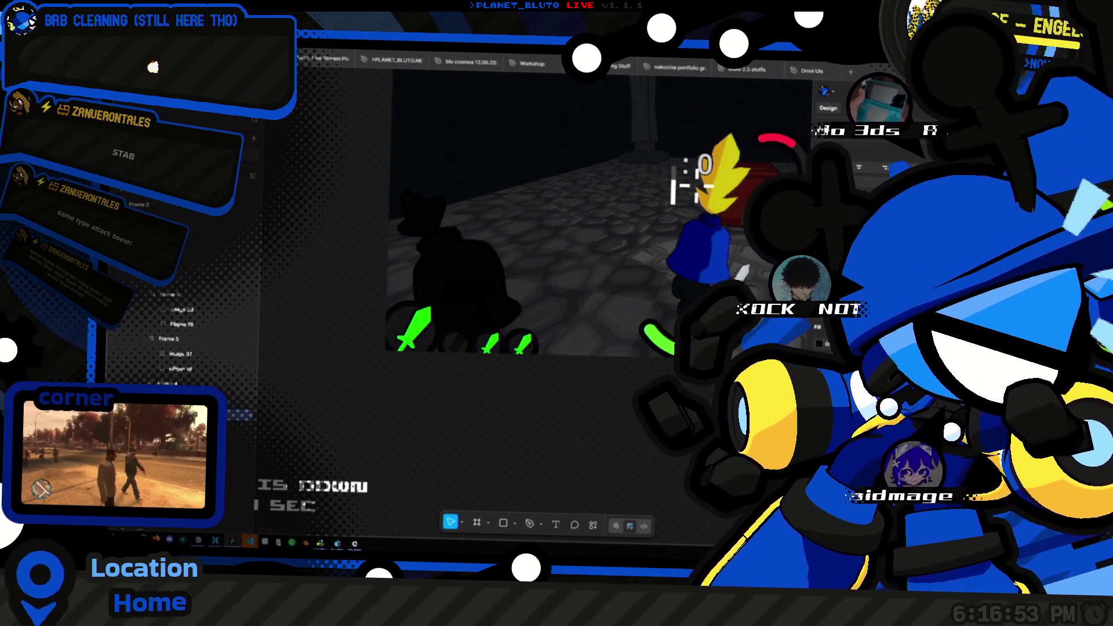
pyautogui.click(455, 342)
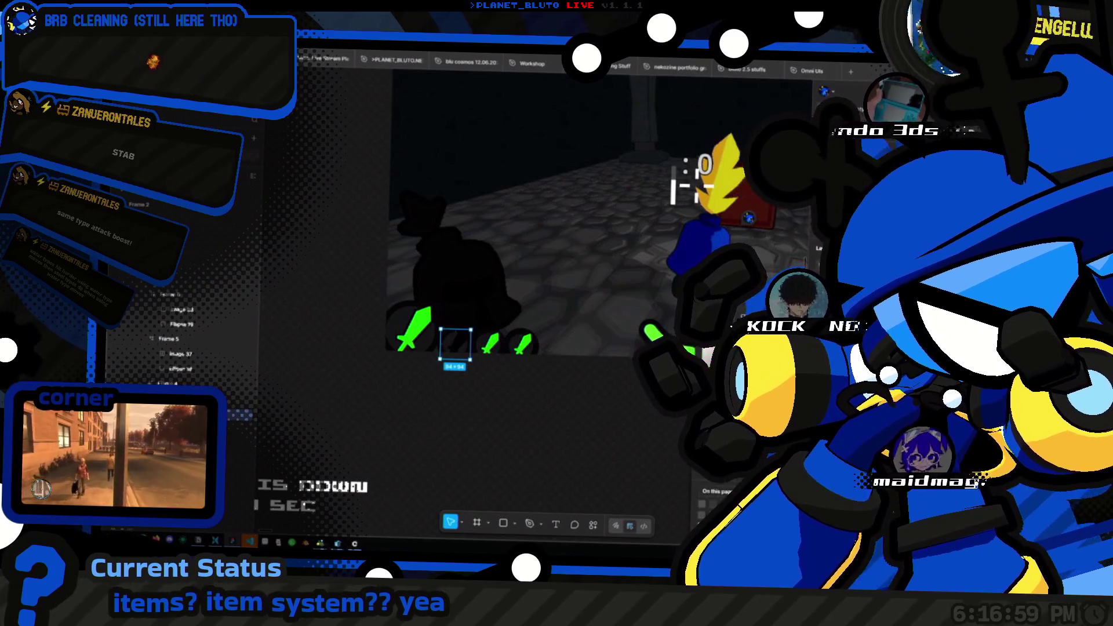
pyautogui.press('Escape')
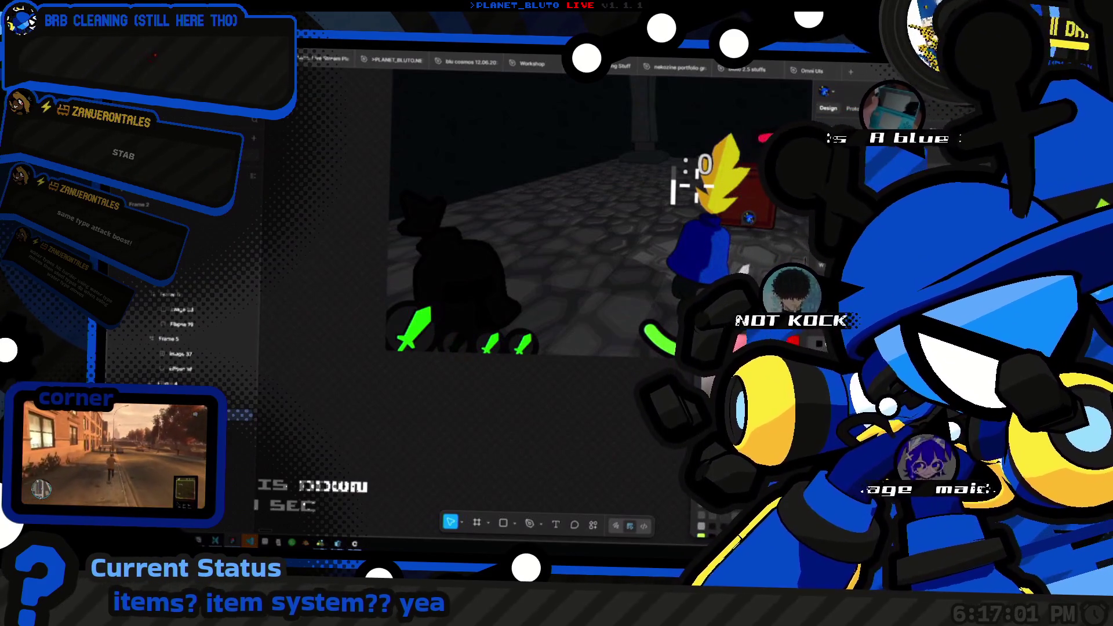
pyautogui.click(455, 343)
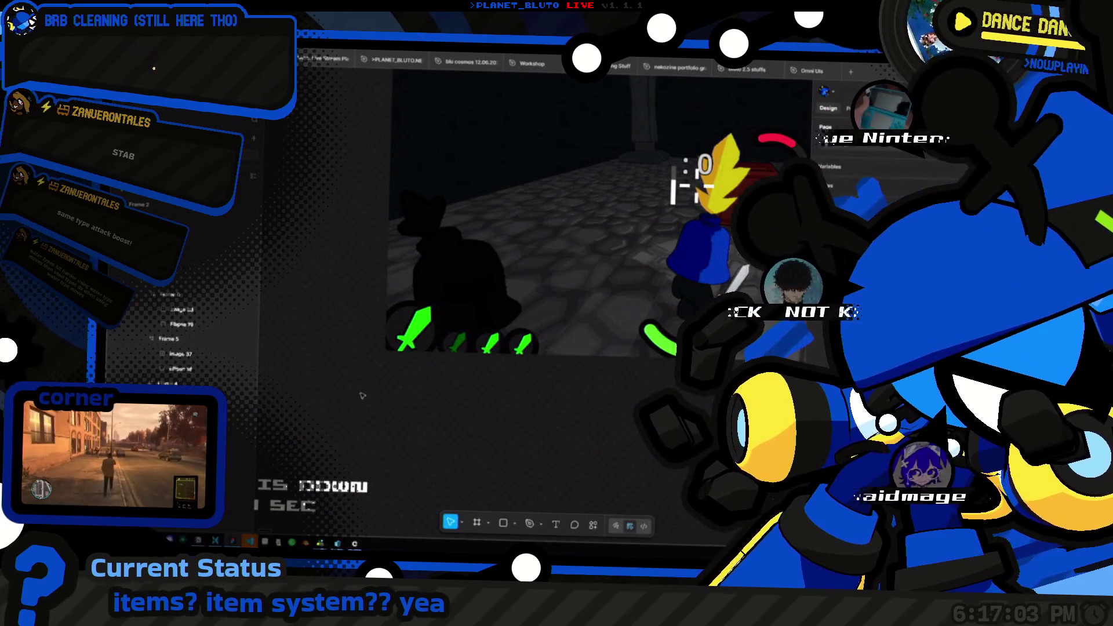
pyautogui.hotkey('shift', '2')
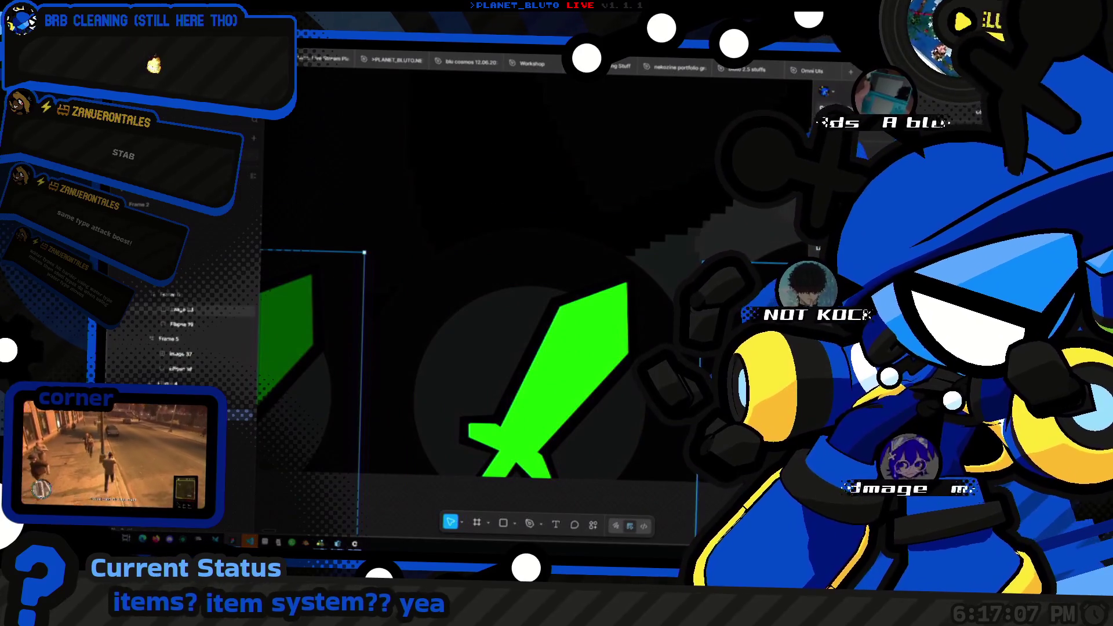
pyautogui.hotkey('ctrl', 'v')
pyautogui.press('Escape')
pyautogui.hotkey('shift', '2')
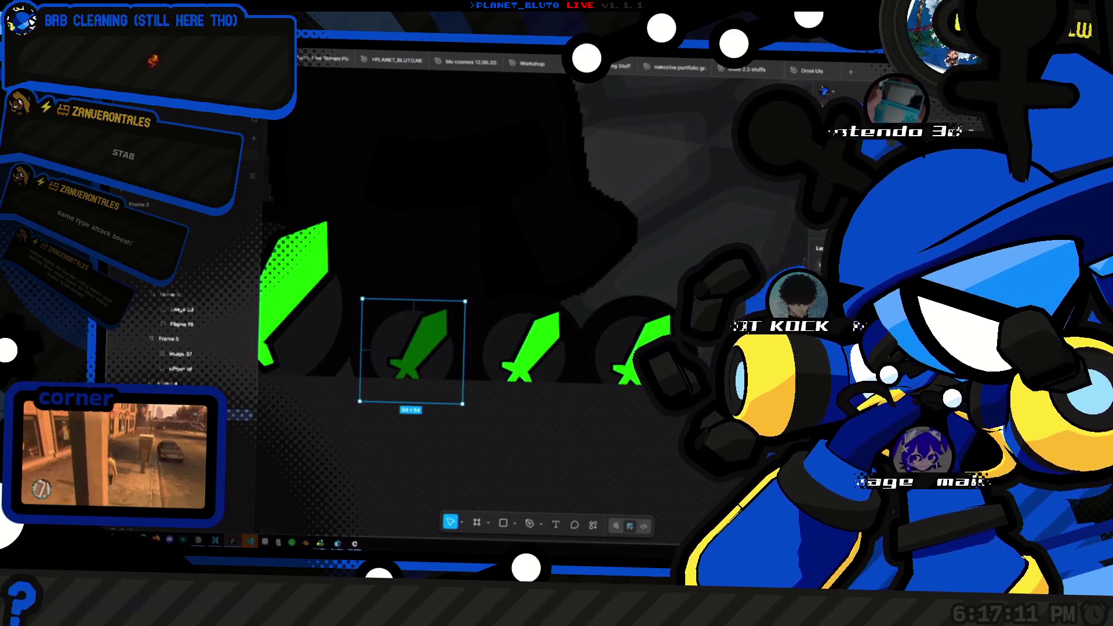
pyautogui.press('Delete')
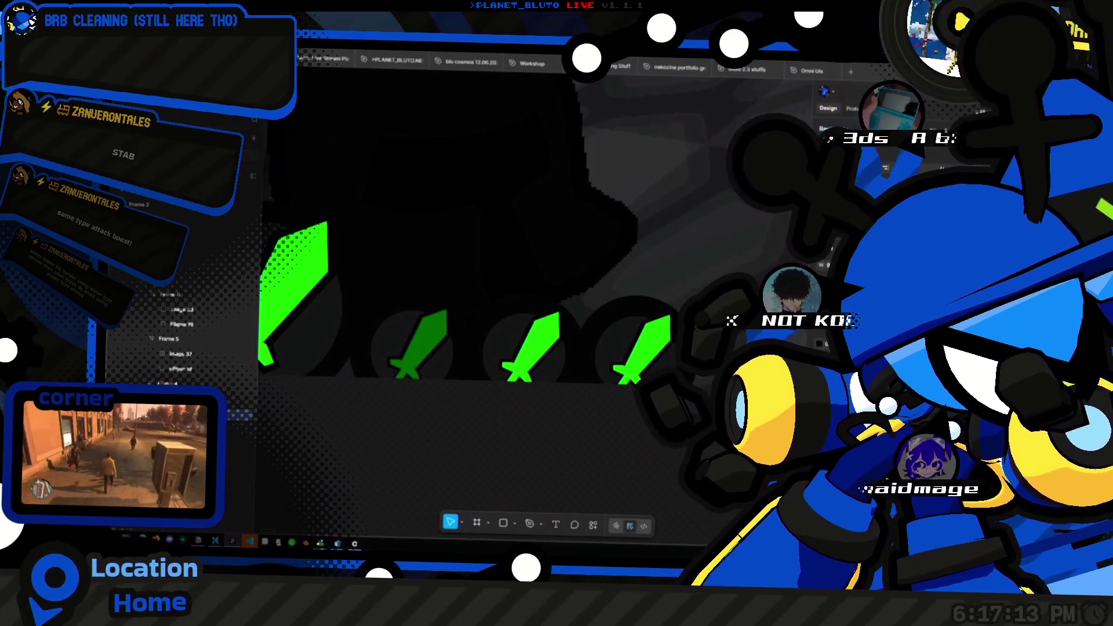
pyautogui.scroll(-5, 549, 283)
pyautogui.scroll(5, 531, 174)
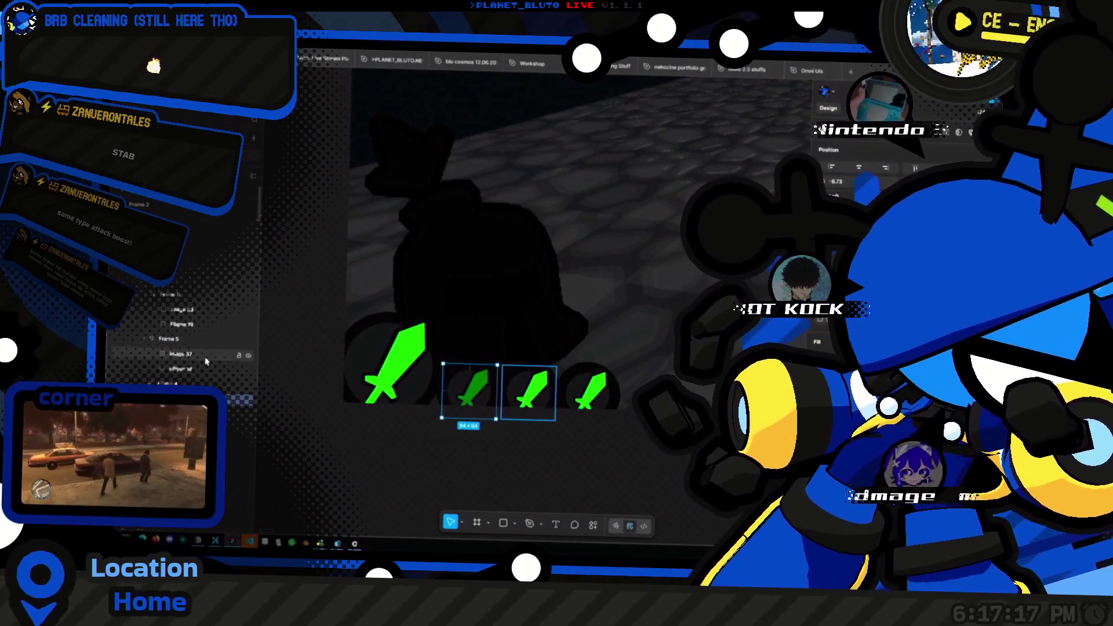
pyautogui.click(226, 374)
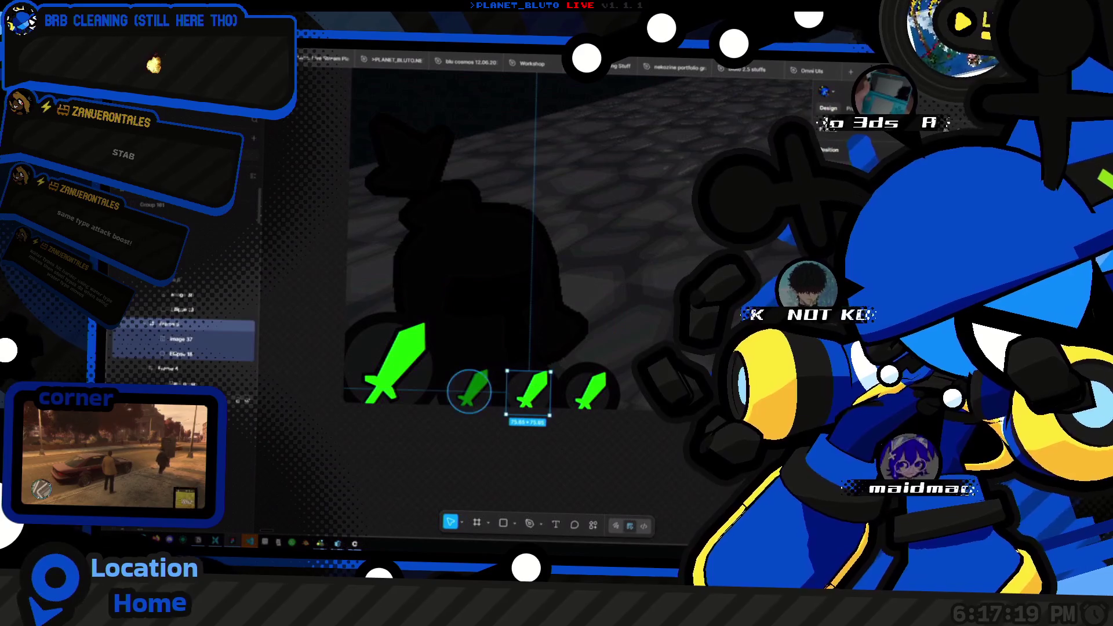
pyautogui.click(186, 338)
pyautogui.click(189, 340)
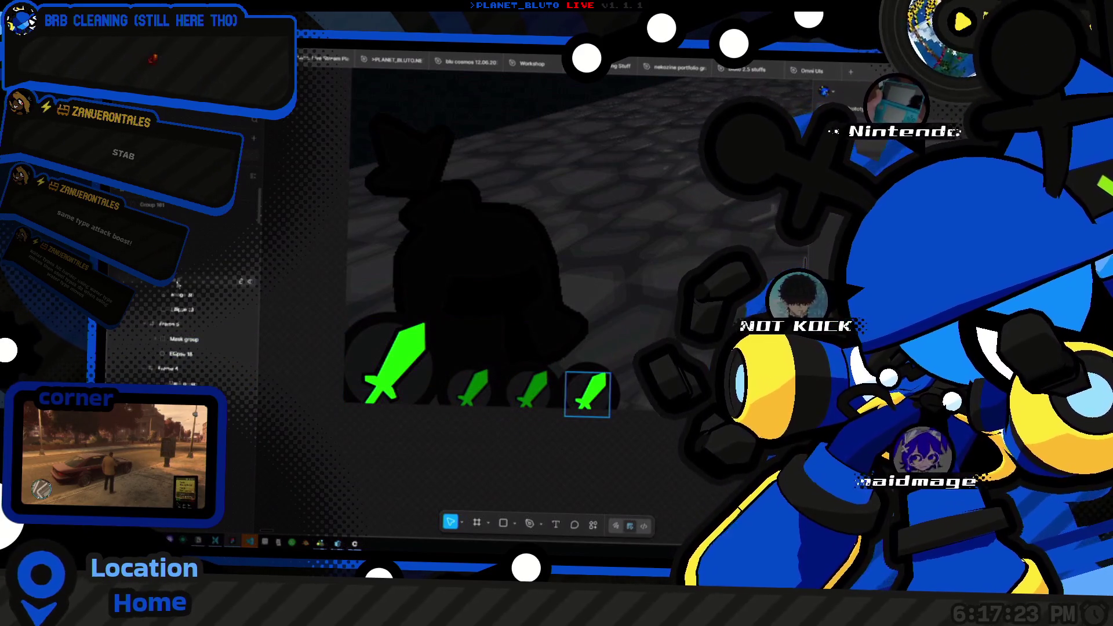
pyautogui.click(187, 312)
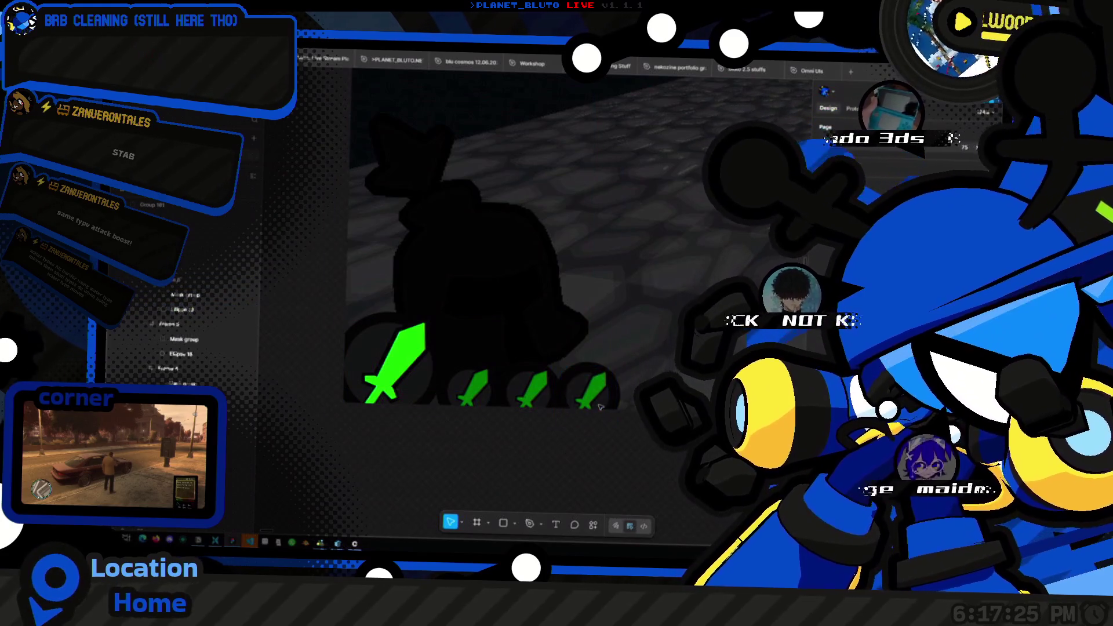
pyautogui.hotkey('shift', '1')
pyautogui.click(161, 342)
pyautogui.click(162, 340)
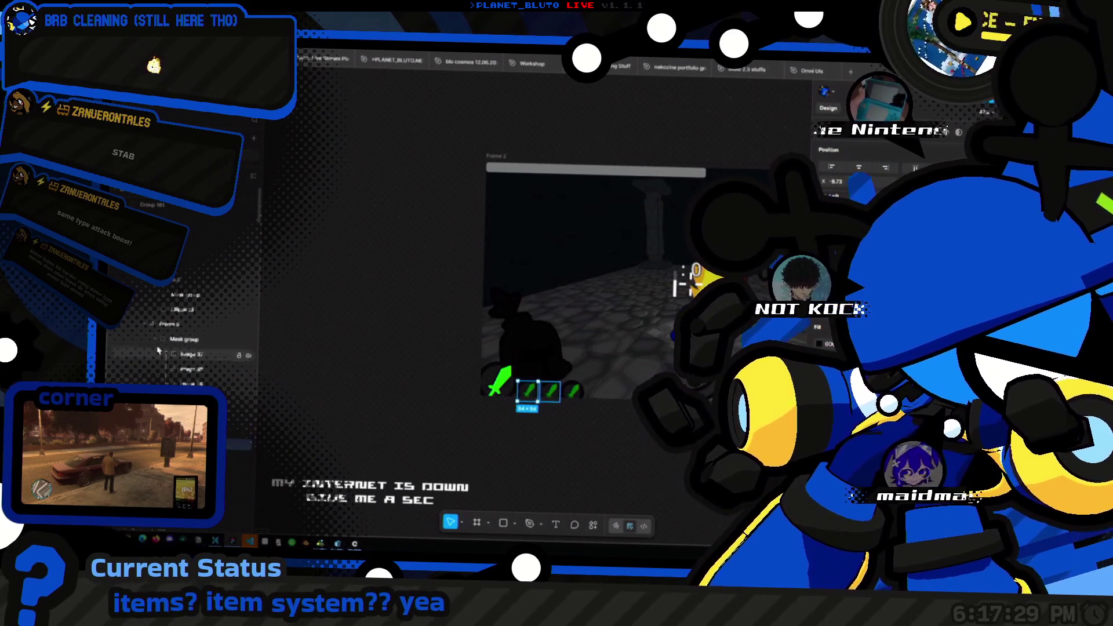
pyautogui.scroll(-2, 188, 309)
pyautogui.keyDown('shift'); pyautogui.click(188, 309); pyautogui.keyUp('shift')
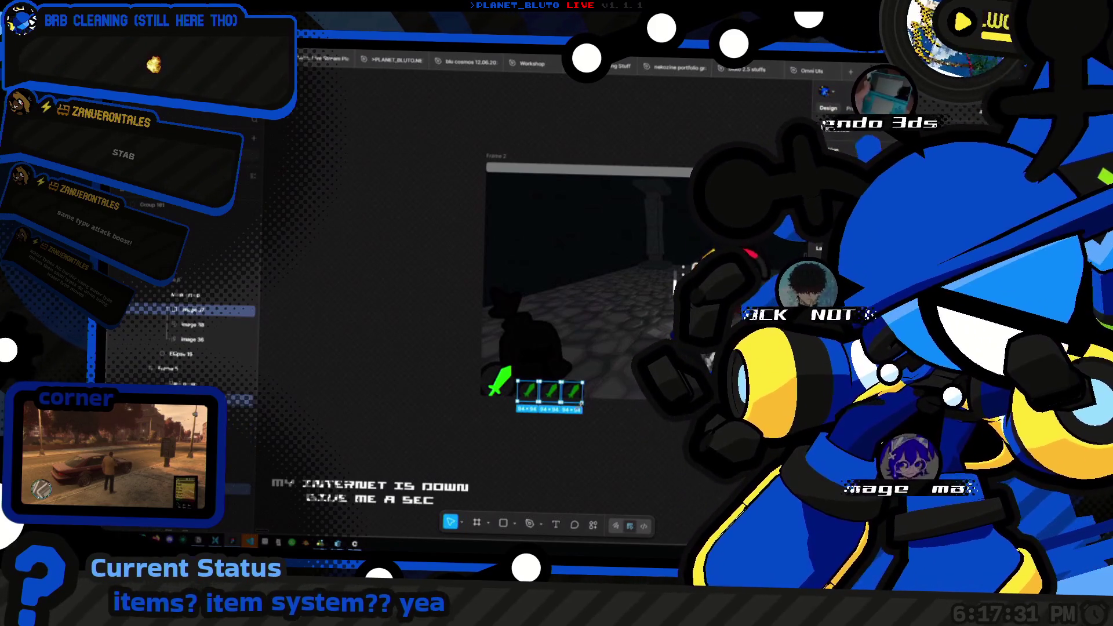
pyautogui.press('Delete')
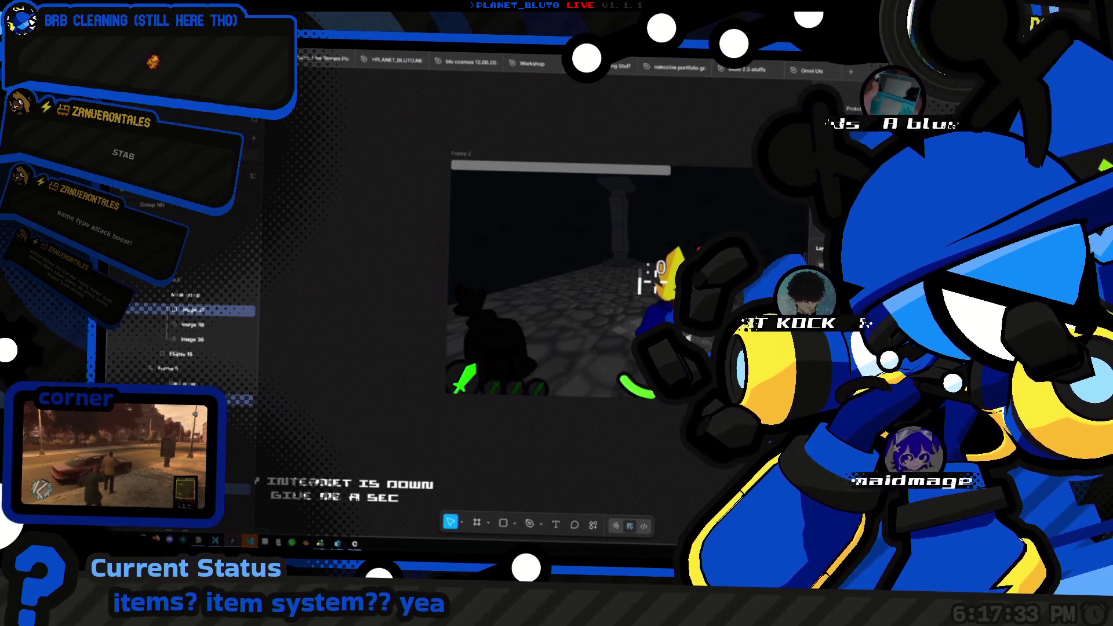
pyautogui.hotkey('shift', '1')
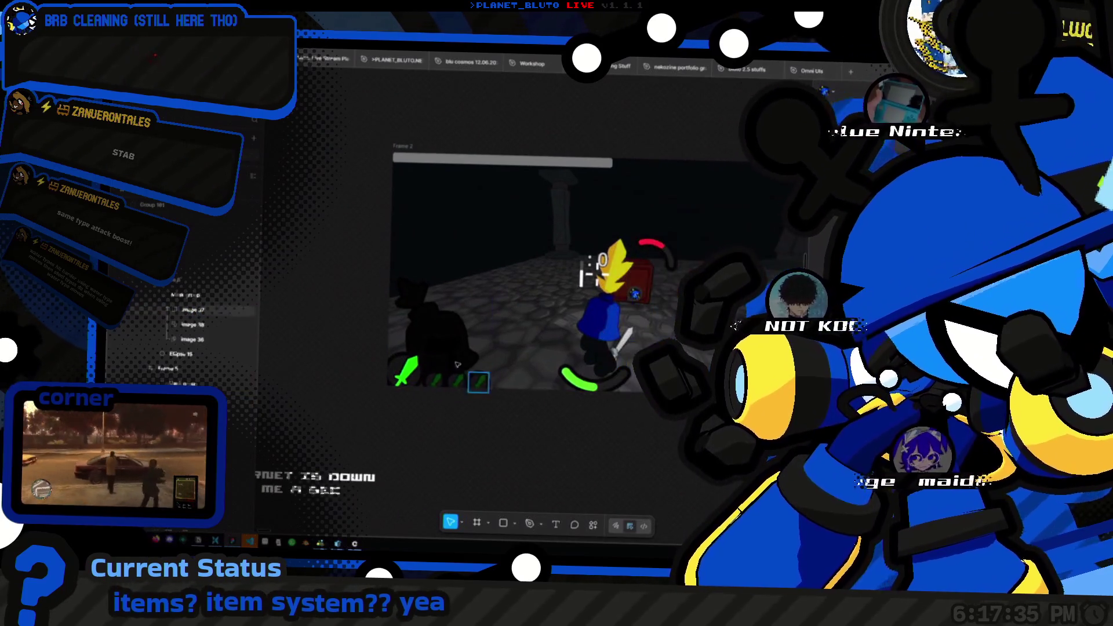
pyautogui.scroll(5, 441, 338)
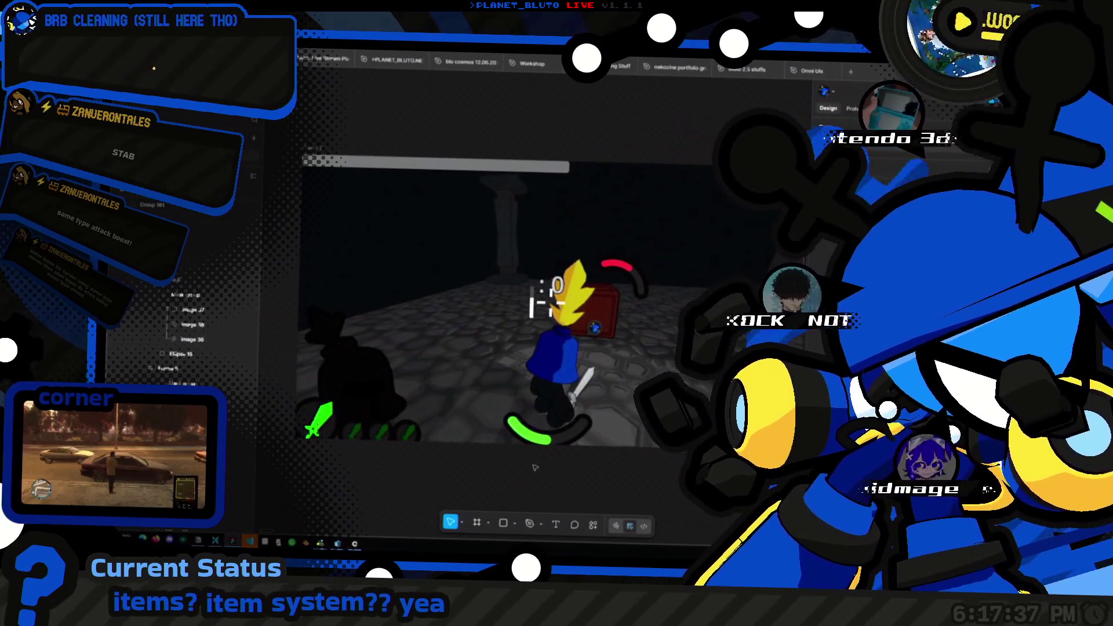
pyautogui.scroll(5, 477, 366)
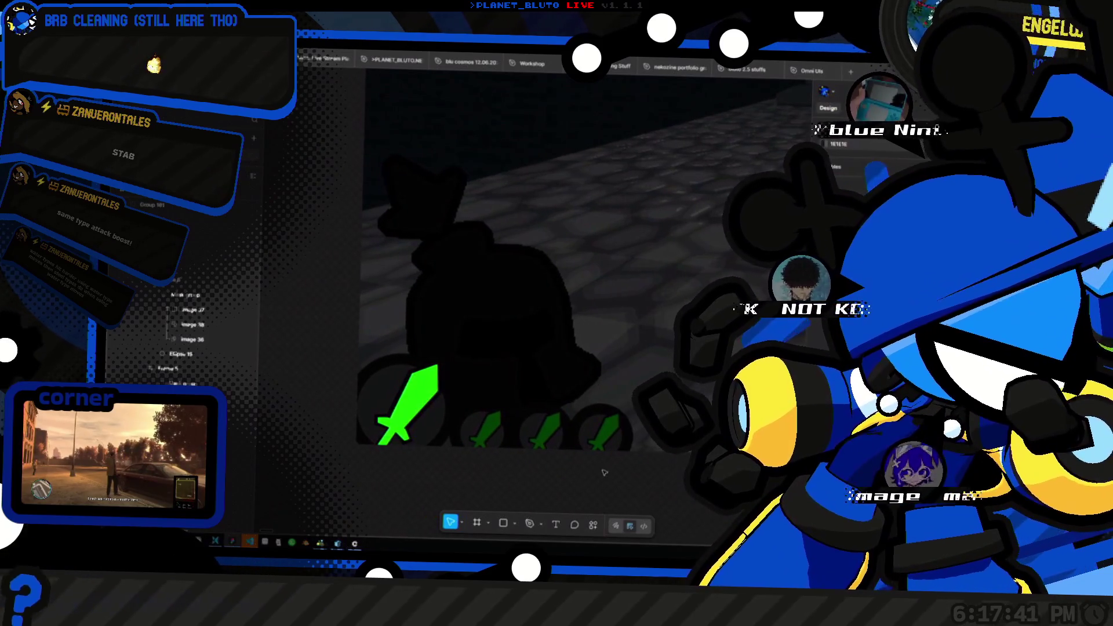
pyautogui.scroll(-5, 487, 424)
pyautogui.scroll(3, 425, 400)
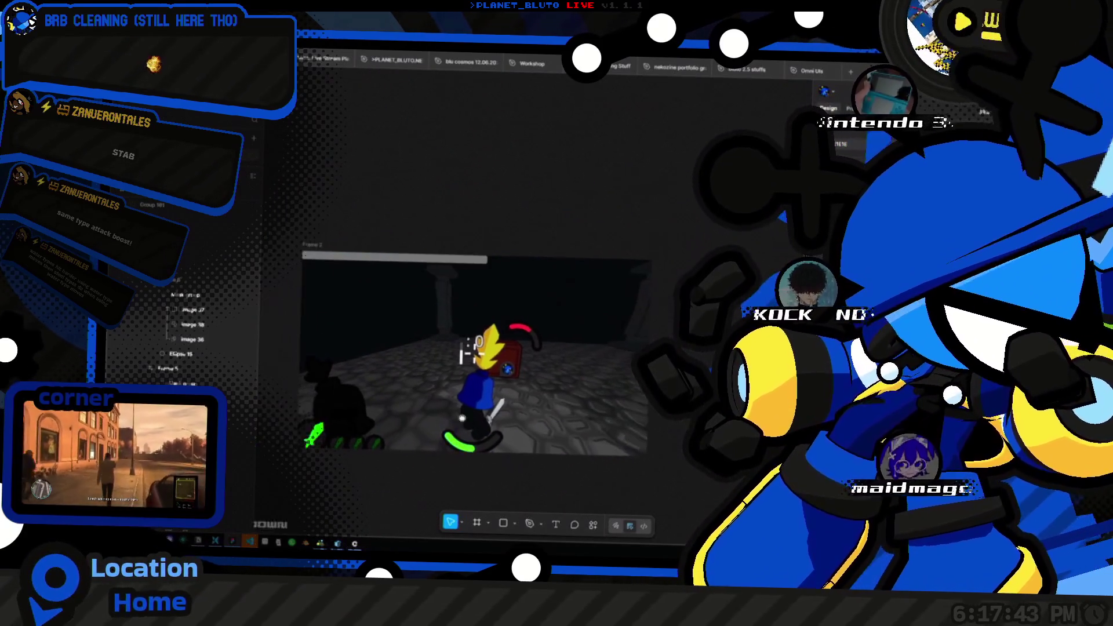
pyautogui.hscroll(5, 425, 400)
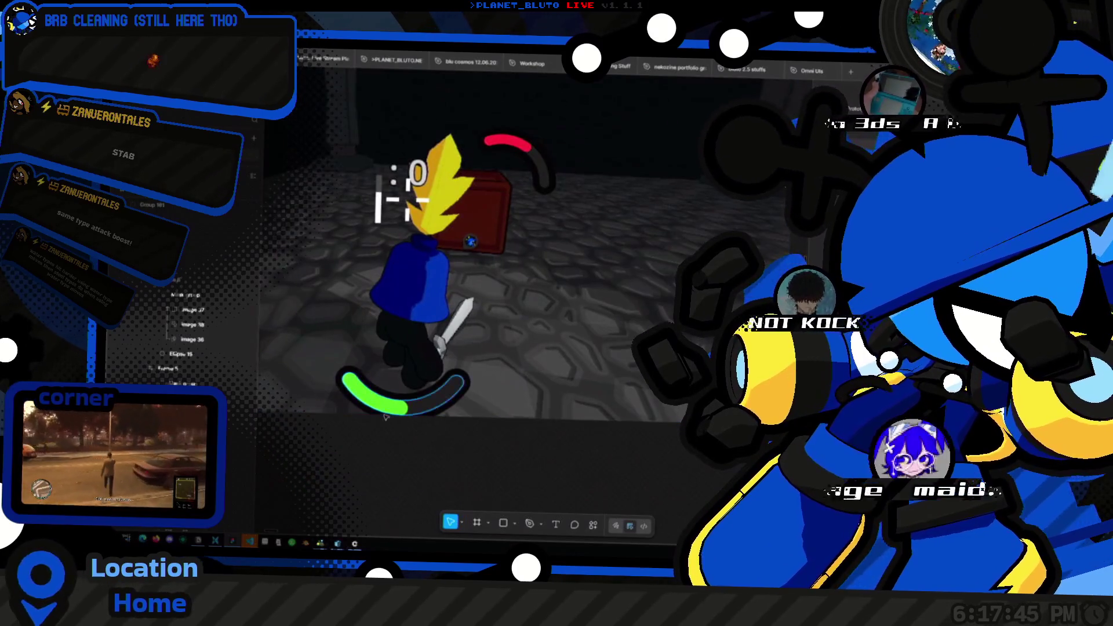
pyautogui.click(429, 409)
pyautogui.hscroll(-3, 429, 410)
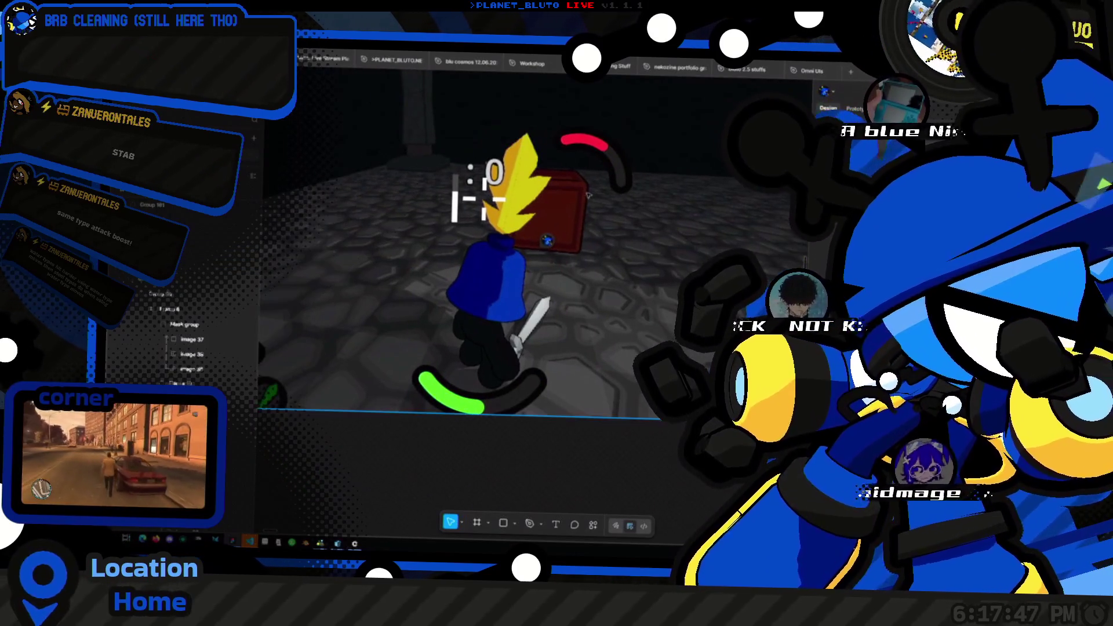
pyautogui.click(601, 149)
pyautogui.scroll(-3, 513, 335)
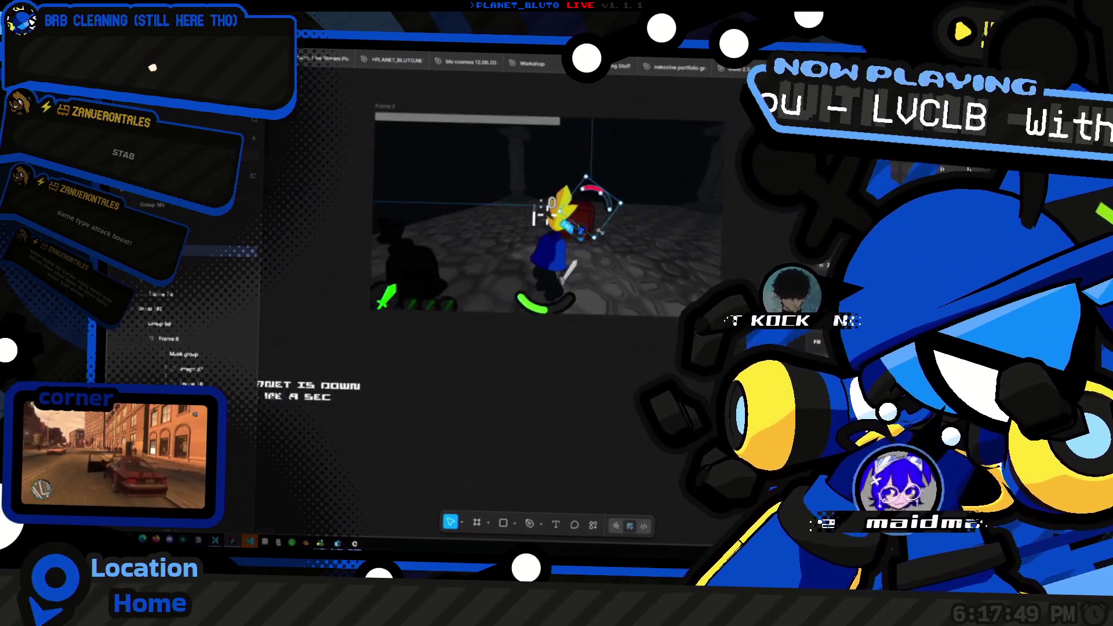
pyautogui.scroll(3, 513, 335)
pyautogui.scroll(1, 513, 335)
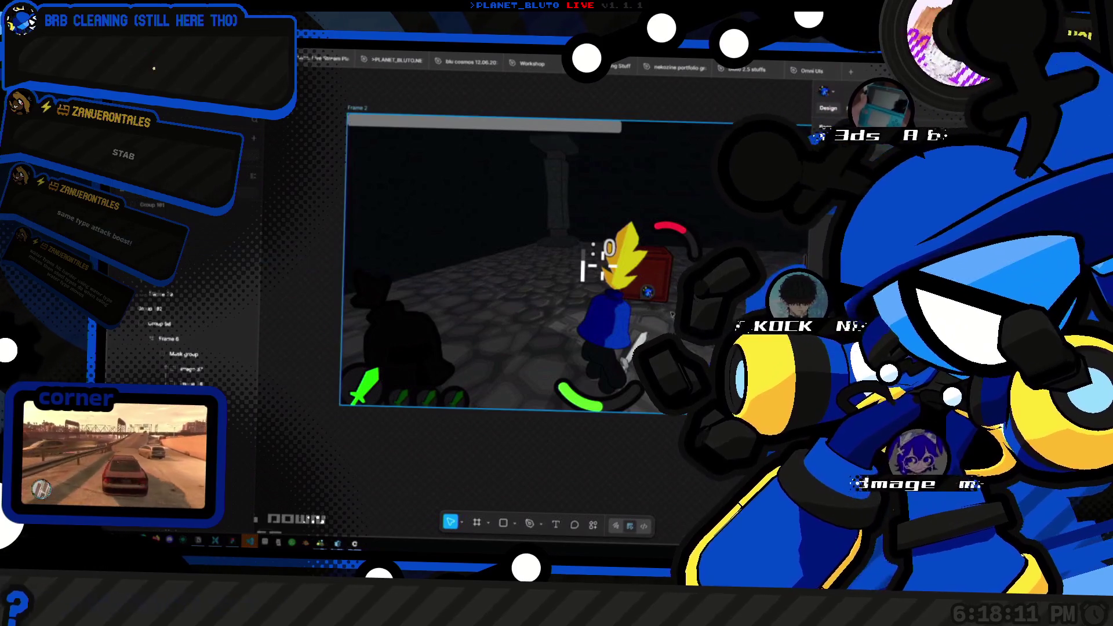
pyautogui.hotkey('alt', 'Tab')
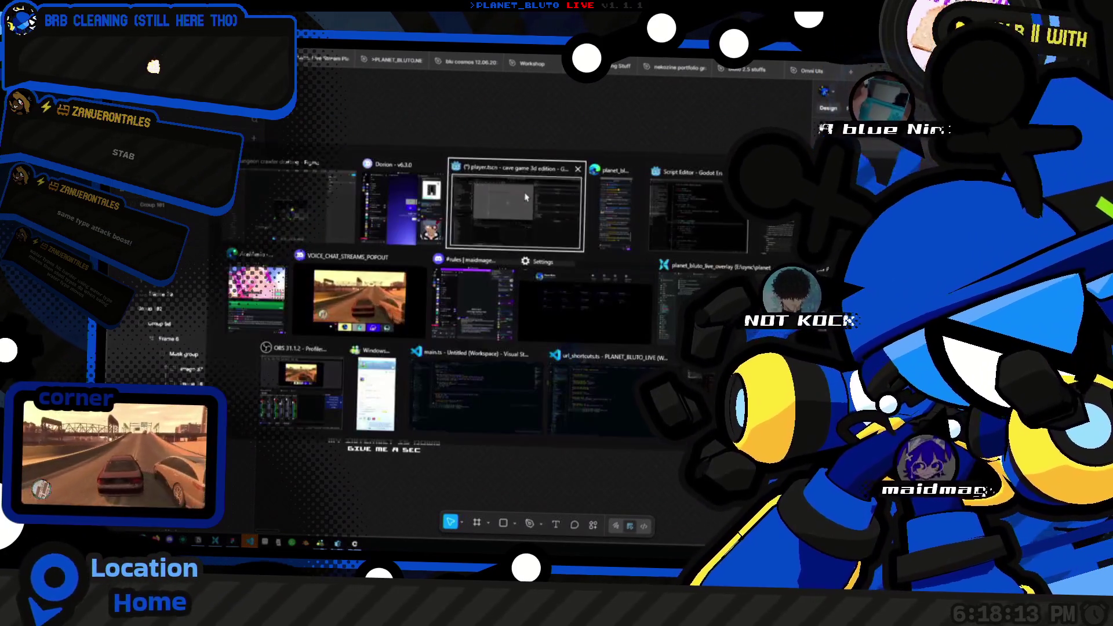
pyautogui.hotkey('alt', 'Tab')
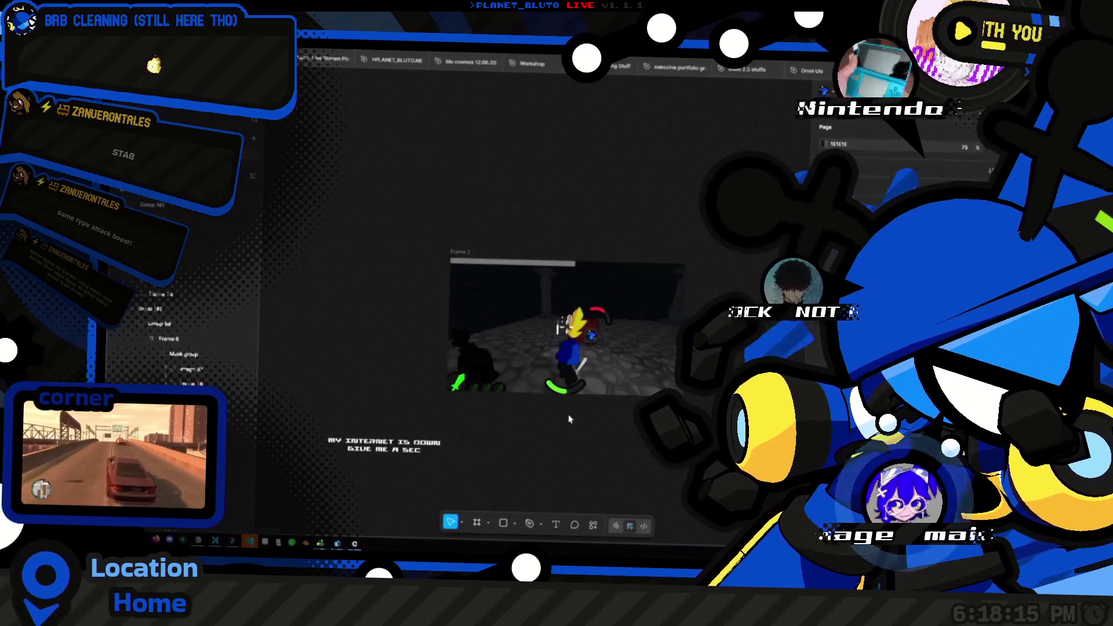
pyautogui.hotkey('alt', 'Tab')
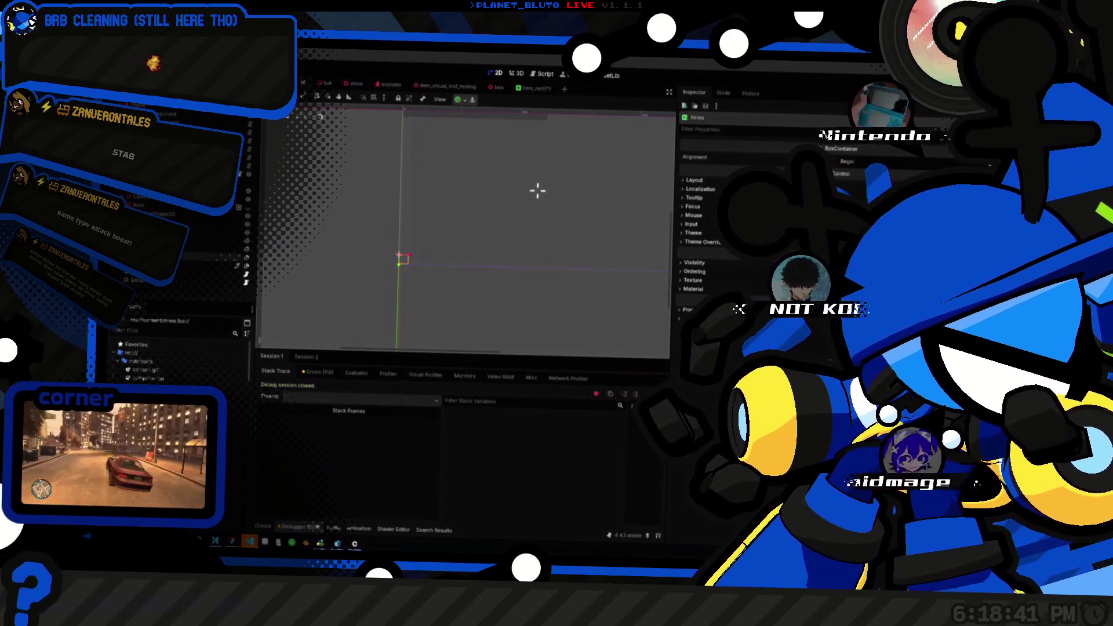
# Step: Pan and zoom the 2D viewport to centre the Items container near the origin
pyautogui.scroll(2, 530, 192)
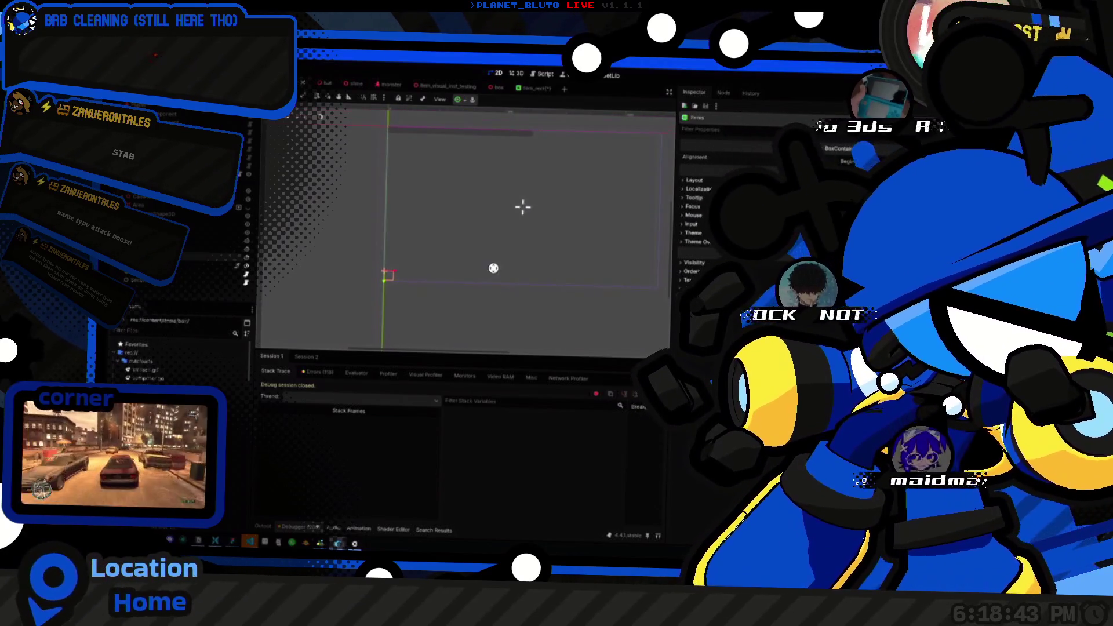
pyautogui.moveTo(584, 188)
pyautogui.mouseDown()
pyautogui.moveTo(520, 203)
pyautogui.moveTo(621, 229)
pyautogui.moveTo(427, 246)
pyautogui.moveTo(581, 239)
pyautogui.moveTo(524, 241)
pyautogui.mouseUp()
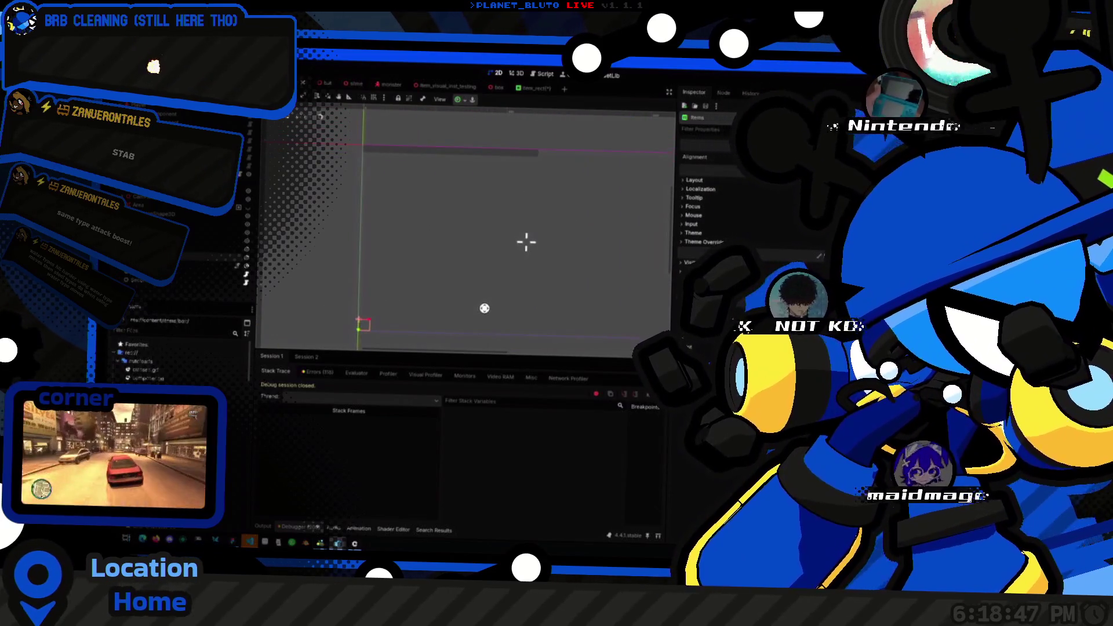
pyautogui.moveTo(582, 219)
pyautogui.mouseDown()
pyautogui.moveTo(496, 256)
pyautogui.moveTo(560, 241)
pyautogui.moveTo(546, 241)
pyautogui.mouseUp()
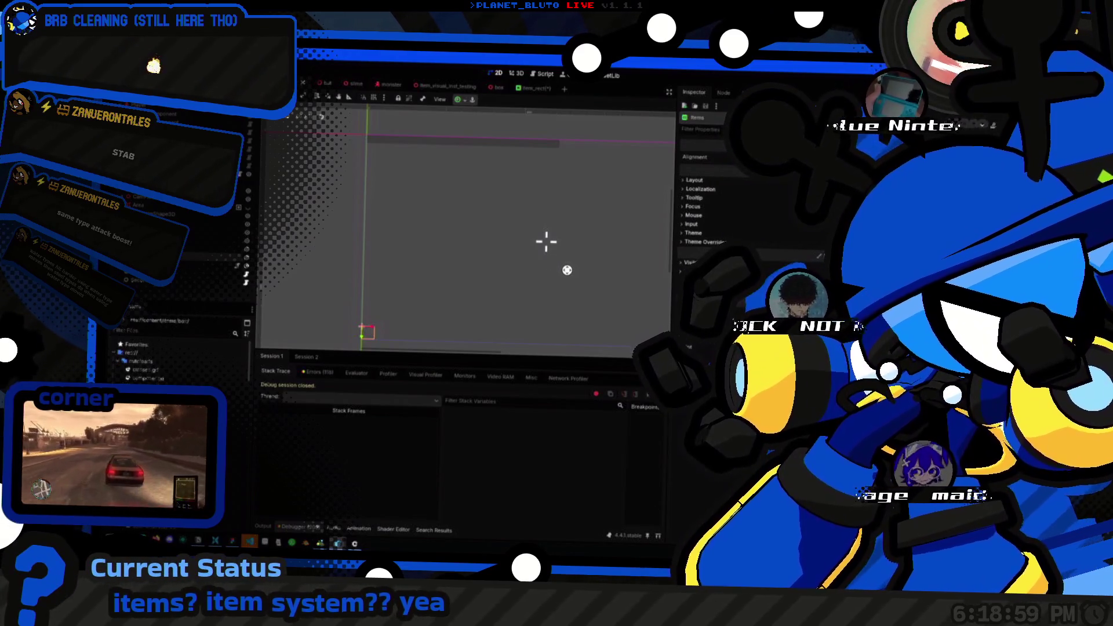
pyautogui.scroll(-3, 557, 258)
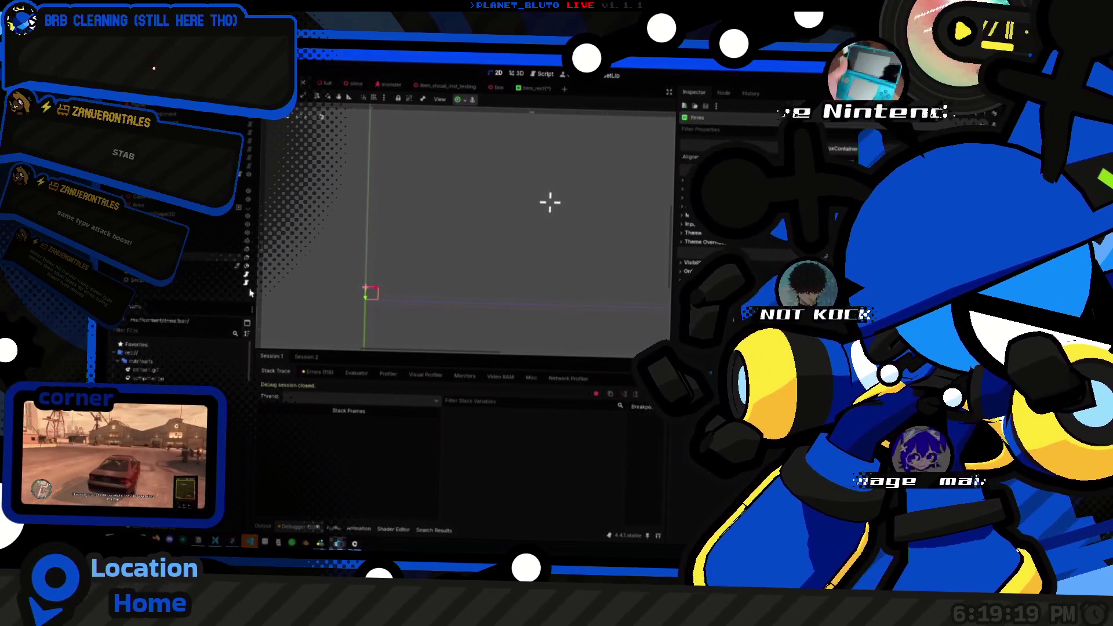
# Step: Add a Control node, then move the Items box up by 25 px
pyautogui.hotkey('ctrl', 'a')
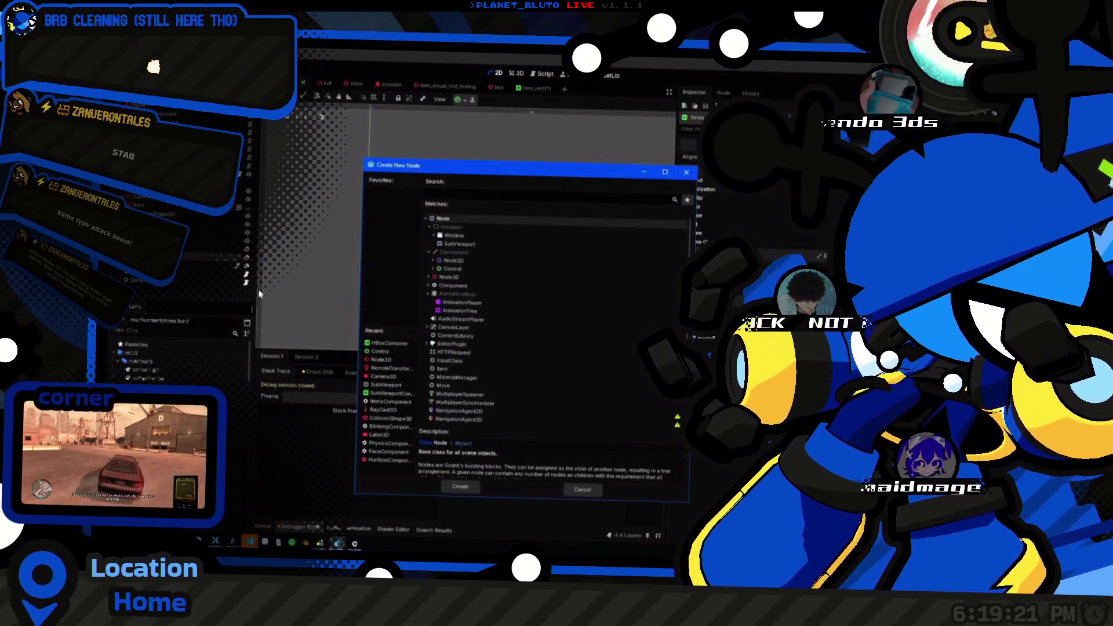
pyautogui.write('control')
pyautogui.press('Return')
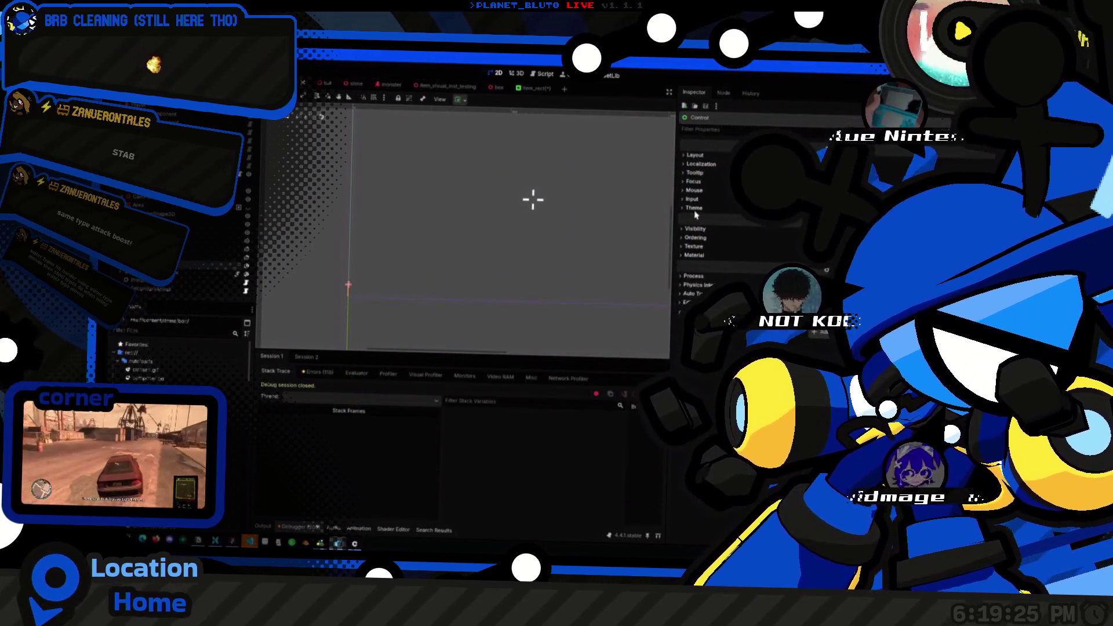
pyautogui.click(703, 155)
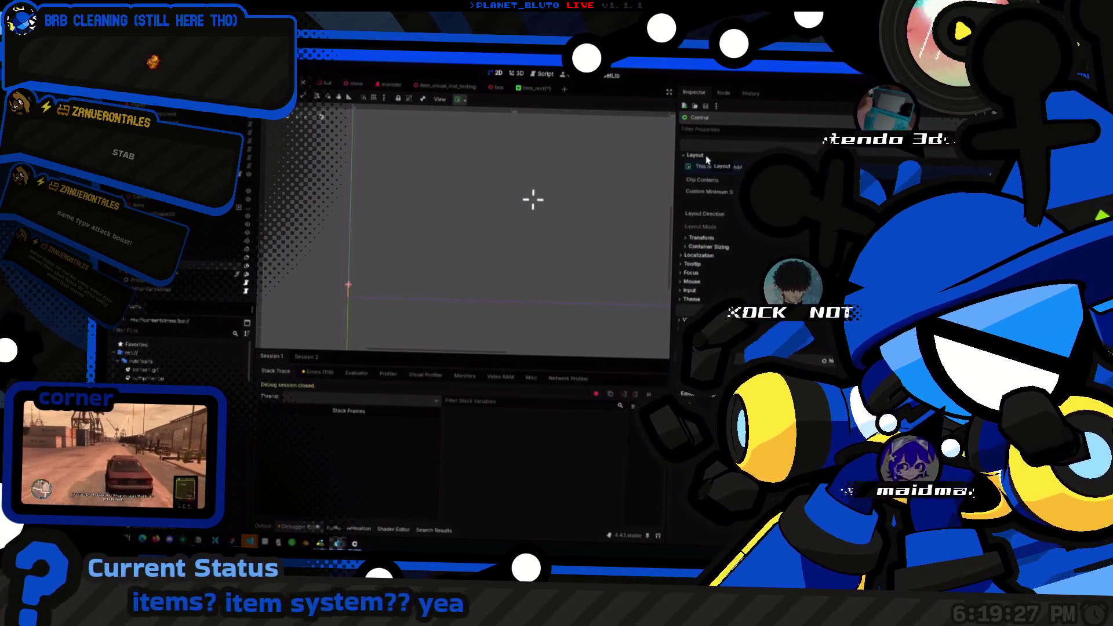
pyautogui.click(704, 156)
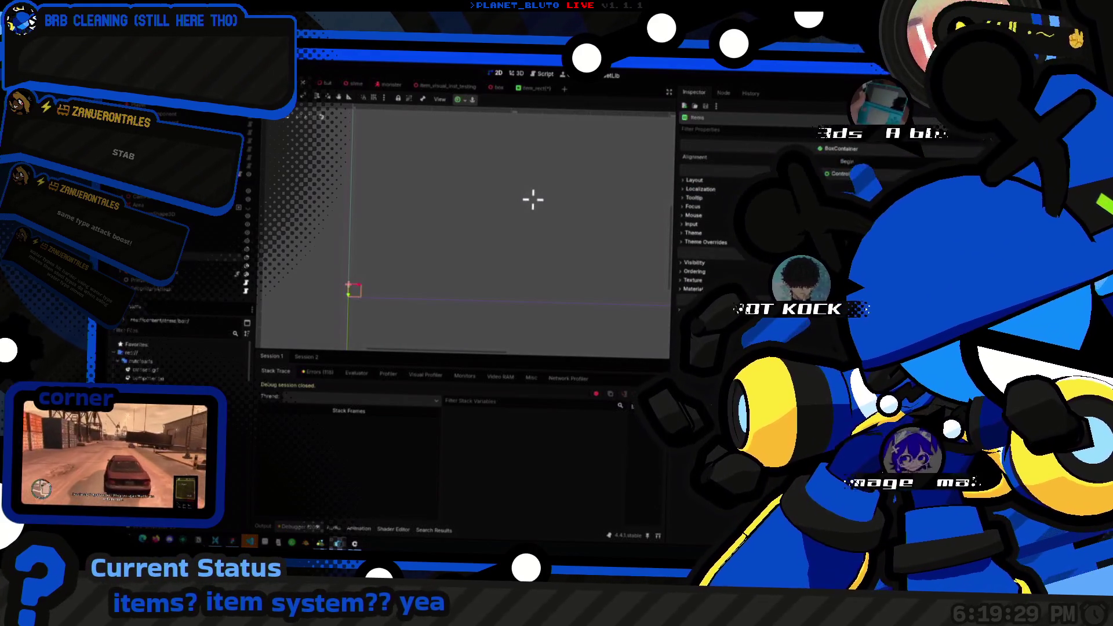
pyautogui.click(177, 283)
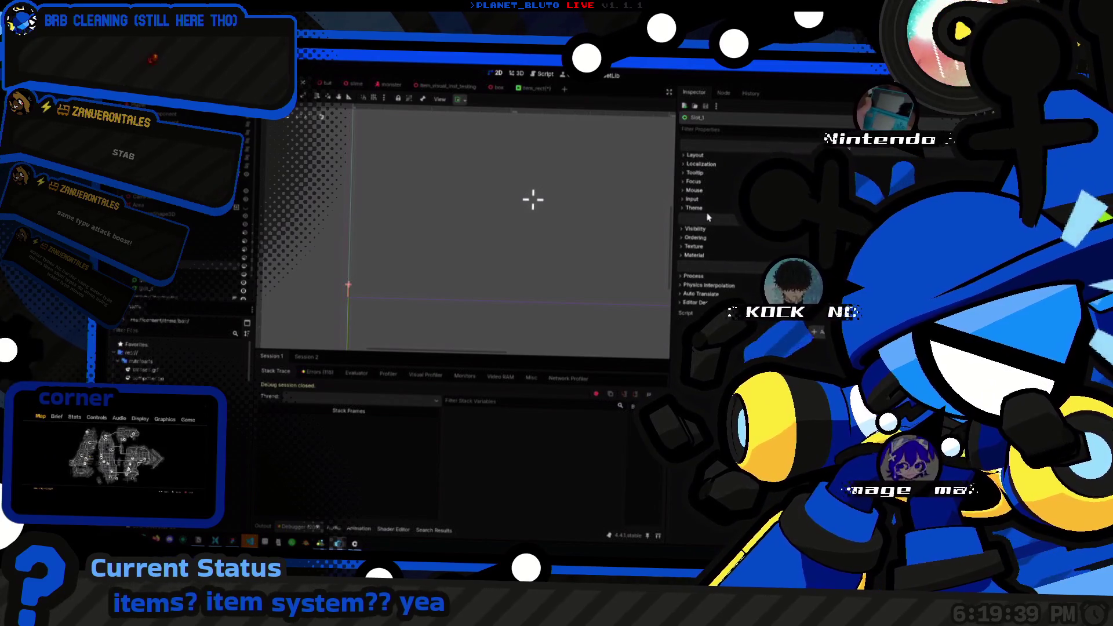
pyautogui.click(694, 155)
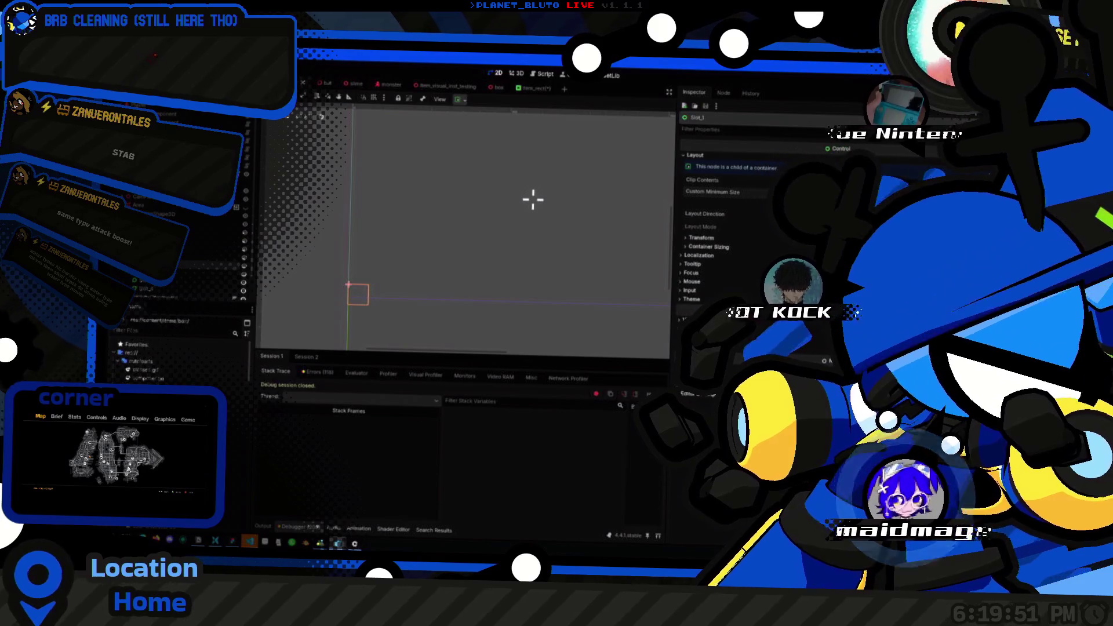
pyautogui.moveTo(336, 306); pyautogui.dragTo(405, 297)
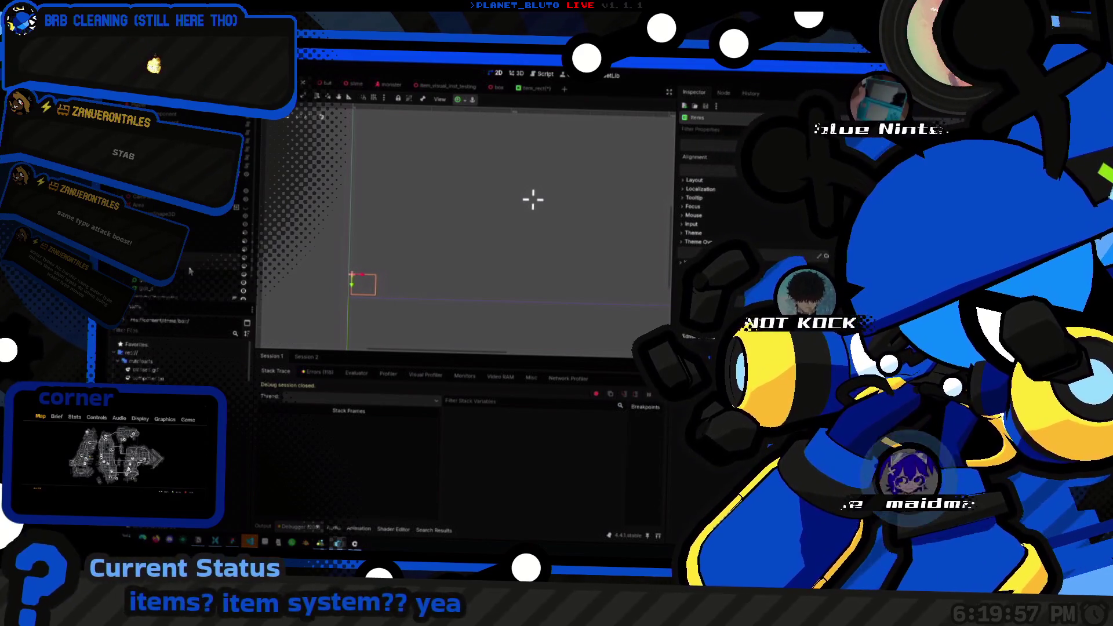
# Step: Enable a custom Separation theme constant override on the Items container
pyautogui.click(191, 283)
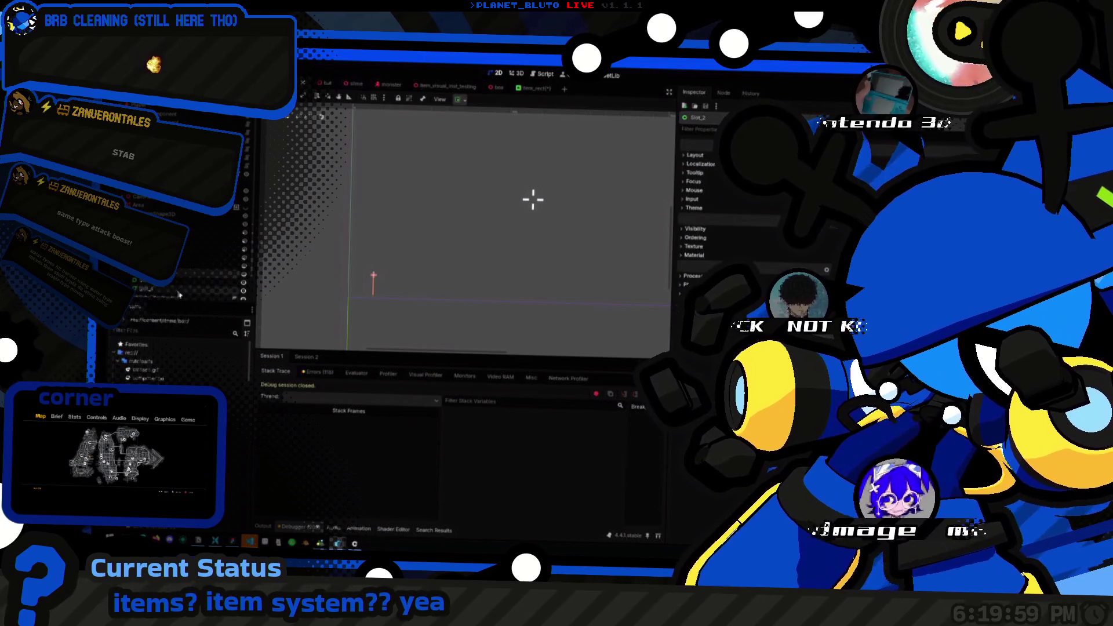
pyautogui.click(191, 274)
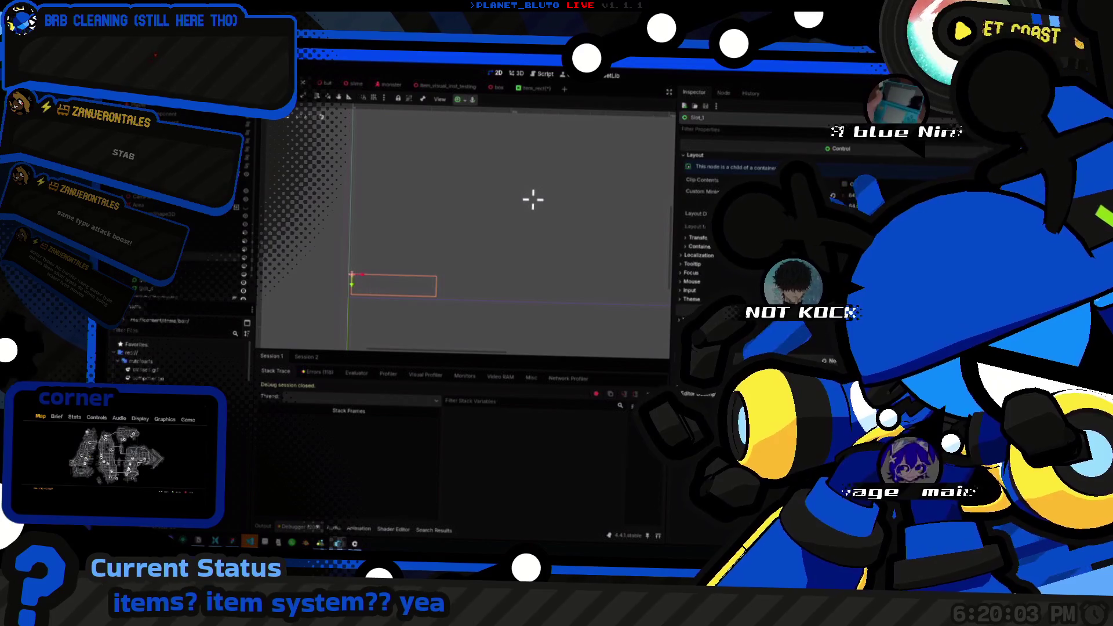
pyautogui.press('Up')
pyautogui.click(687, 181)
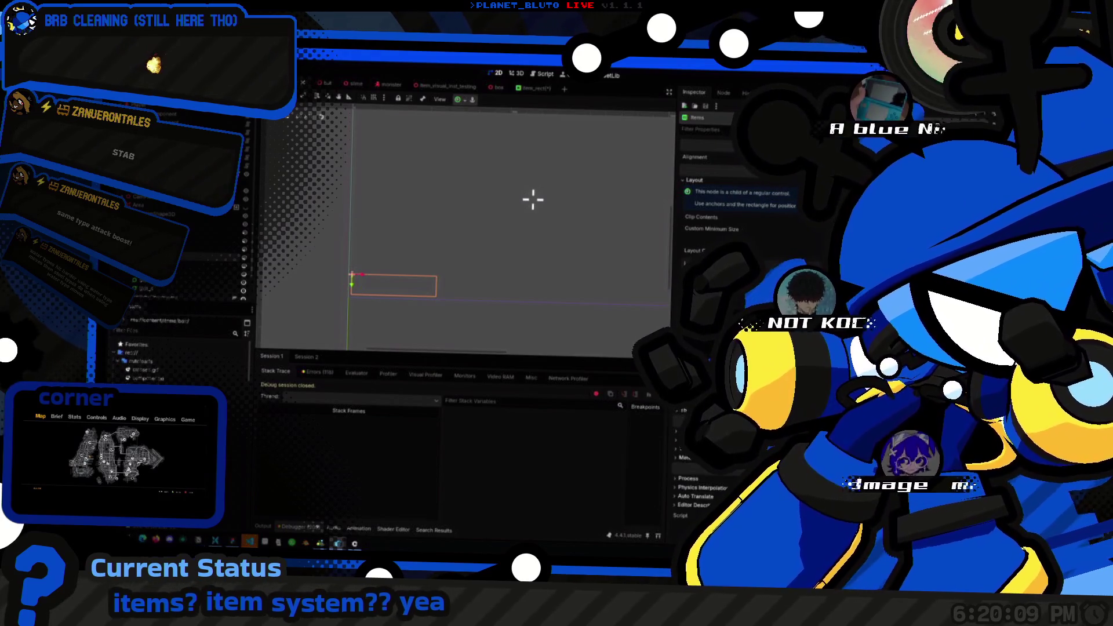
pyautogui.click(694, 180)
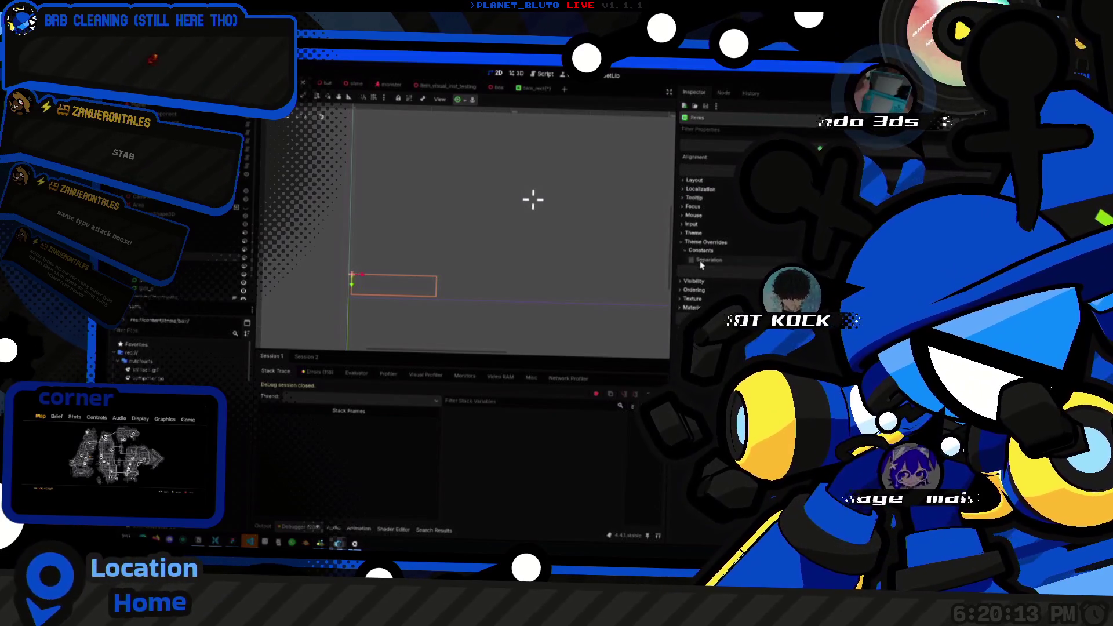
pyautogui.click(692, 260)
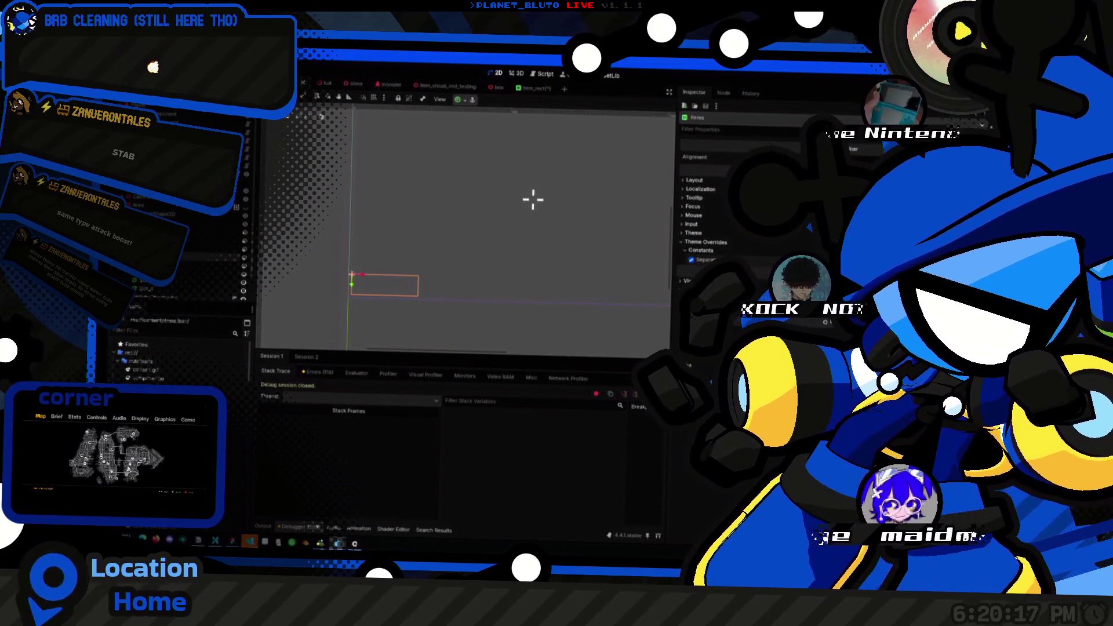
# Step: Select the four slot nodes and delete Slot_2 to Slot_4, keeping only Slot_1
pyautogui.click(177, 282)
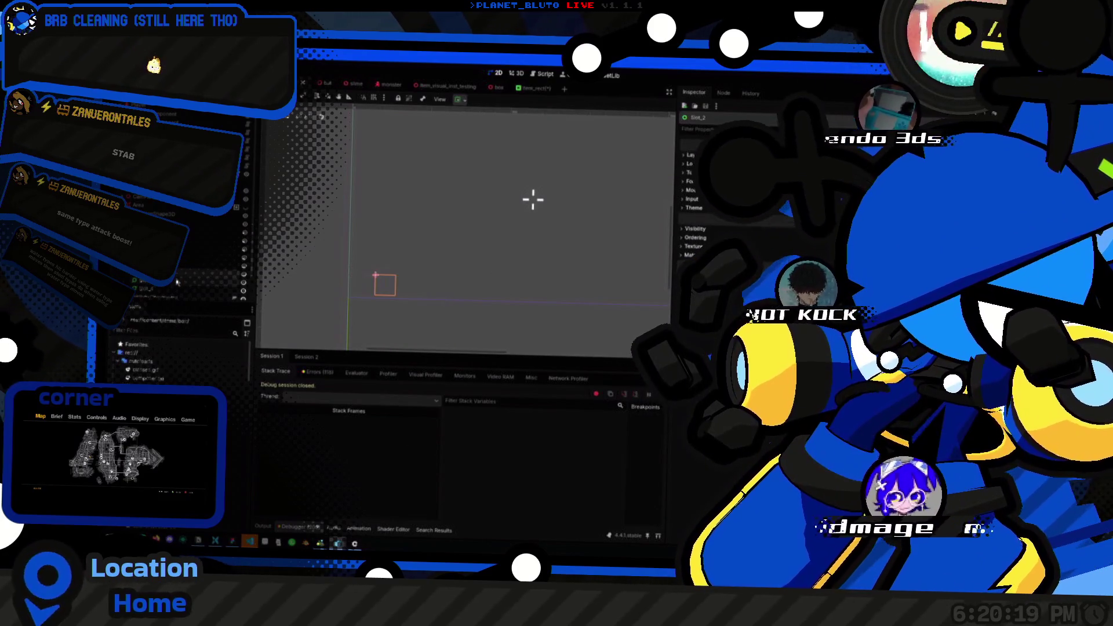
pyautogui.press('Up')
pyautogui.press('Down')
pyautogui.press('Up')
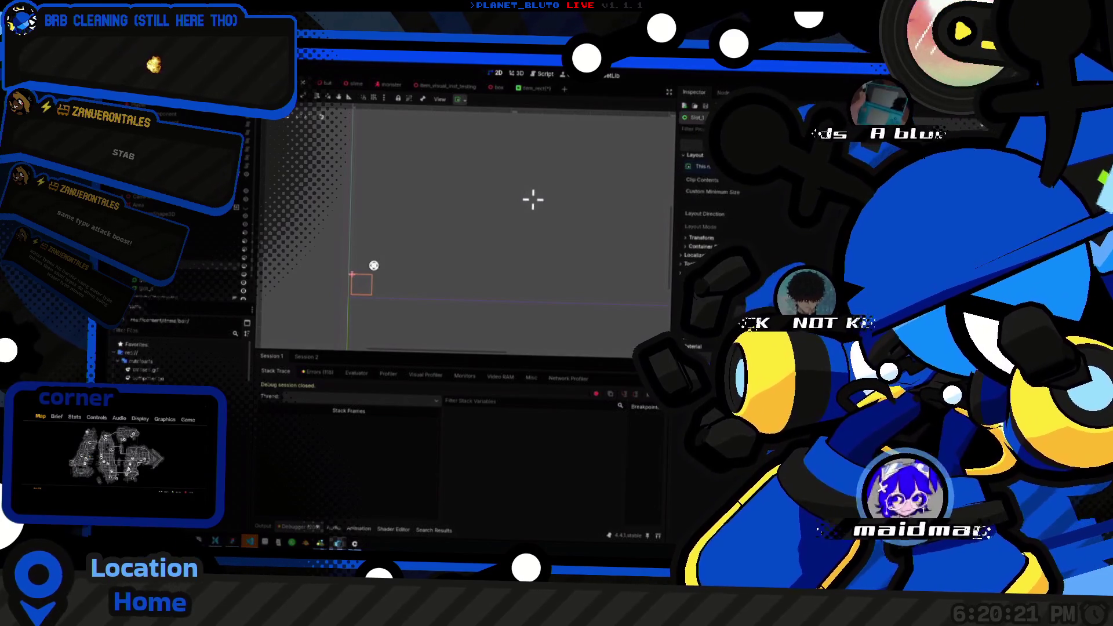
pyautogui.scroll(2, 373, 266)
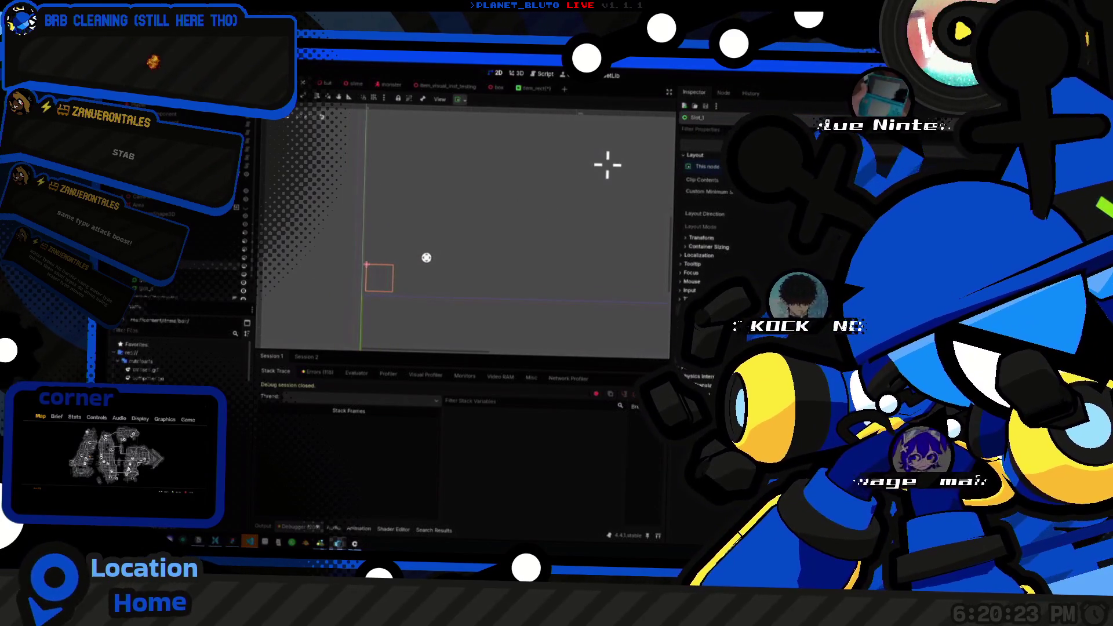
pyautogui.hscroll(2, 603, 279)
pyautogui.hscroll(1, 549, 260)
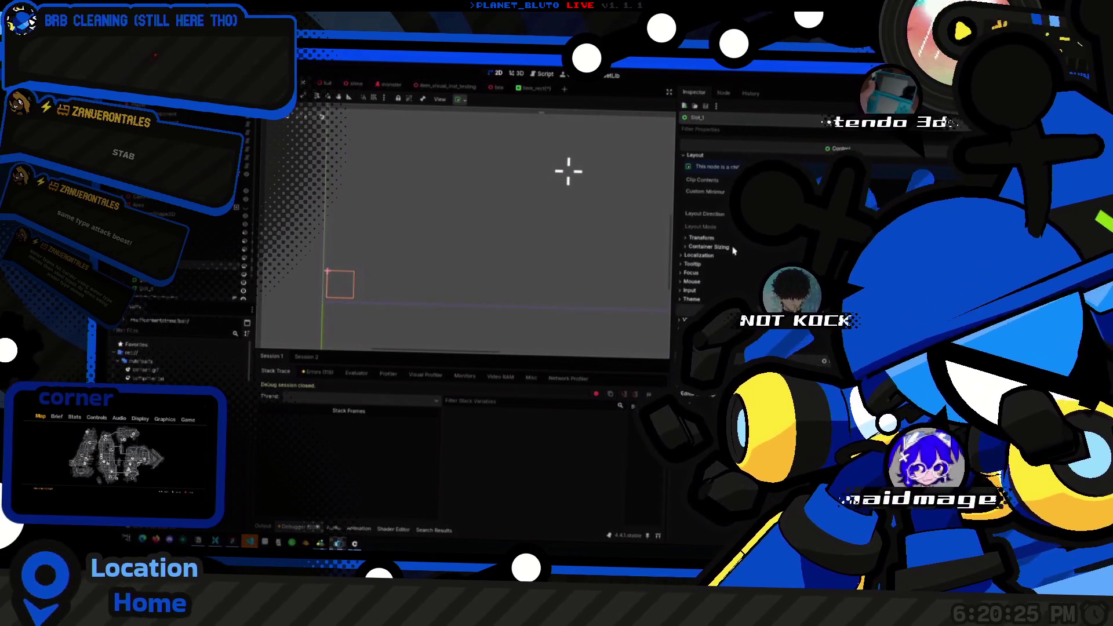
pyautogui.keyDown('shift'); pyautogui.click(177, 273); pyautogui.keyUp('shift')
pyautogui.hotkey('ctrl', 'z')
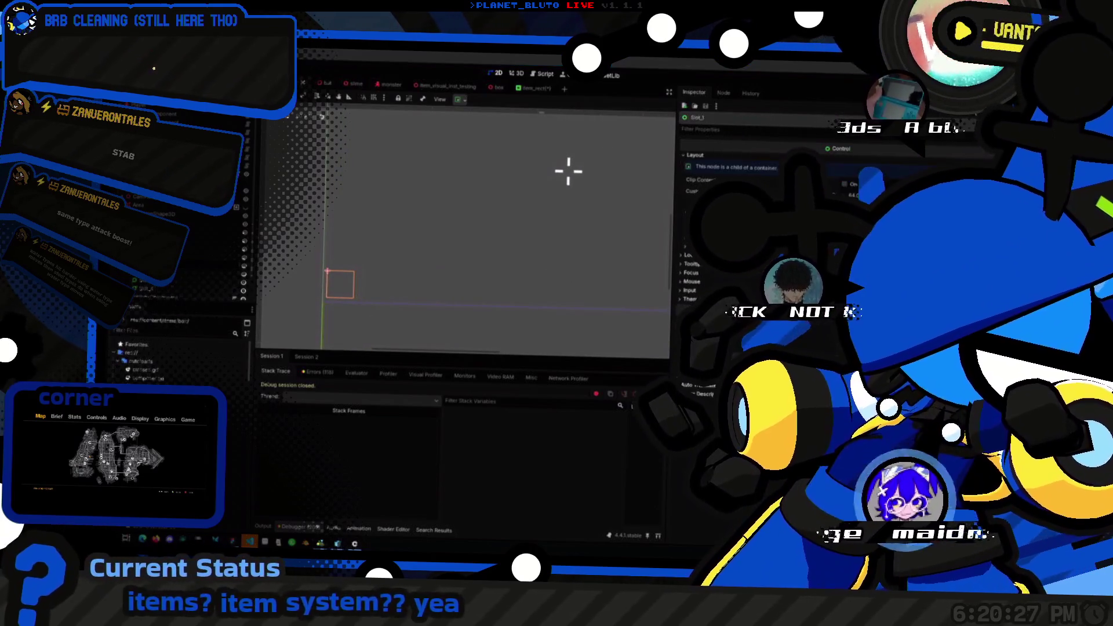
# Step: Add a Full Rect ColorRect child to Slot_1 and duplicate the slot with Ctrl+D
pyautogui.hotkey('ctrl', 'a')
pyautogui.write('ColorR')
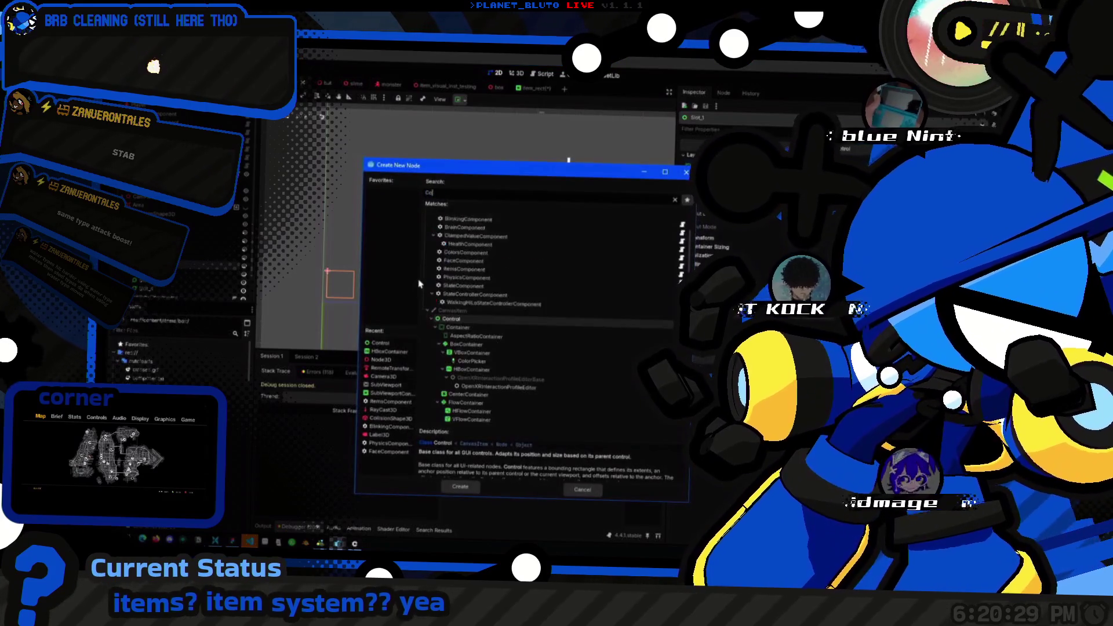
pyautogui.press('Return')
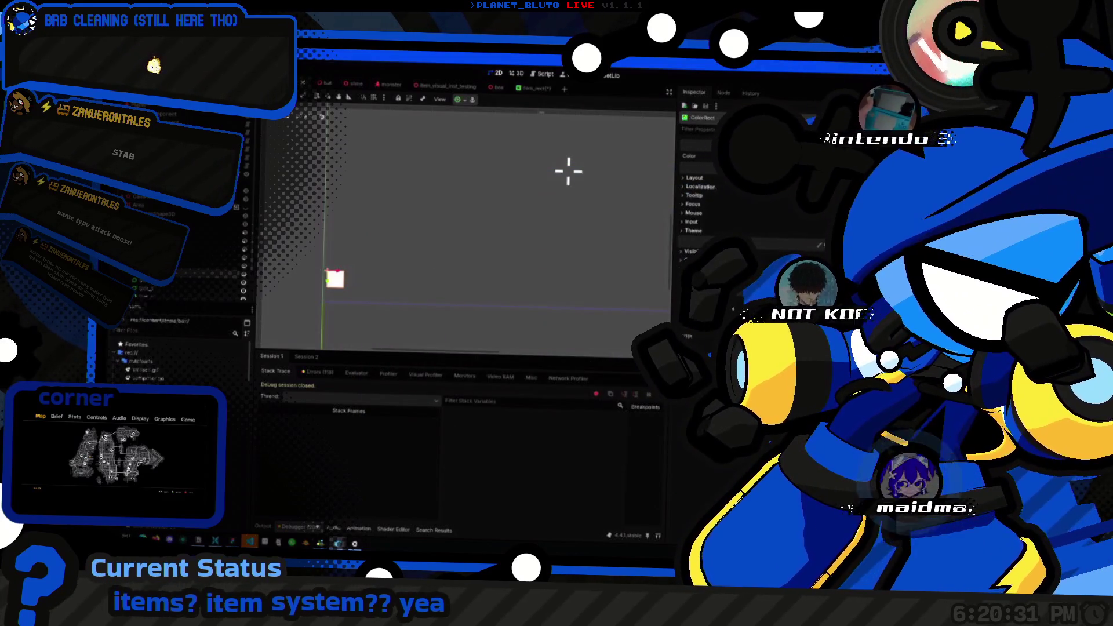
pyautogui.click(461, 99)
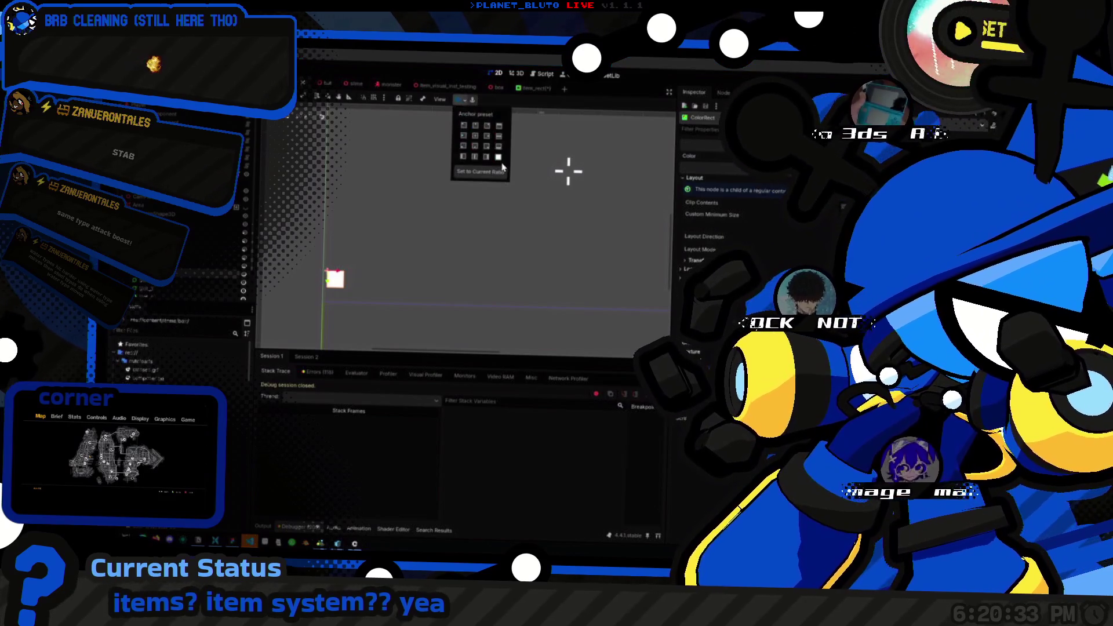
pyautogui.click(498, 157)
pyautogui.click(499, 159)
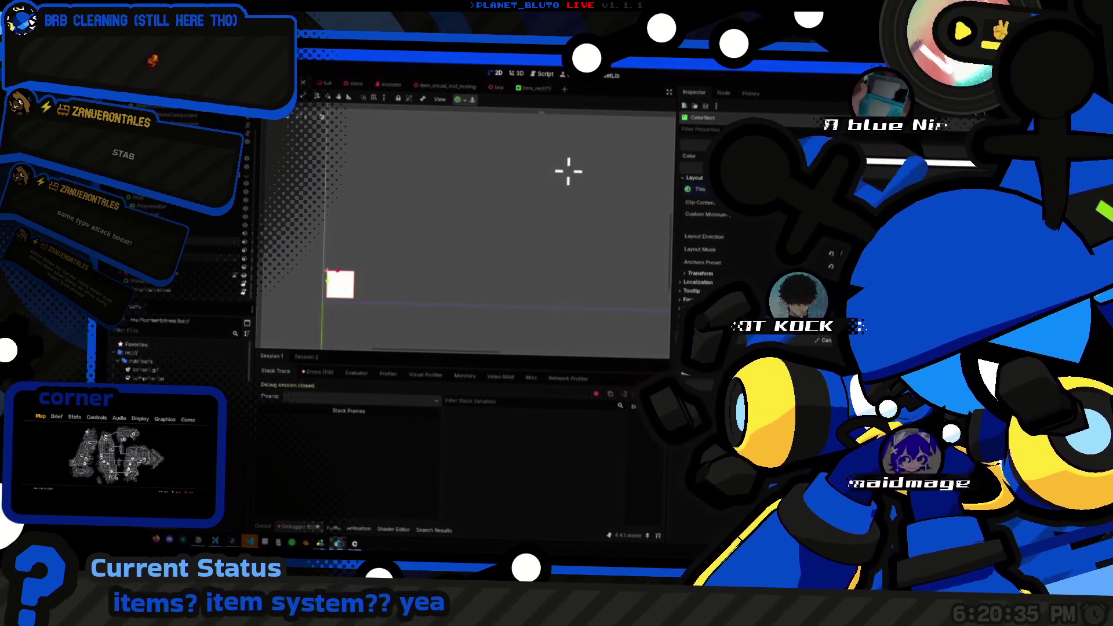
pyautogui.hotkey('ctrl', 'd')
pyautogui.hotkey('ctrl', 'd')
pyautogui.hotkey('ctrl', 'd')
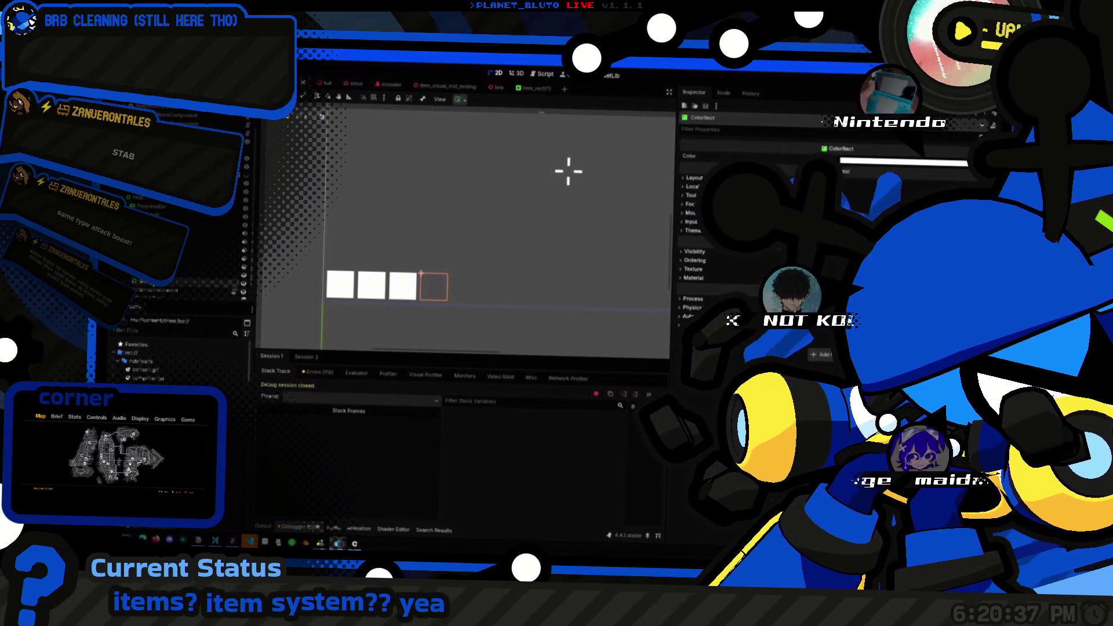
# Step: Nudge the Items row of slot ColorRects, recentre the canvas, and select Slot_1
pyautogui.click(340, 284)
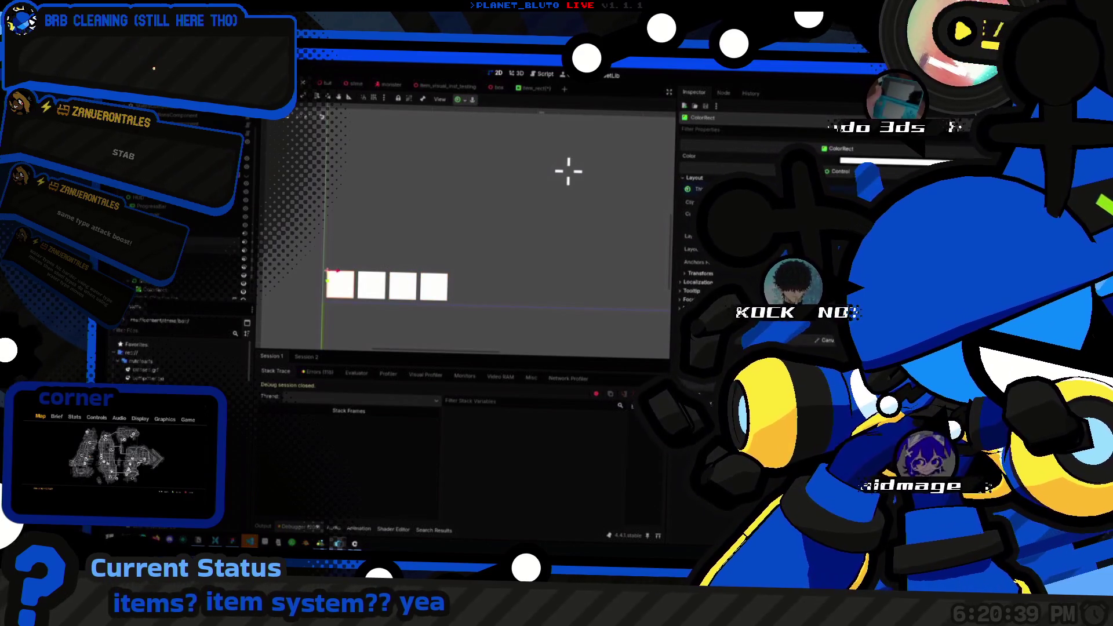
pyautogui.click(434, 285)
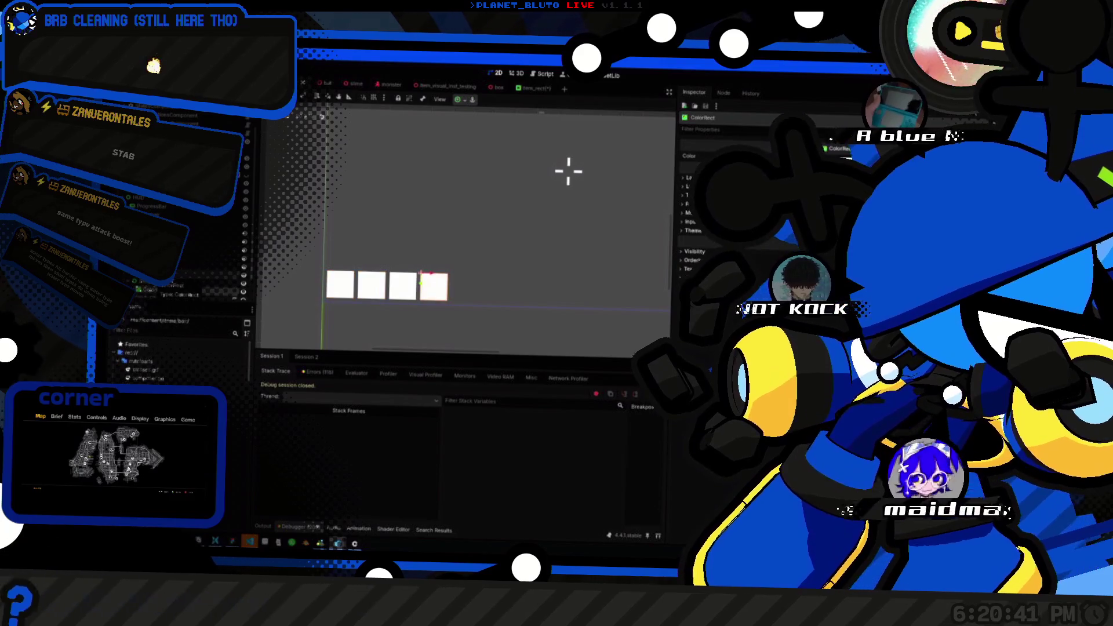
pyautogui.click(160, 291)
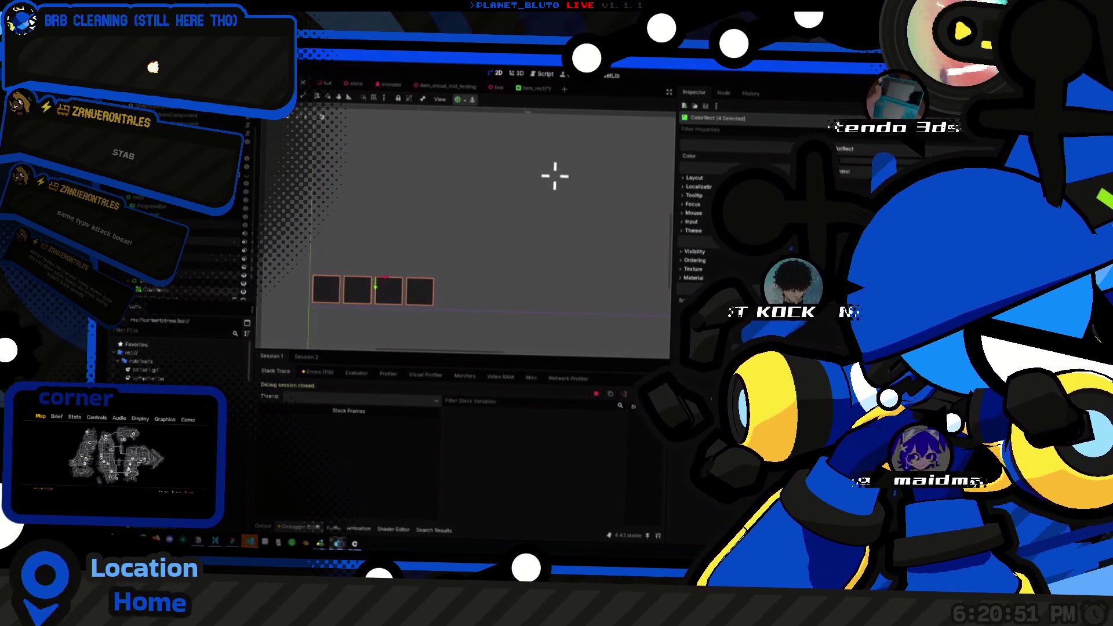
pyautogui.moveTo(437, 246); pyautogui.dragTo(435, 249)
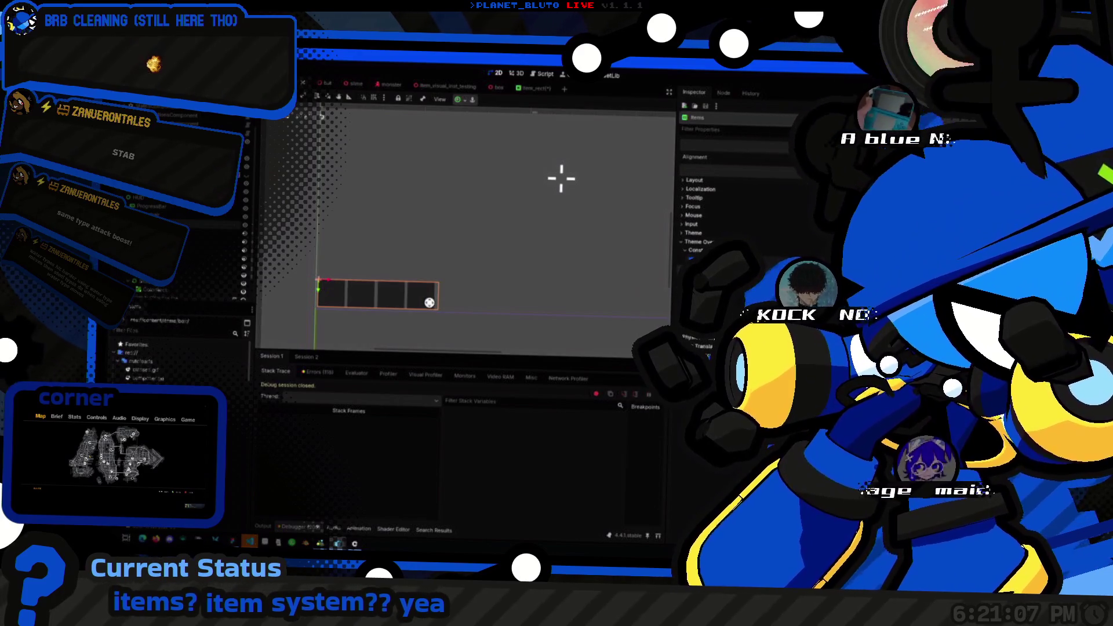
pyautogui.click(331, 294)
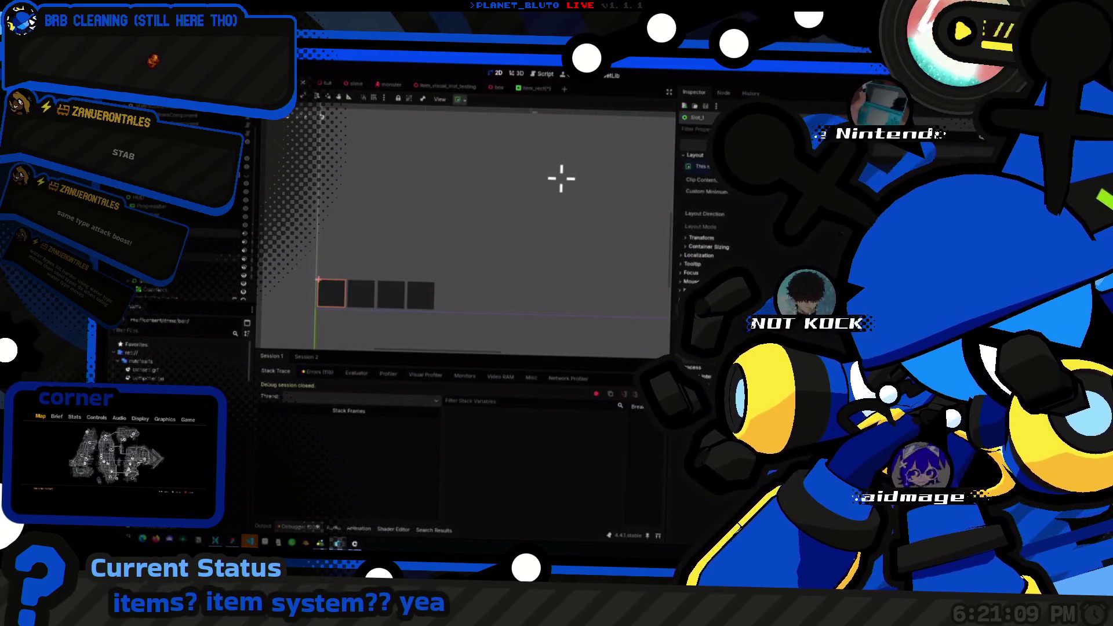
pyautogui.press('Down')
pyautogui.press('Down')
pyautogui.press('Down')
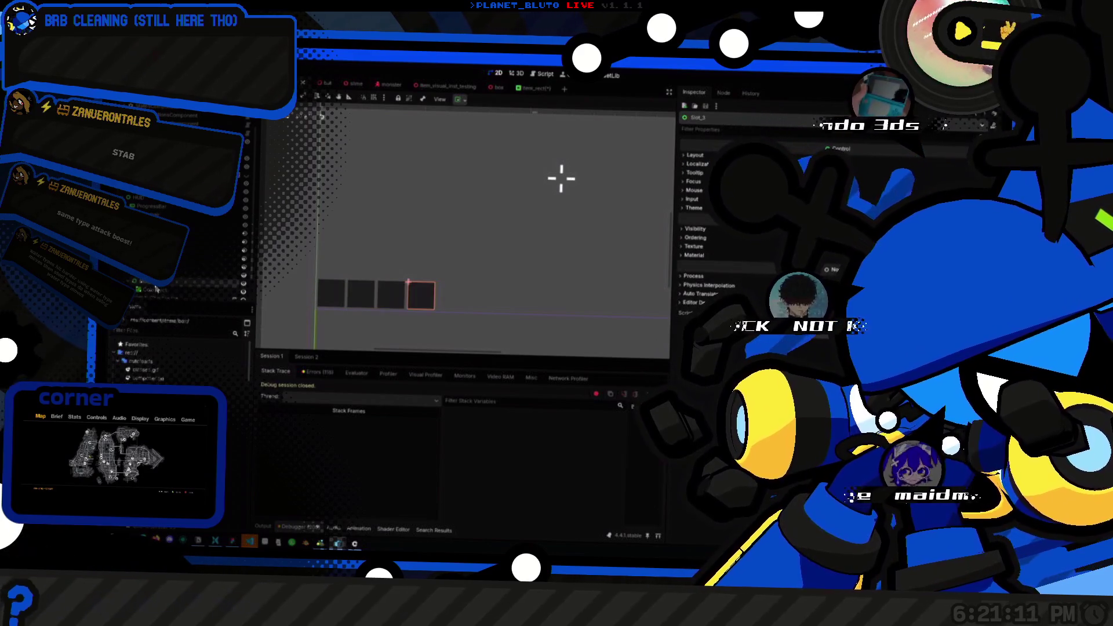
pyautogui.click(148, 201)
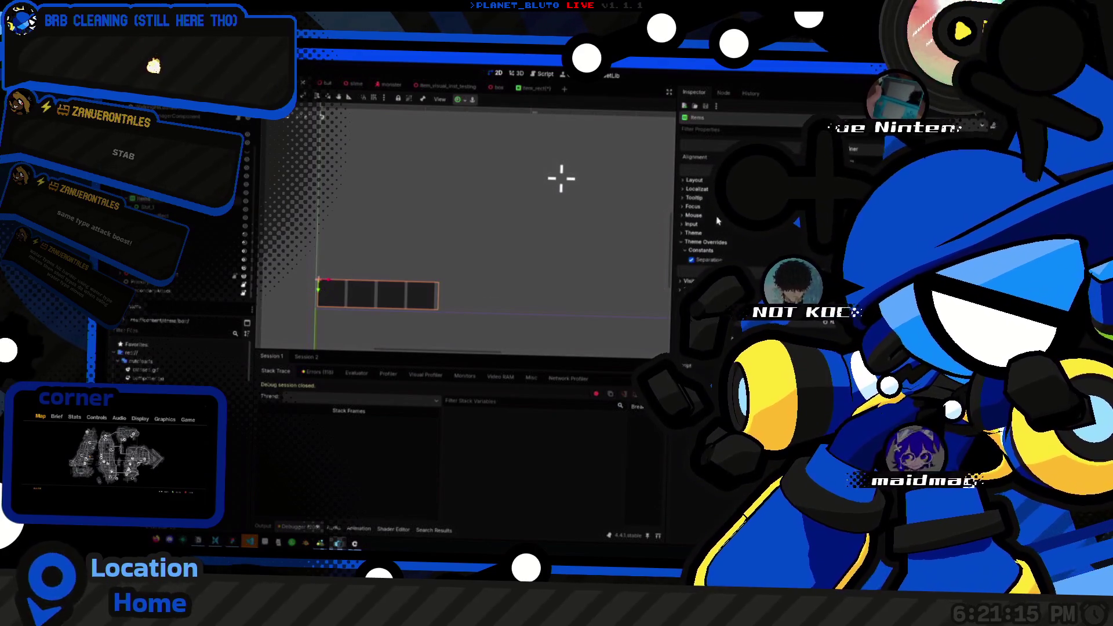
pyautogui.moveTo(558, 176); pyautogui.dragTo(582, 172)
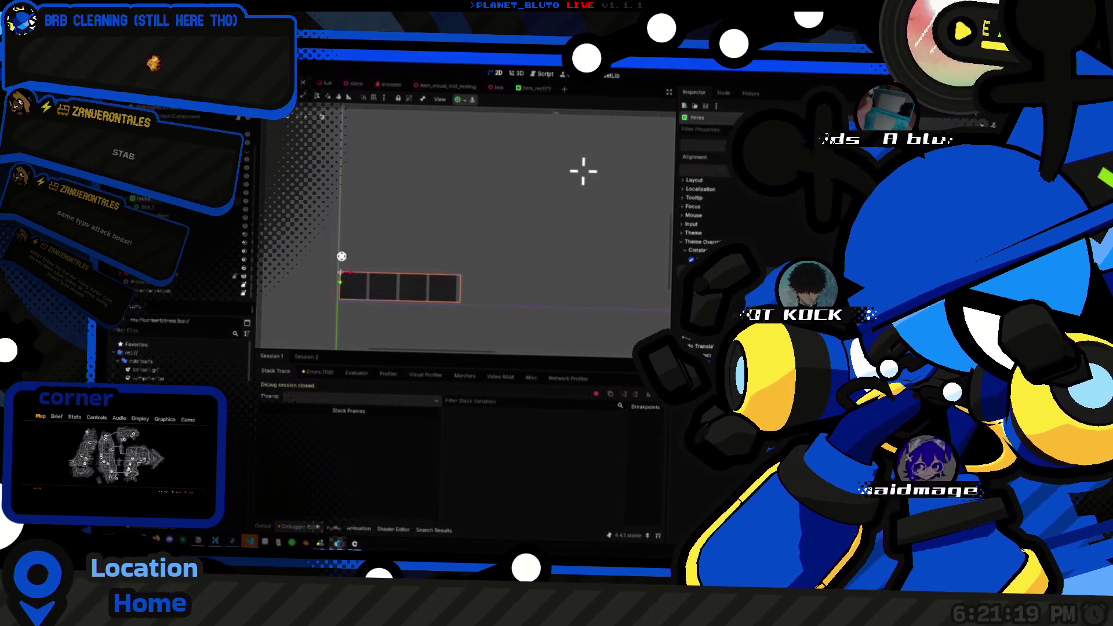
pyautogui.click(165, 207)
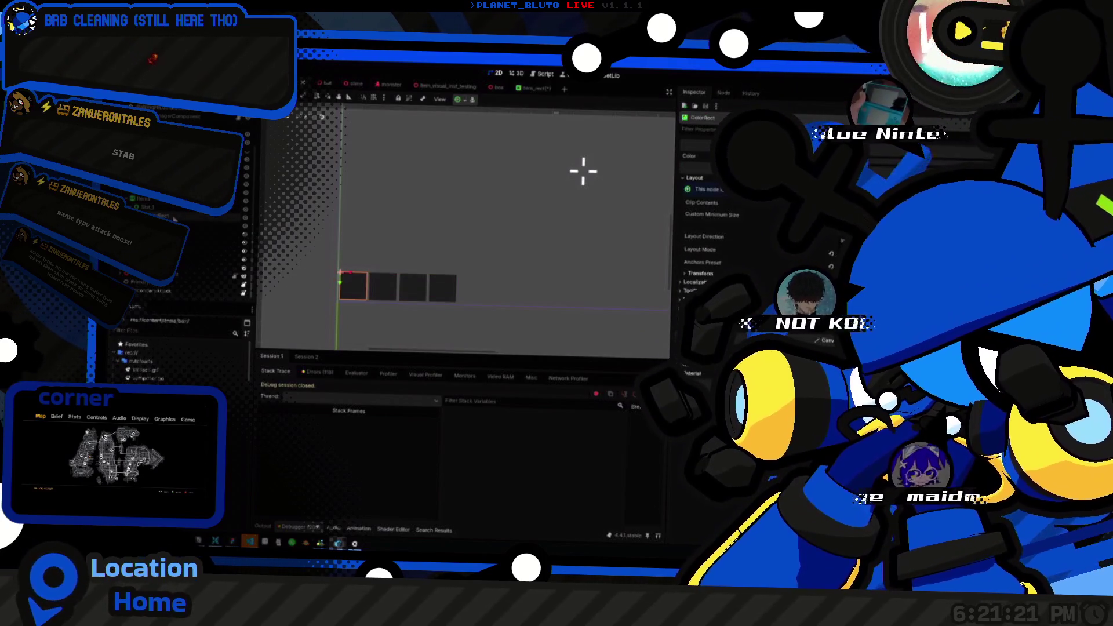
pyautogui.click(169, 208)
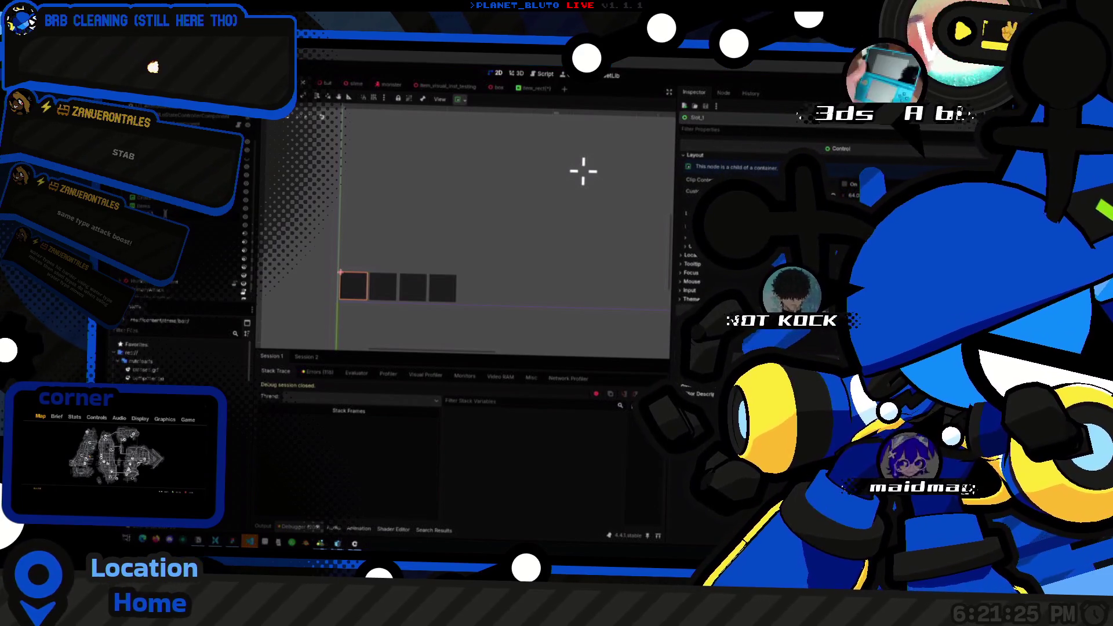
# Step: Add a Full Rect Item node to Slot_1 and duplicate it into the next slots
pyautogui.write('Item')
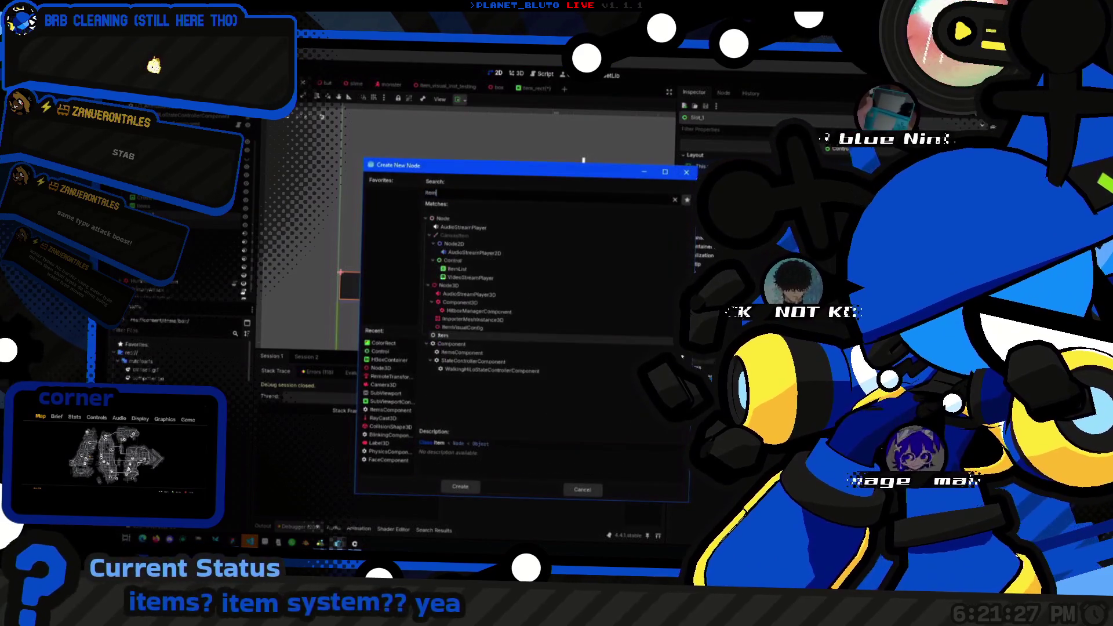
pyautogui.press('Return')
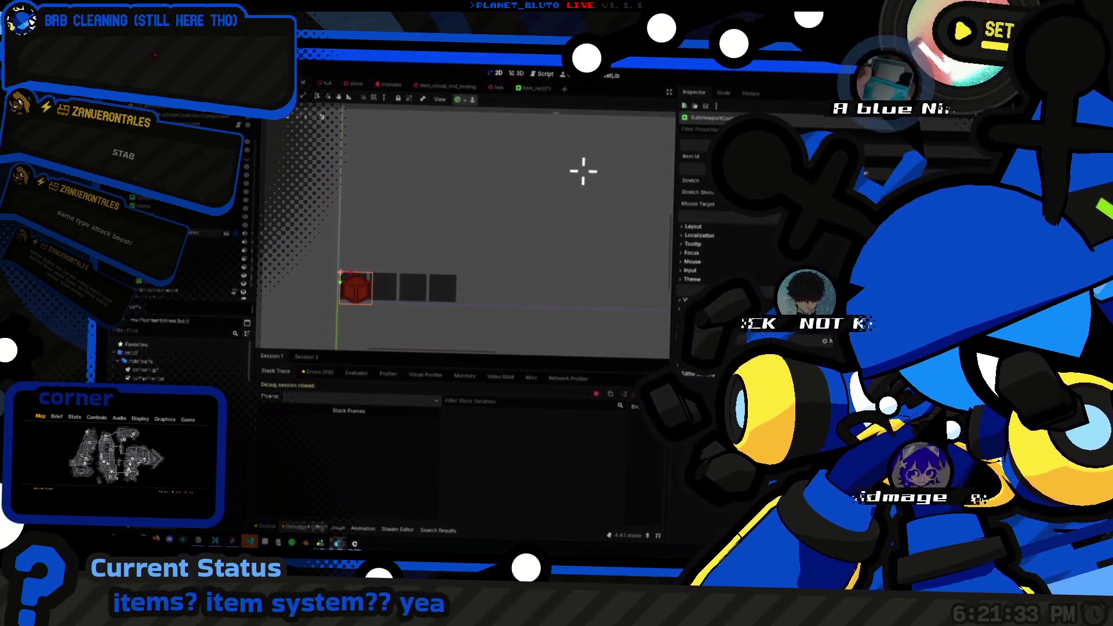
pyautogui.click(461, 100)
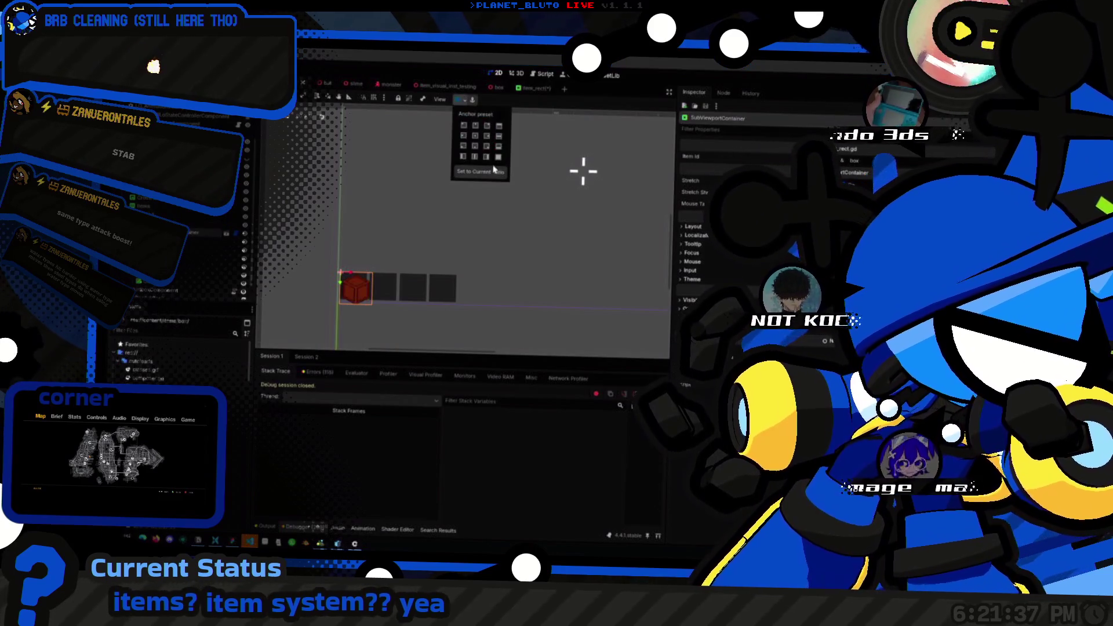
pyautogui.click(501, 160)
pyautogui.click(583, 171)
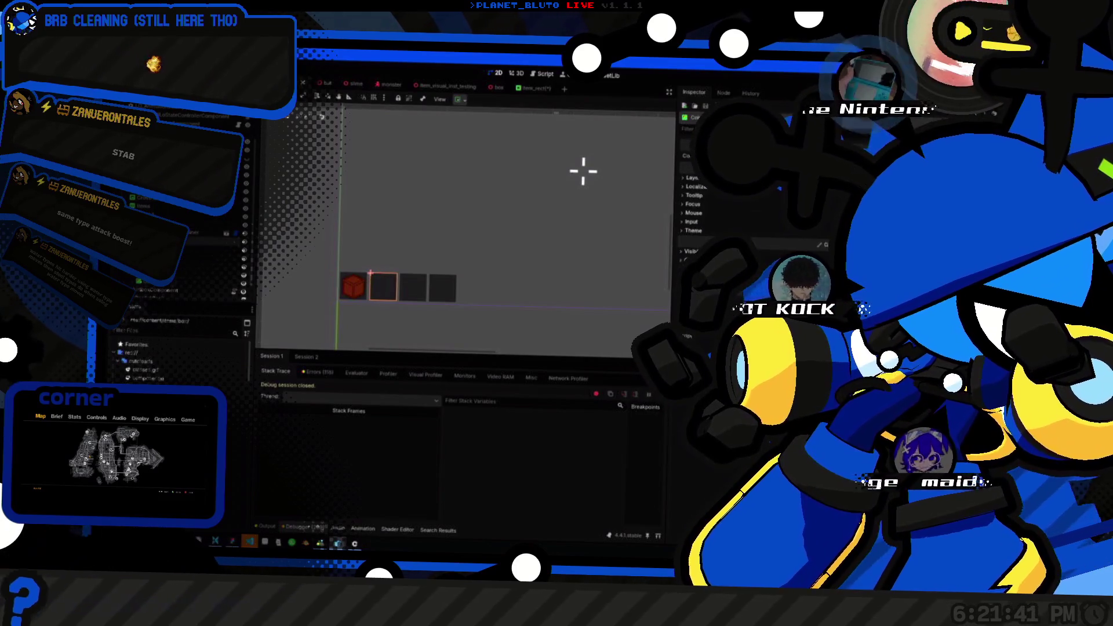
pyautogui.hotkey('ctrl', 'd')
pyautogui.hotkey('ctrl', 'd')
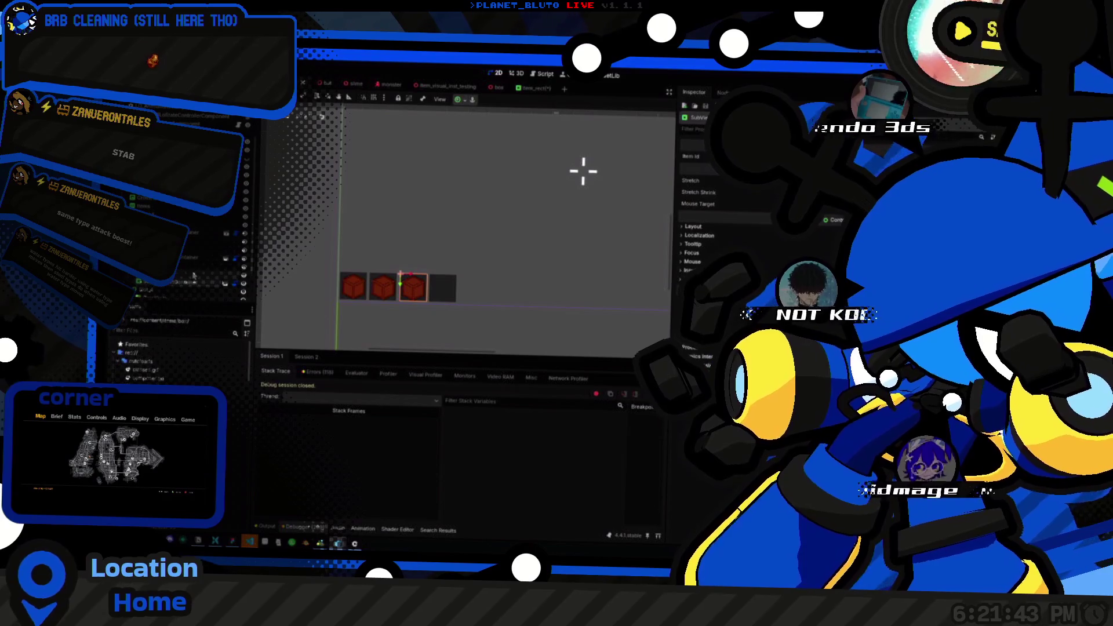
pyautogui.hotkey('ctrl', 'd')
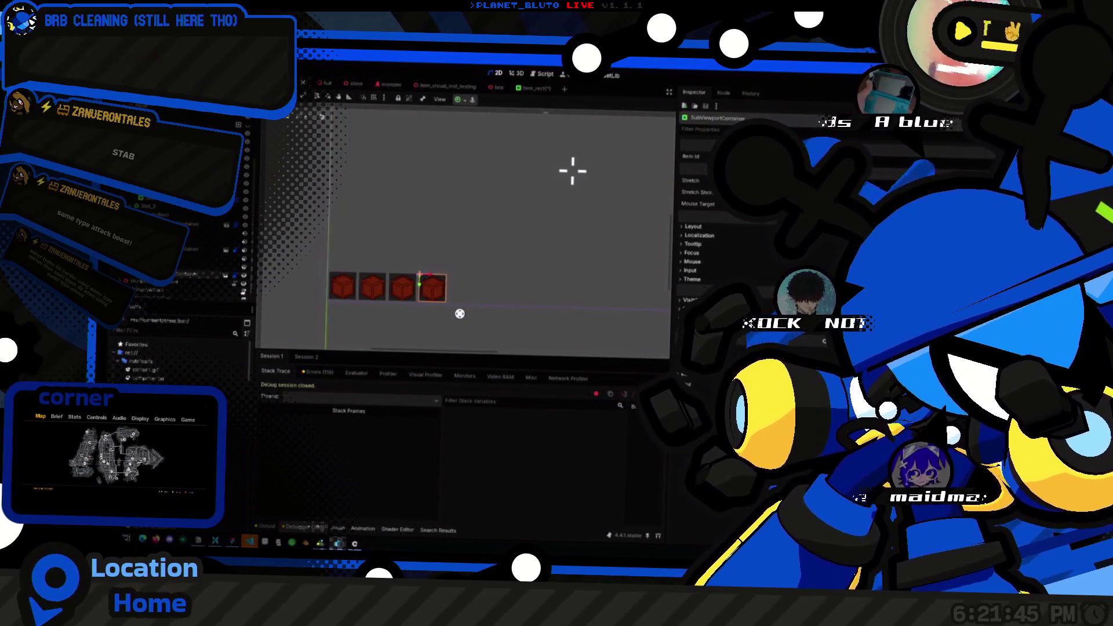
# Step: Zoom and pan the 2D view until all four red cube slots show in one row
pyautogui.scroll(2, 415, 321)
pyautogui.scroll(2, 415, 321)
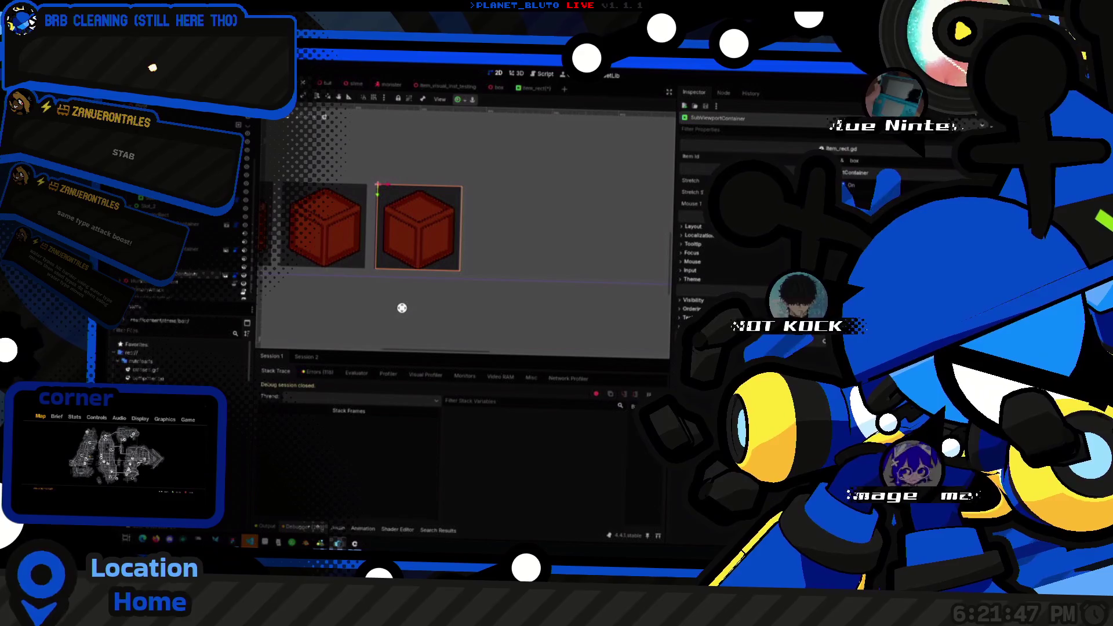
pyautogui.scroll(2, 440, 201)
pyautogui.hscroll(-3, 464, 219)
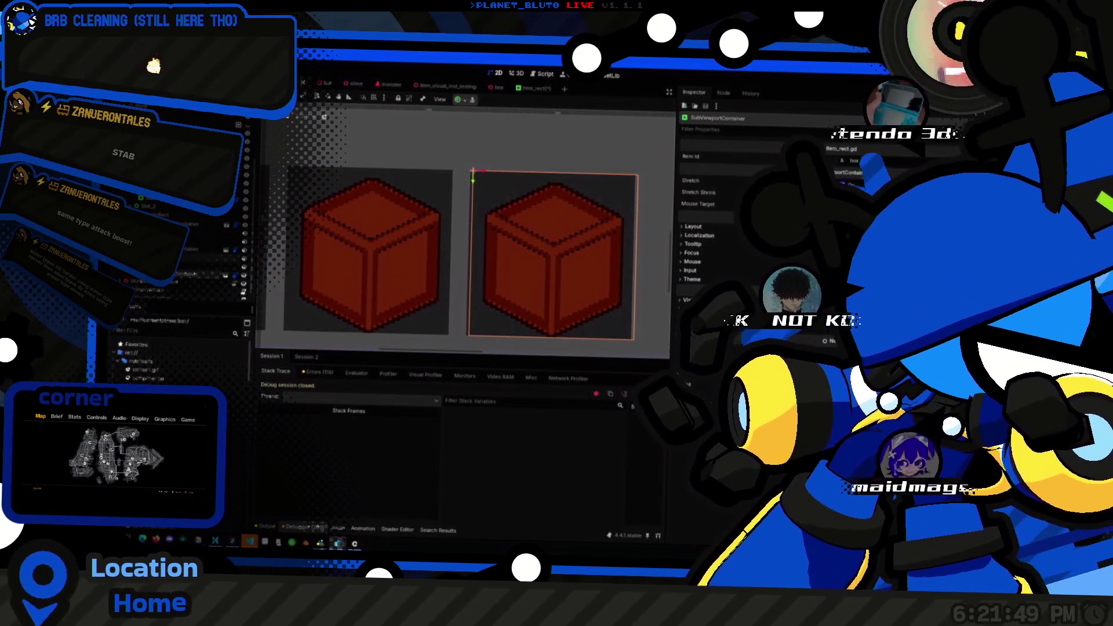
pyautogui.keyDown('shift'); pyautogui.click(366, 255); pyautogui.keyUp('shift')
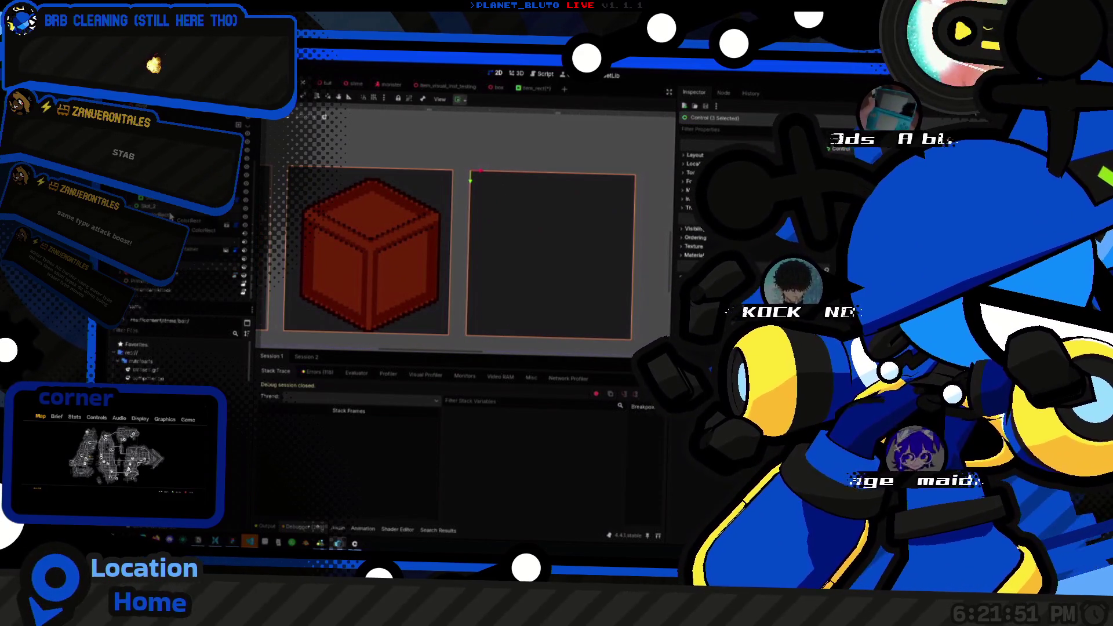
pyautogui.click(191, 266)
pyautogui.keyDown('shift'); pyautogui.click(365, 255); pyautogui.keyUp('shift')
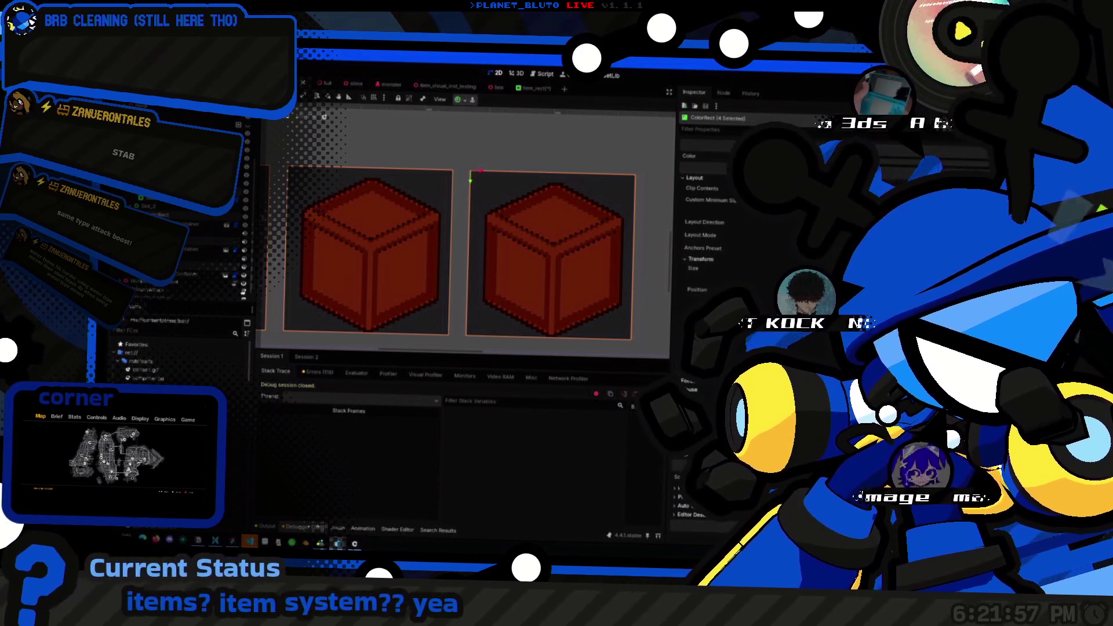
pyautogui.scroll(-5, 502, 235)
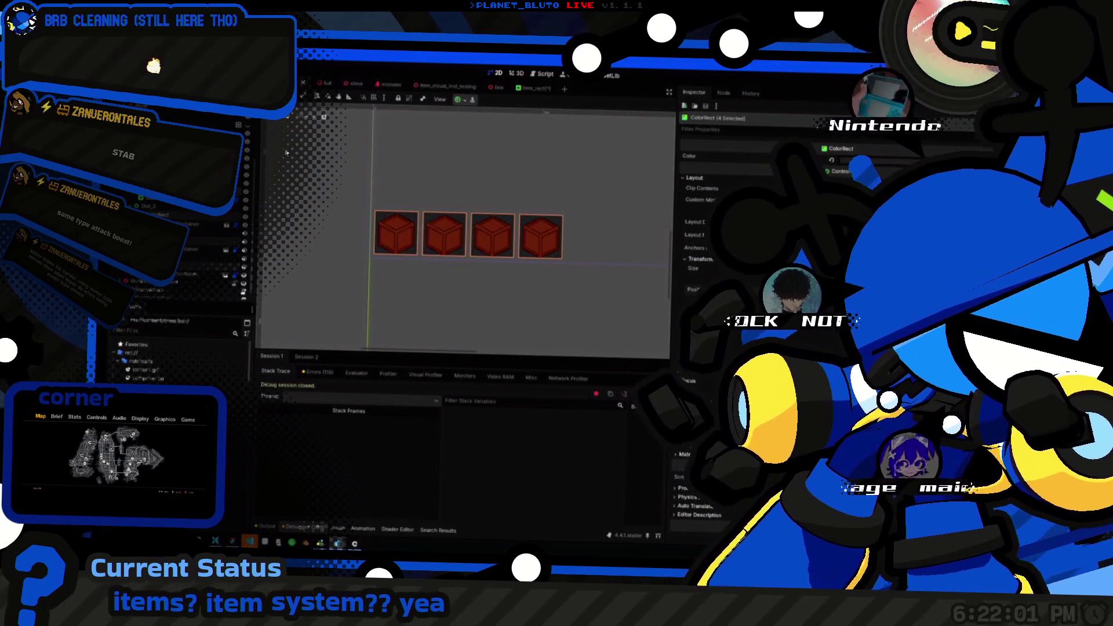
pyautogui.click(348, 266)
pyautogui.scroll(-2, 491, 289)
pyautogui.scroll(3, 479, 302)
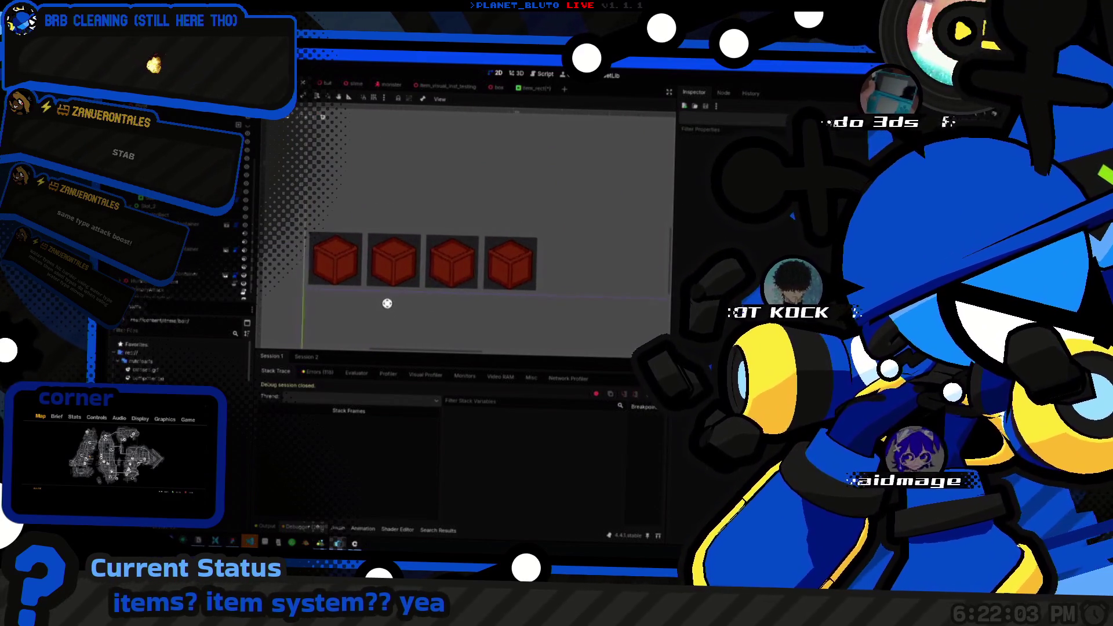
pyautogui.moveTo(387, 303); pyautogui.dragTo(397, 306)
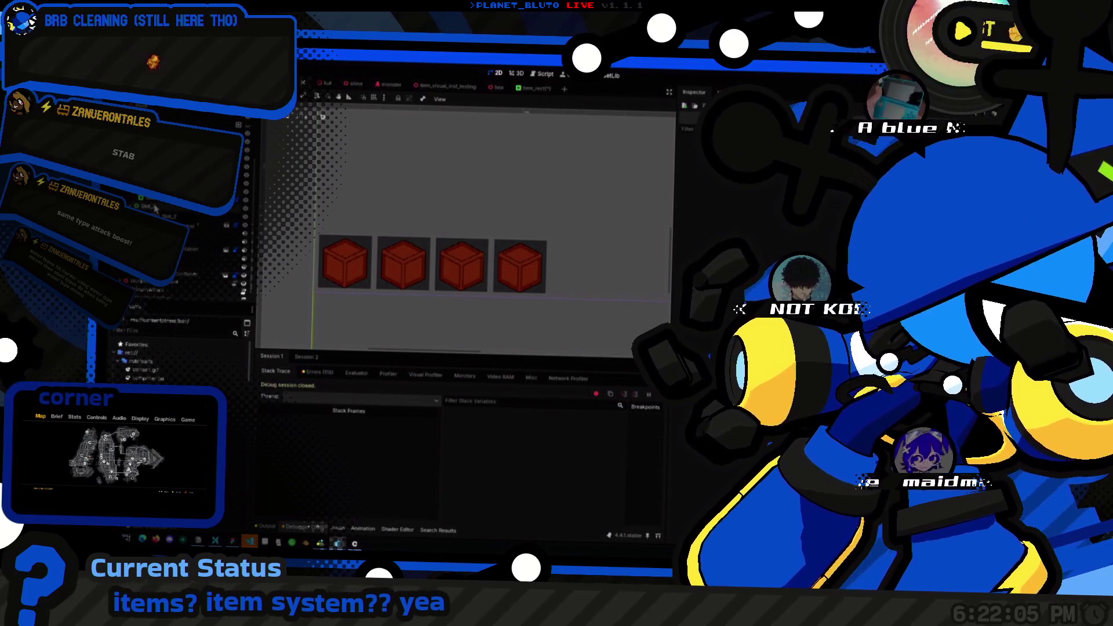
pyautogui.scroll(-3, 560, 262)
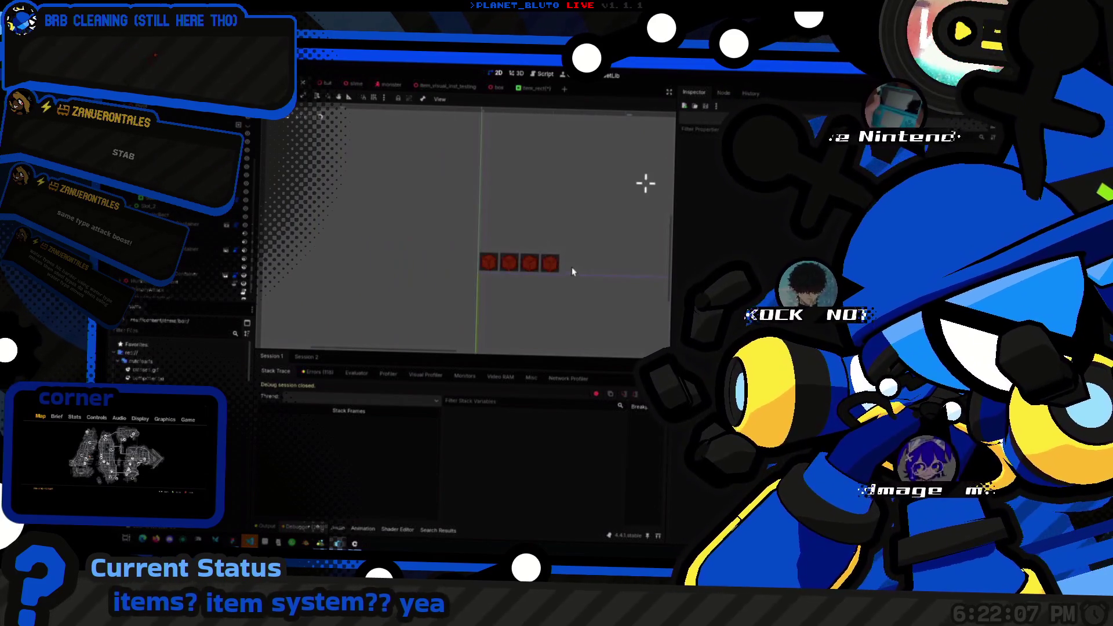
# Step: Select the Items container around the cube slots and move it up slightly
pyautogui.scroll(3, 539, 264)
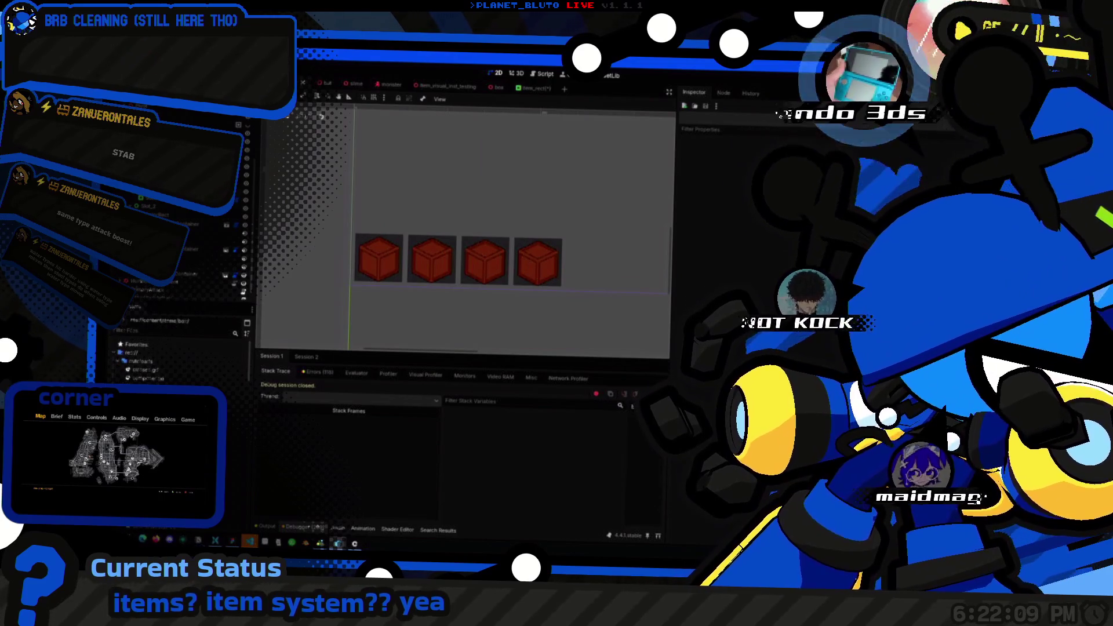
pyautogui.click(487, 261)
pyautogui.scroll(-2, 495, 172)
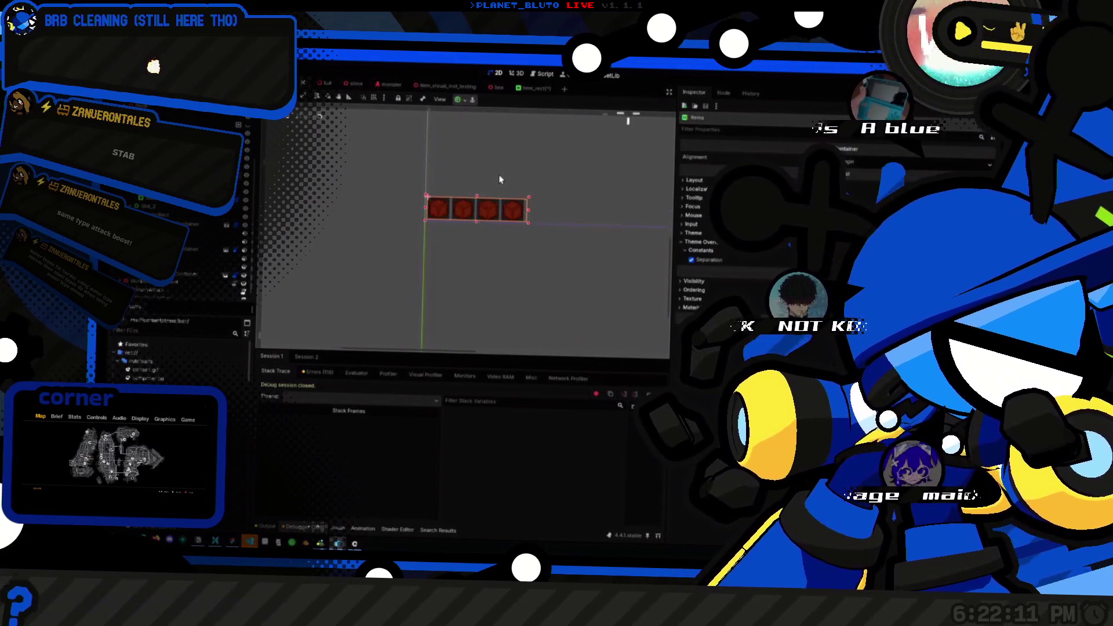
pyautogui.scroll(1, 499, 181)
pyautogui.scroll(-1, 499, 180)
pyautogui.scroll(1, 598, 142)
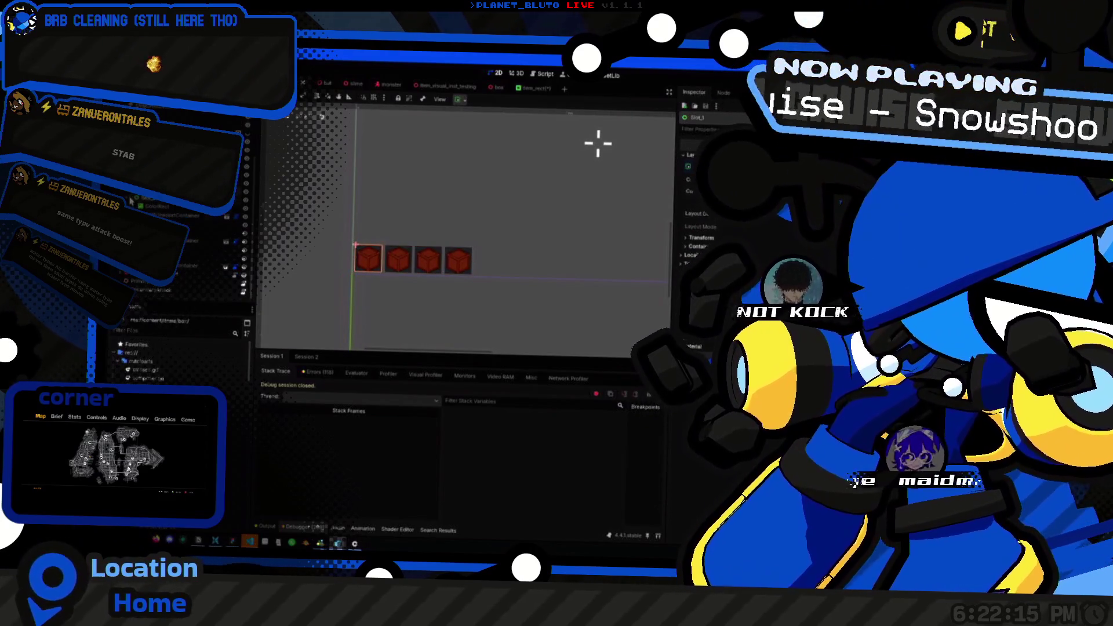
pyautogui.press('Up')
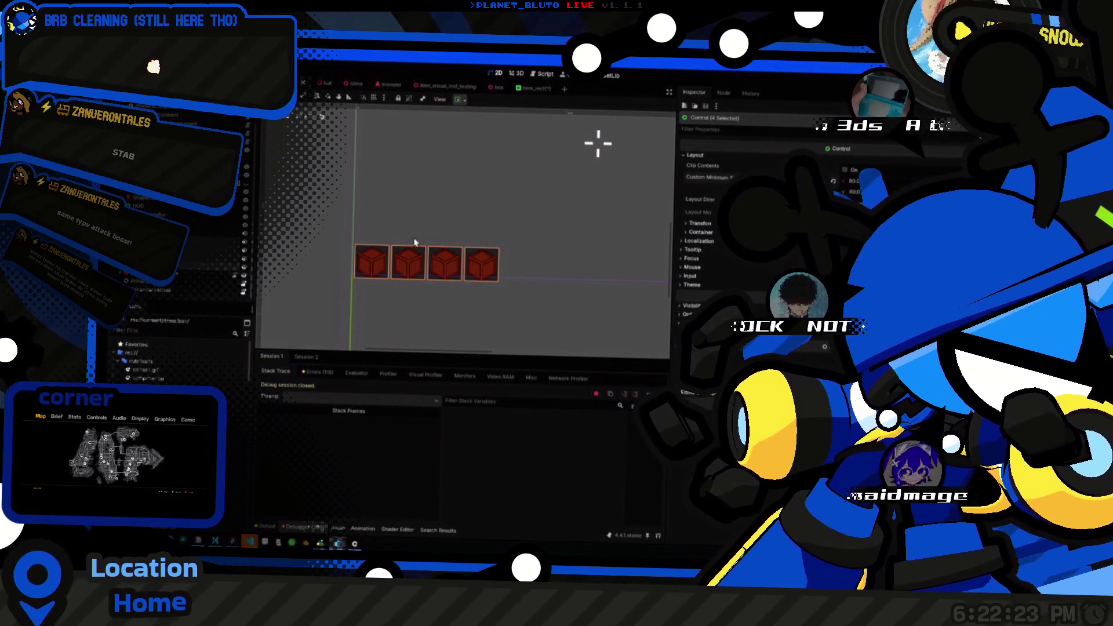
pyautogui.click(416, 243)
pyautogui.click(426, 264)
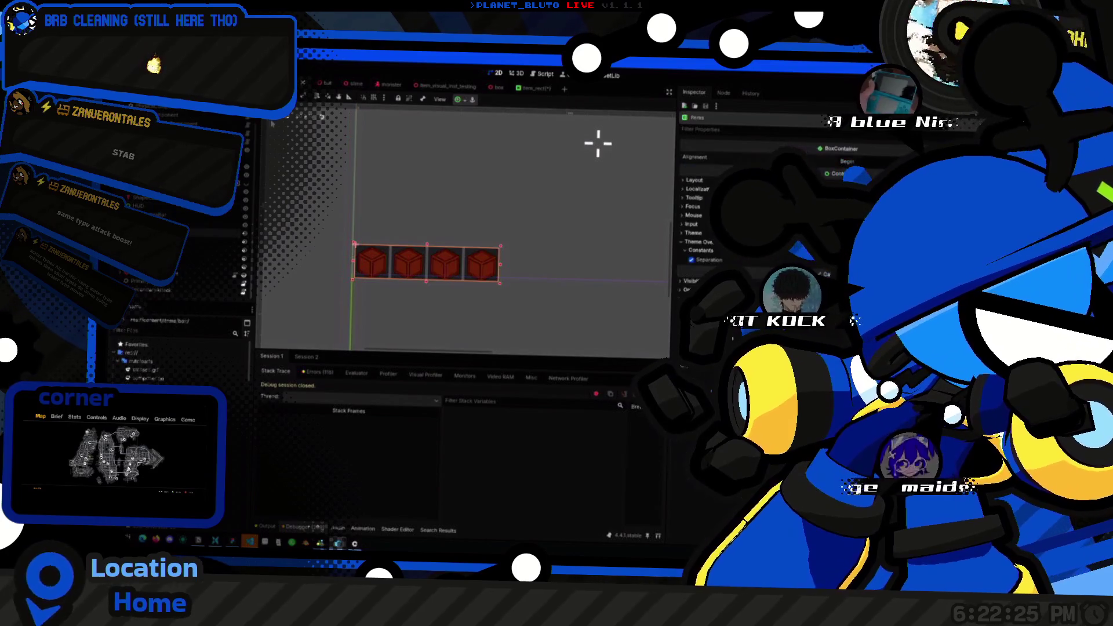
pyautogui.moveTo(311, 243); pyautogui.dragTo(313, 236)
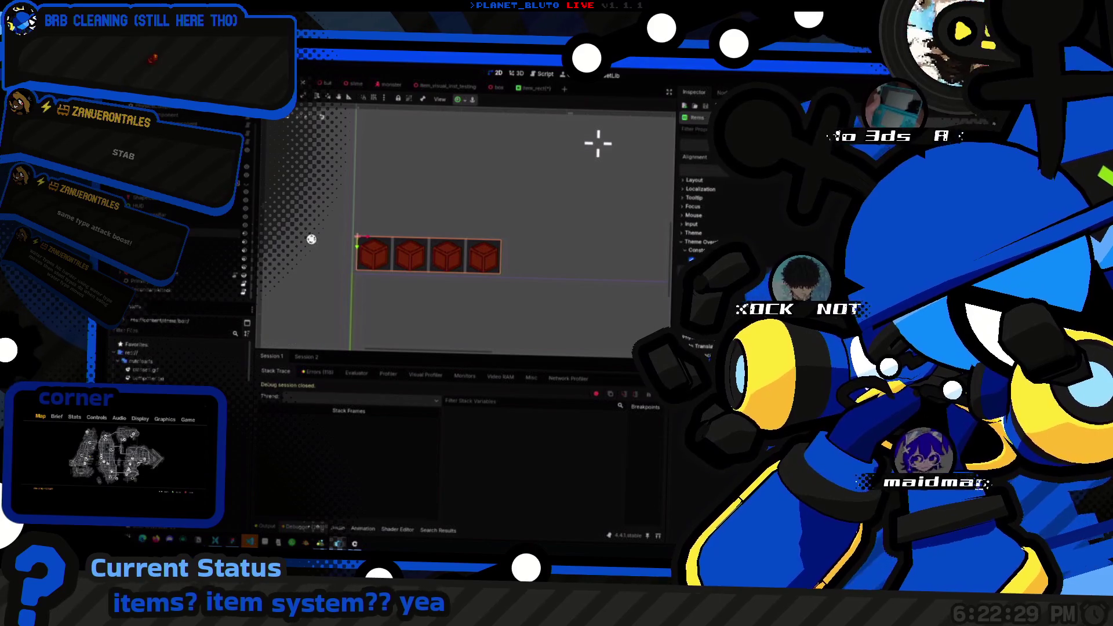
# Step: Apply an anchor preset to the Items row, nudge it into place, and save the scene
pyautogui.scroll(-3, 313, 237)
pyautogui.scroll(3, 504, 261)
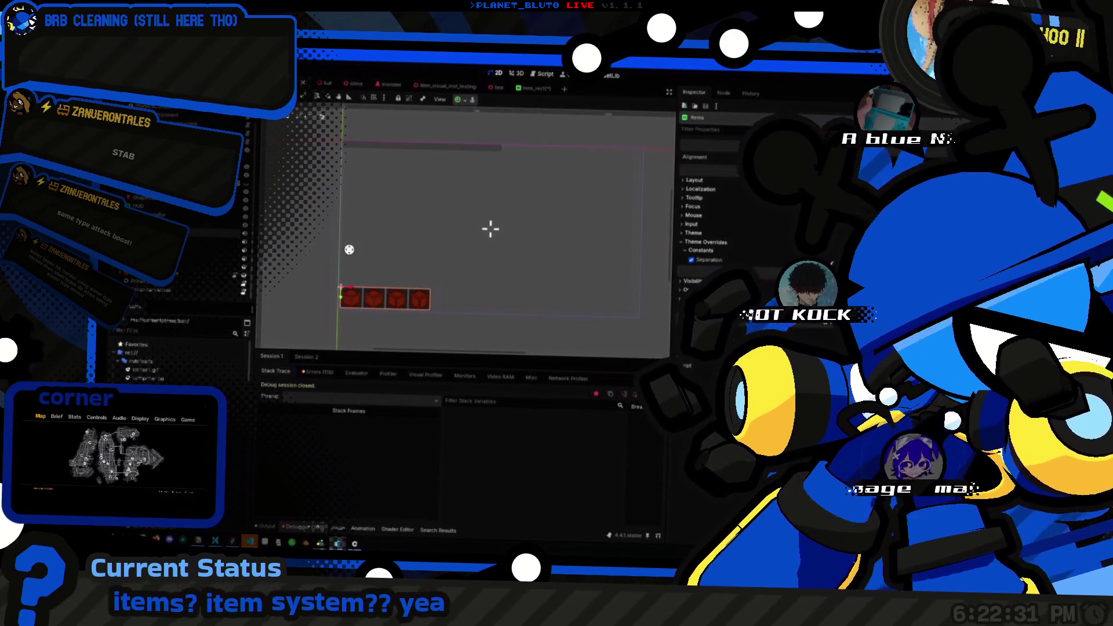
pyautogui.click(467, 100)
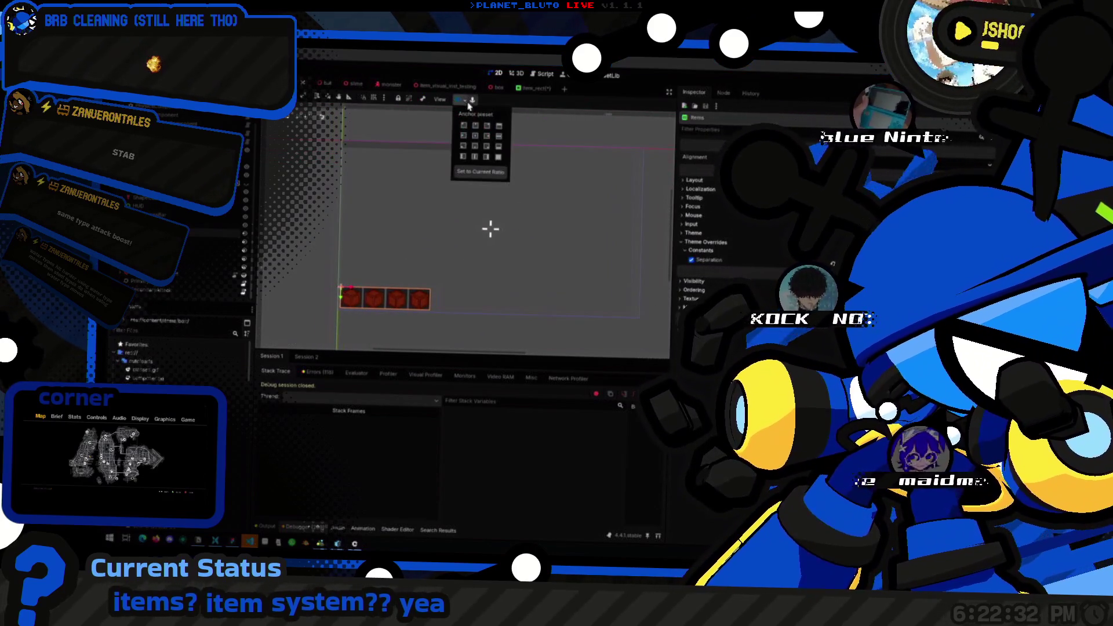
pyautogui.click(462, 148)
pyautogui.moveTo(385, 258); pyautogui.dragTo(392, 260)
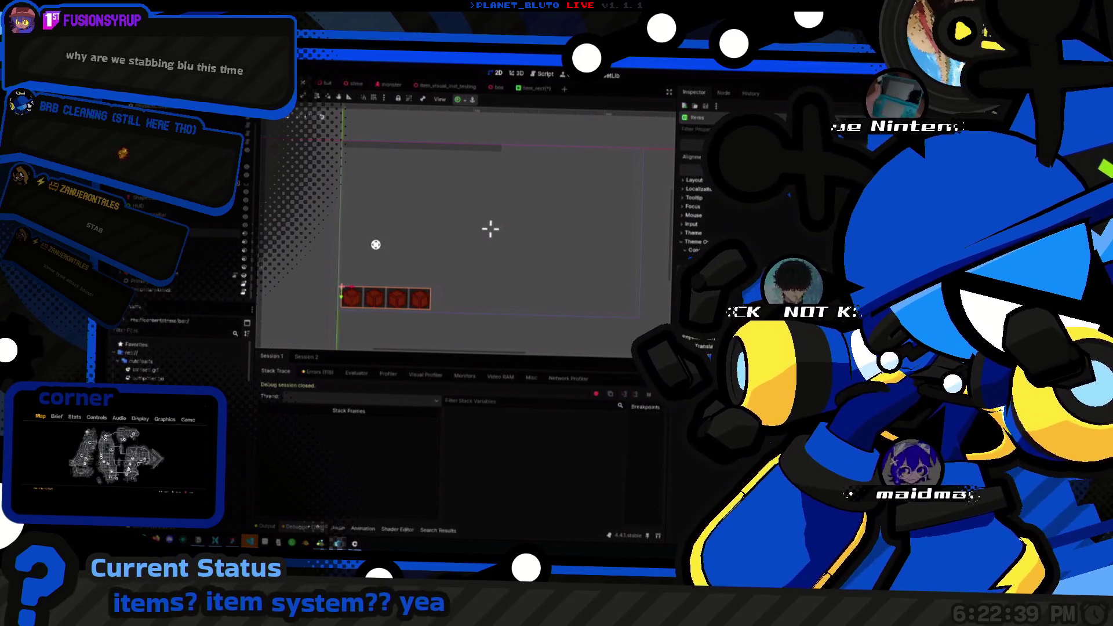
pyautogui.scroll(5, 343, 283)
pyautogui.moveTo(474, 225); pyautogui.dragTo(472, 226)
pyautogui.hotkey('ctrl', 's')
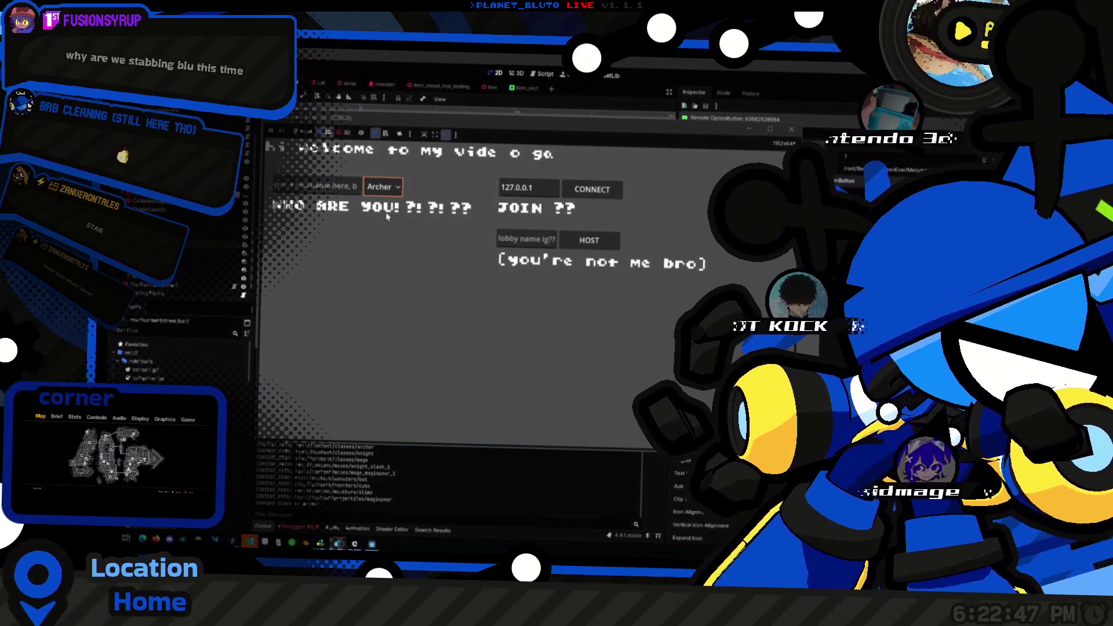
pyautogui.click(352, 170)
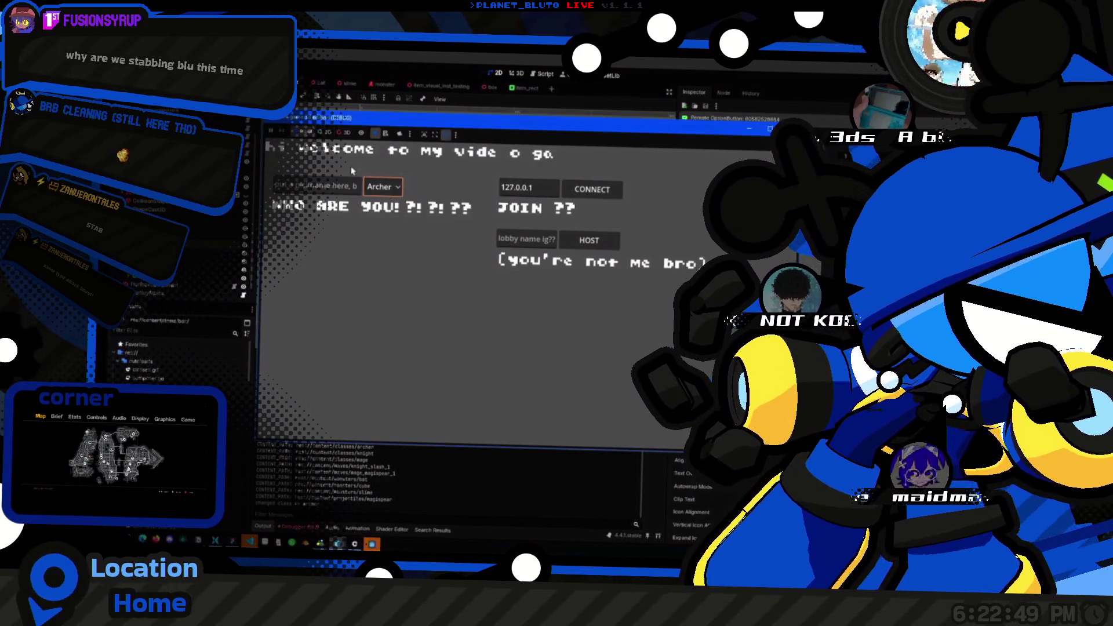
pyautogui.click(382, 186)
pyautogui.click(379, 228)
pyautogui.click(589, 240)
pyautogui.click(502, 296)
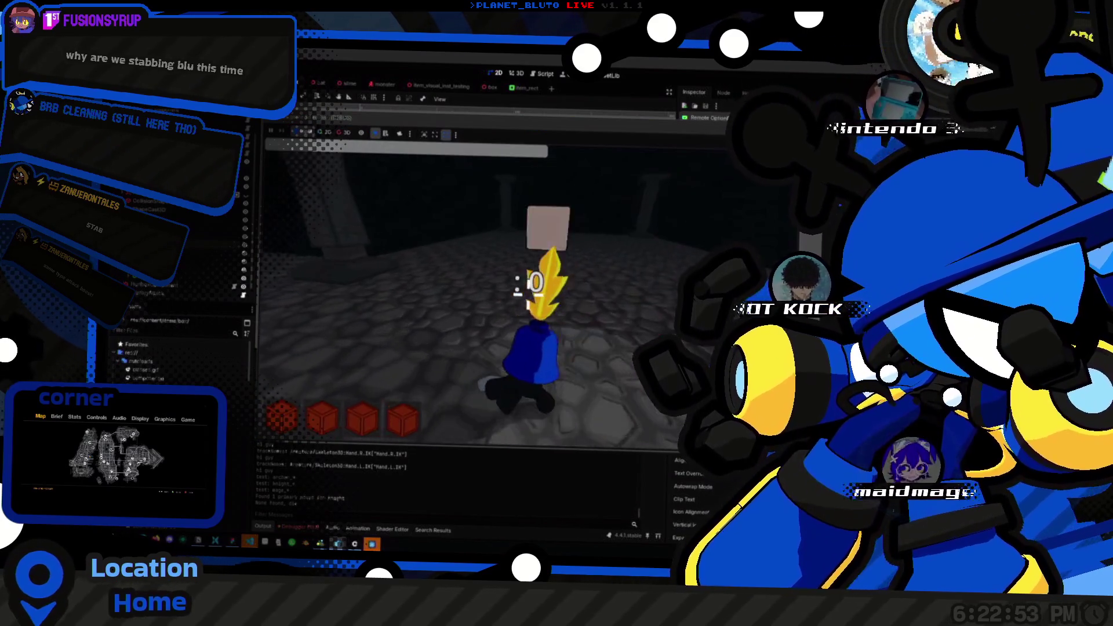
pyautogui.click(519, 296)
pyautogui.click(521, 307)
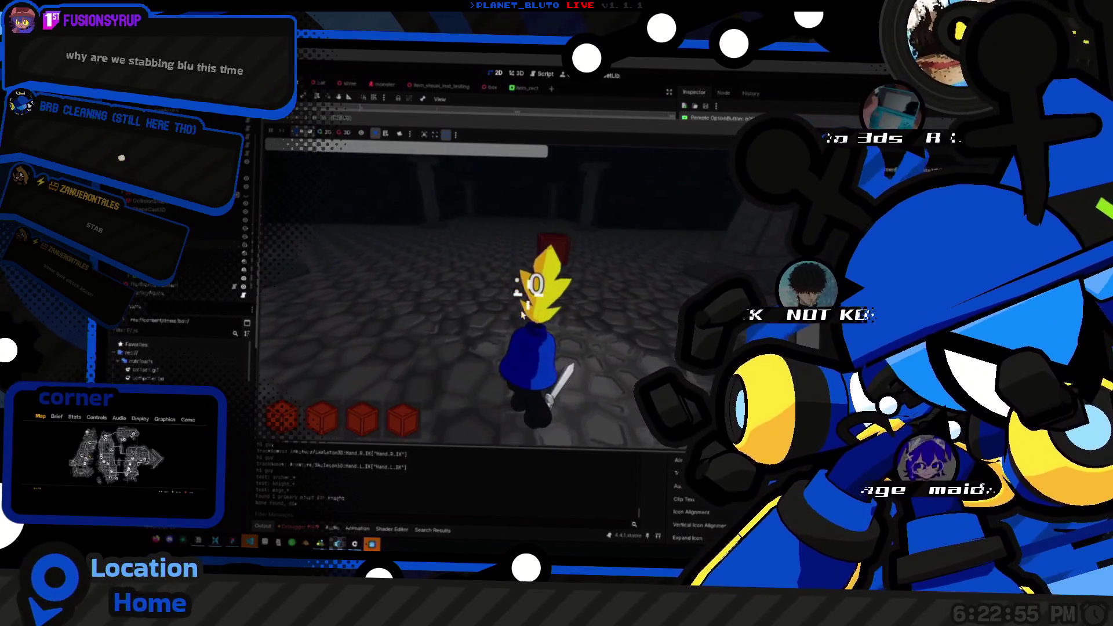
pyautogui.press('F5')
pyautogui.press('F8')
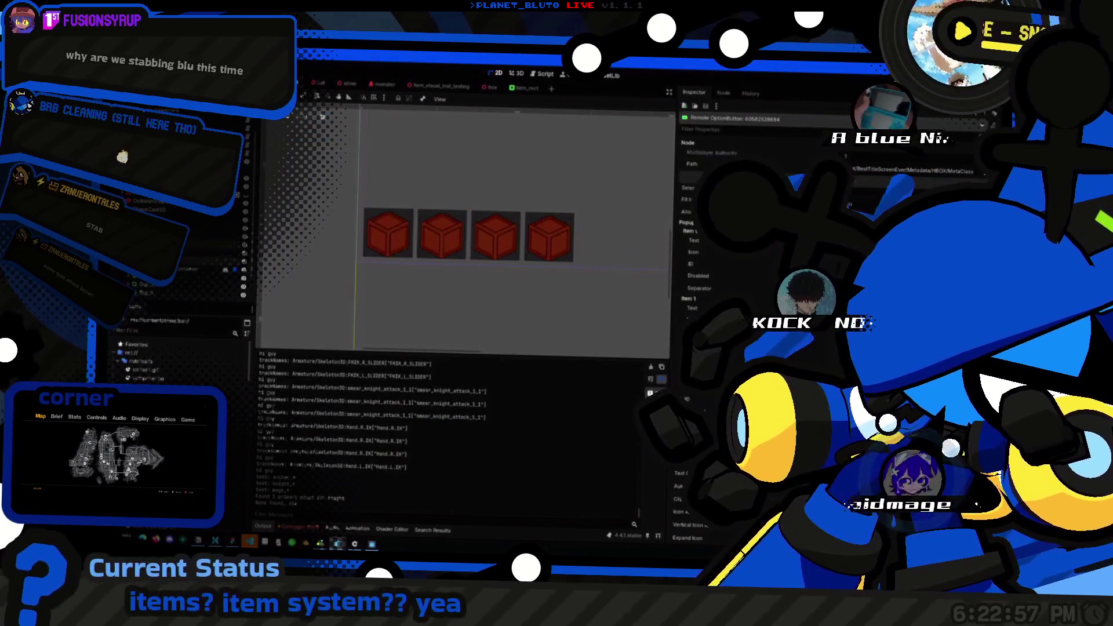
pyautogui.click(387, 233)
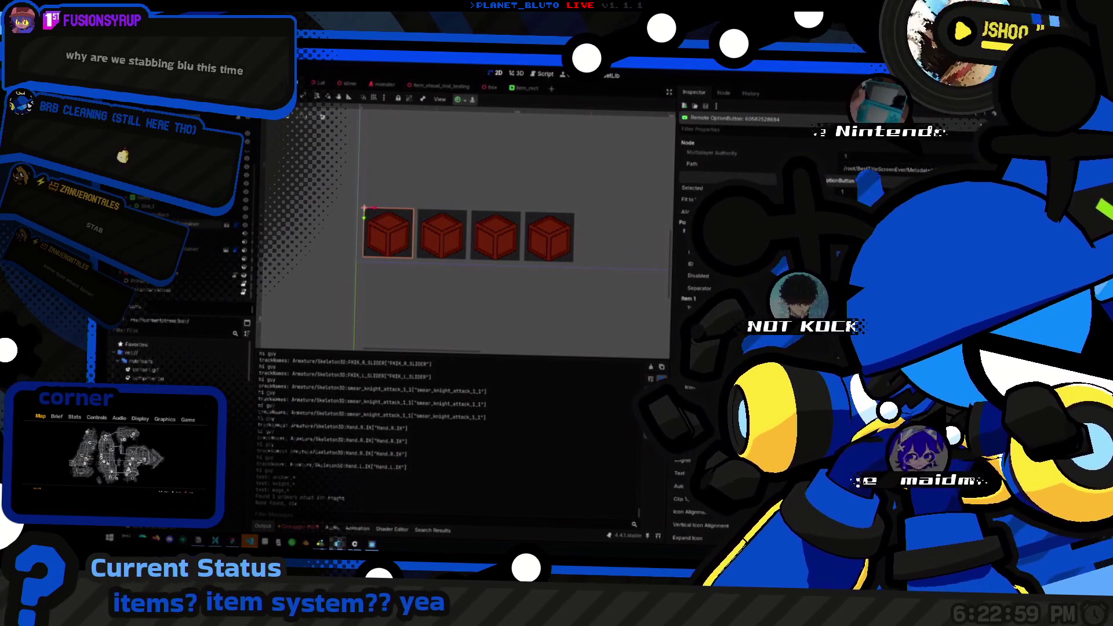
pyautogui.press('F5')
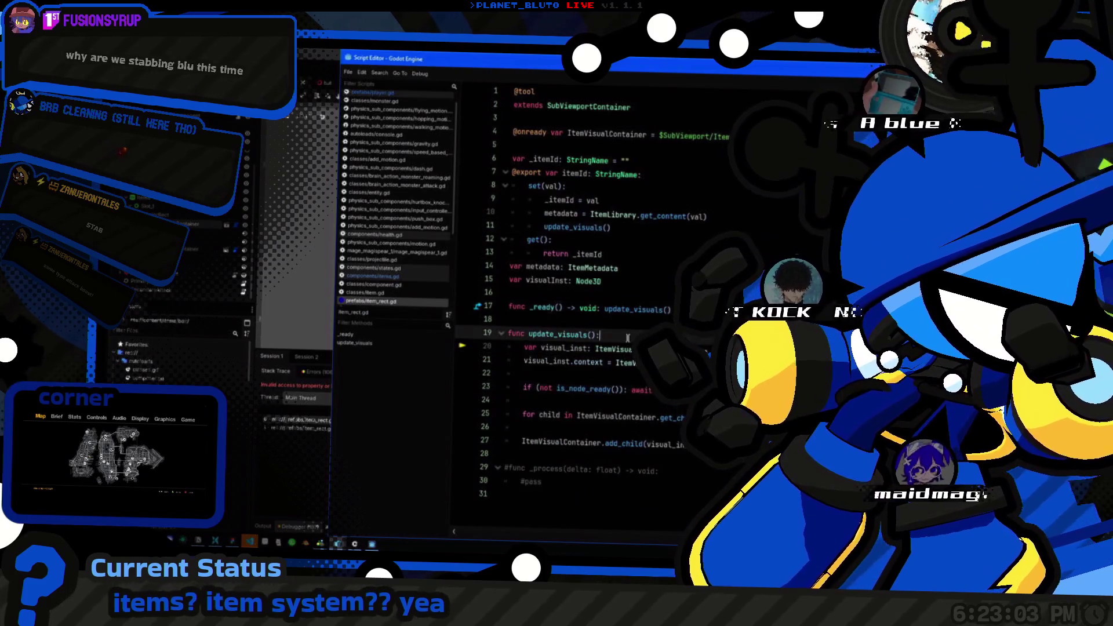
# Step: Insert a new line at the top of update_visuals and start an itemId condition there
pyautogui.doubleClick(560, 334)
pyautogui.press('BackSpace')
pyautogui.hotkey('ctrl', 'z')
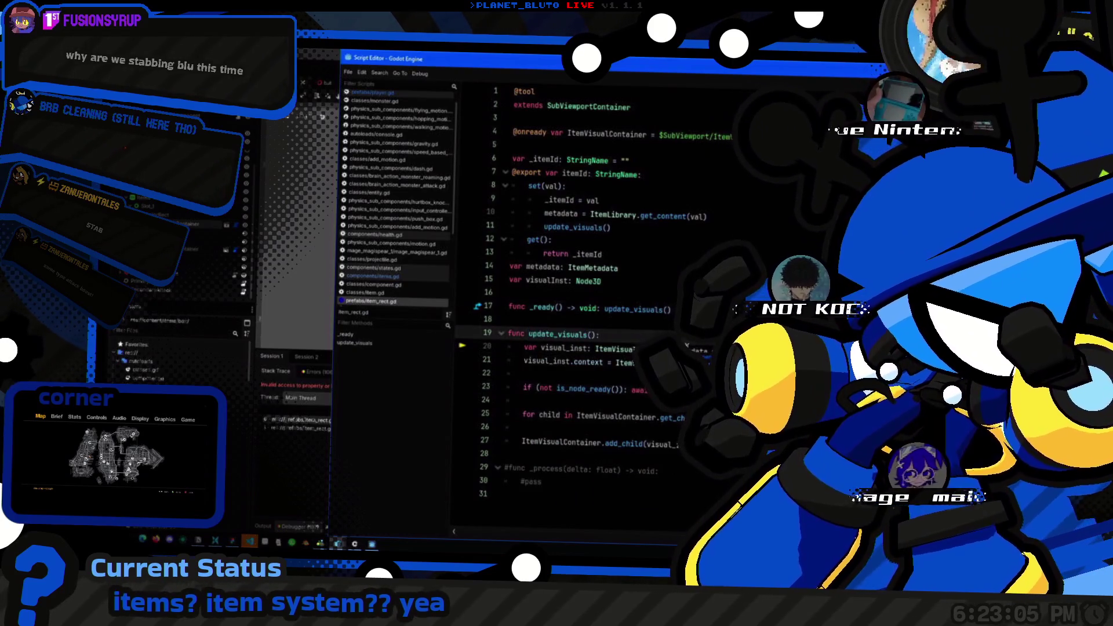
pyautogui.press('Down')
pyautogui.press('Down')
pyautogui.press('Down')
pyautogui.press('Up')
pyautogui.press('Up')
pyautogui.press('Up')
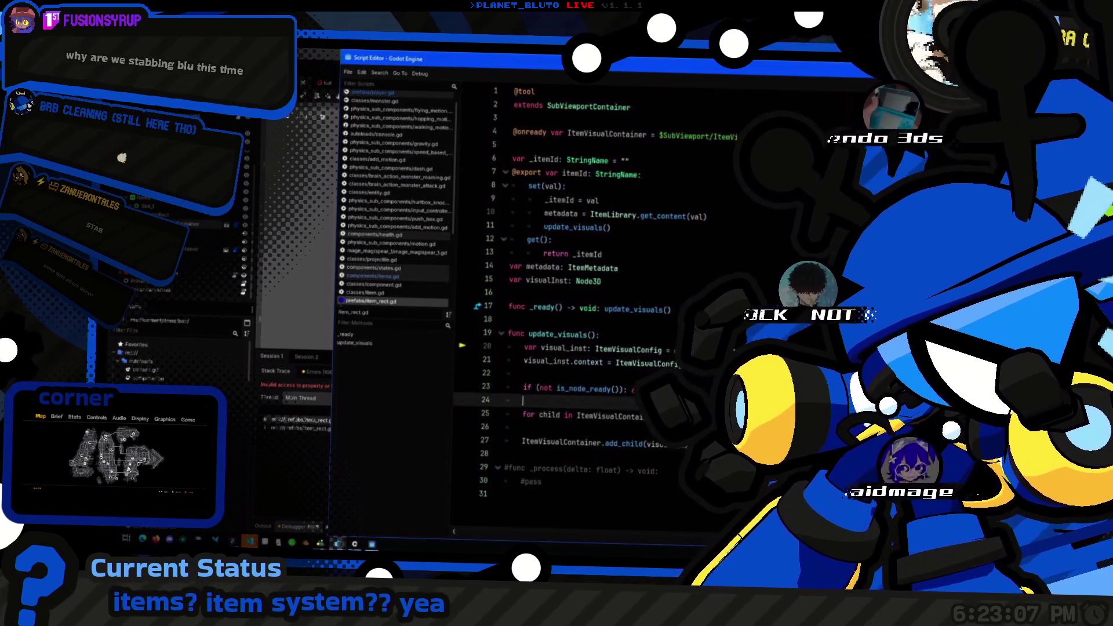
pyautogui.press('Down')
pyautogui.press('Down')
pyautogui.press('Up')
pyautogui.press('Up')
pyautogui.press('Up')
pyautogui.press('Down')
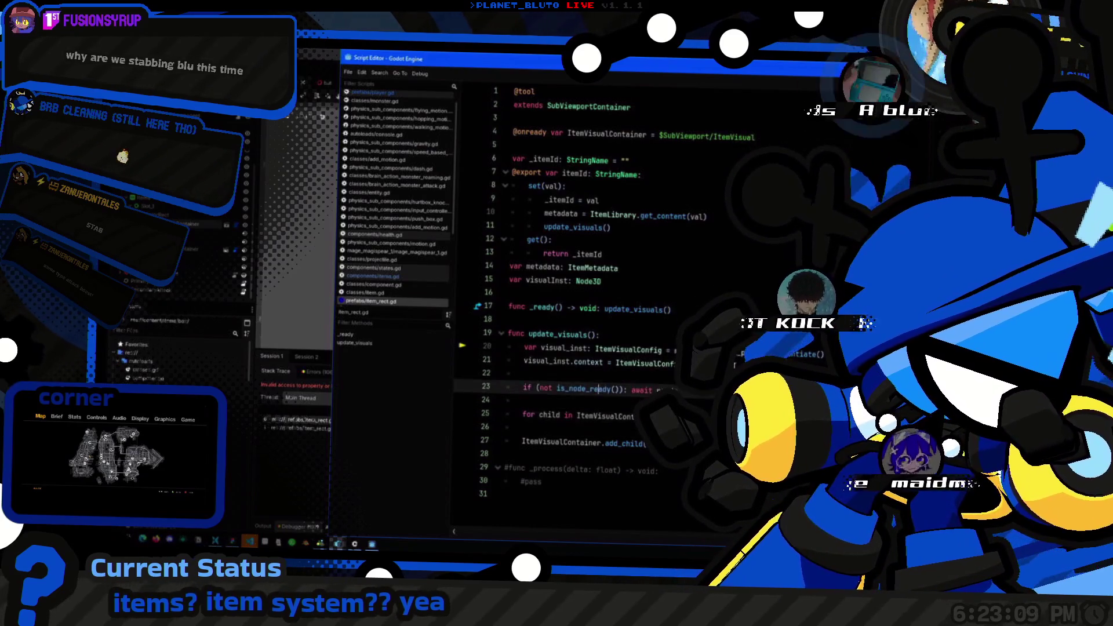
pyautogui.press('Down')
pyautogui.press('Down')
pyautogui.press('Up')
pyautogui.press('Up')
pyautogui.press('Up')
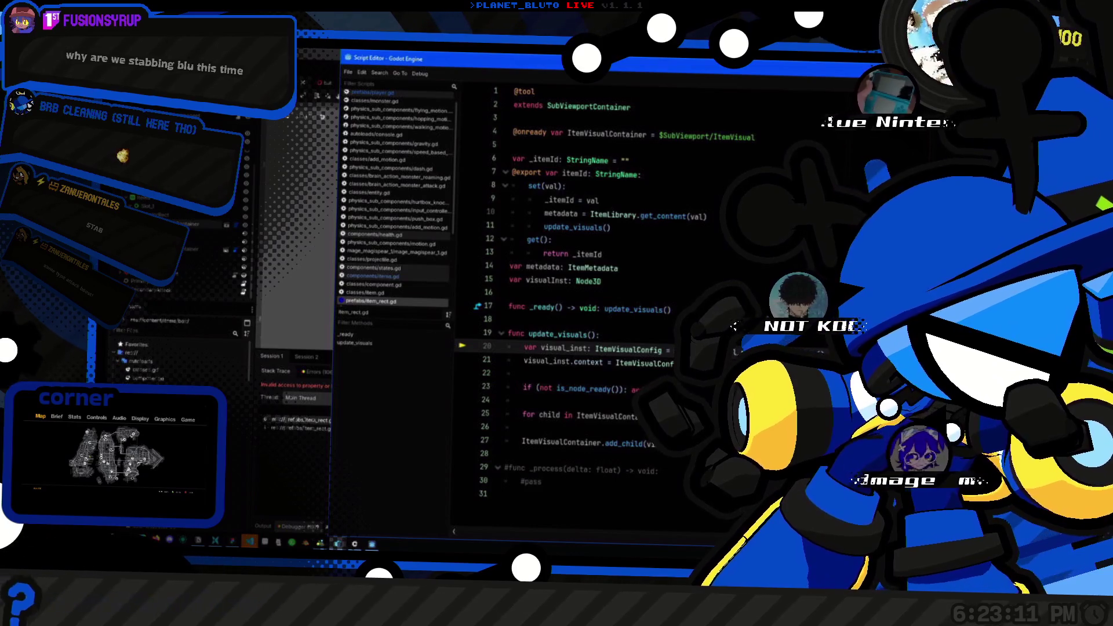
pyautogui.press('Up')
pyautogui.press('End')
pyautogui.press('Return')
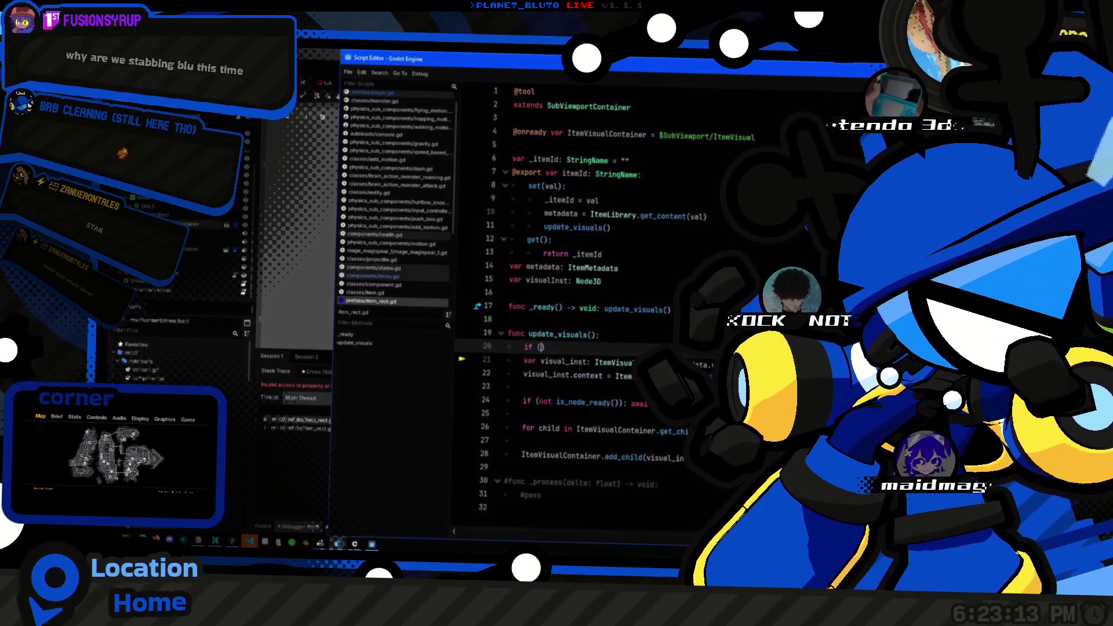
pyautogui.write('itemId == "')
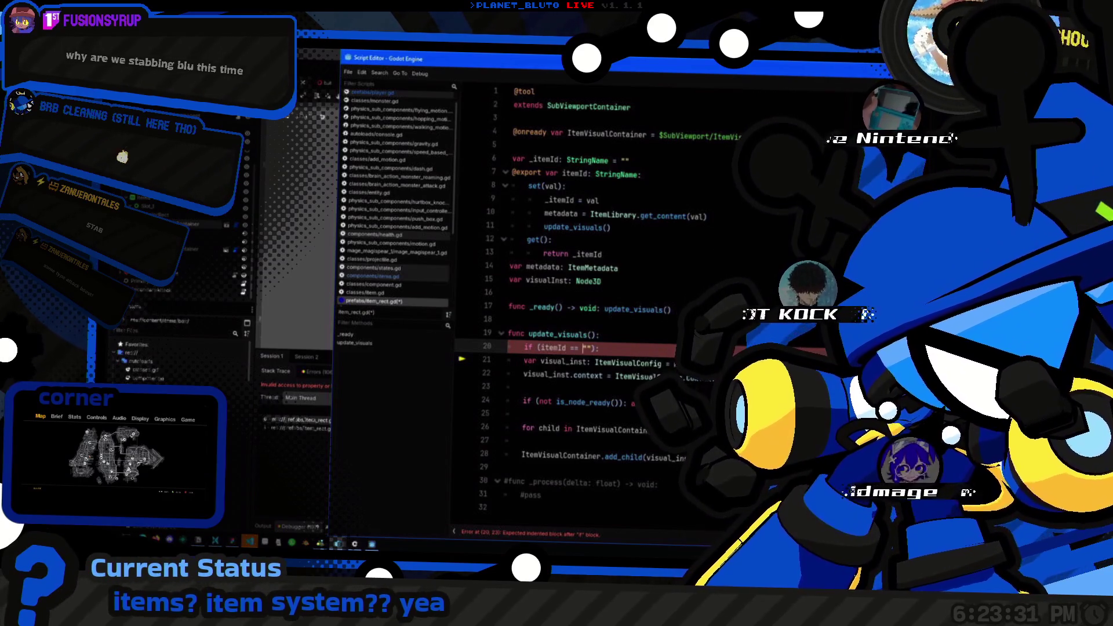
# Step: Move the visual_inst lines below the child loop, with the itemId != "" check above them
pyautogui.click(603, 348)
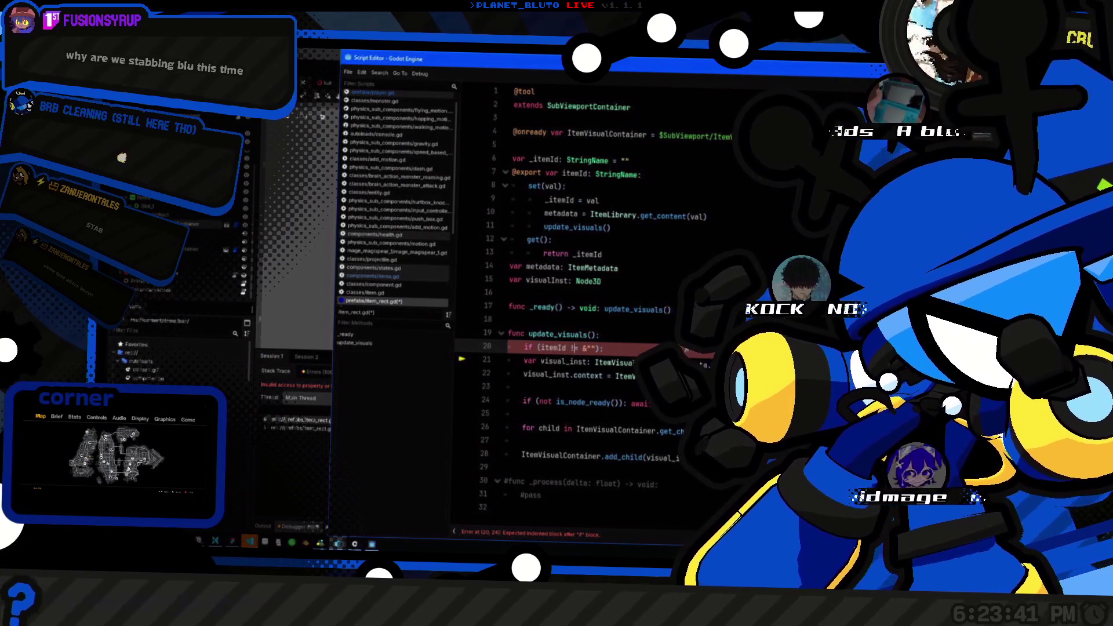
pyautogui.hotkey('shift', 'Down')
pyautogui.hotkey('shift', 'Down')
pyautogui.press('BackSpace')
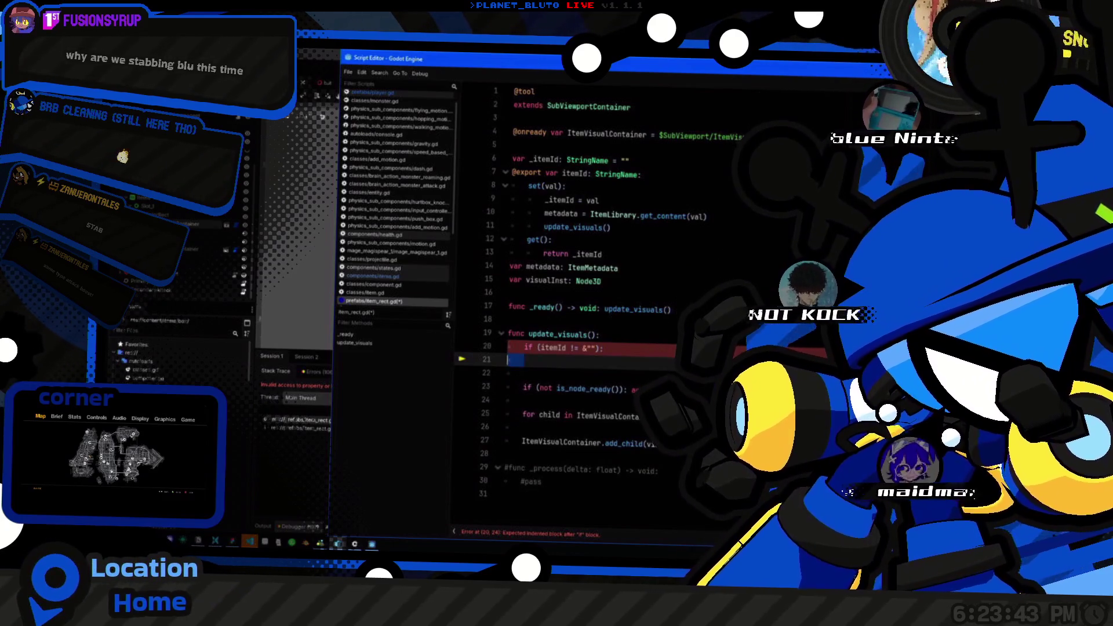
pyautogui.press('Delete')
pyautogui.press('Delete')
pyautogui.press('Down')
pyautogui.press('Down')
pyautogui.press('Down')
pyautogui.hotkey('ctrl', 'v')
pyautogui.press('Up')
pyautogui.press('Up')
pyautogui.press('Up')
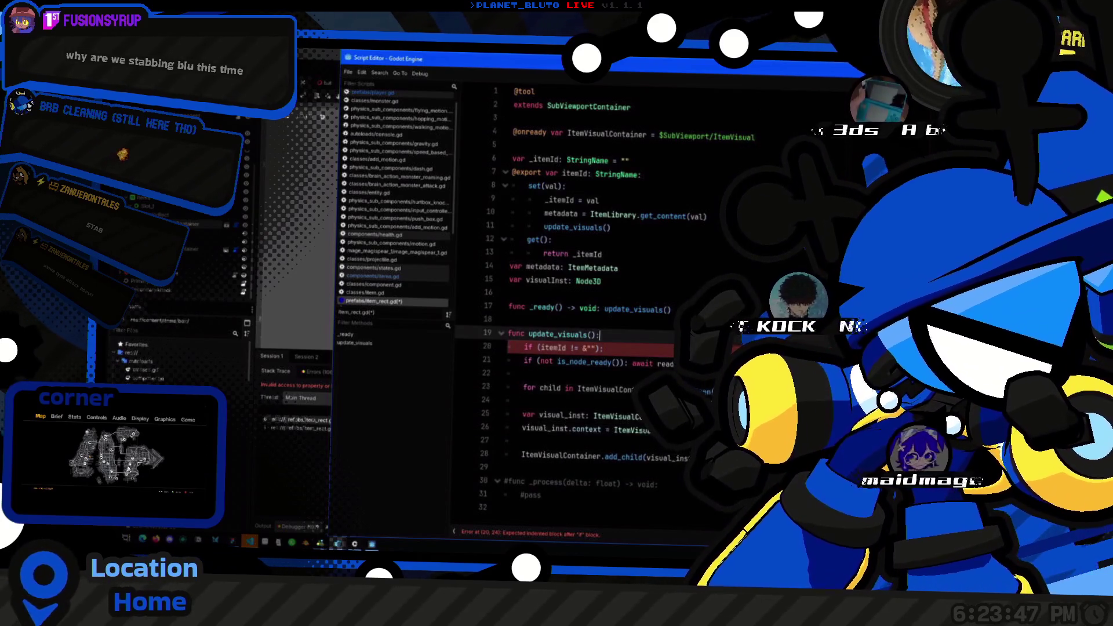
pyautogui.hotkey('shift', 'Home')
pyautogui.hotkey('ctrl', 'c')
pyautogui.press('BackSpace')
pyautogui.press('Delete')
pyautogui.press('Down')
pyautogui.press('Down')
pyautogui.press('Down')
pyautogui.hotkey('ctrl', 'v')
# Step: Indent the visual_inst lines under the itemId check, then launch the game with F5
pyautogui.press('Tab')
pyautogui.press('Down')
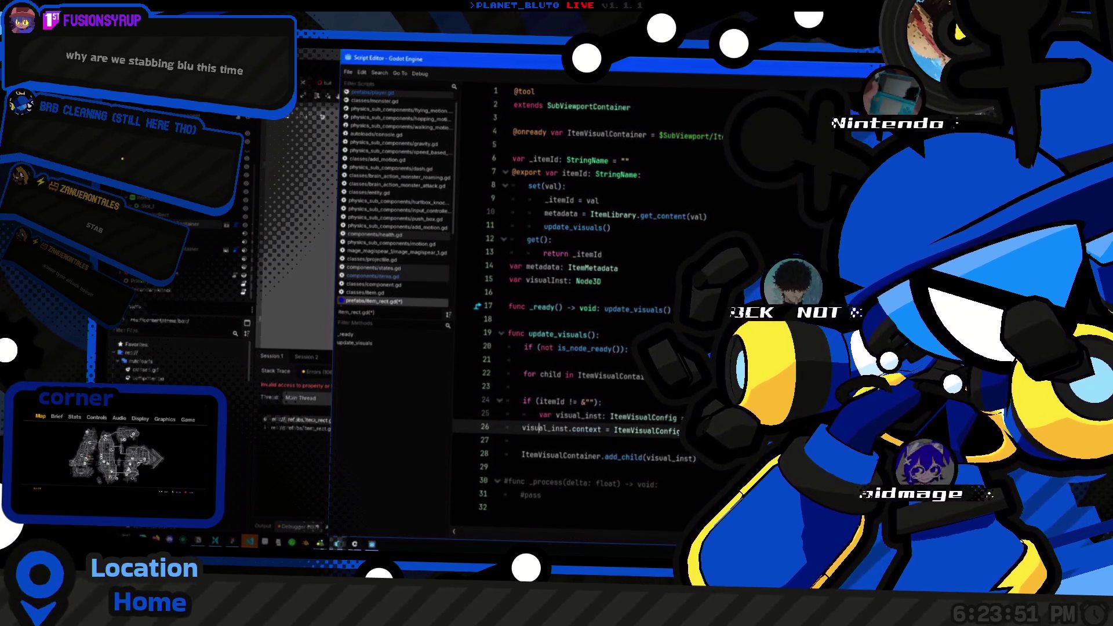
pyautogui.press('Tab')
pyautogui.press('Down')
pyautogui.press('Tab')
pyautogui.press('Down')
pyautogui.press('Tab')
pyautogui.press('Up')
pyautogui.click(524, 360)
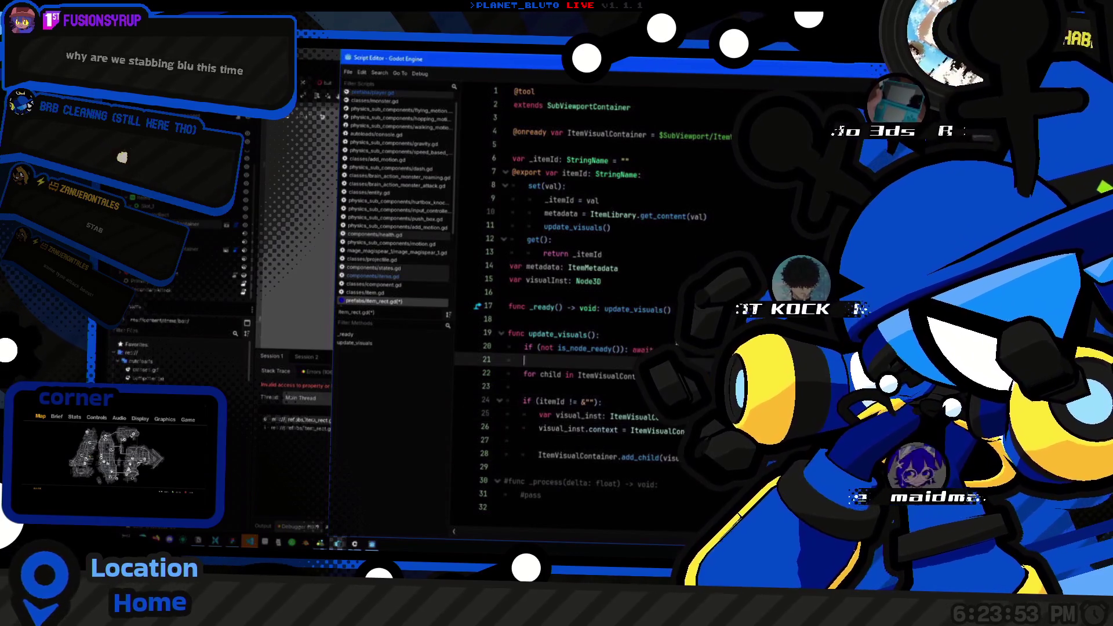
pyautogui.click(700, 378)
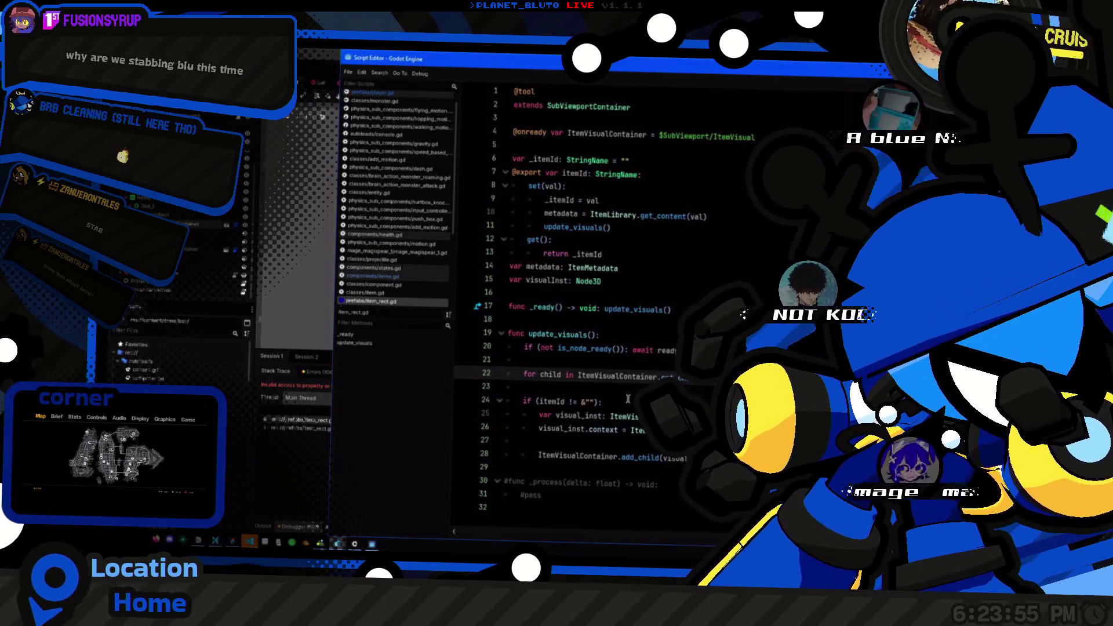
pyautogui.hotkey('alt', 'Tab')
pyautogui.press('F5')
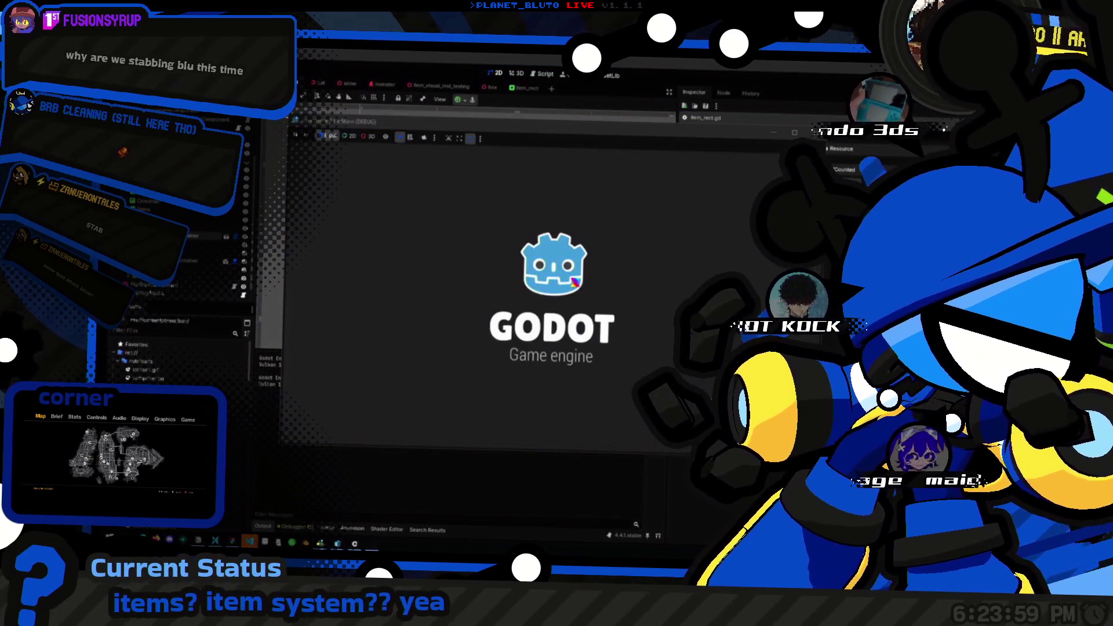
# Step: Join the game as a Knight, then stop it with F8
pyautogui.click(406, 191)
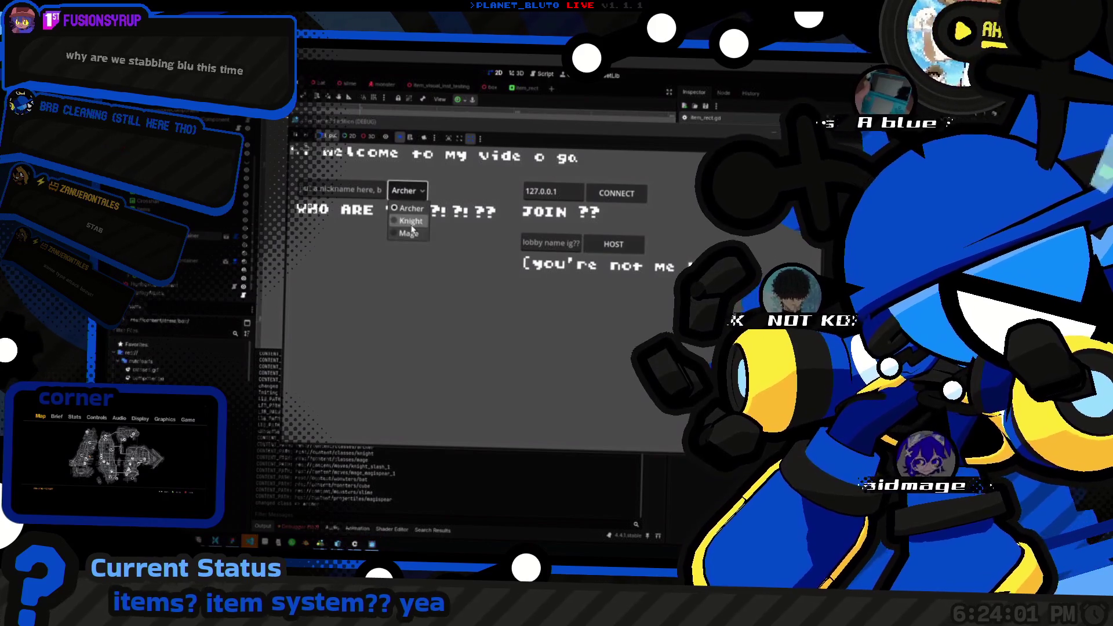
pyautogui.click(406, 209)
pyautogui.click(613, 244)
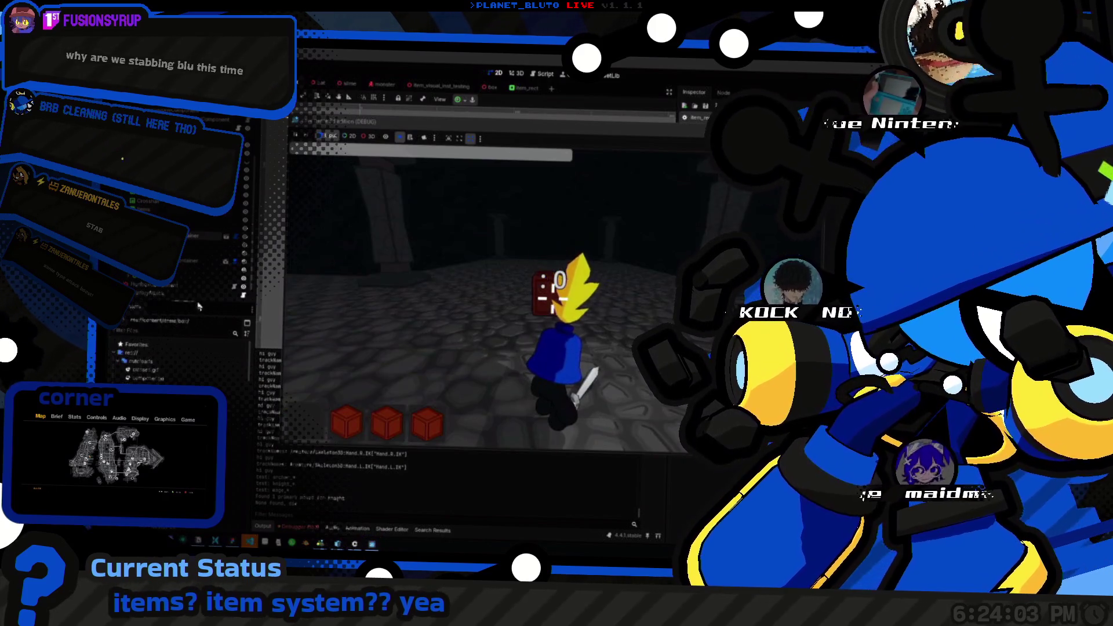
pyautogui.press('F8')
# Step: Select the third and fourth item boxes in the 2D view and relaunch the game
pyautogui.click(495, 235)
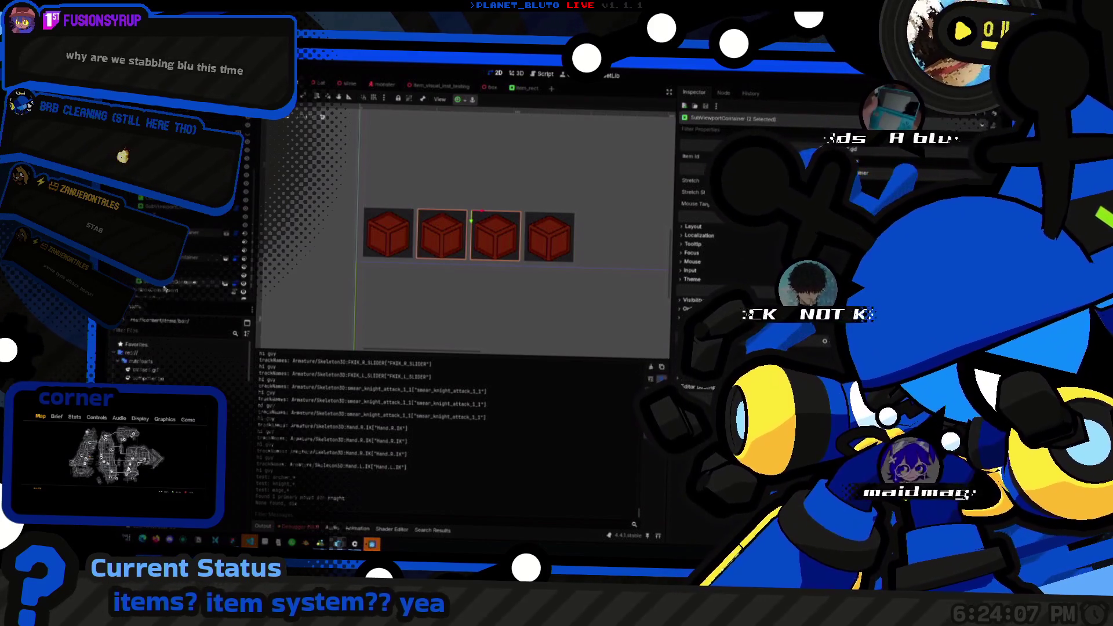
pyautogui.keyDown('shift'); pyautogui.click(549, 235); pyautogui.keyUp('shift')
pyautogui.press('F5')
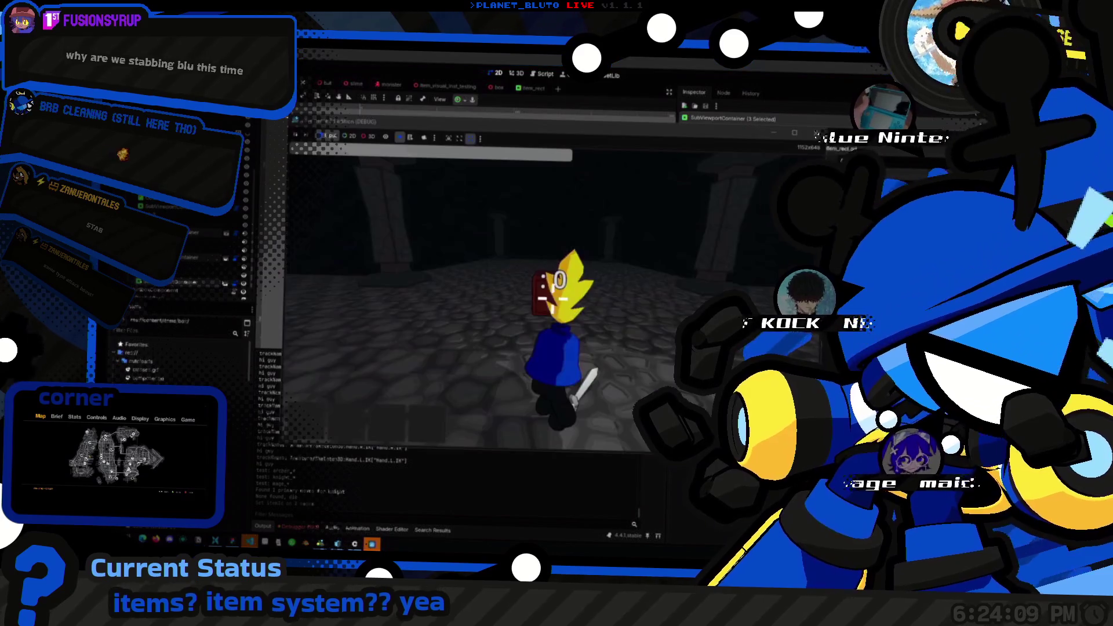
pyautogui.click(545, 73)
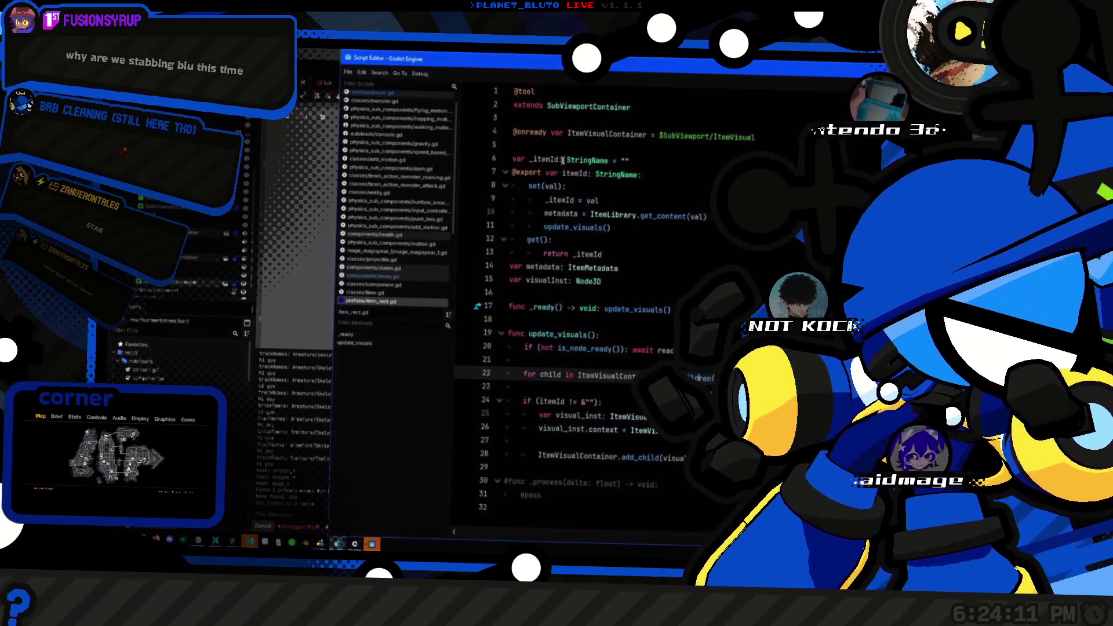
pyautogui.click(325, 206)
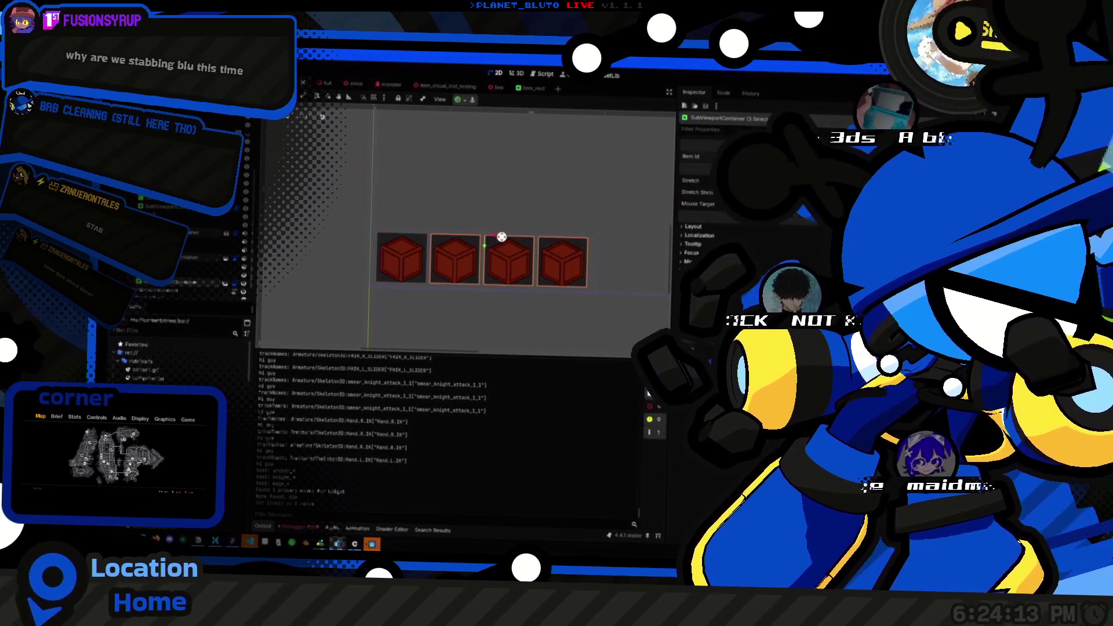
pyautogui.click(175, 212)
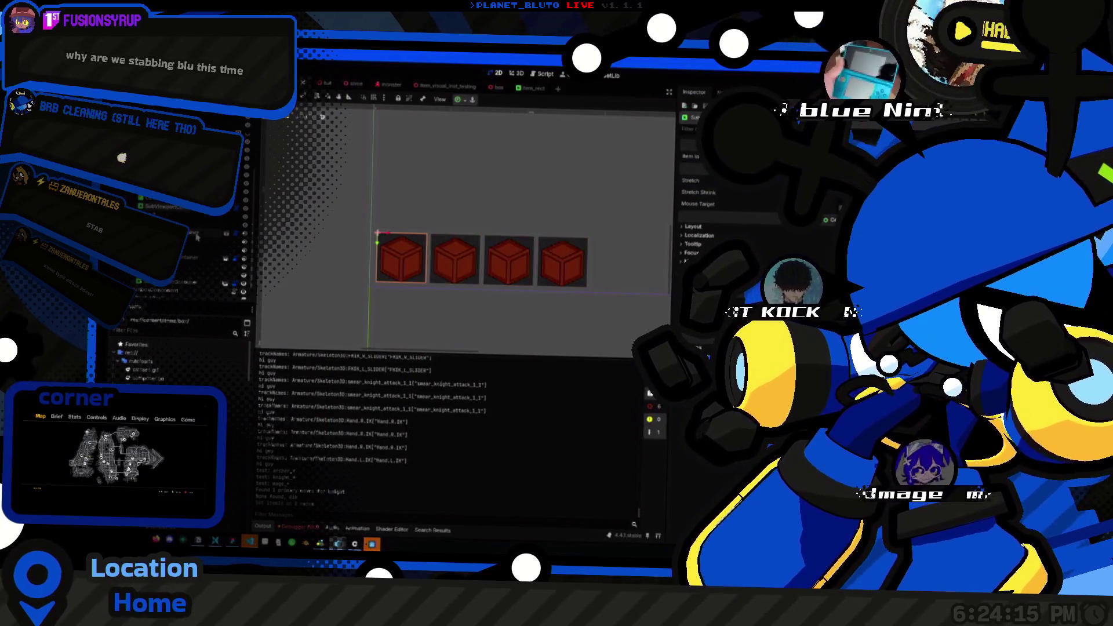
# Step: Bring the Script Editor window back to the front
pyautogui.click(534, 199)
pyautogui.hotkey('alt', 'Tab')
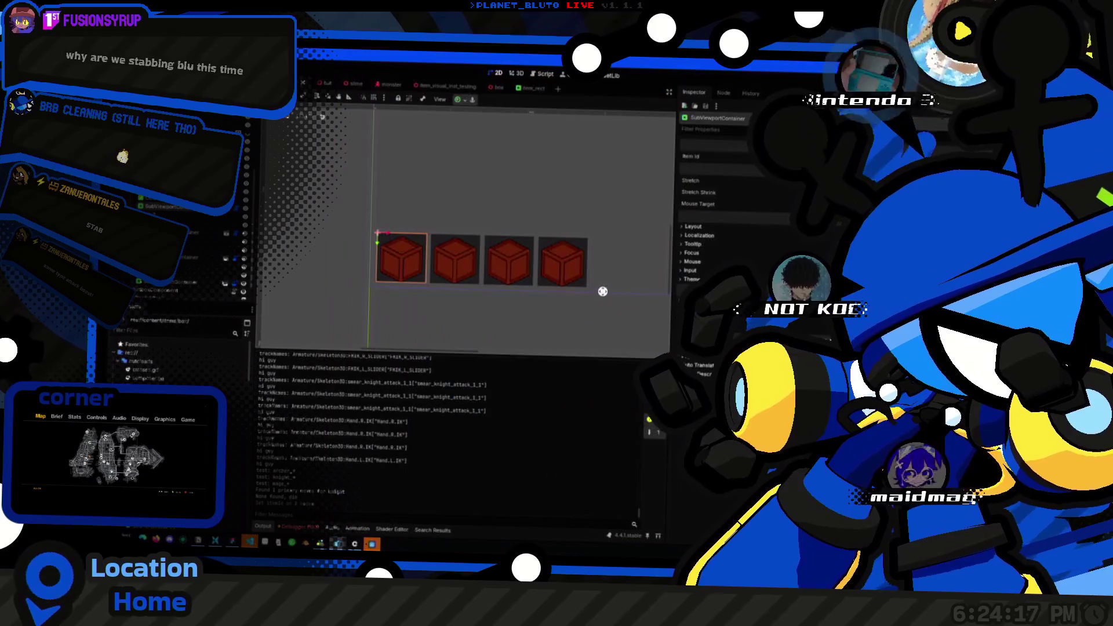
pyautogui.hotkey('alt', 'Tab')
pyautogui.press('Tab')
pyautogui.hotkey('alt', 'shift', 'Tab')
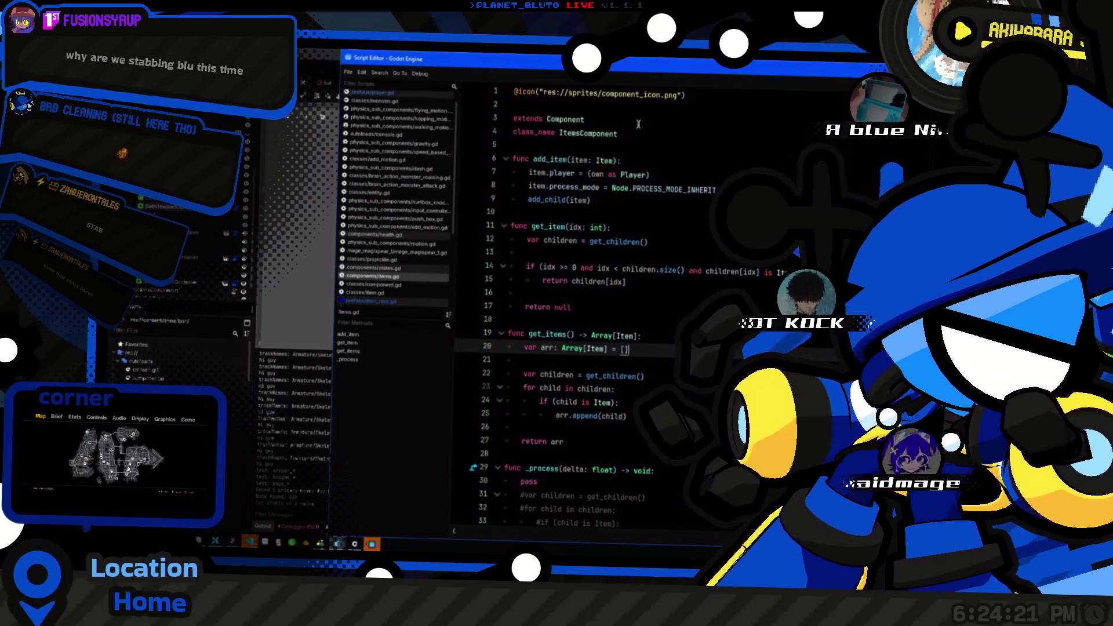
# Step: Start attaching a script to the Items node, change its path from prefabs to ts/, then cancel
pyautogui.click(690, 134)
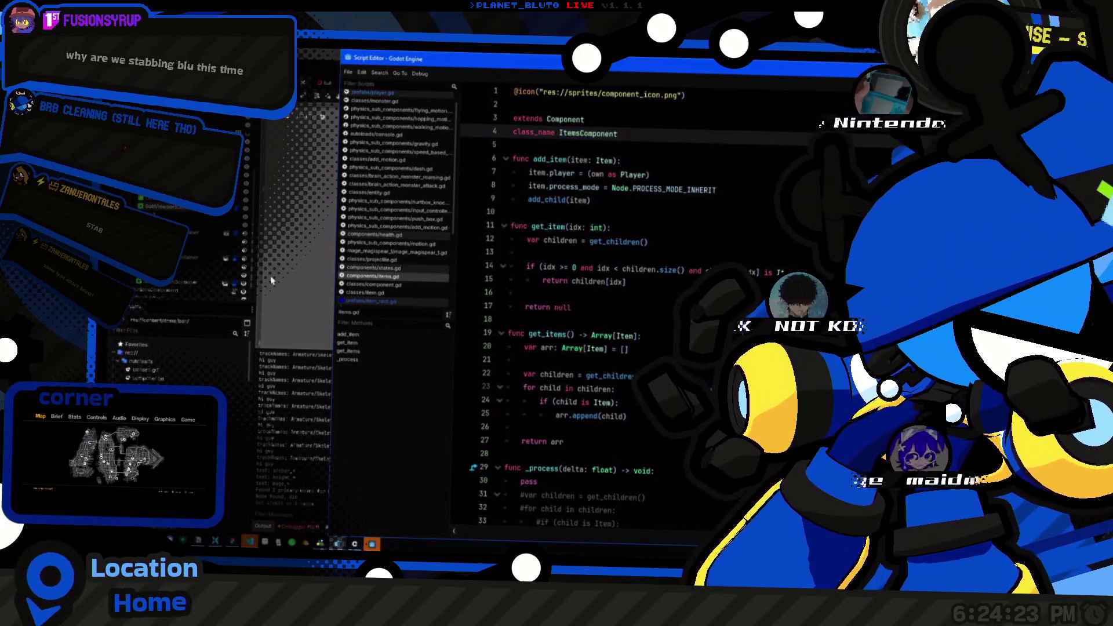
pyautogui.hotkey('alt', 'Tab')
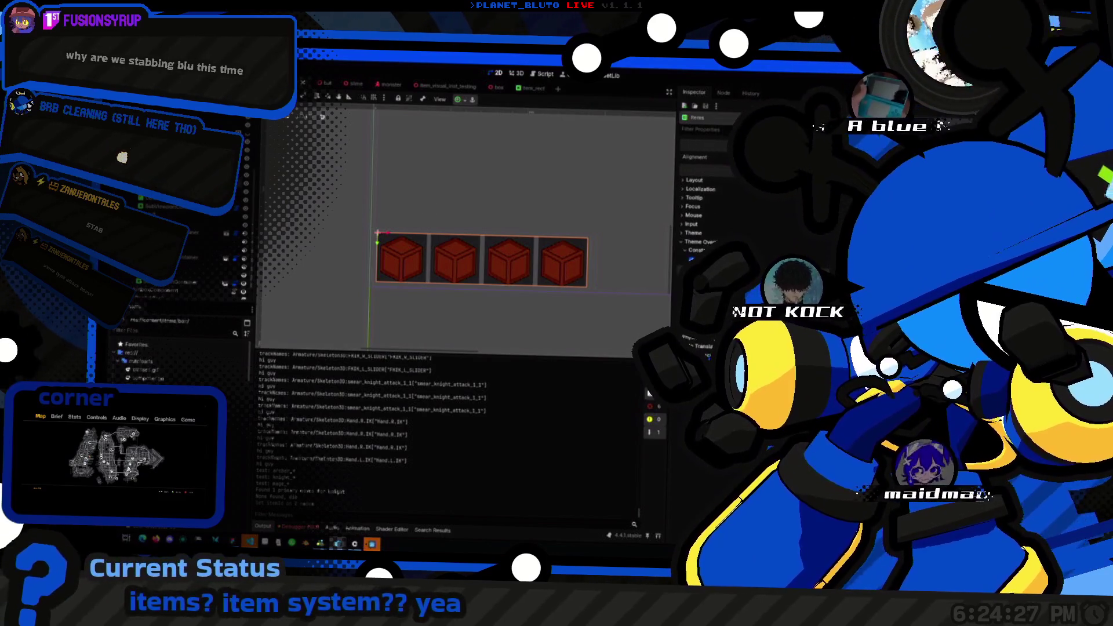
pyautogui.rightClick(224, 186)
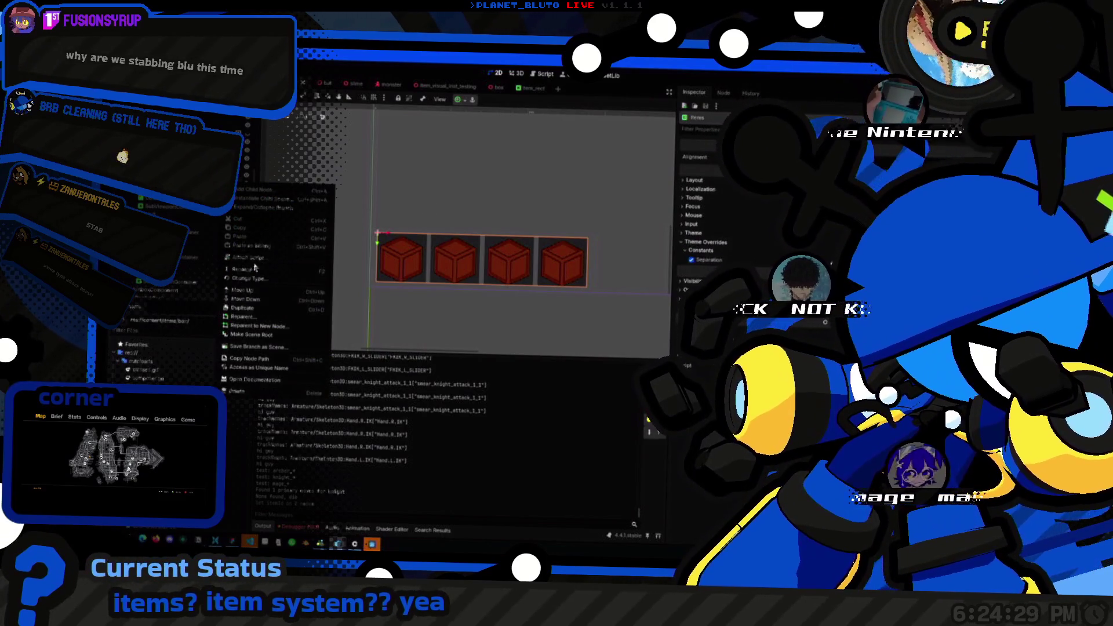
pyautogui.click(250, 257)
pyautogui.press('BackSpace')
pyautogui.press('BackSpace')
pyautogui.press('BackSpace')
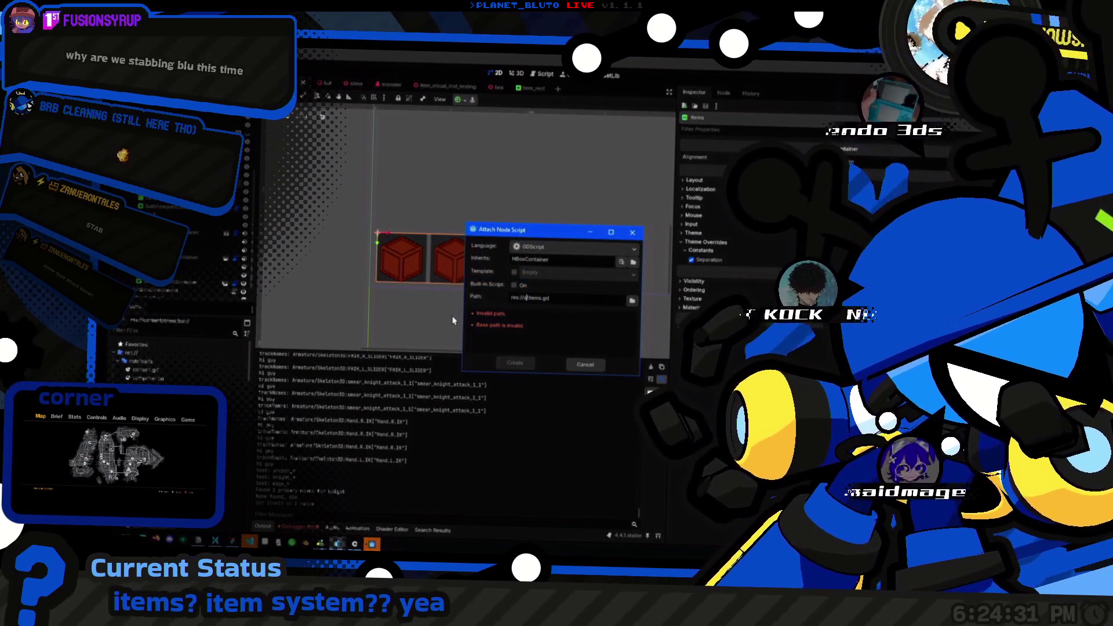
pyautogui.write('scripts/')
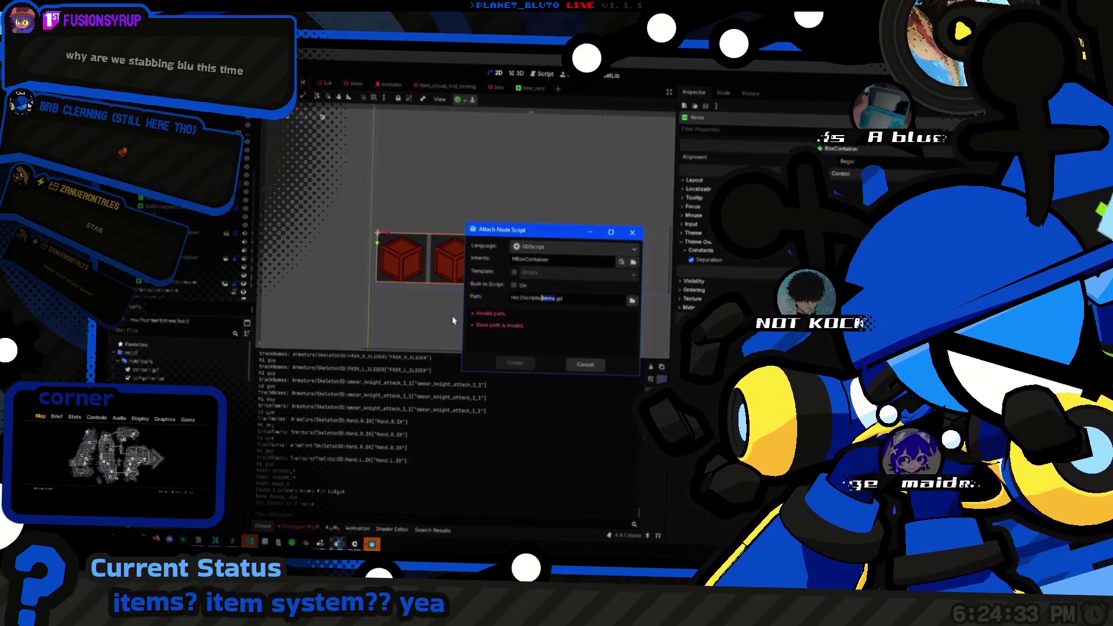
pyautogui.click(121, 360)
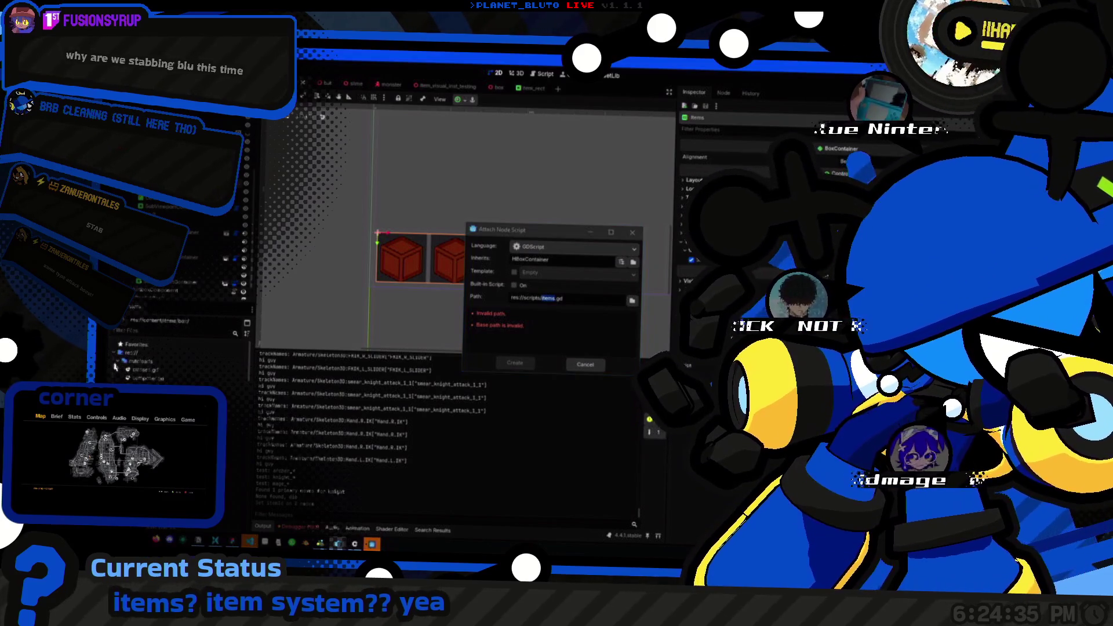
pyautogui.click(583, 365)
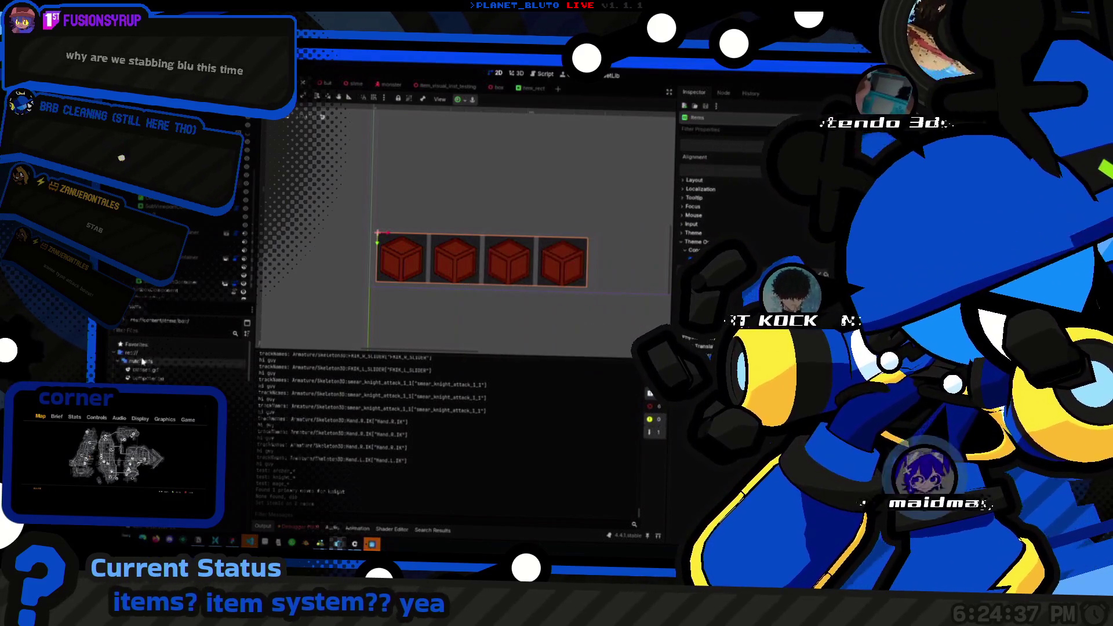
pyautogui.click(118, 371)
pyautogui.click(117, 377)
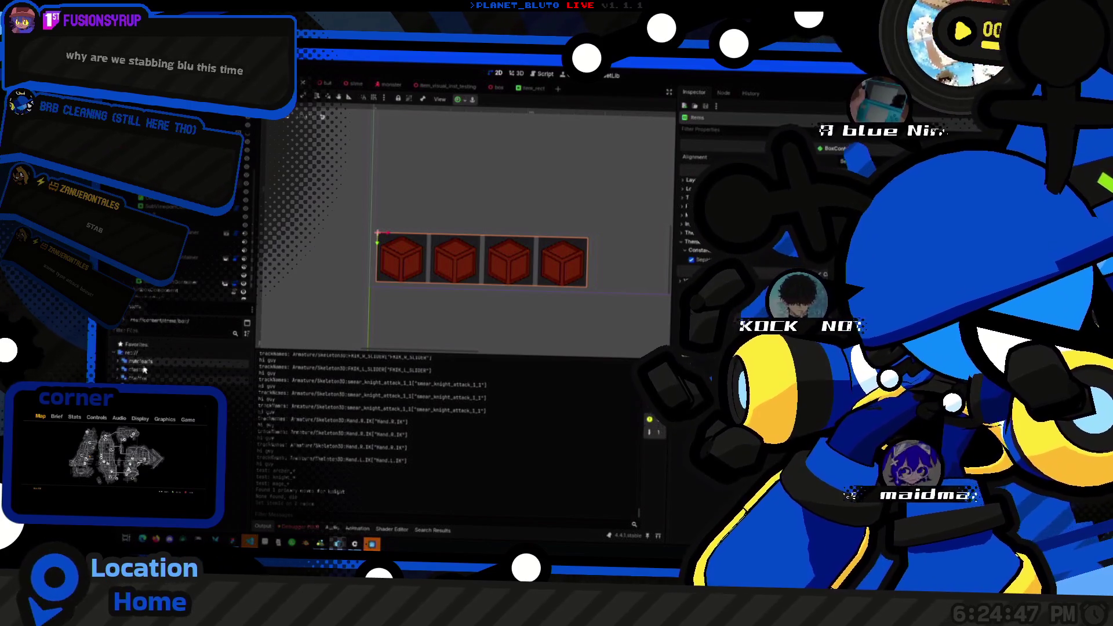
# Step: Start creating a new script under res://, cancel, and return to items.gd's return null line
pyautogui.rightClick(138, 356)
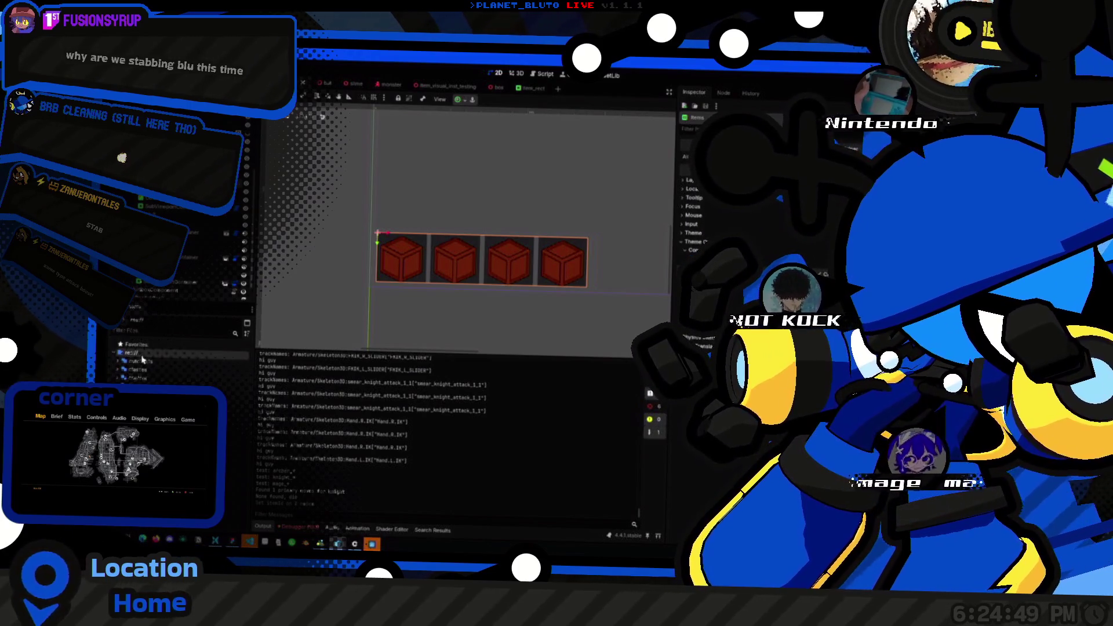
pyautogui.moveTo(171, 364)
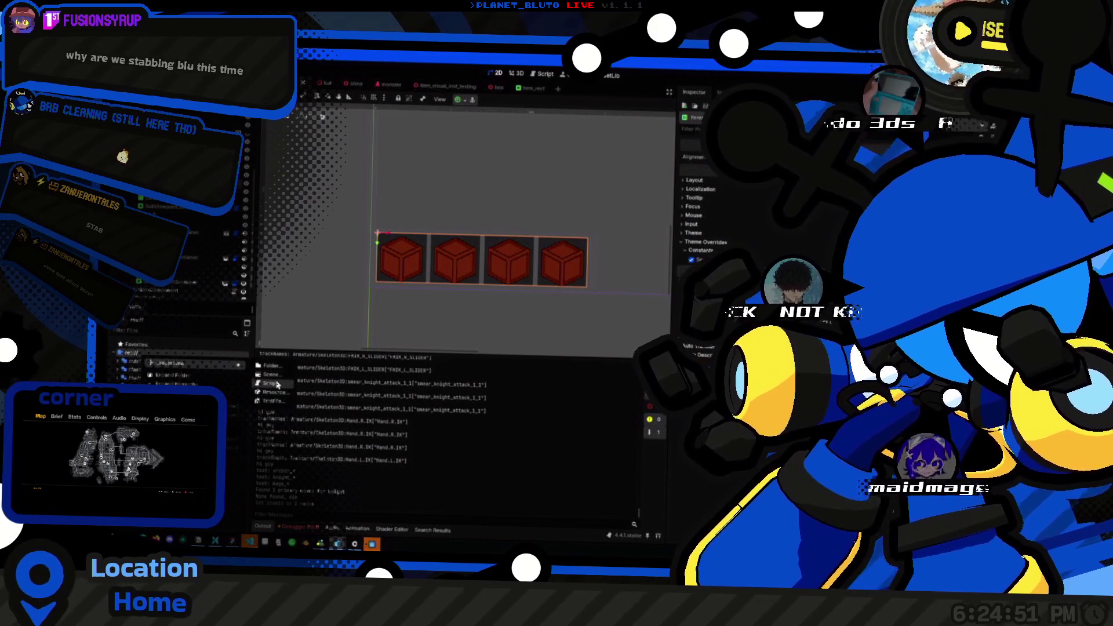
pyautogui.click(277, 383)
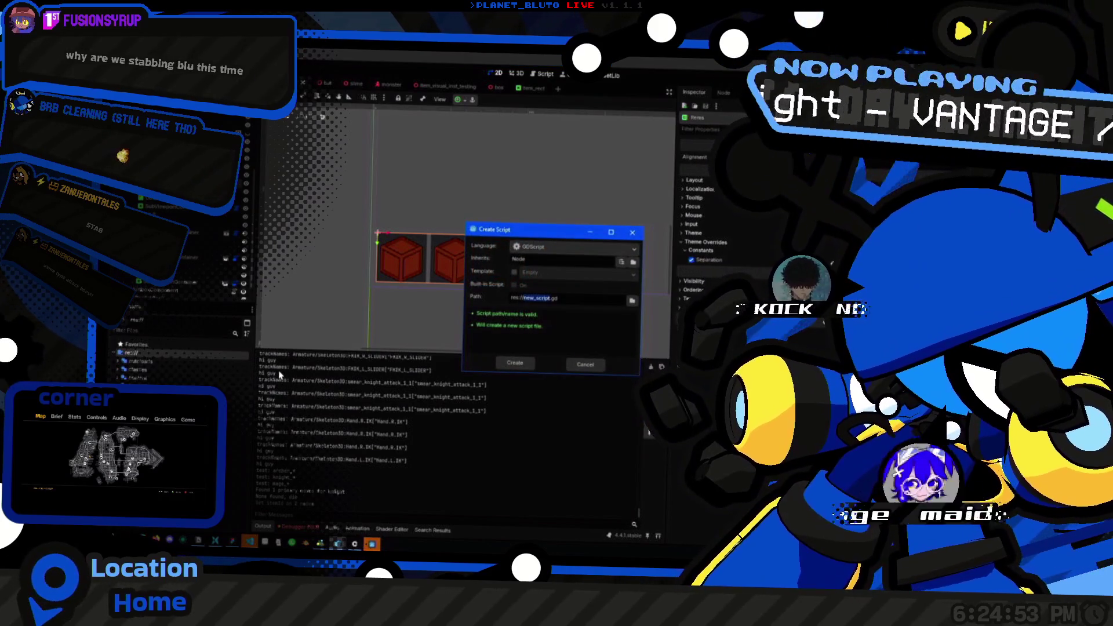
pyautogui.click(585, 364)
pyautogui.click(579, 307)
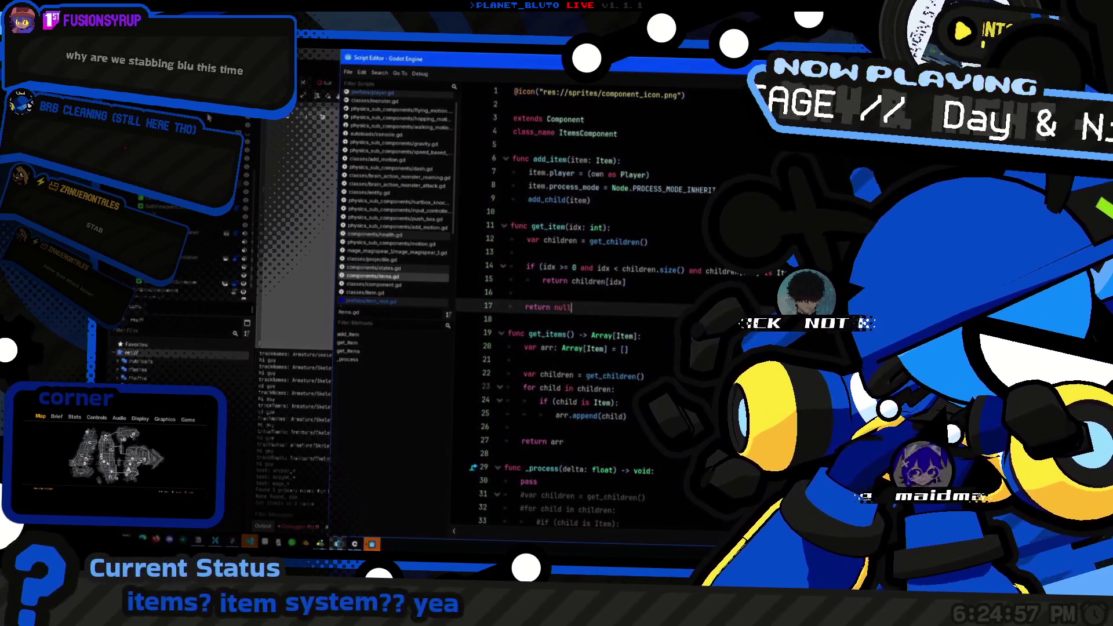
pyautogui.hotkey('alt', 'Tab')
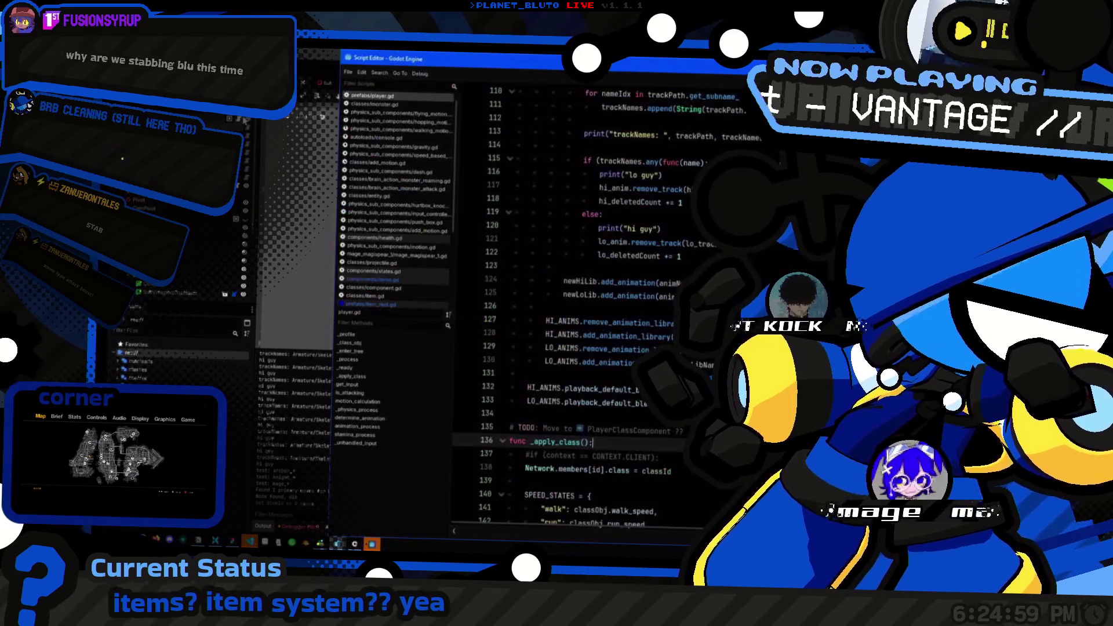
pyautogui.hotkey('ctrl', 'Home')
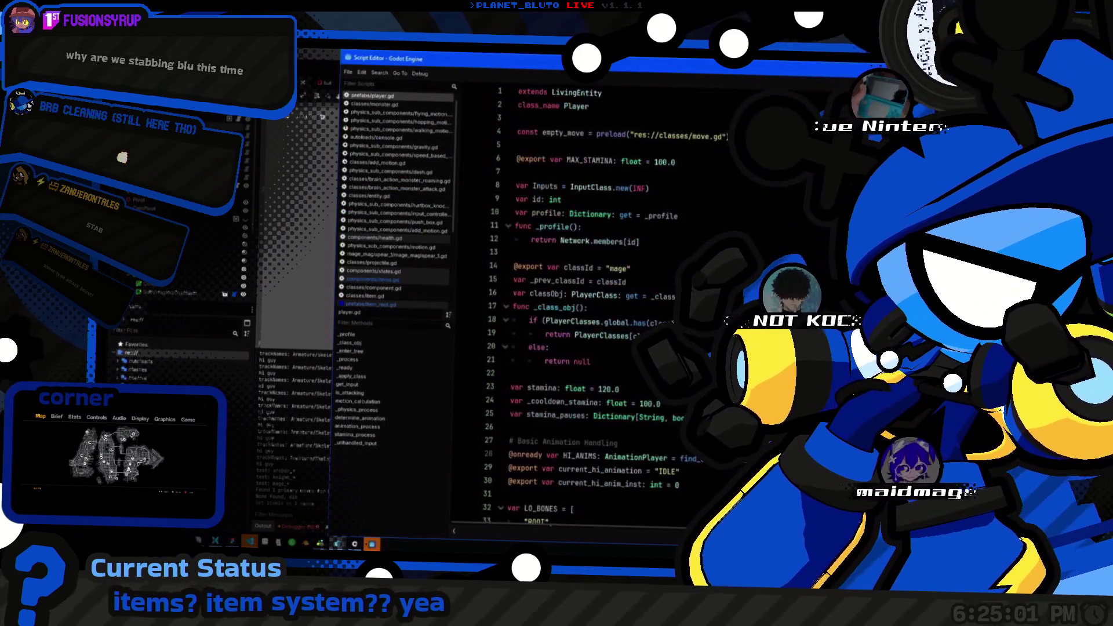
pyautogui.scroll(-10, 623, 320)
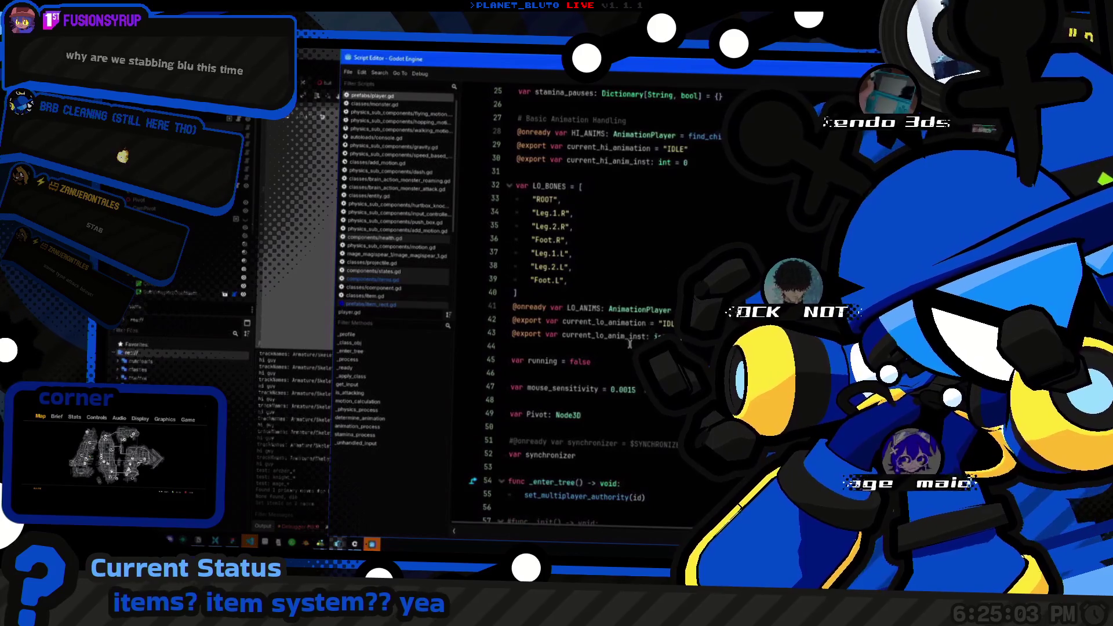
pyautogui.click(582, 227)
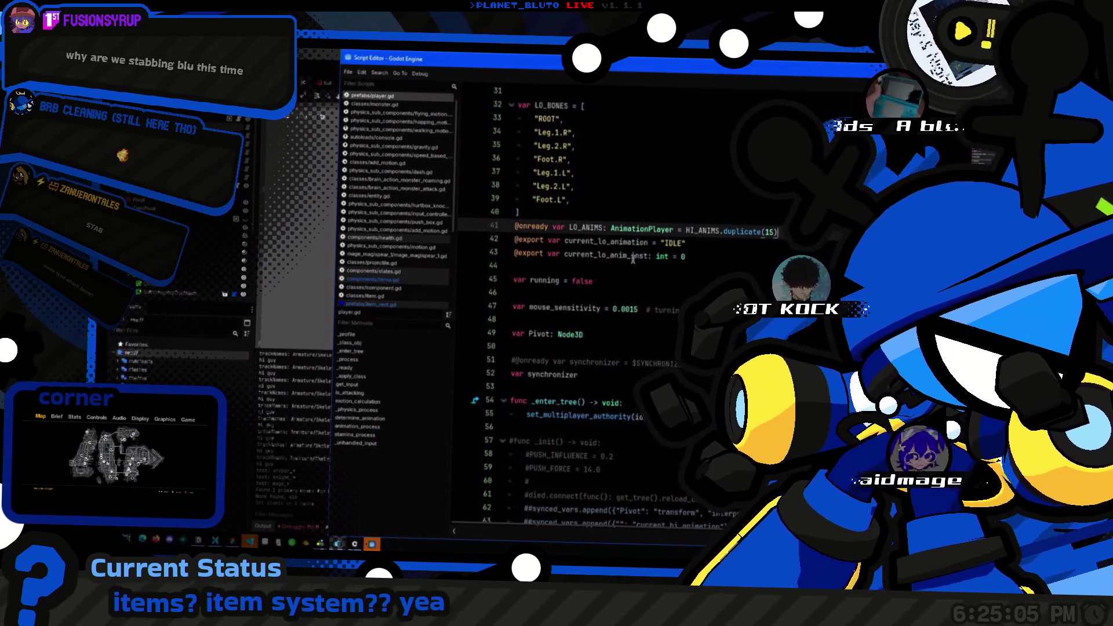
pyautogui.scroll(-3, 629, 261)
pyautogui.scroll(2, 631, 271)
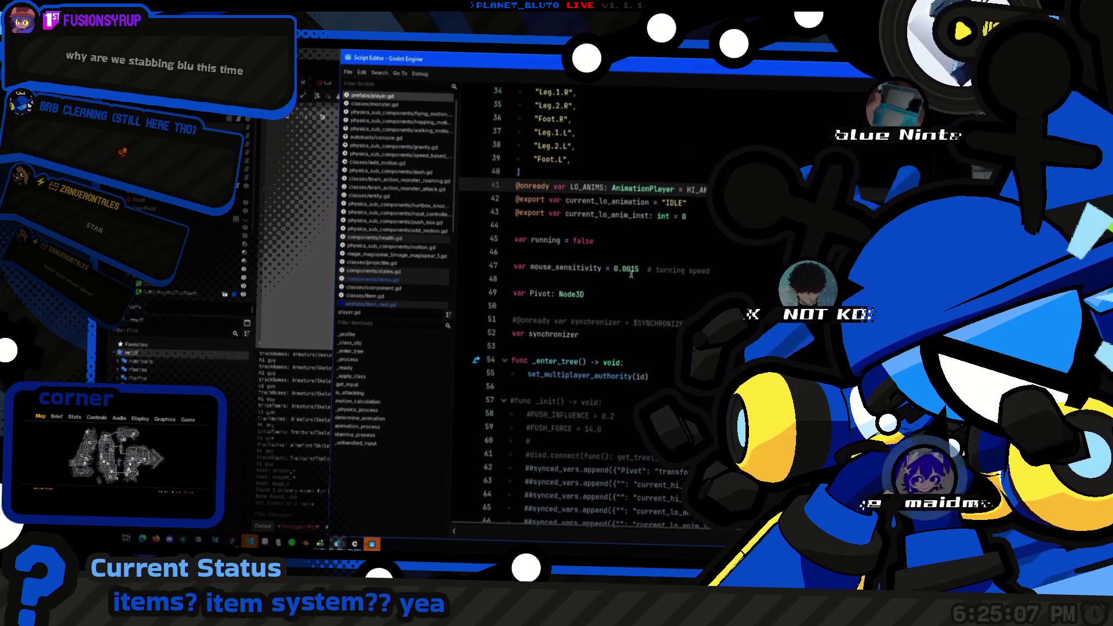
pyautogui.hotkey('ctrl', 'shift', 'Right')
pyautogui.hotkey('ctrl', 'shift', 'Right')
pyautogui.hotkey('shift', 'Right')
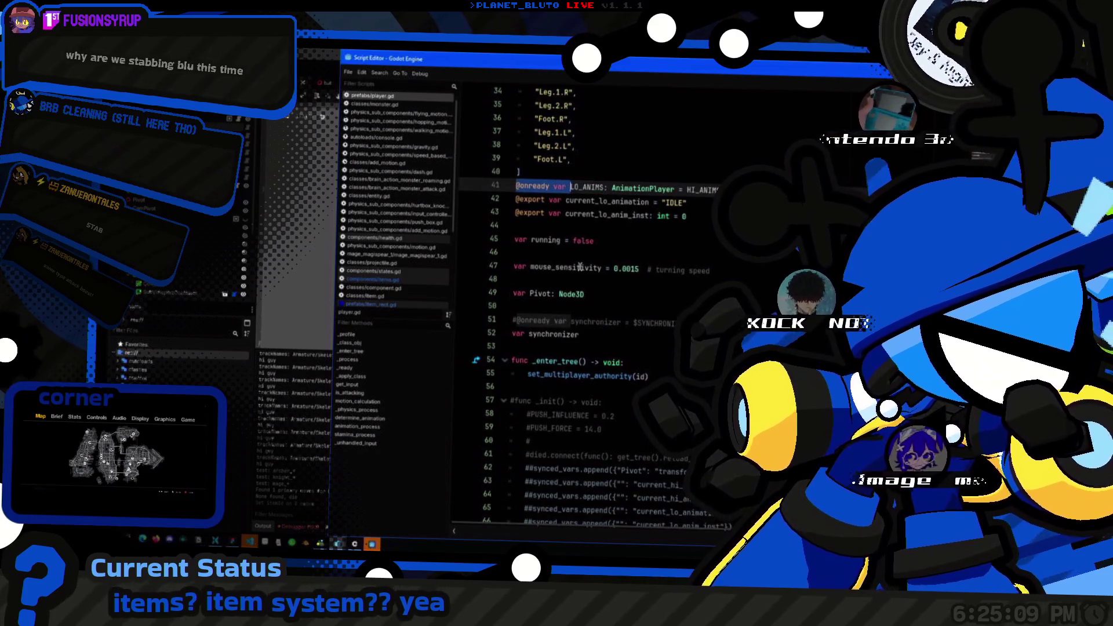
pyautogui.click(580, 266)
pyautogui.scroll(-9, 573, 249)
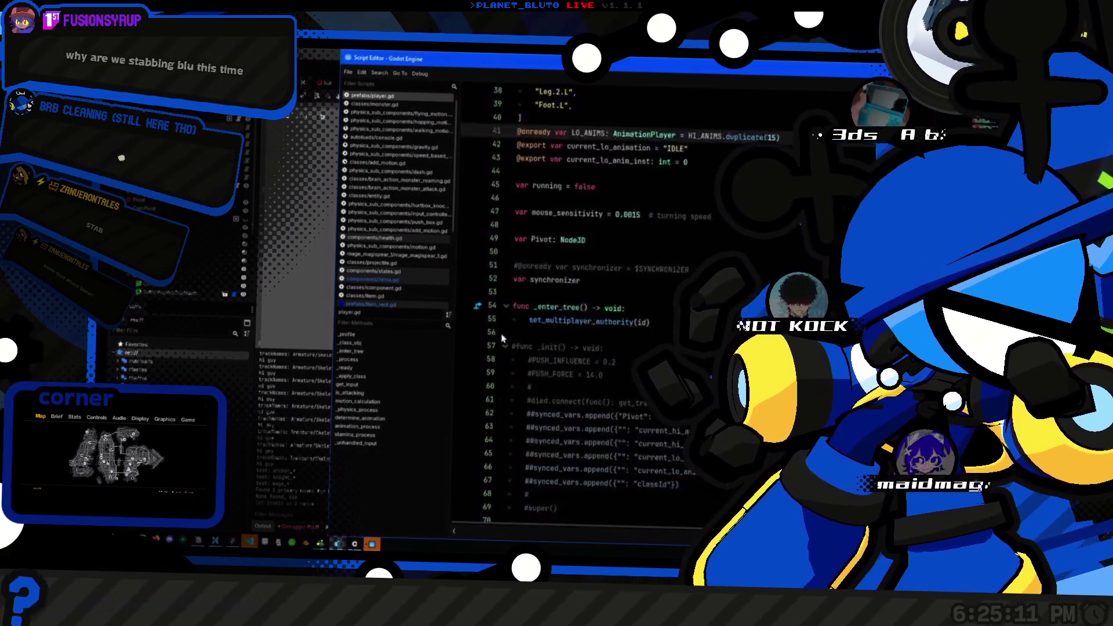
pyautogui.click(564, 217)
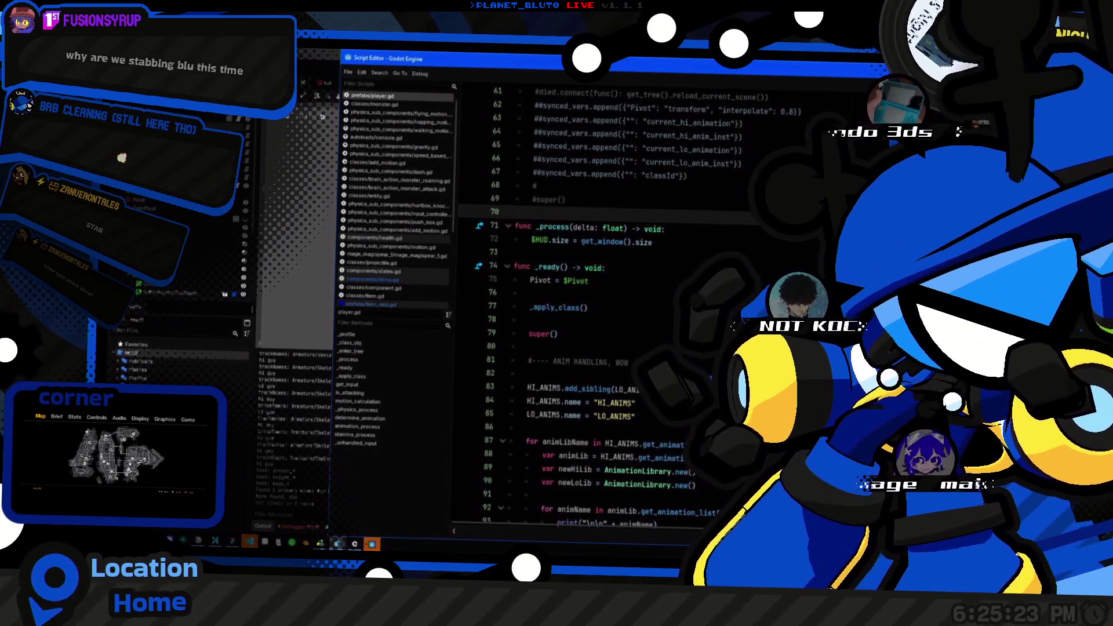
pyautogui.press('Return')
pyautogui.press('Return')
pyautogui.press('Up')
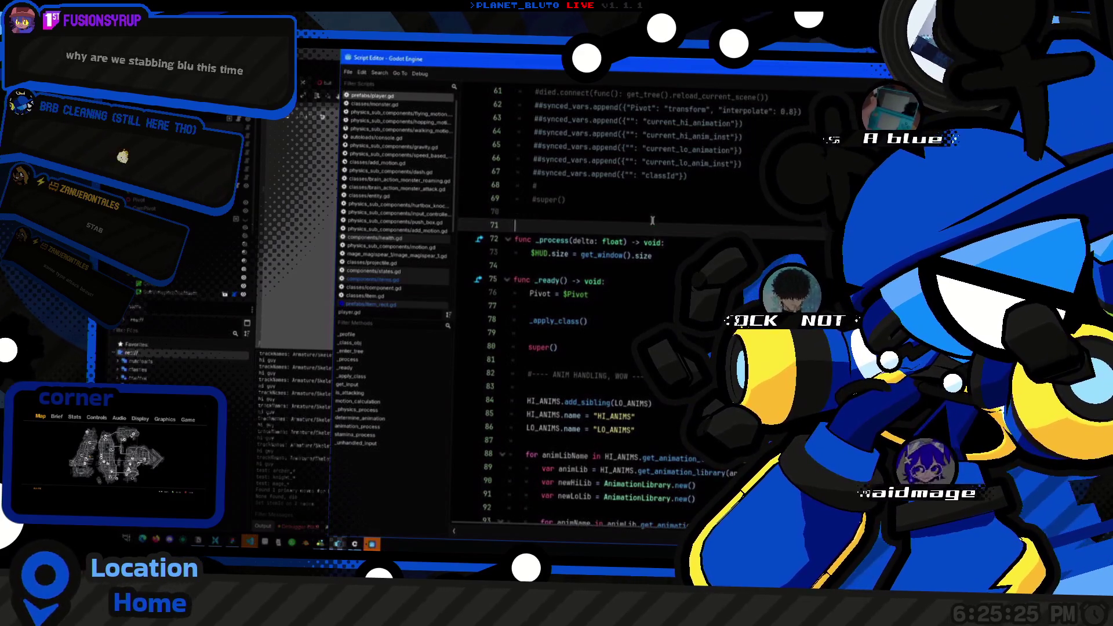
pyautogui.write('@onready var item')
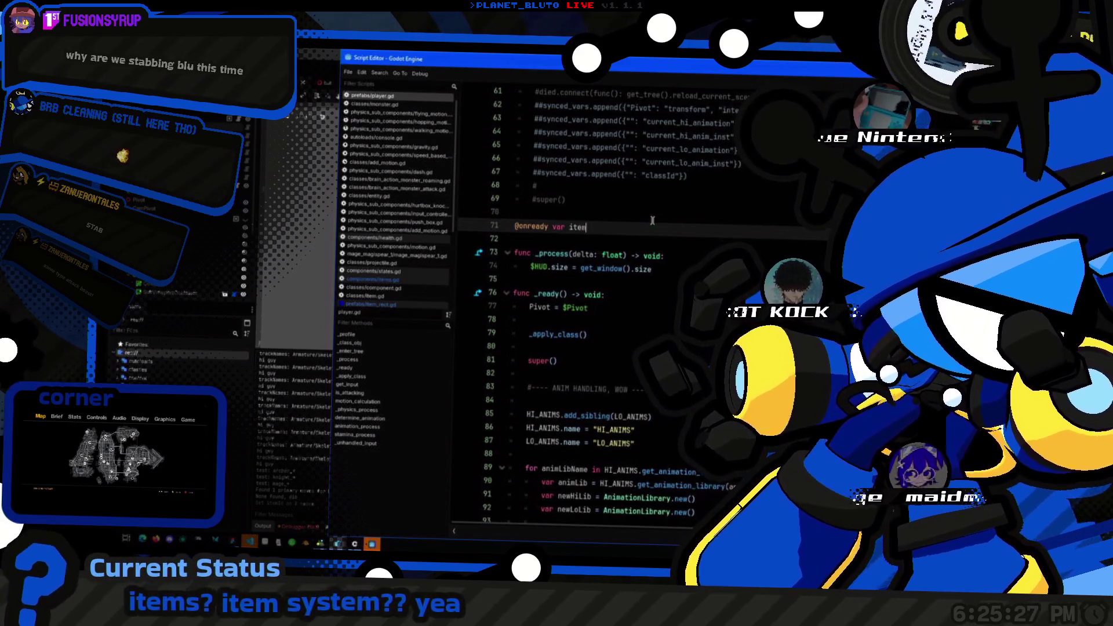
pyautogui.press('BackSpace')
pyautogui.press('BackSpace')
pyautogui.press('BackSpace')
pyautogui.press('BackSpace')
pyautogui.write('hotbar =')
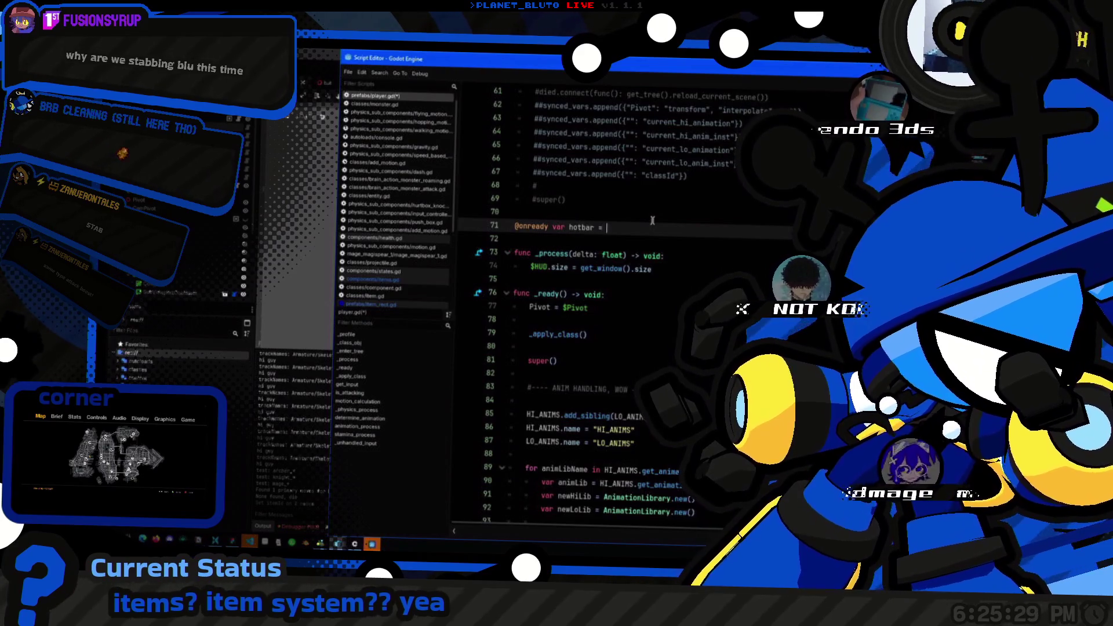
pyautogui.press('BackSpace')
pyautogui.press('BackSpace')
pyautogui.write(':')
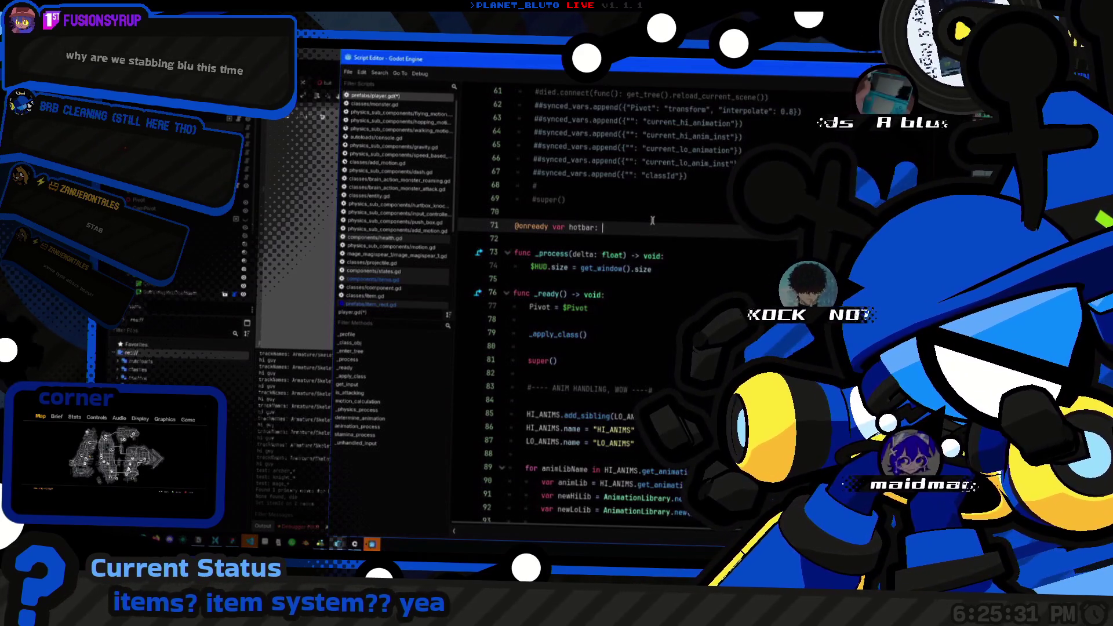
pyautogui.press('BackSpace')
pyautogui.press('BackSpace')
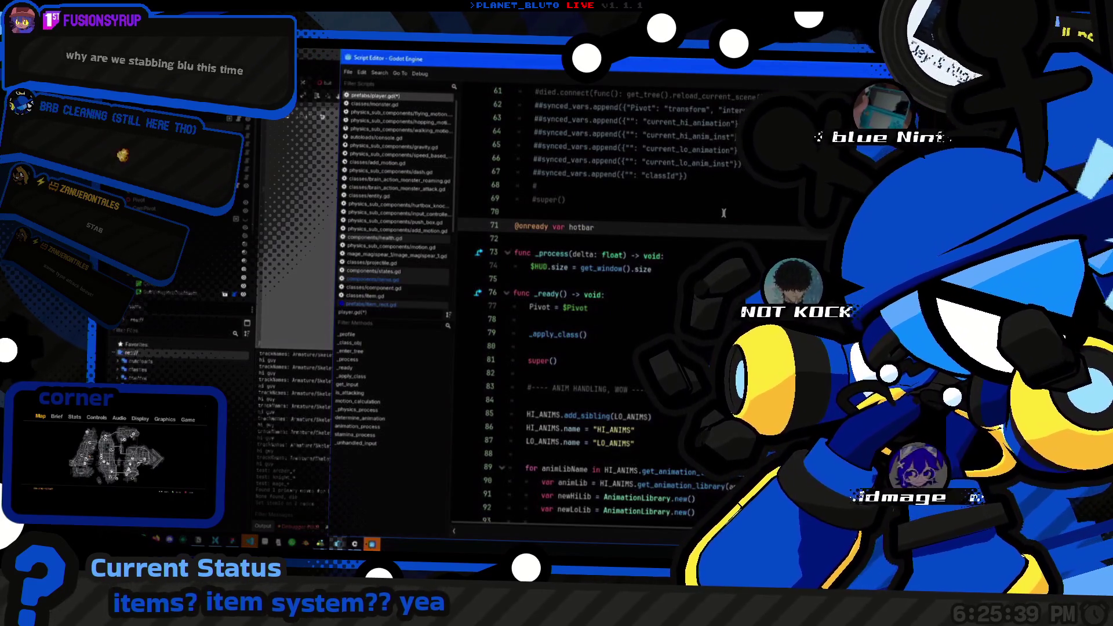
pyautogui.click(373, 279)
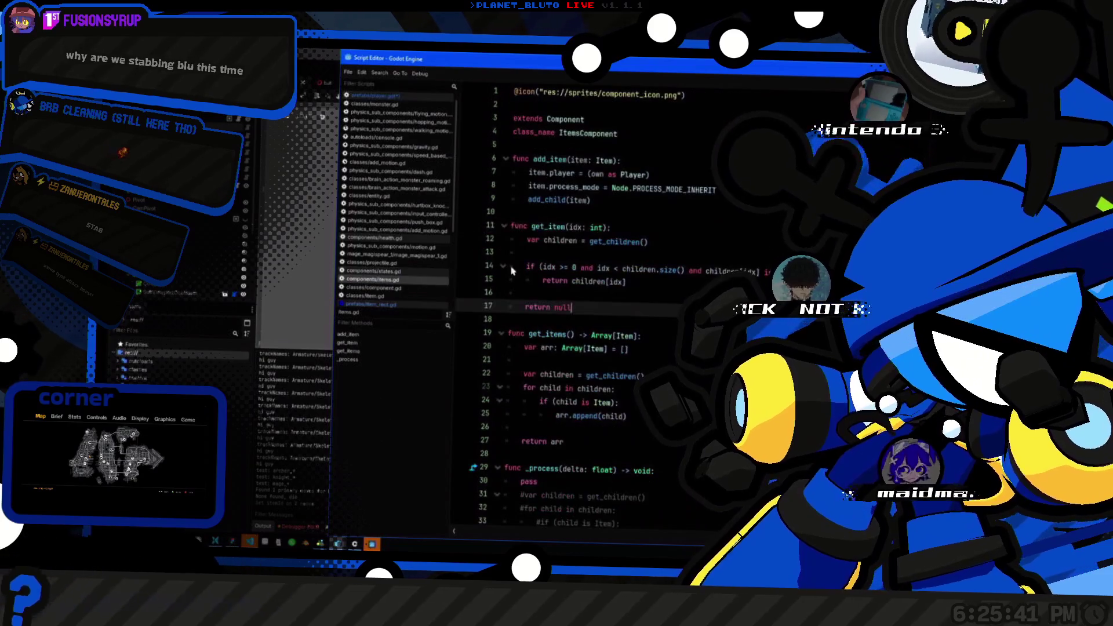
# Step: Type the slot_update(idx: int, item) signal at the top of items.gd and place it under class_name ItemsComponent
pyautogui.click(664, 244)
pyautogui.click(666, 160)
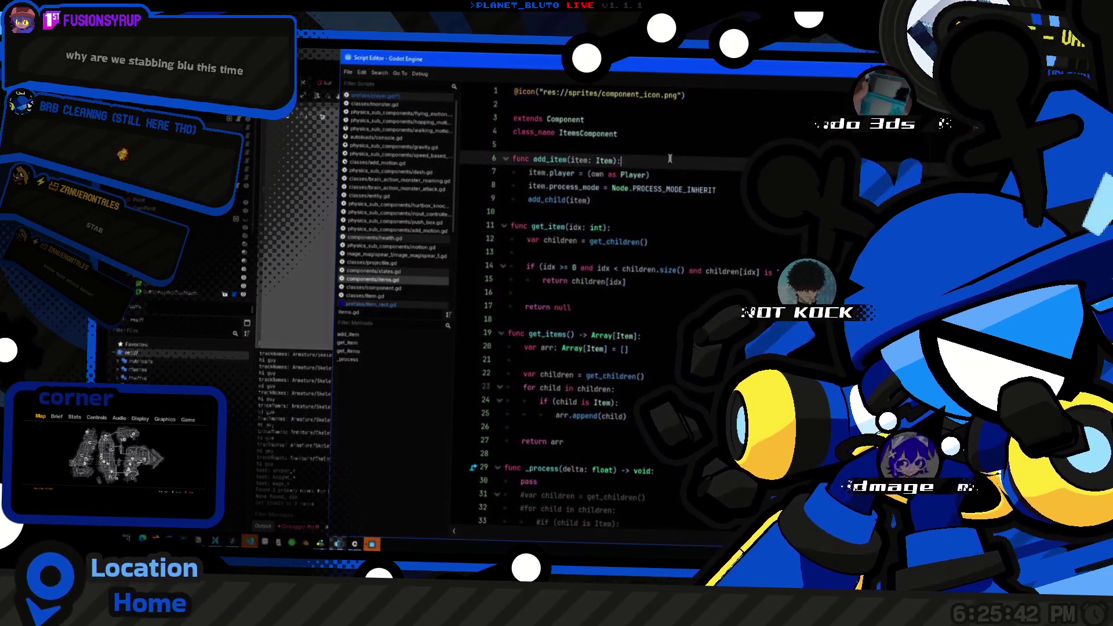
pyautogui.click(591, 106)
pyautogui.press('Return')
pyautogui.press('Return')
pyautogui.write('signal sl')
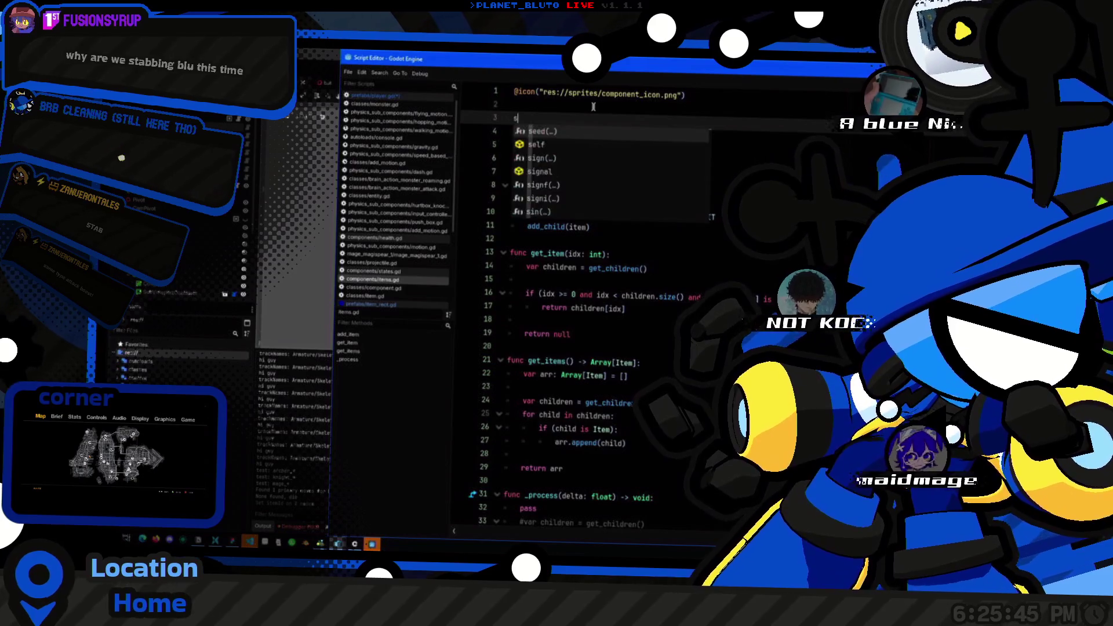
pyautogui.write('ot_u')
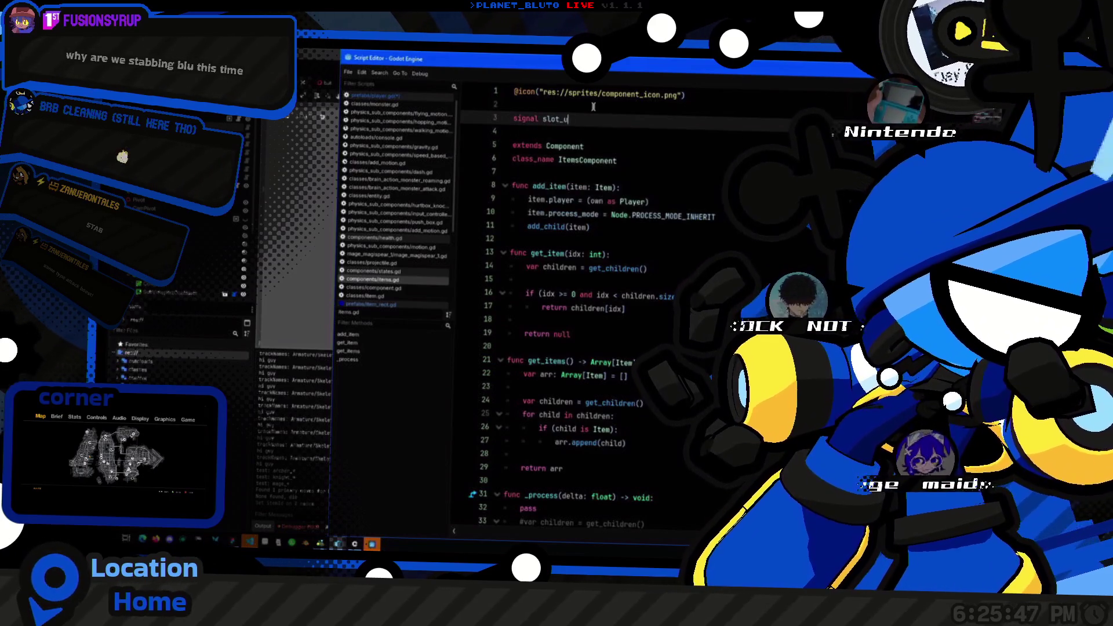
pyautogui.write('pdate(idx: ')
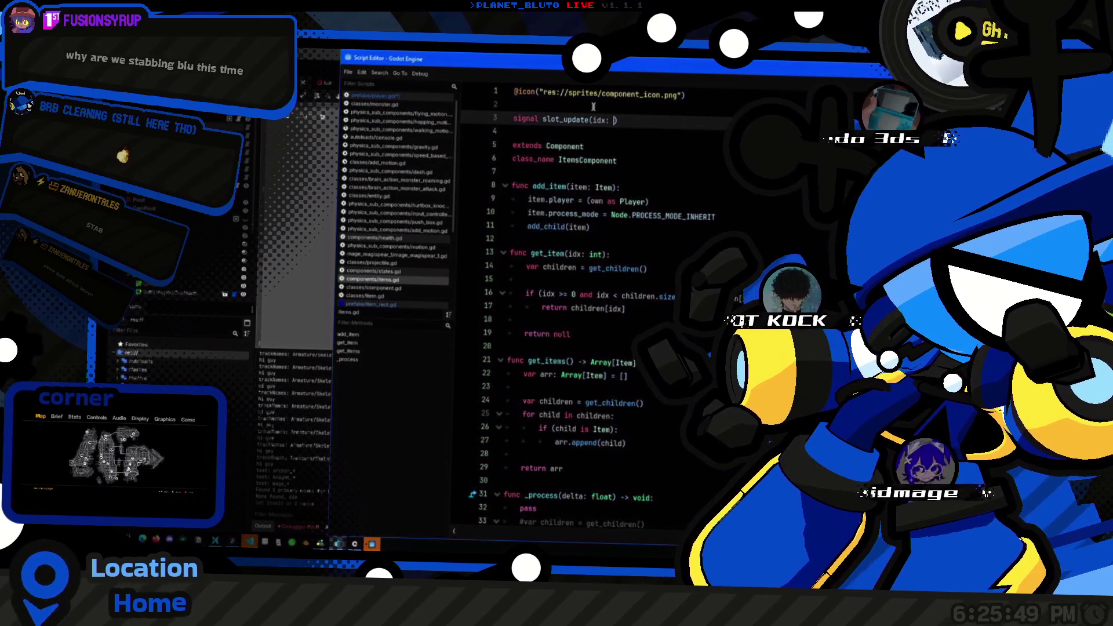
pyautogui.write('int, I')
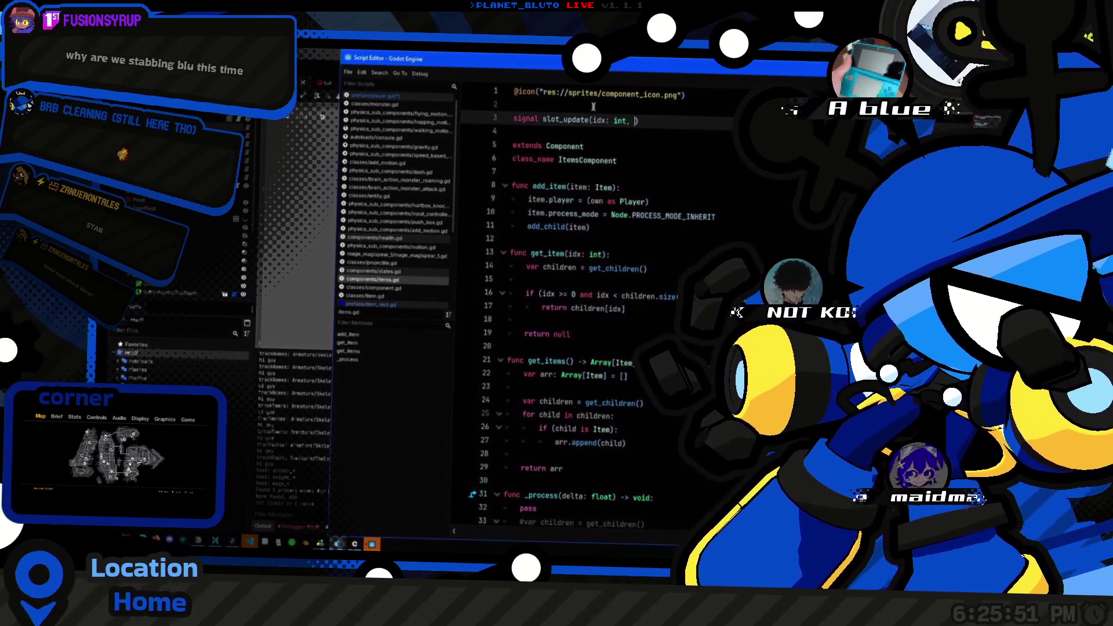
pyautogui.write('tem: Item')
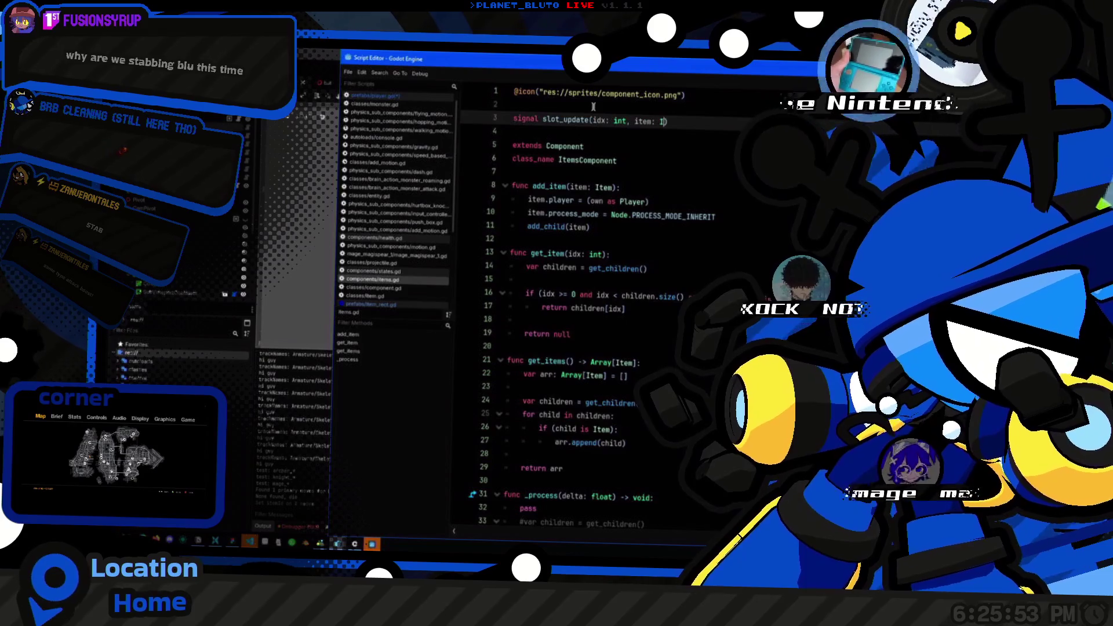
pyautogui.press('BackSpace')
pyautogui.press('BackSpace')
pyautogui.press('BackSpace')
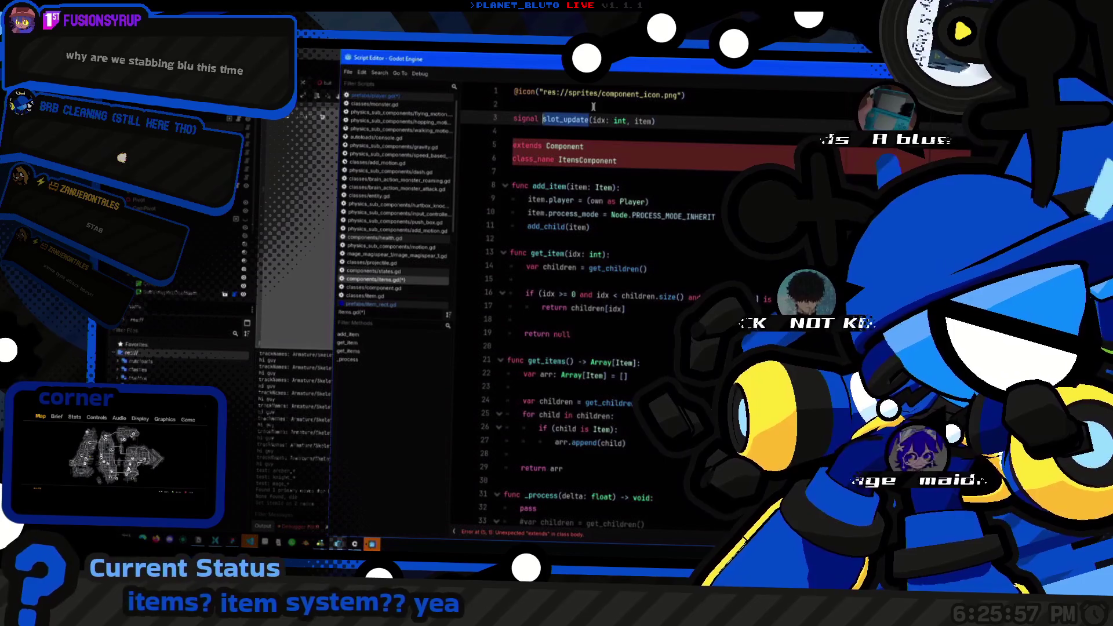
pyautogui.click(649, 158)
pyautogui.press('Up')
pyautogui.press('Up')
pyautogui.hotkey('ctrl', 'z')
pyautogui.hotkey('ctrl', 'z')
pyautogui.hotkey('ctrl', 'z')
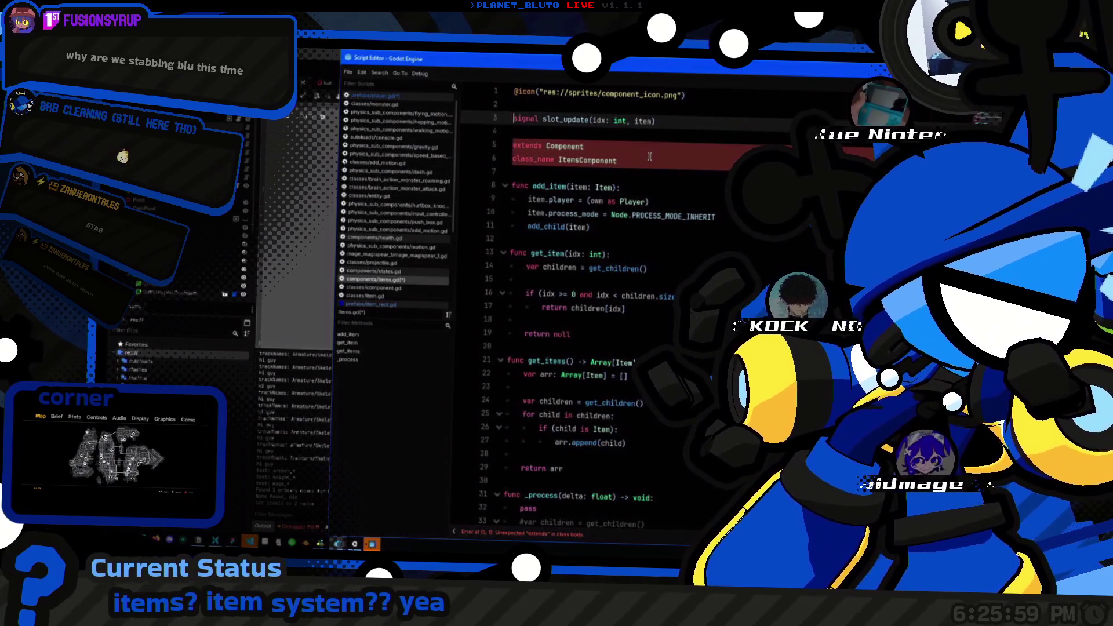
pyautogui.hotkey('ctrl', 'z')
pyautogui.hotkey('ctrl', 'z')
pyautogui.hotkey('ctrl', 'z')
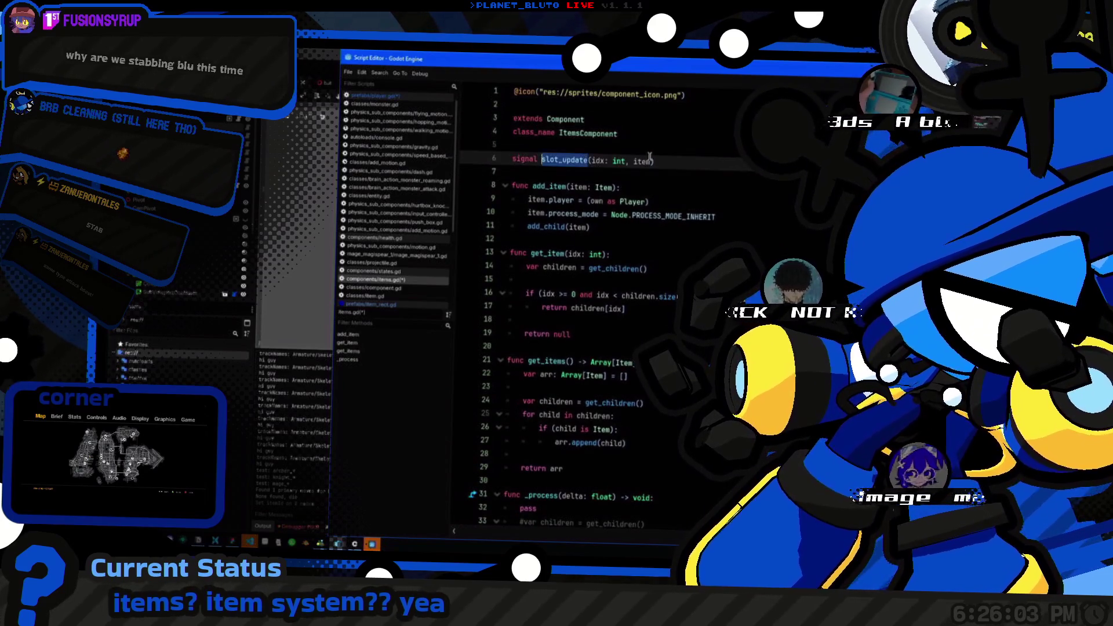
pyautogui.press('Down')
pyautogui.press('Down')
# Step: Make add_item emit slot_update(get_child_count() - 1) right after add_child(item)
pyautogui.scroll(-2, 624, 248)
pyautogui.scroll(2, 625, 248)
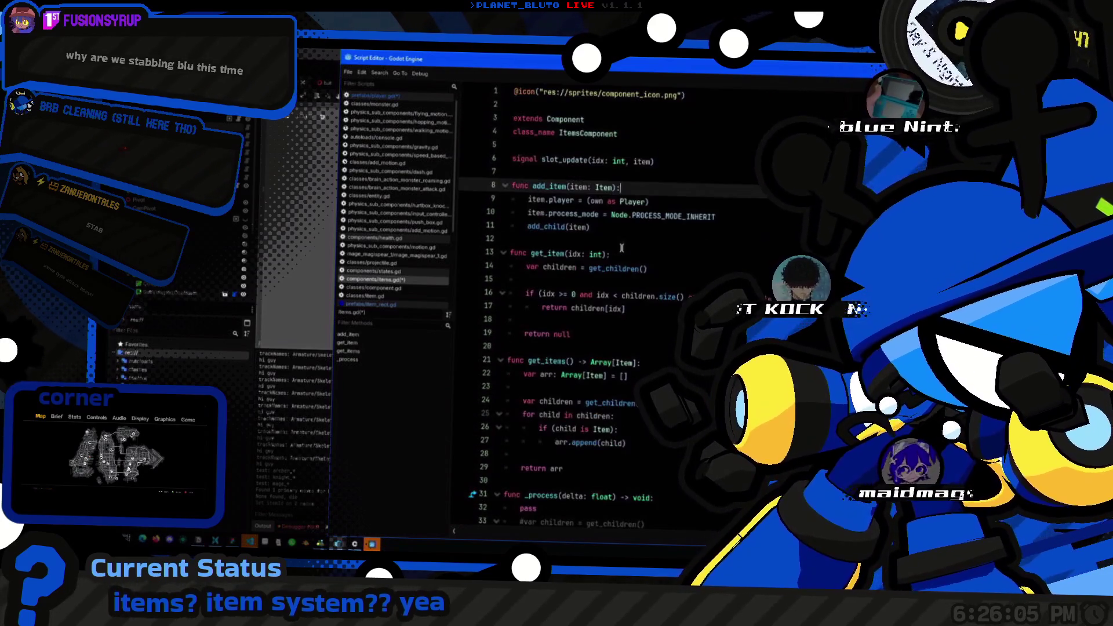
pyautogui.click(628, 226)
pyautogui.press('Return')
pyautogui.write('slot_update.')
pyautogui.write('em')
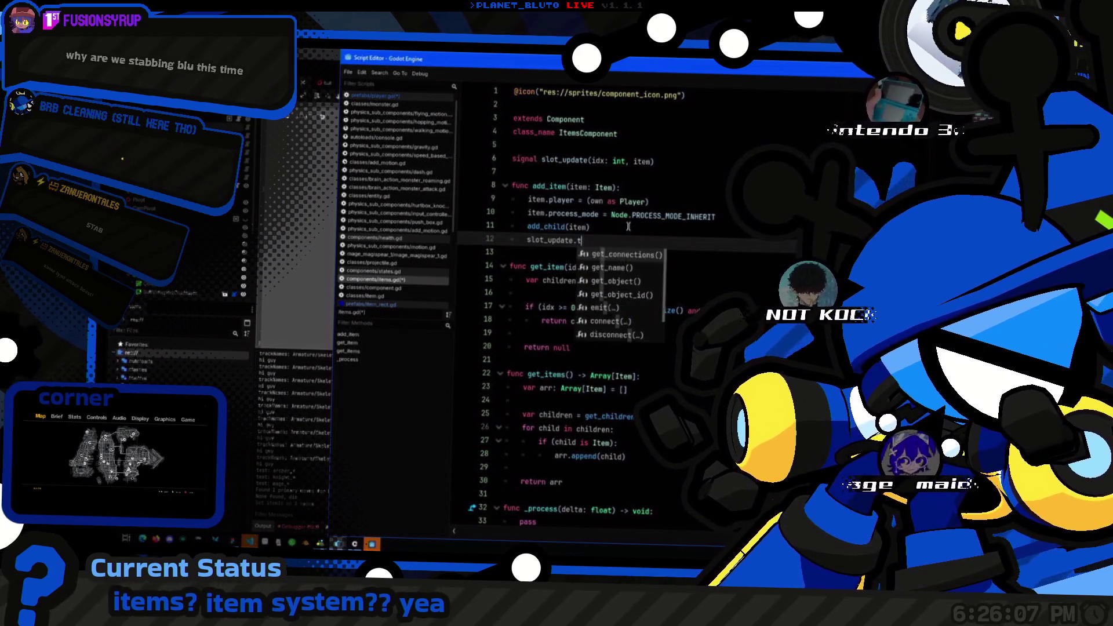
pyautogui.press('Return')
pyautogui.click(628, 226)
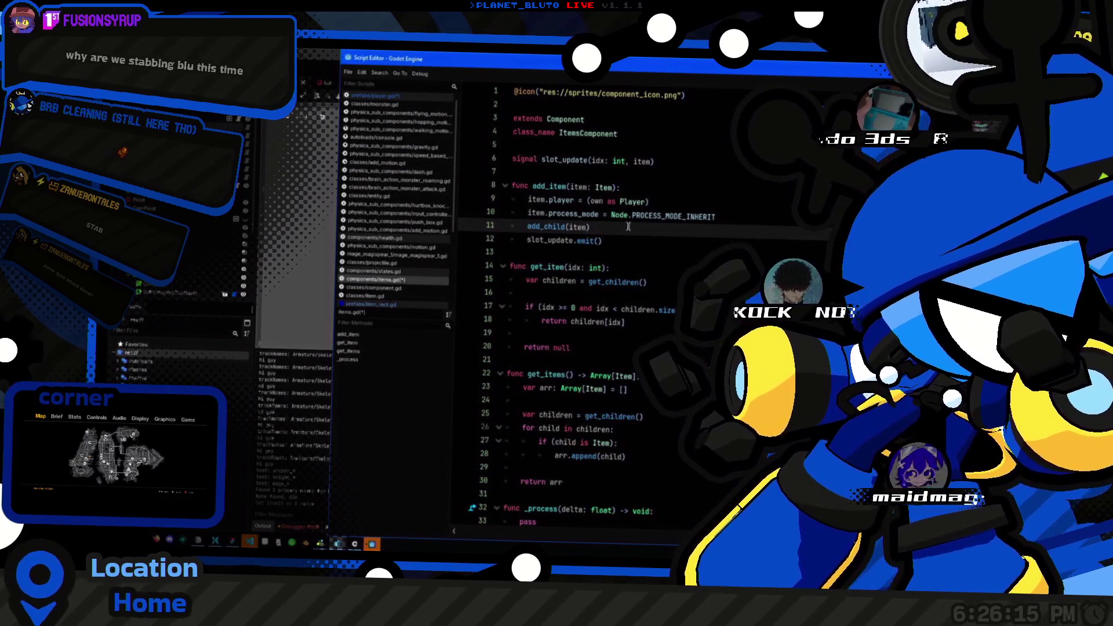
pyautogui.press('Return')
pyautogui.write('get_chil')
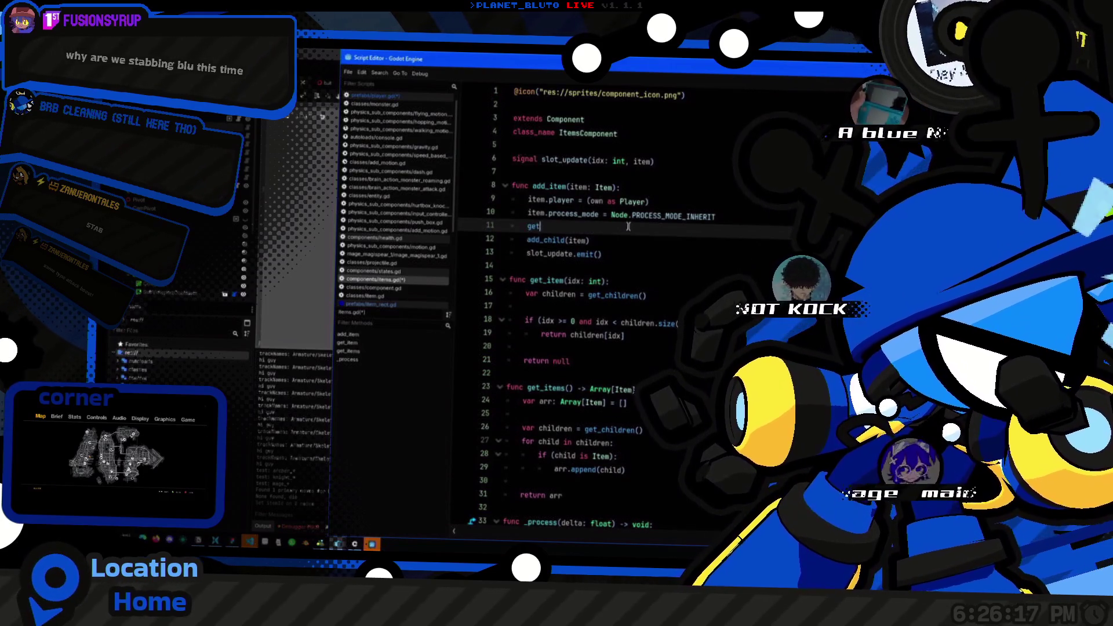
pyautogui.press('BackSpace')
pyautogui.press('BackSpace')
pyautogui.press('BackSpace')
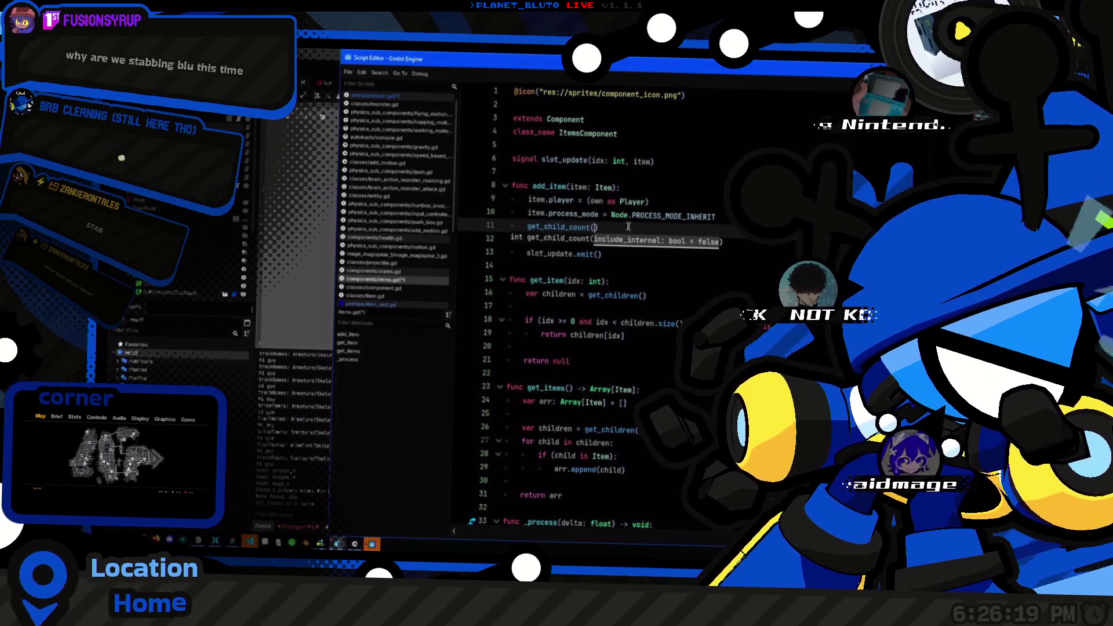
pyautogui.press('Down')
pyautogui.press('Down')
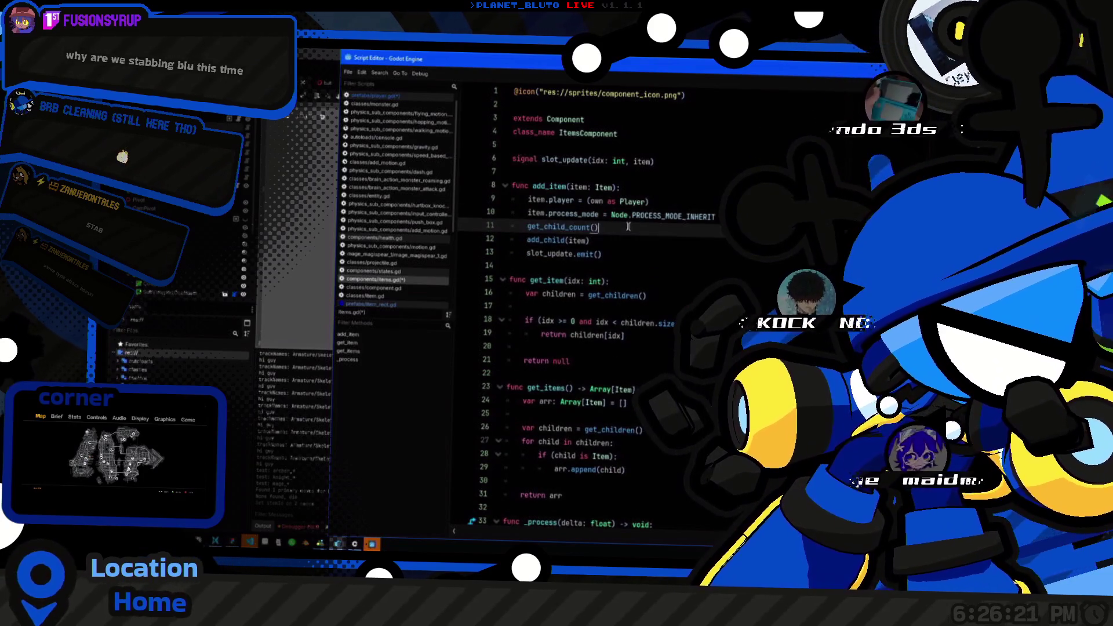
pyautogui.write('get_child_count() - 1)')
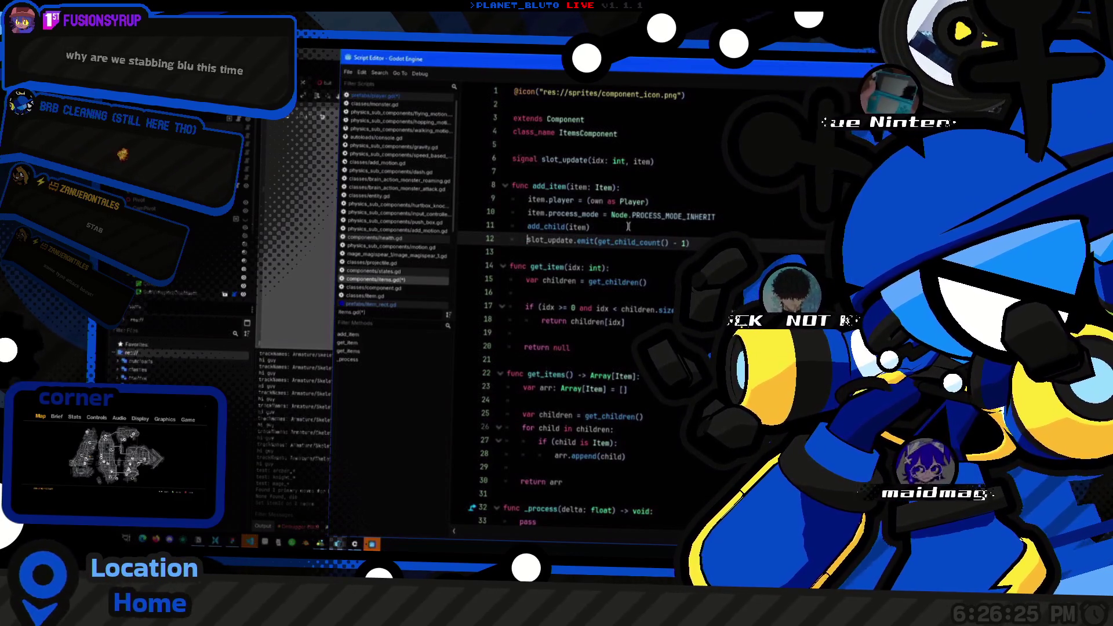
pyautogui.press('Return')
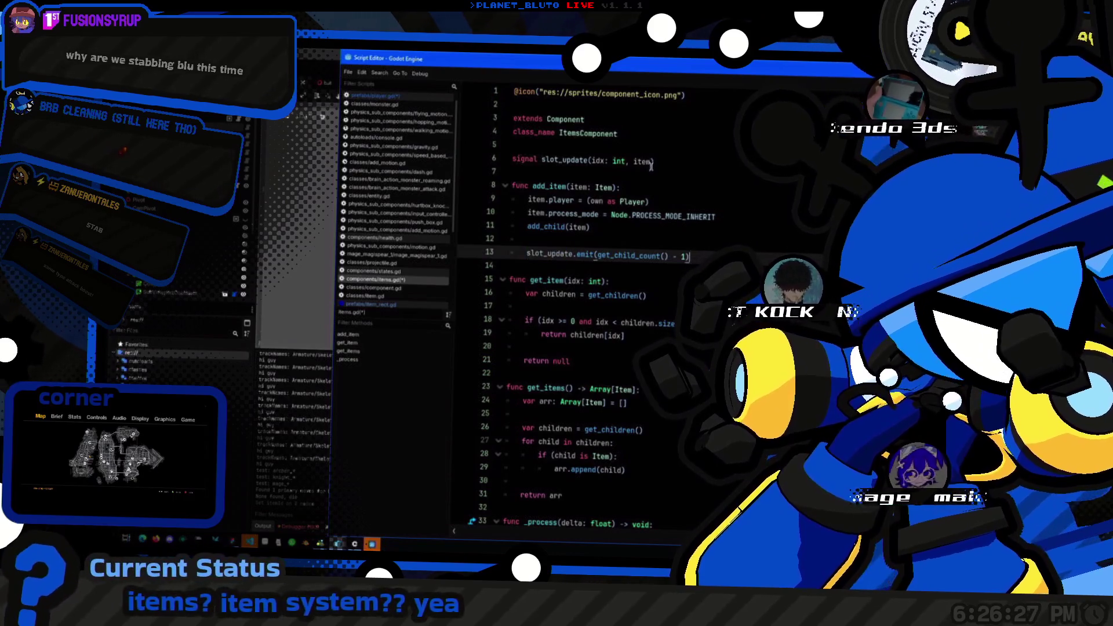
# Step: Add and then remove a stray slot_update line inside get_item, keeping its return null ending
pyautogui.click(647, 295)
pyautogui.scroll(-1, 616, 349)
pyautogui.write('() and children[idx] is')
pyautogui.click(627, 296)
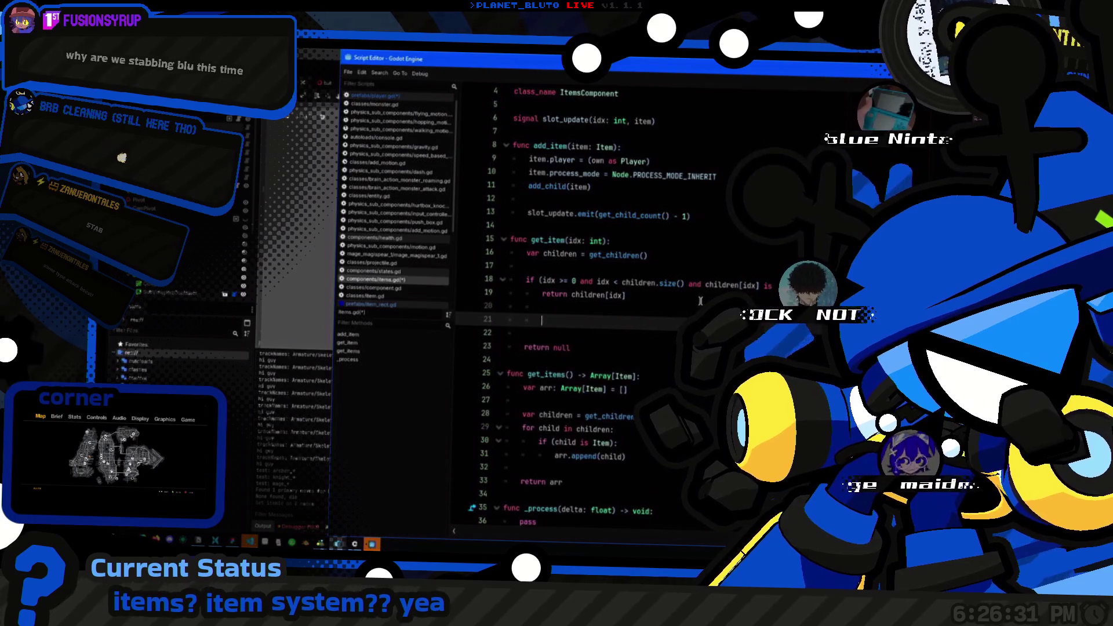
pyautogui.press('Return')
pyautogui.press('Return')
pyautogui.write('slot_update')
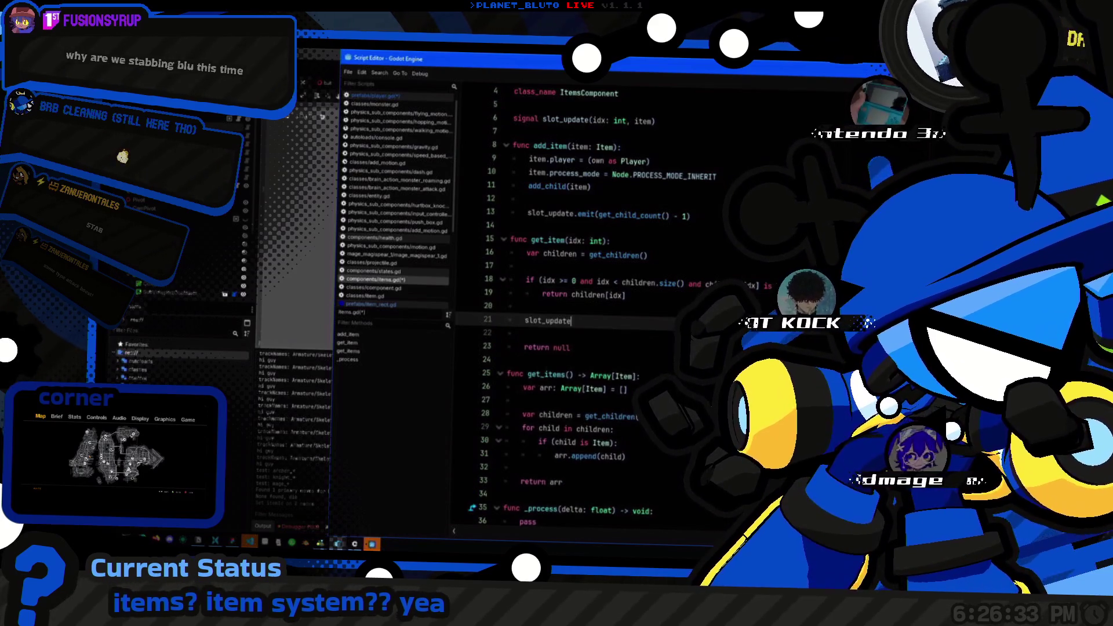
pyautogui.press('Delete')
pyautogui.press('BackSpace')
pyautogui.press('BackSpace')
pyautogui.press('BackSpace')
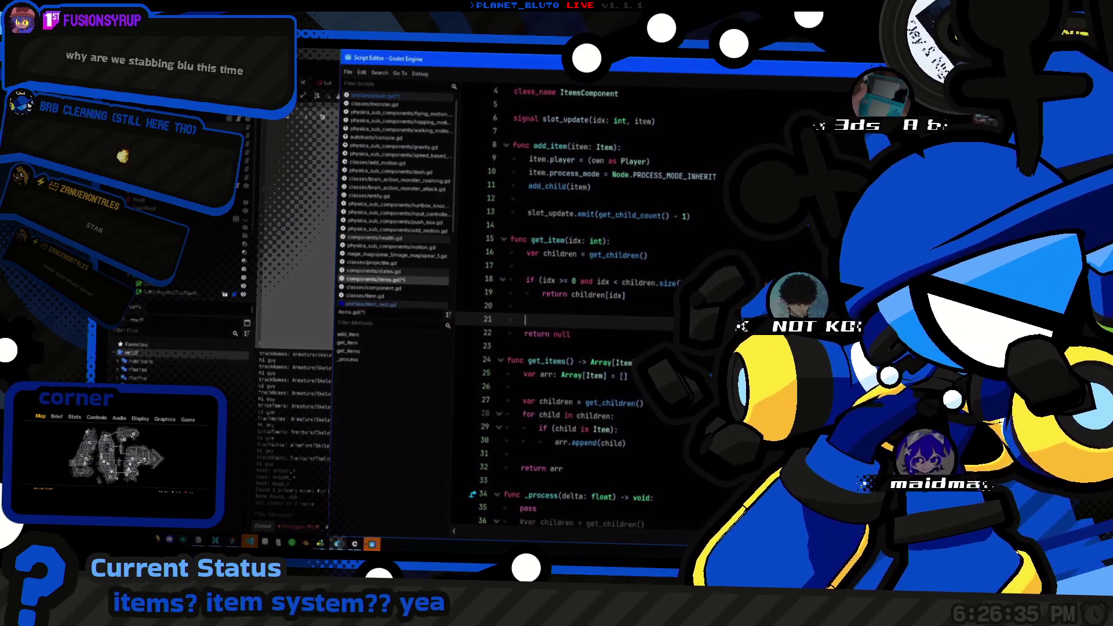
pyautogui.scroll(-2, 530, 254)
pyautogui.scroll(3, 529, 253)
pyautogui.click(529, 254)
# Step: Duplicate the add_item declaration above itself and give the copy a pass body
pyautogui.click(399, 305)
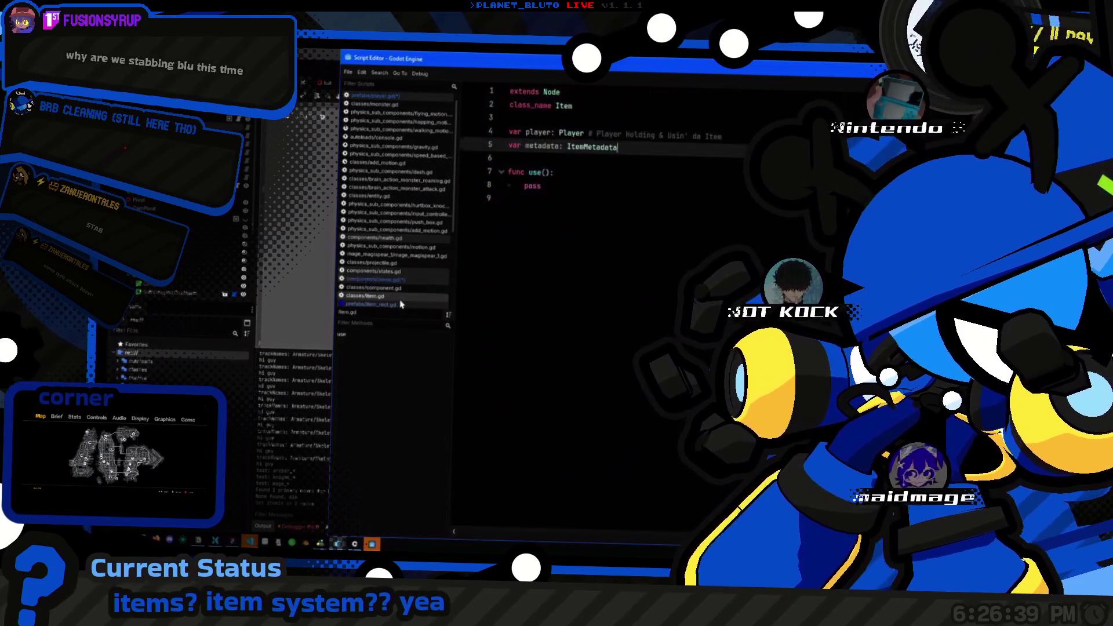
pyautogui.click(375, 280)
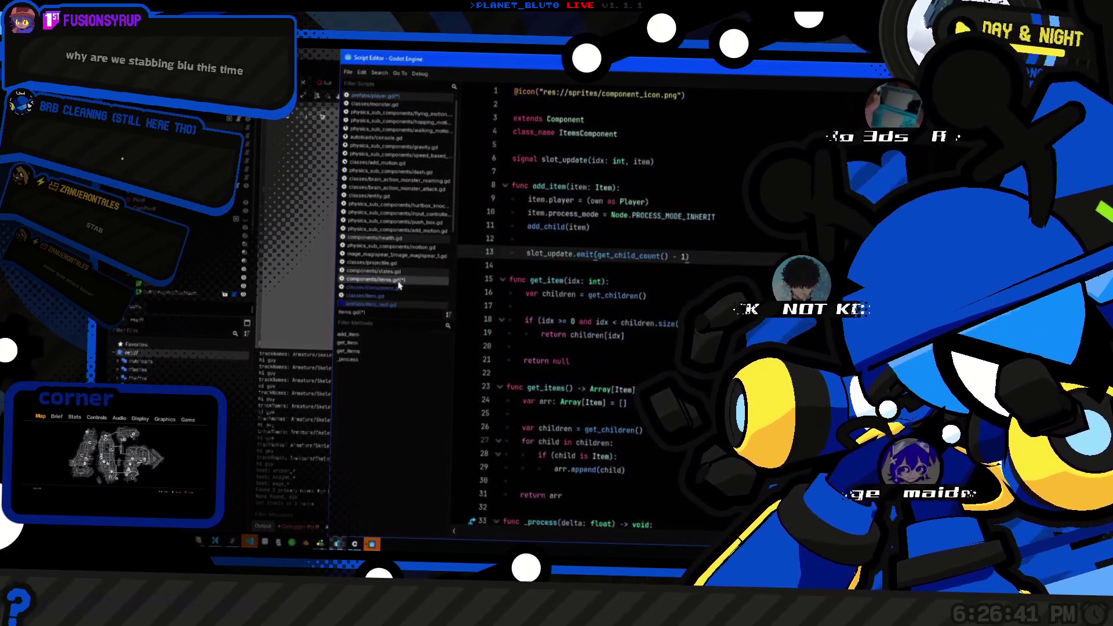
pyautogui.click(640, 192)
pyautogui.hotkey('shift', 'Up')
pyautogui.hotkey('ctrl', 'shift', 'd')
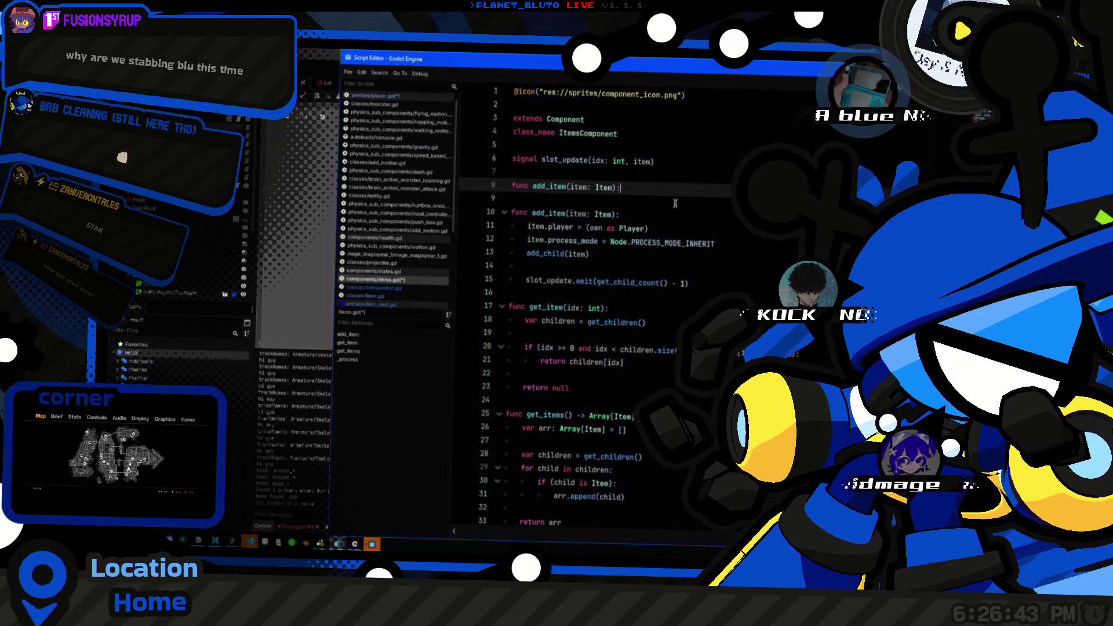
pyautogui.press('Return')
pyautogui.write('pass')
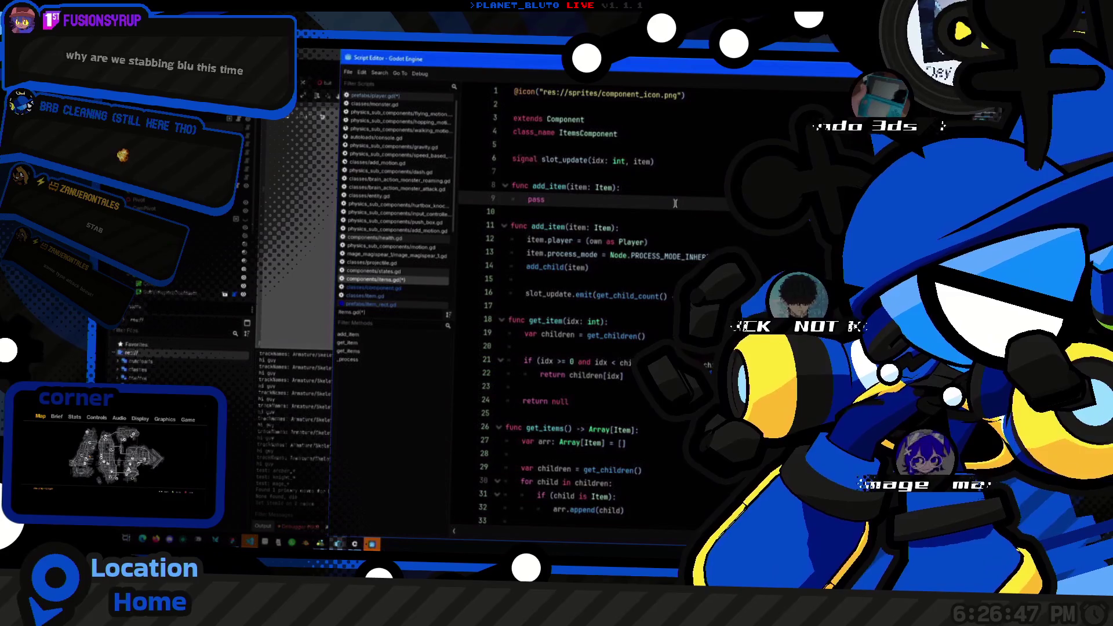
pyautogui.hotkey('shift', 'Home')
pyautogui.hotkey('shift', 'Home')
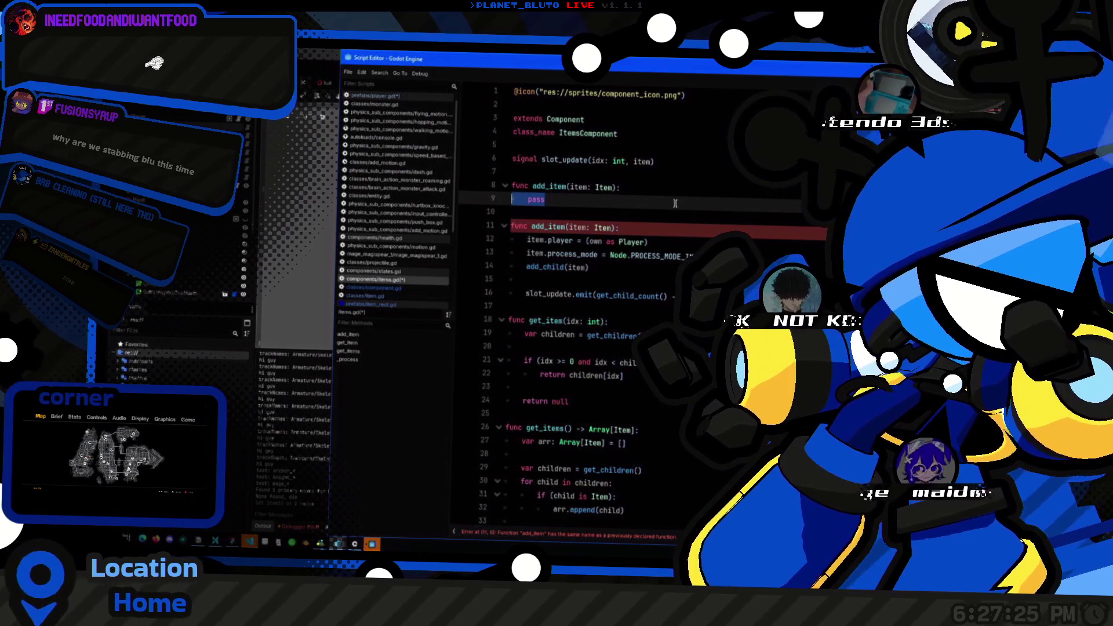
pyautogui.click(681, 203)
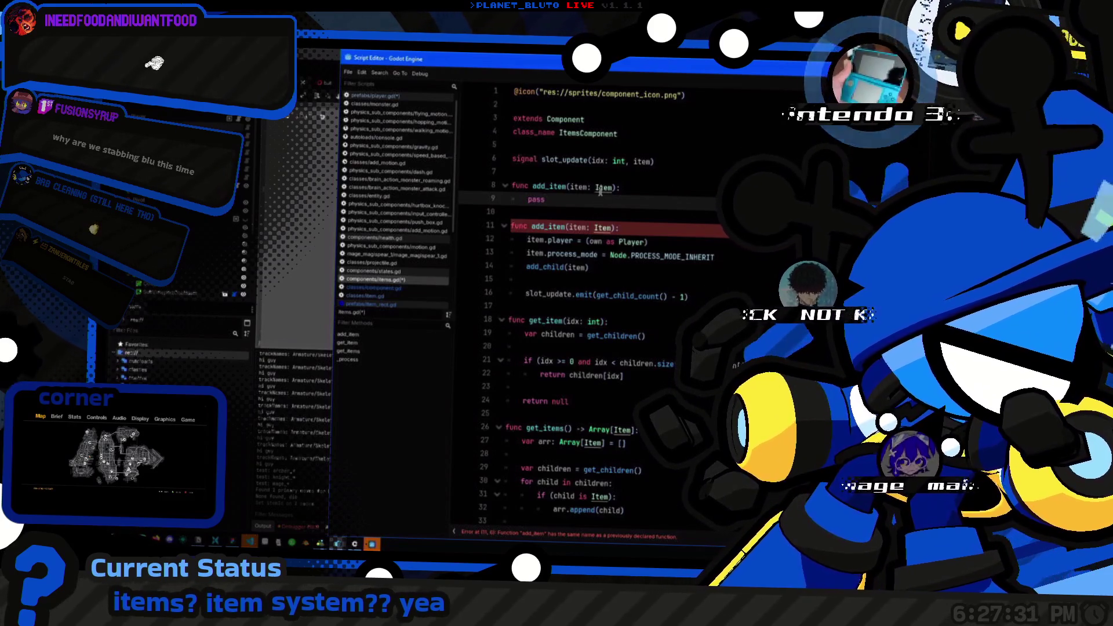
# Step: Rename the copied function to set_item(idx: int, item: Item), then switch to classes/item.gd
pyautogui.hotkey('shift', 'Home')
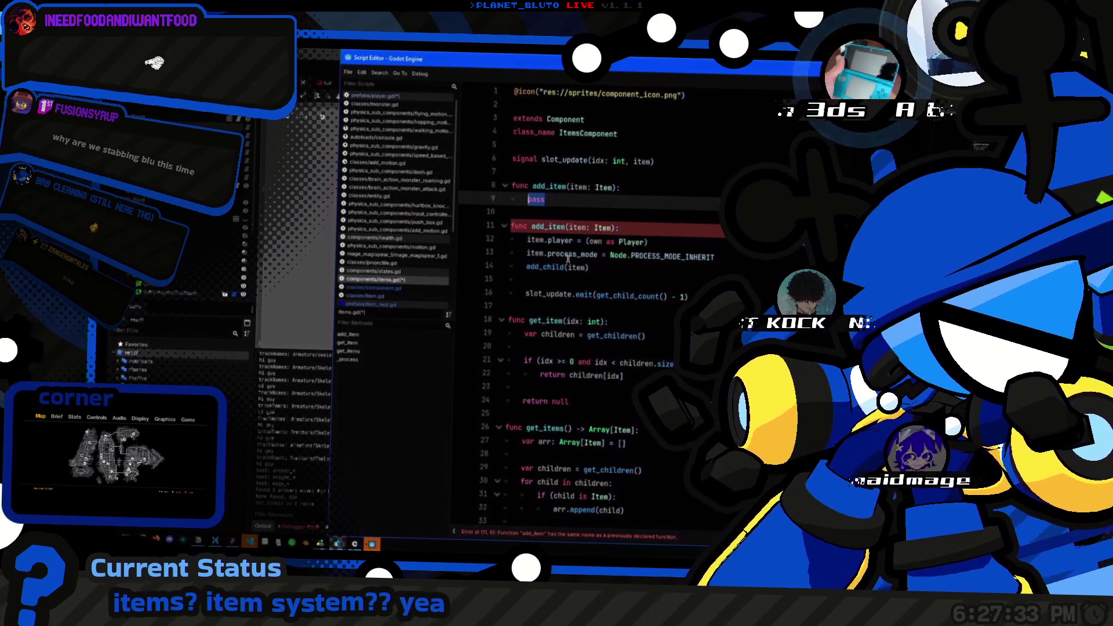
pyautogui.press('Up')
pyautogui.press('Delete')
pyautogui.press('Delete')
pyautogui.press('Delete')
pyautogui.write('set_')
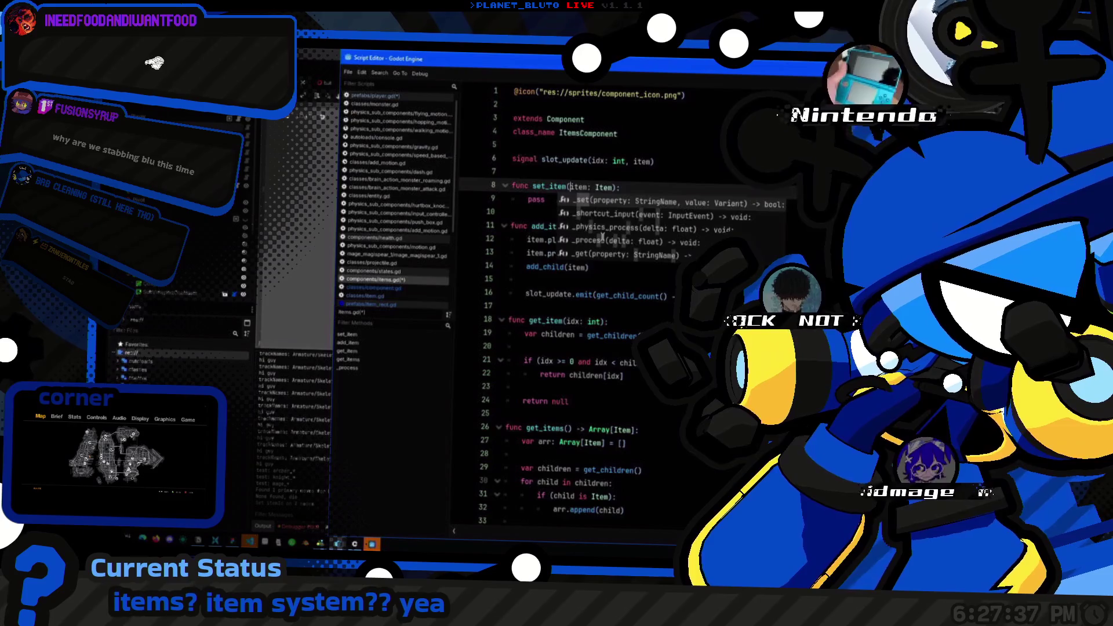
pyautogui.write('item(idx: int, i')
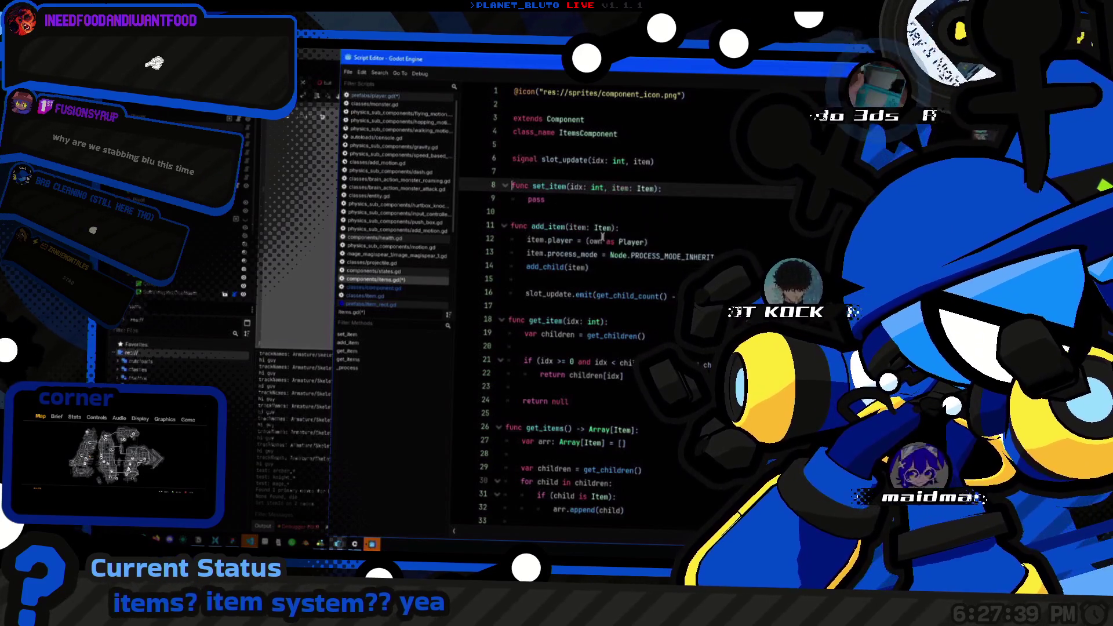
pyautogui.hotkey('ctrl', 'Right')
pyautogui.hotkey('ctrl', 'Right')
pyautogui.hotkey('ctrl', 'Right')
pyautogui.press('Down')
pyautogui.hotkey('shift', 'Home')
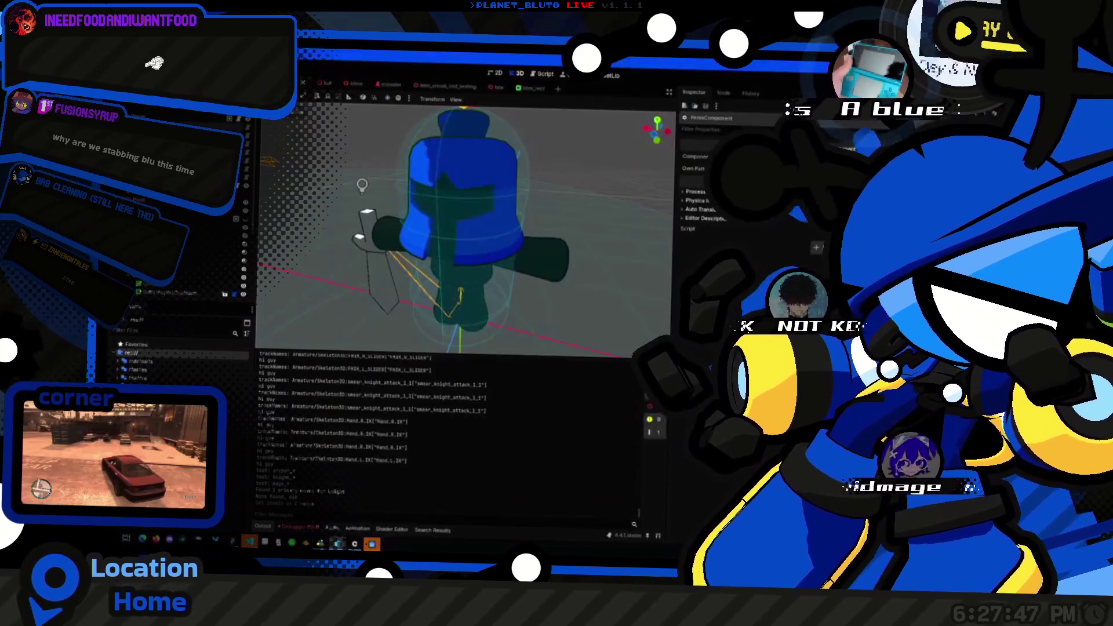
pyautogui.click(701, 214)
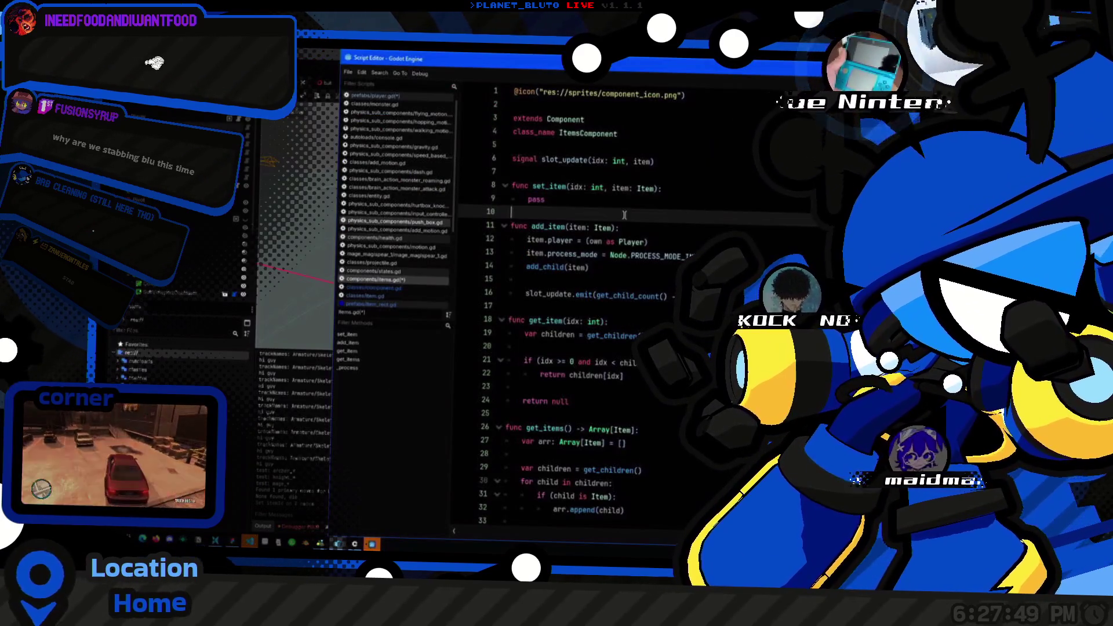
pyautogui.press('Up')
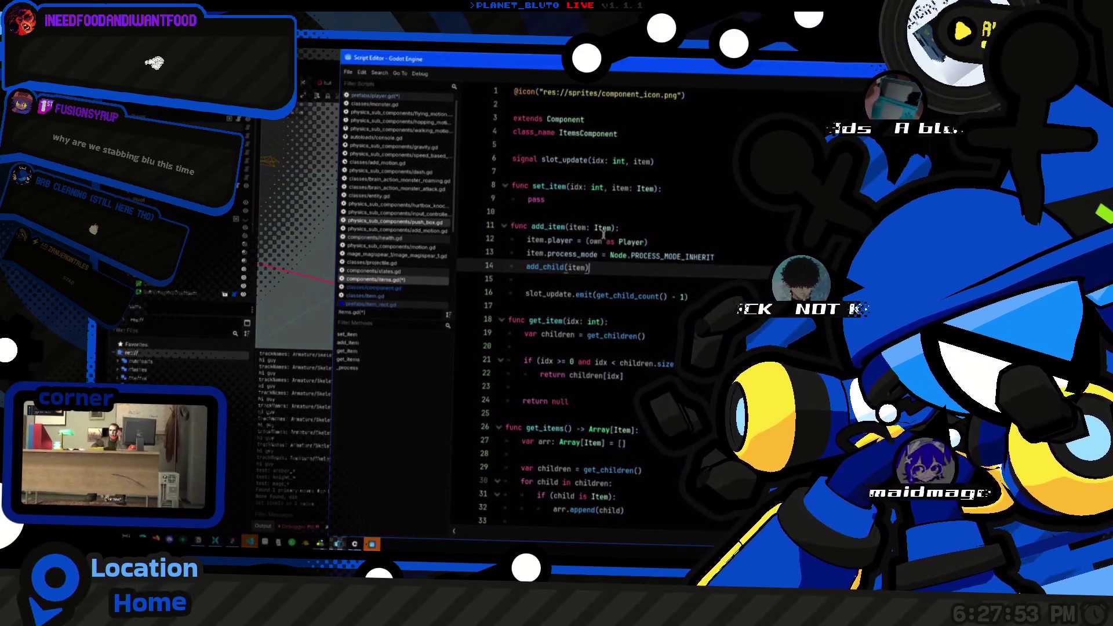
pyautogui.keyDown('ctrl'); pyautogui.click(600, 228); pyautogui.keyUp('ctrl')
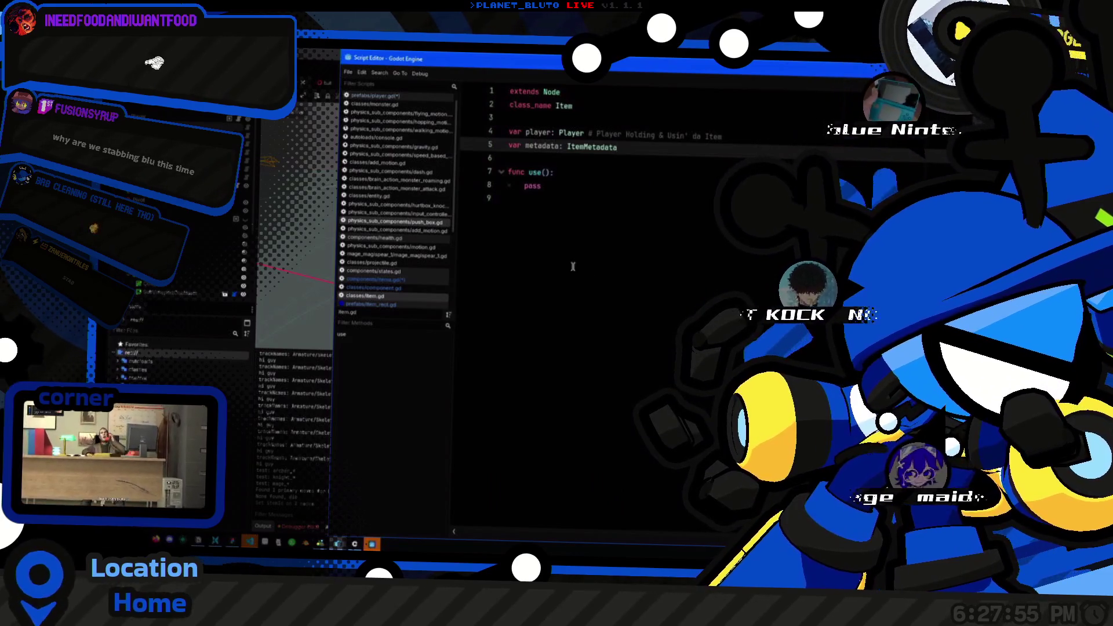
# Step: In item.gd, delete the trailing empty line and add a blank line above var metadata
pyautogui.click(603, 222)
pyautogui.press('BackSpace')
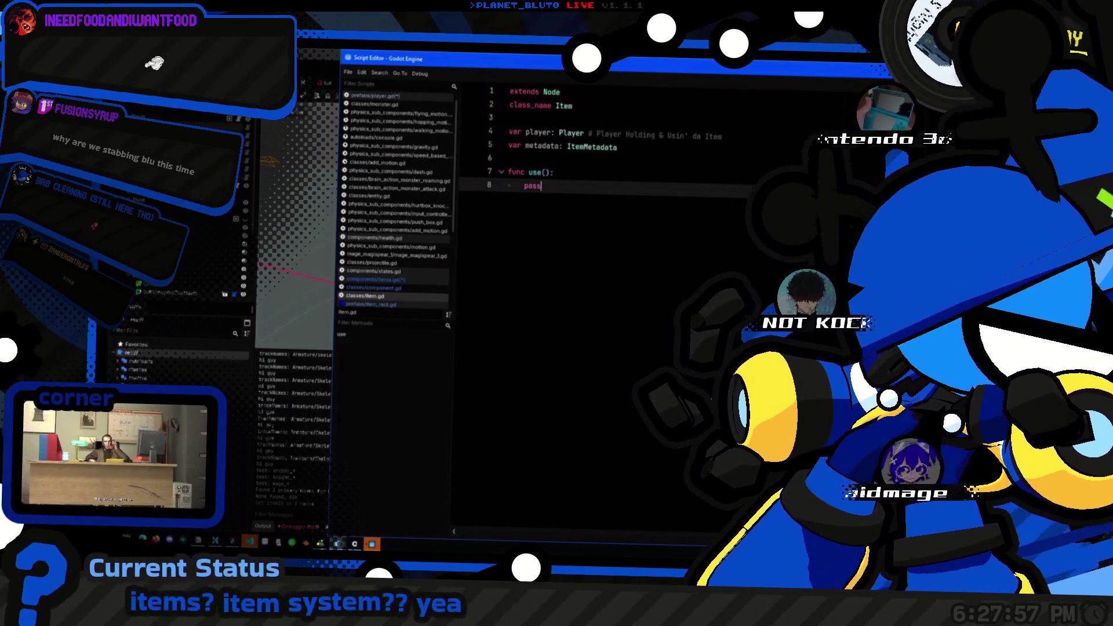
pyautogui.click(249, 389)
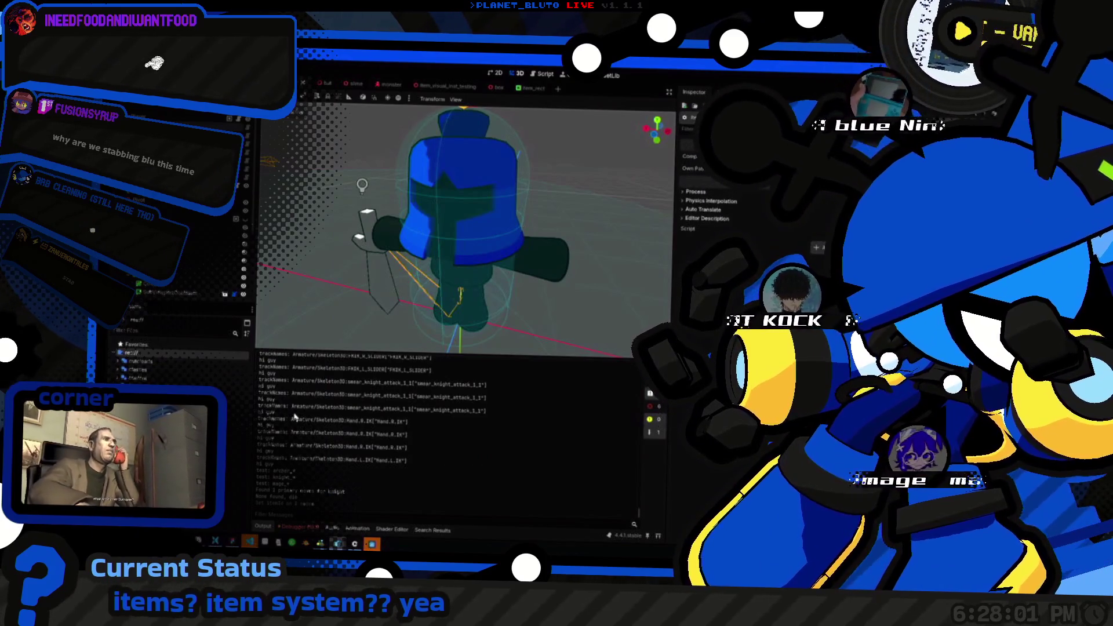
pyautogui.hotkey('alt', 'Tab')
pyautogui.click(661, 147)
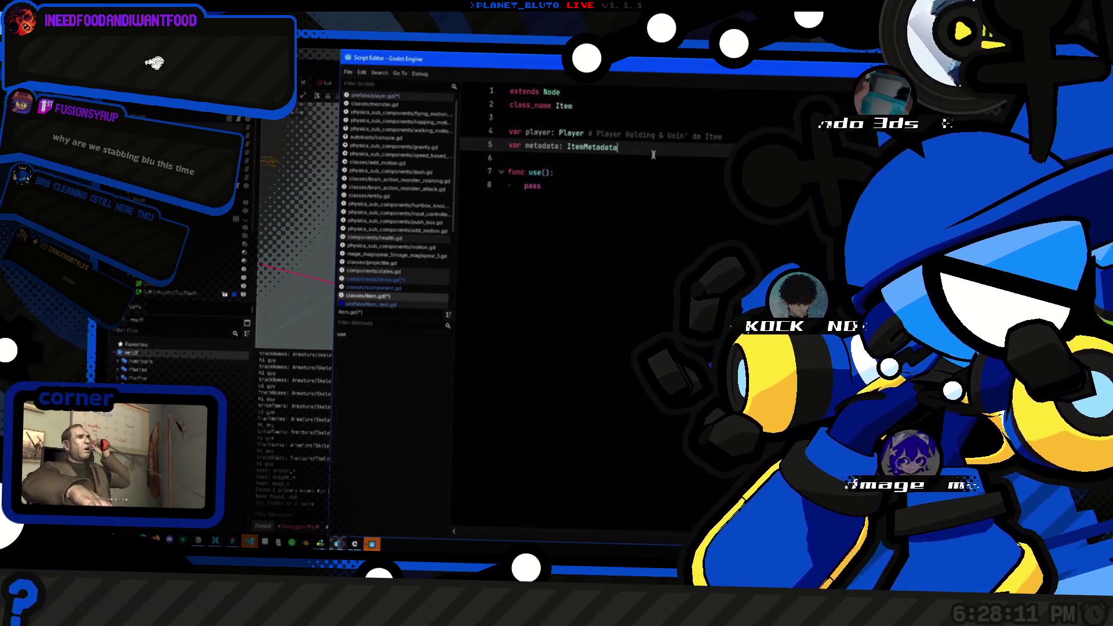
pyautogui.press('Up')
pyautogui.press('End')
pyautogui.press('Return')
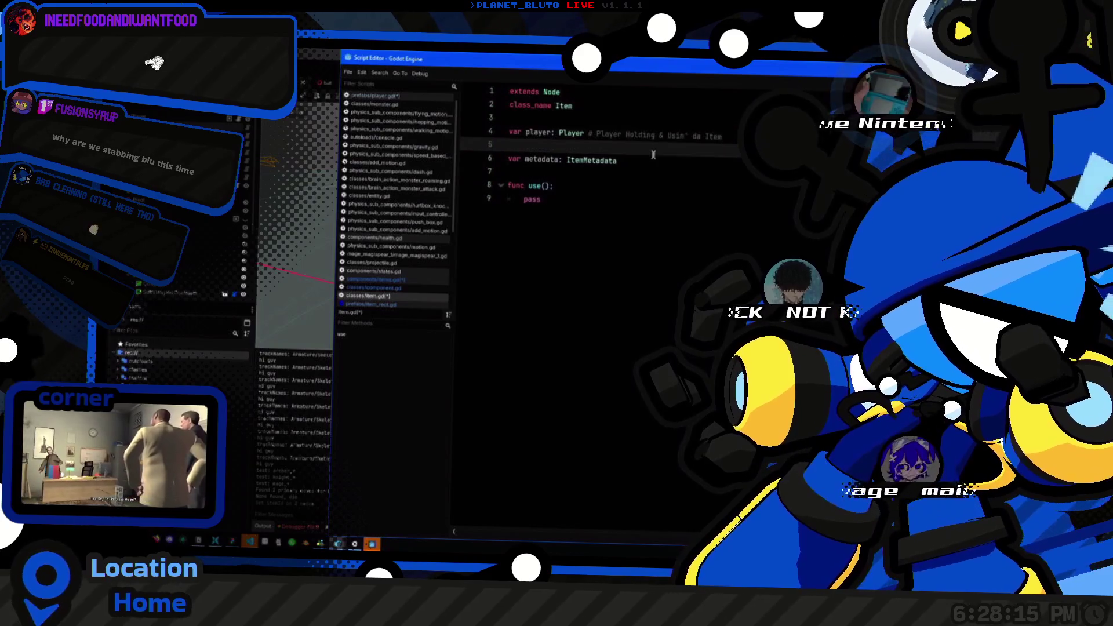
# Step: Look over the ItemMetadata class definition, then start a new empty scene
pyautogui.keyDown('ctrl'); pyautogui.click(591, 159); pyautogui.keyUp('ctrl')
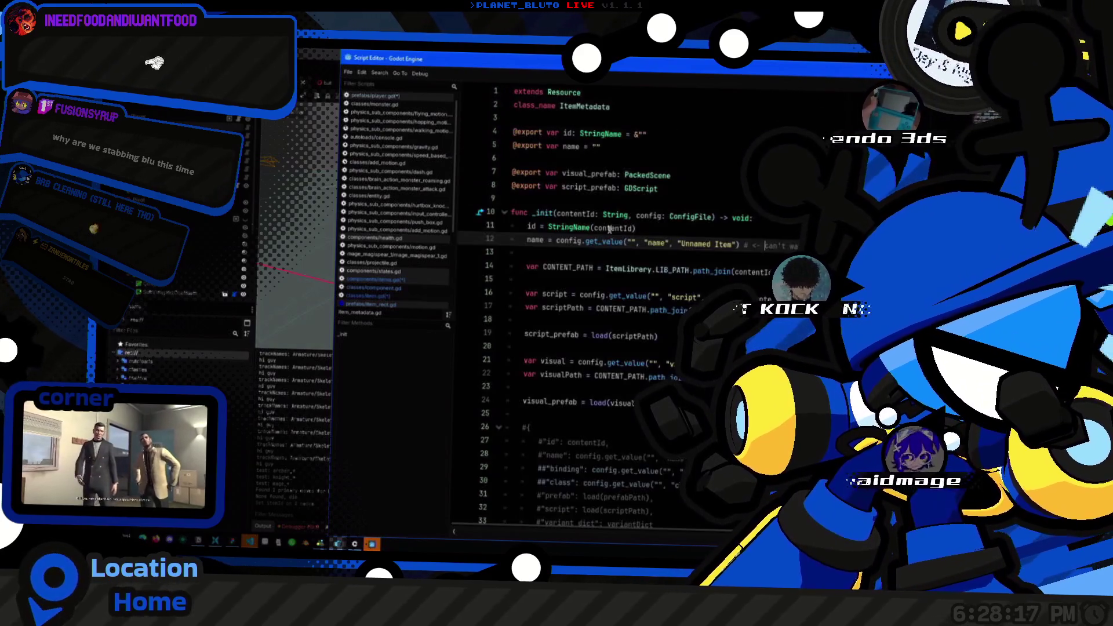
pyautogui.scroll(-1, 586, 241)
pyautogui.scroll(1, 588, 249)
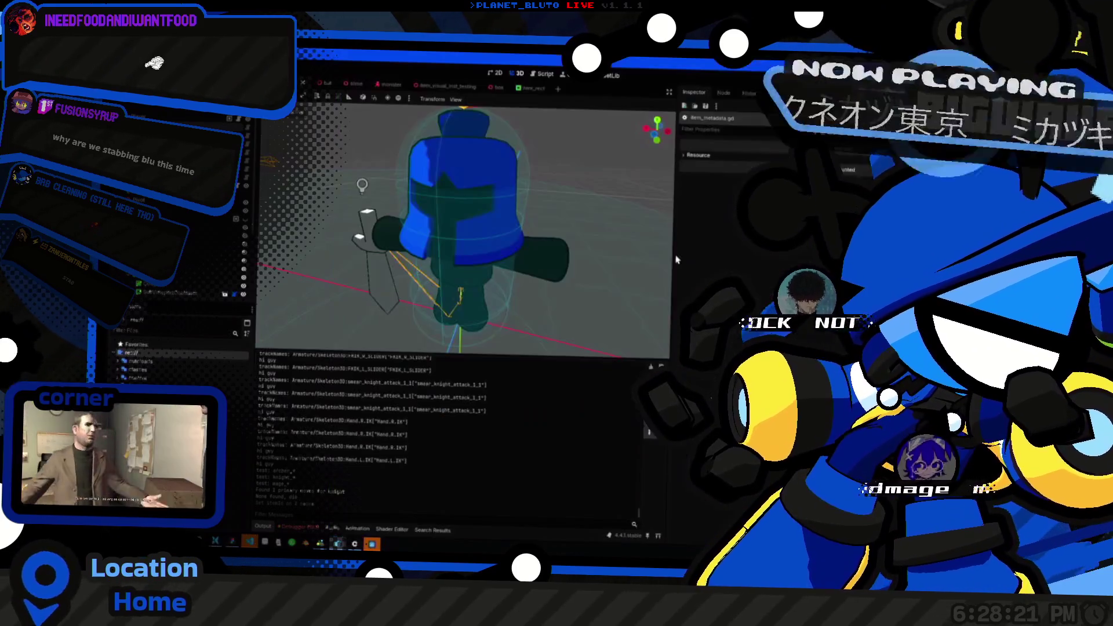
pyautogui.hotkey('alt', 'Tab')
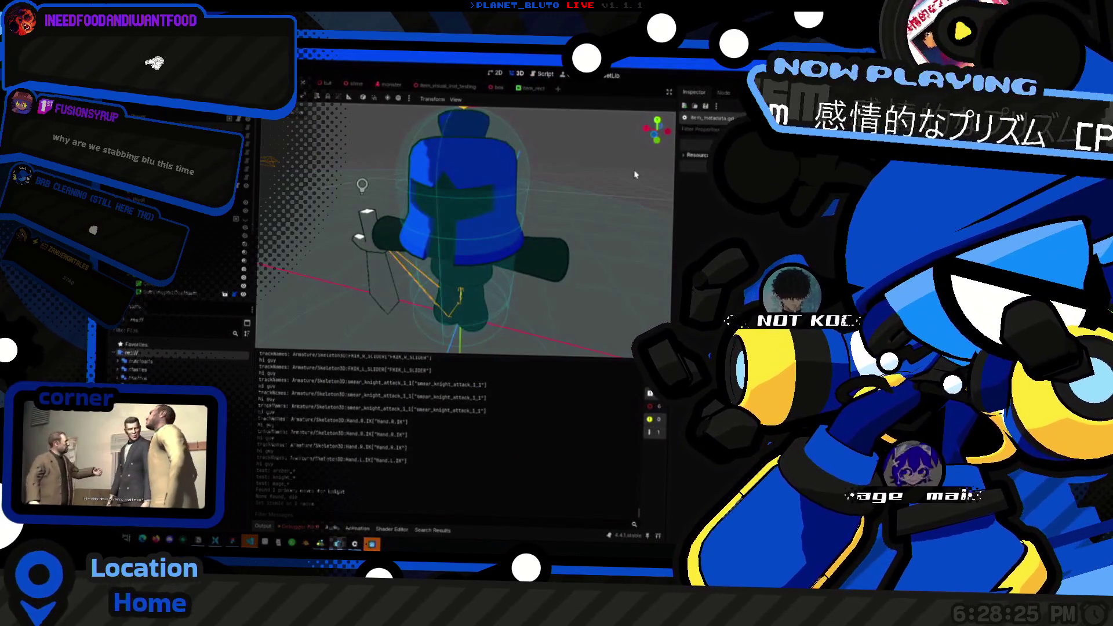
pyautogui.click(558, 88)
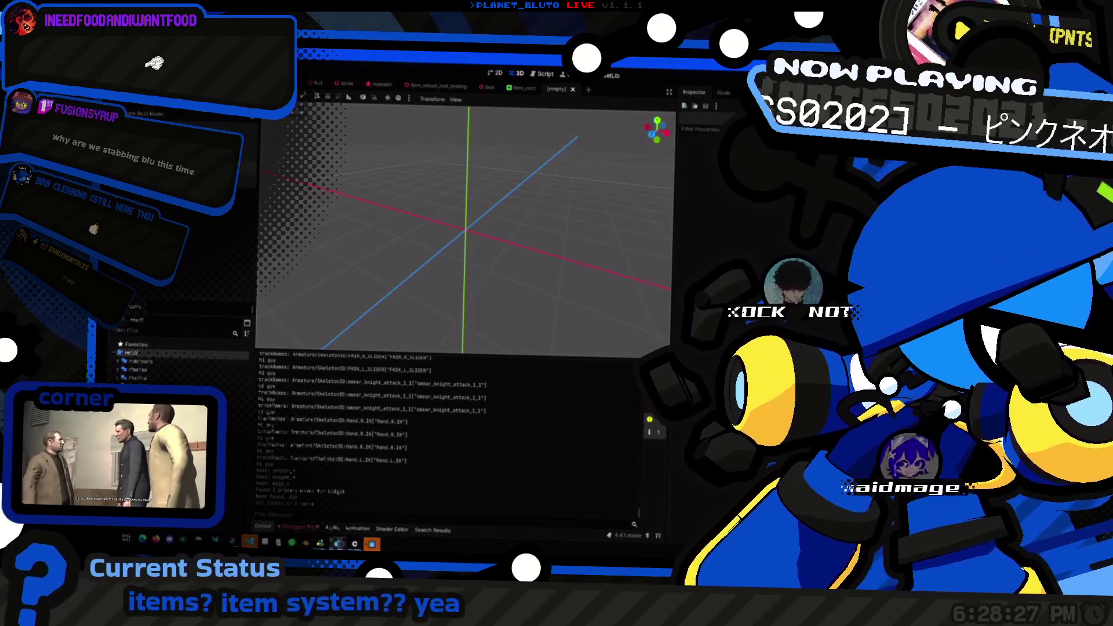
# Step: Give the new scene a plain Node root named EmptyItem
pyautogui.hotkey('ctrl', 'a')
pyautogui.press('Return')
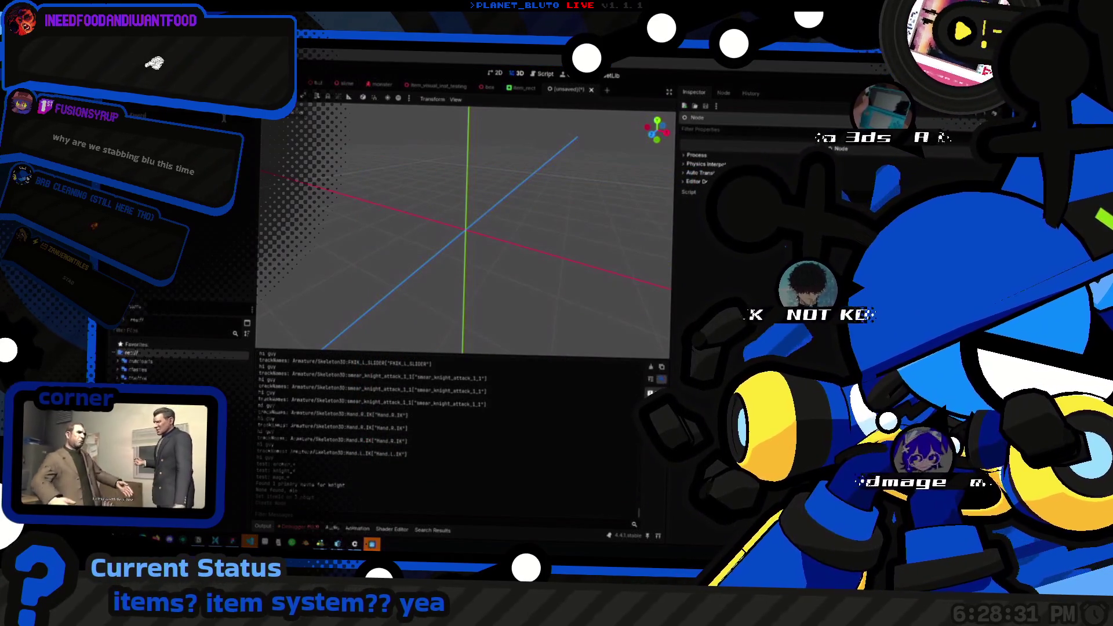
pyautogui.press('Return')
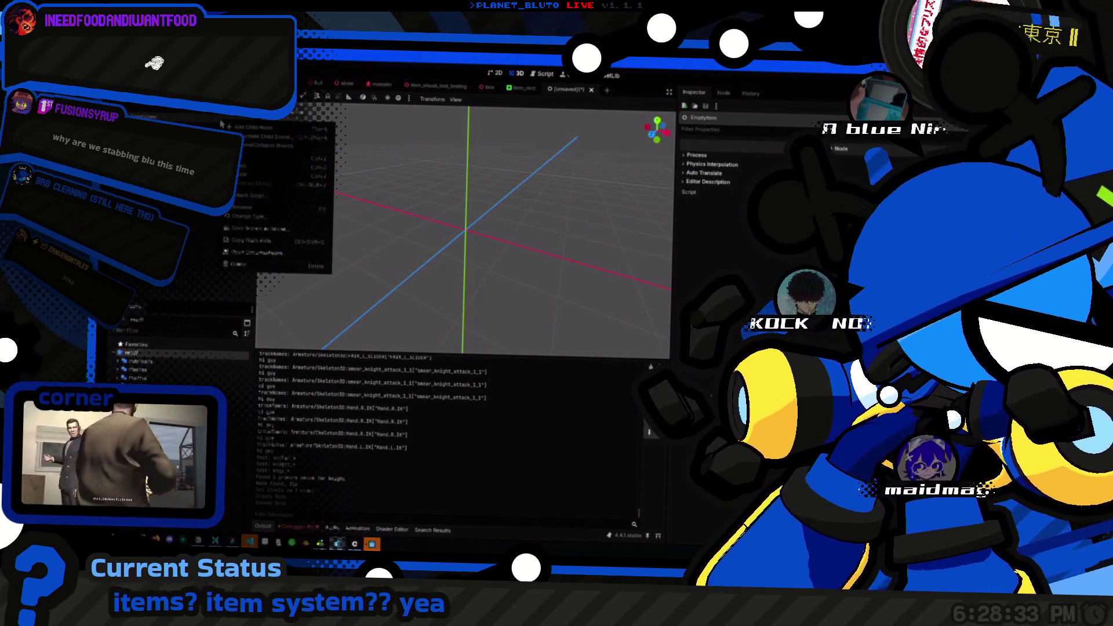
# Step: Attach the existing res://classes/item.gd script to EmptyItem and view it in the Script Editor
pyautogui.rightClick(221, 121)
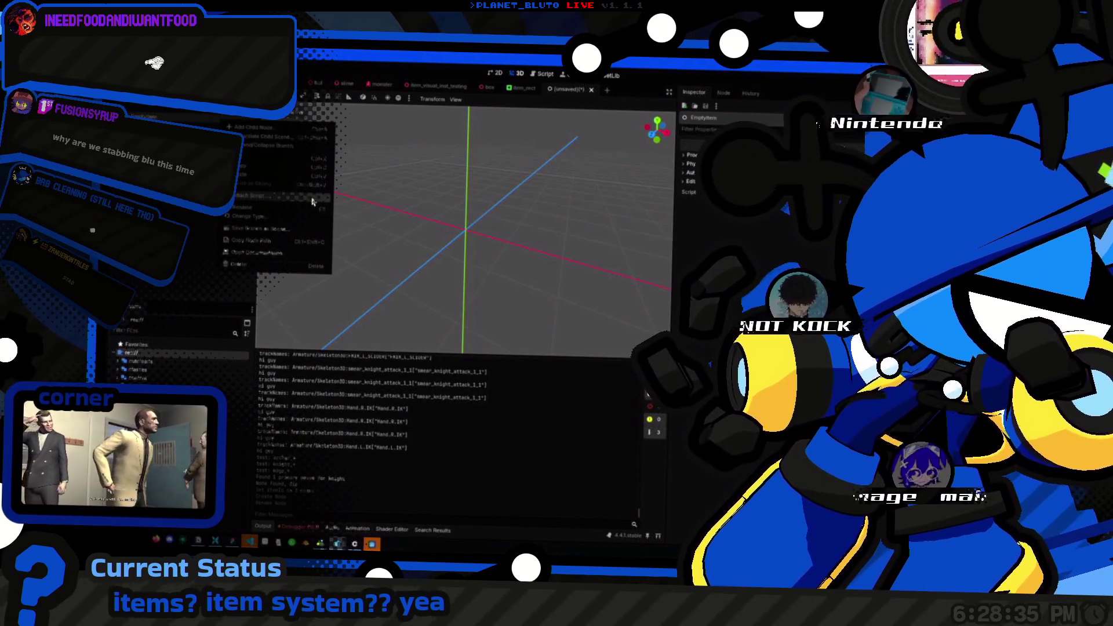
pyautogui.click(306, 197)
pyautogui.click(632, 301)
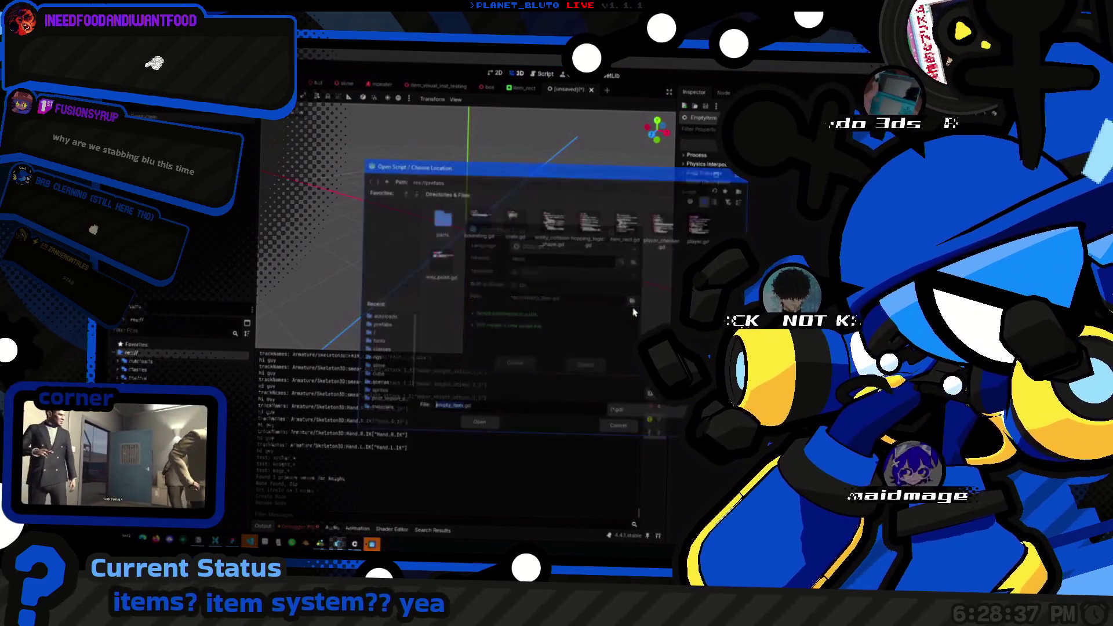
pyautogui.click(379, 349)
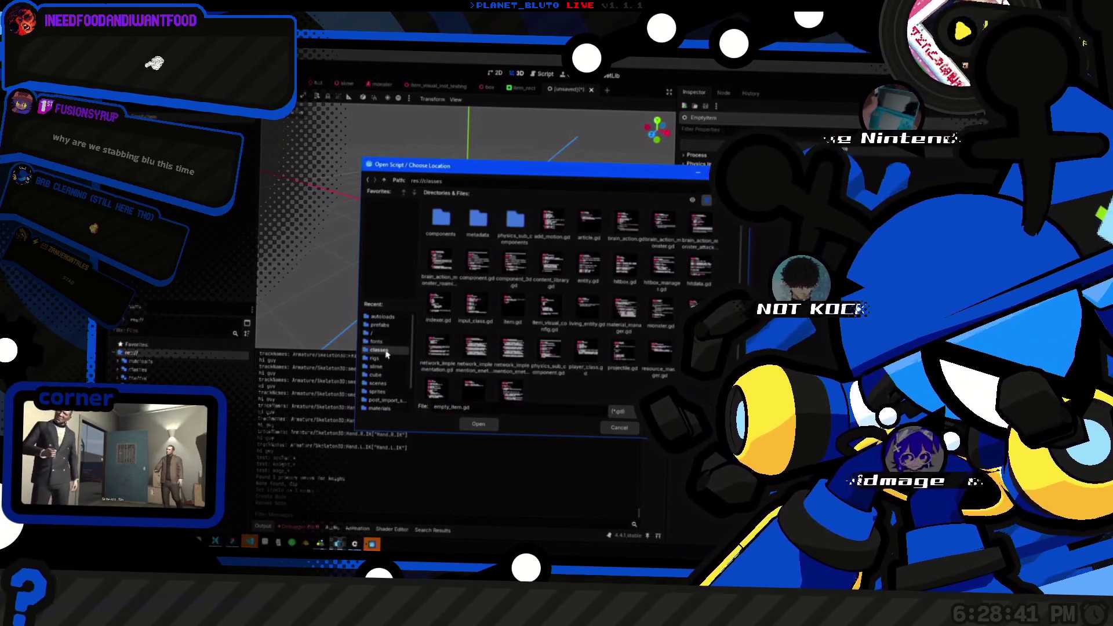
pyautogui.scroll(-1, 579, 371)
pyautogui.scroll(1, 620, 356)
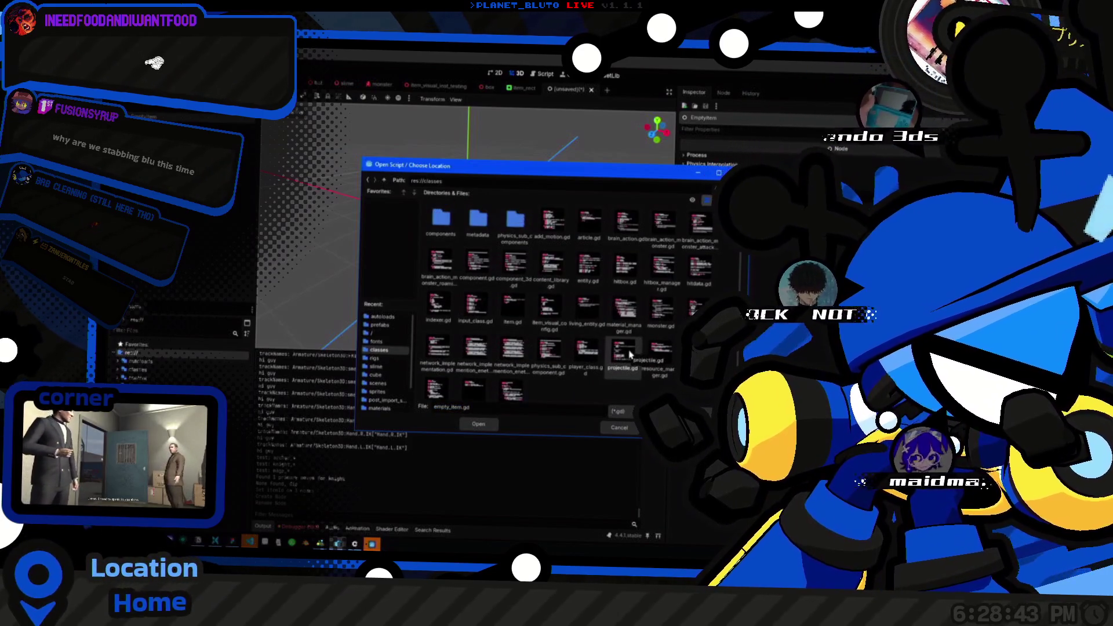
pyautogui.doubleClick(513, 313)
pyautogui.click(517, 366)
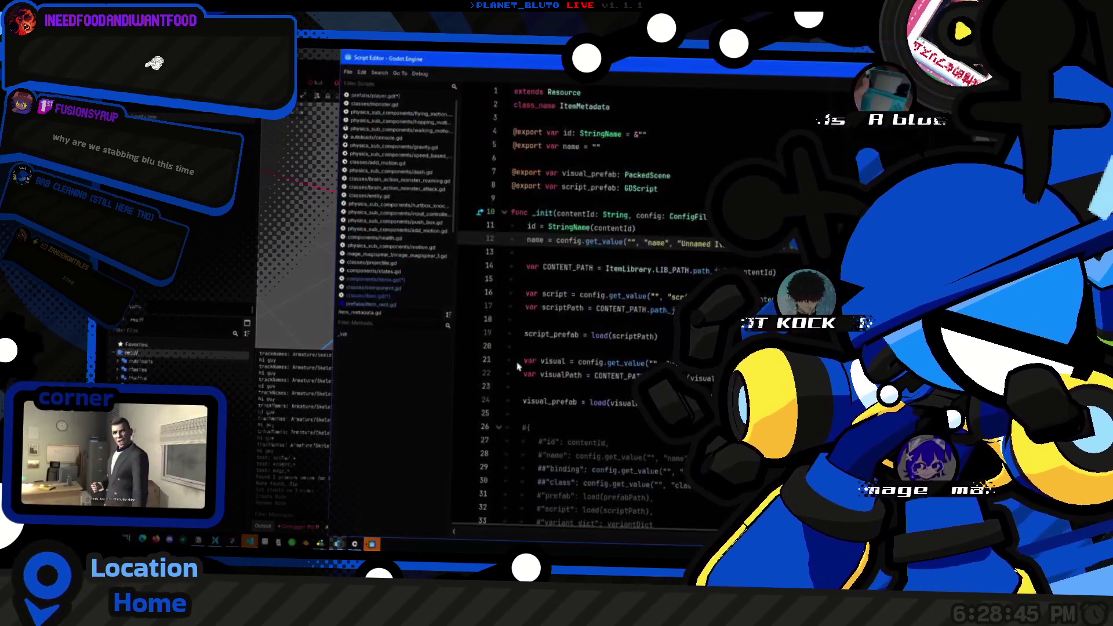
pyautogui.hotkey('ctrl', 'F2')
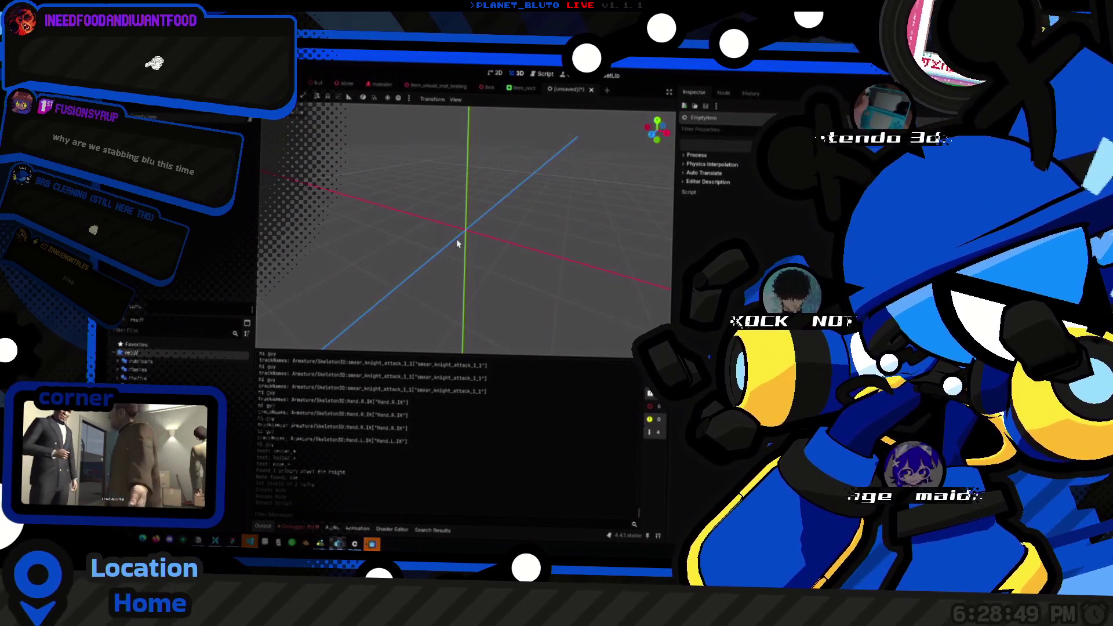
pyautogui.hotkey('ctrl', 'F3')
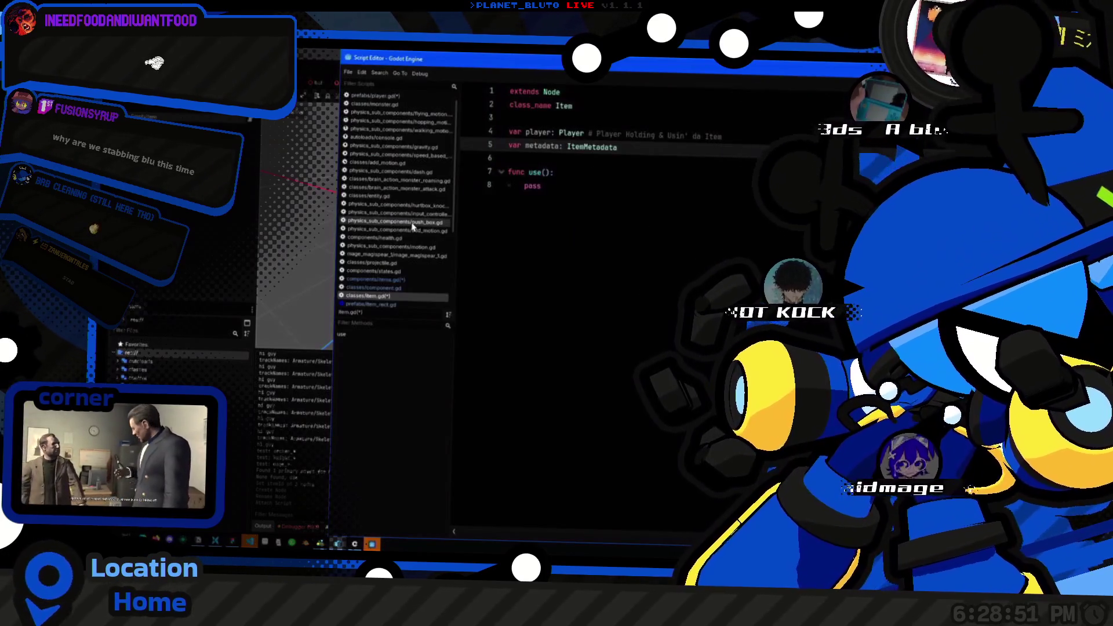
pyautogui.press('Home')
pyautogui.write('@expor')
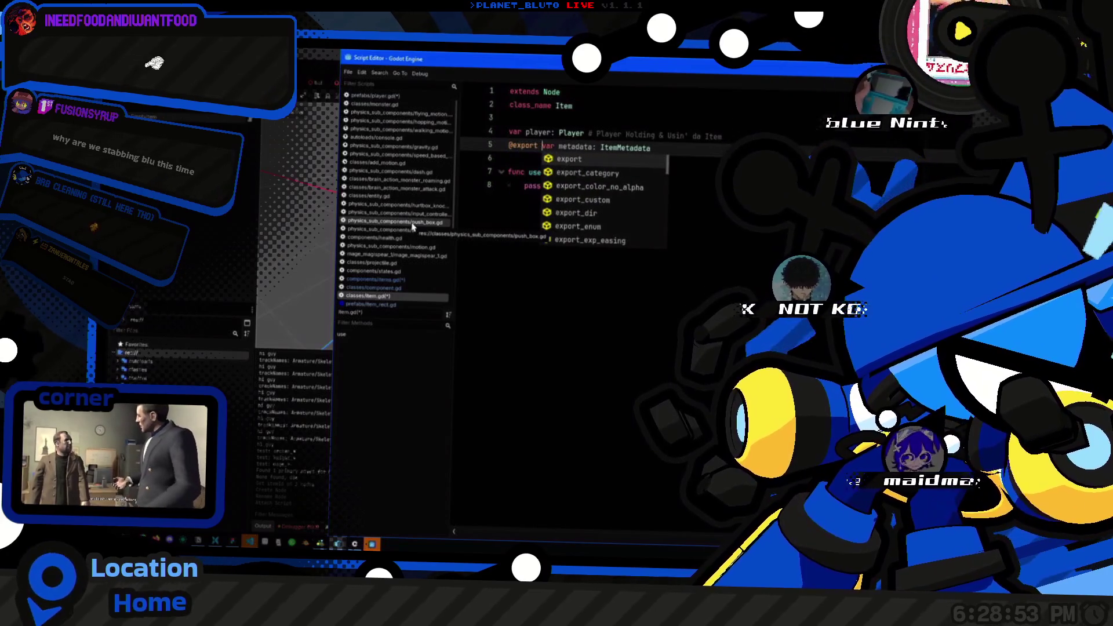
pyautogui.write('t')
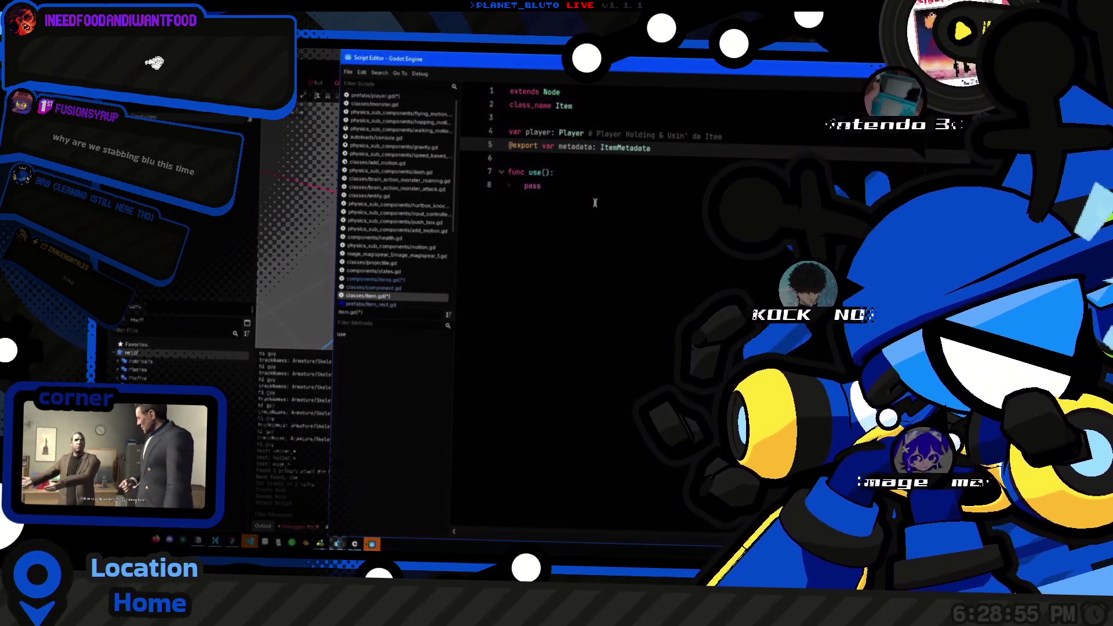
pyautogui.hotkey('ctrl', 's')
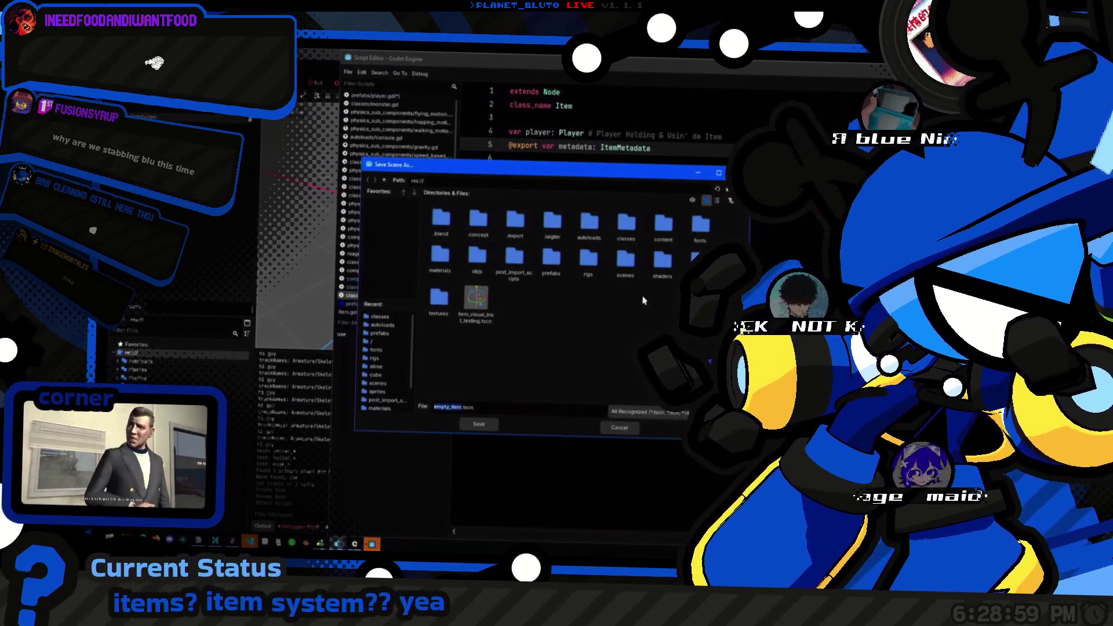
pyautogui.click(380, 333)
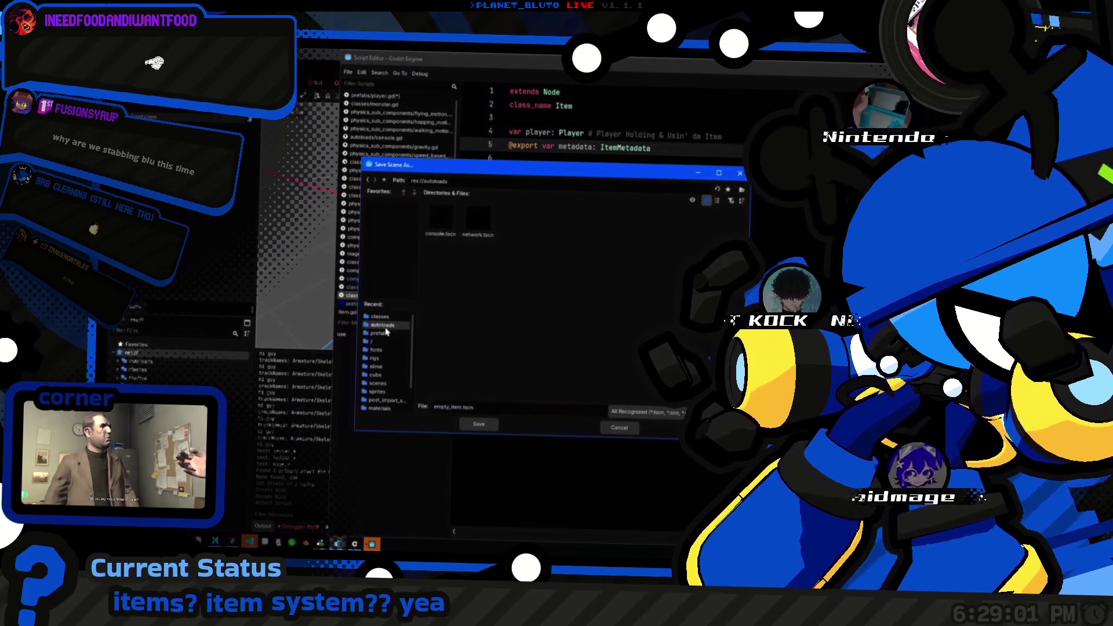
pyautogui.click(480, 425)
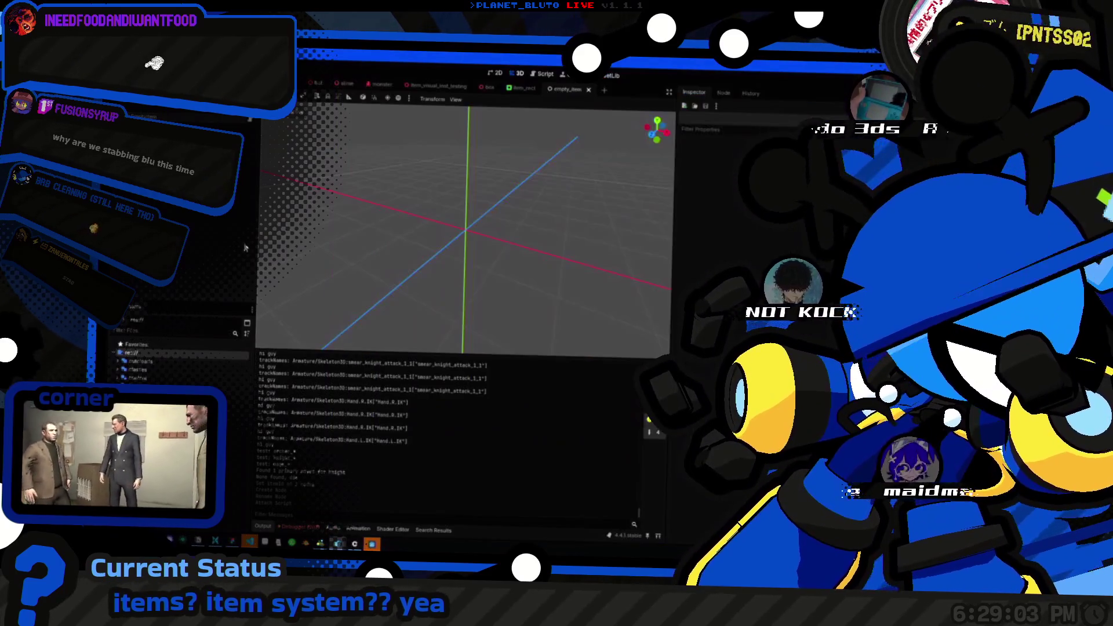
# Step: Assign a new ItemMetadata resource to EmptyItem's Metadata property in the Inspector
pyautogui.click(211, 120)
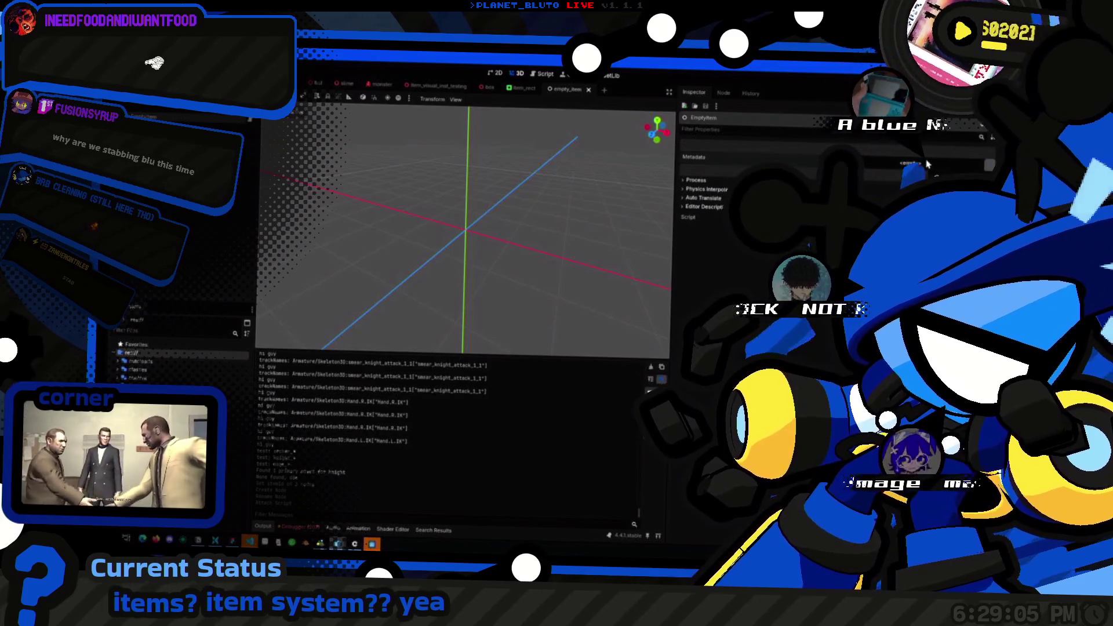
pyautogui.click(926, 164)
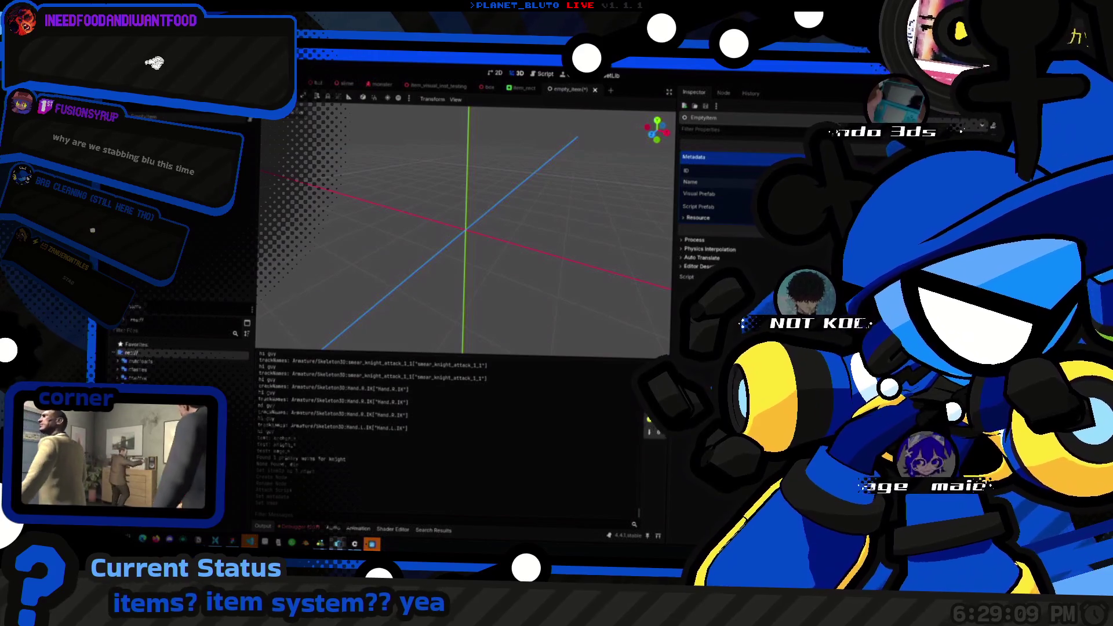
pyautogui.click(714, 241)
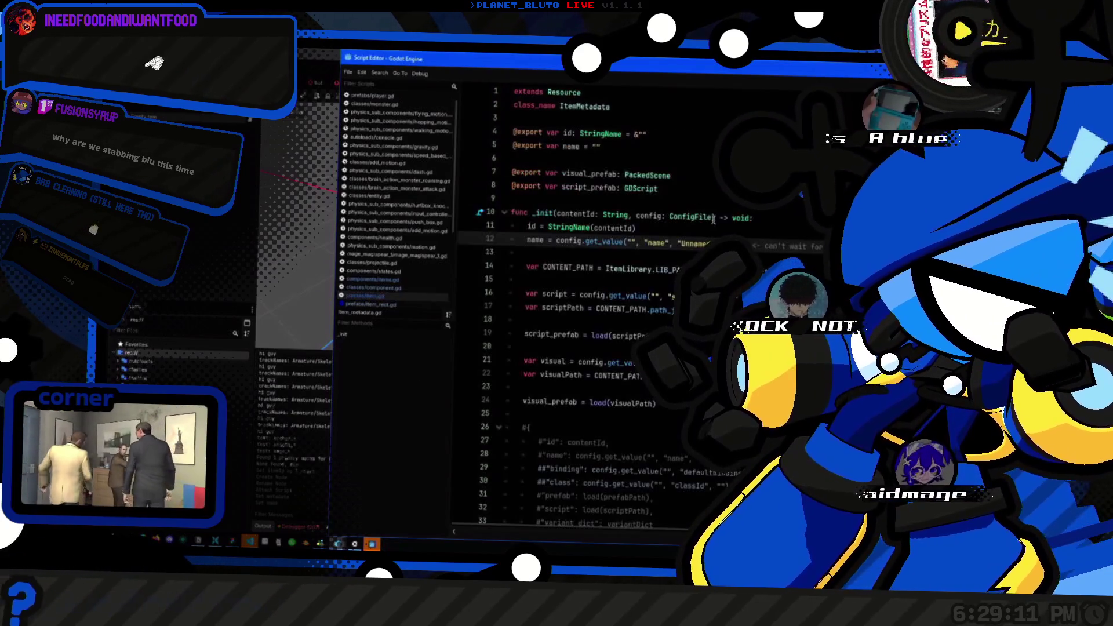
# Step: In item_metadata.gd, add a commented-out 'if (id == "")' line below the id assignment
pyautogui.click(681, 243)
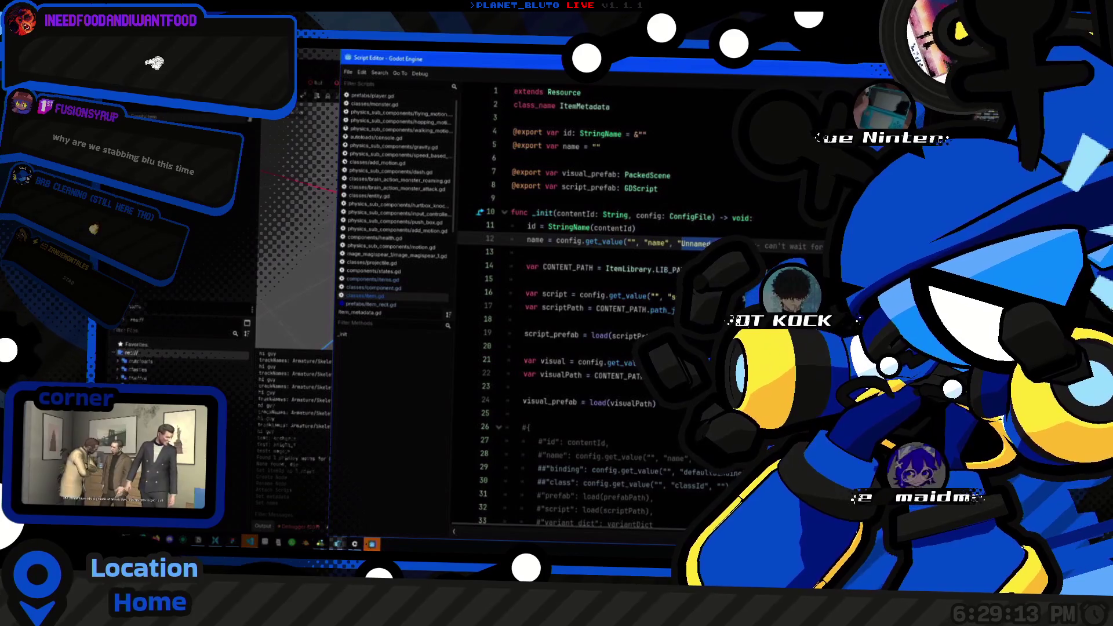
pyautogui.click(783, 209)
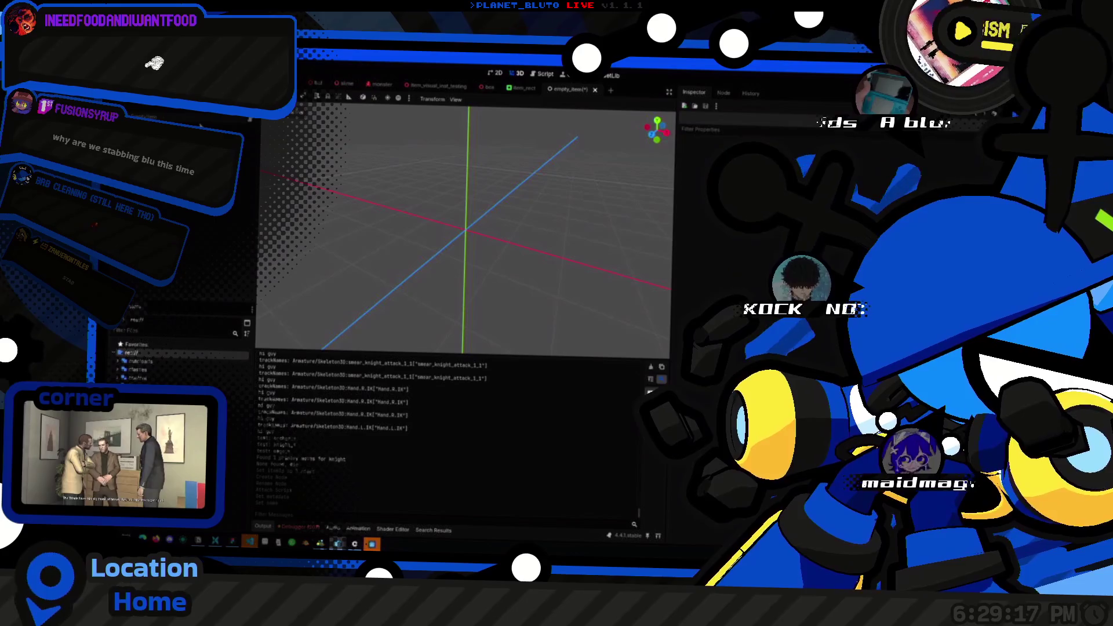
pyautogui.click(545, 74)
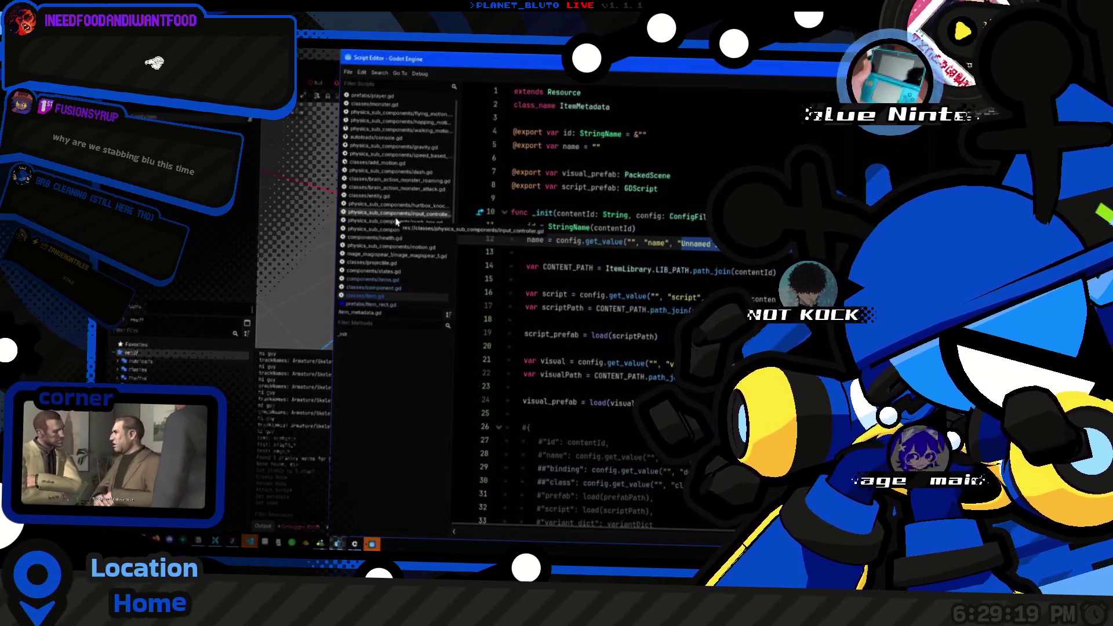
pyautogui.hotkey('ctrl', 'F2')
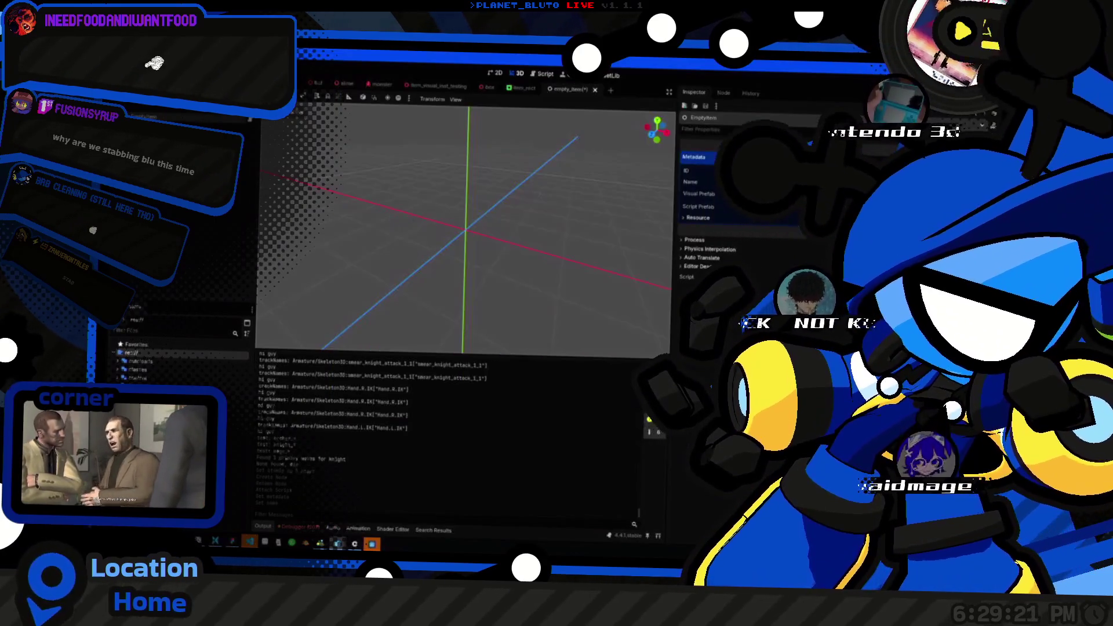
pyautogui.hotkey('ctrl', 'F3')
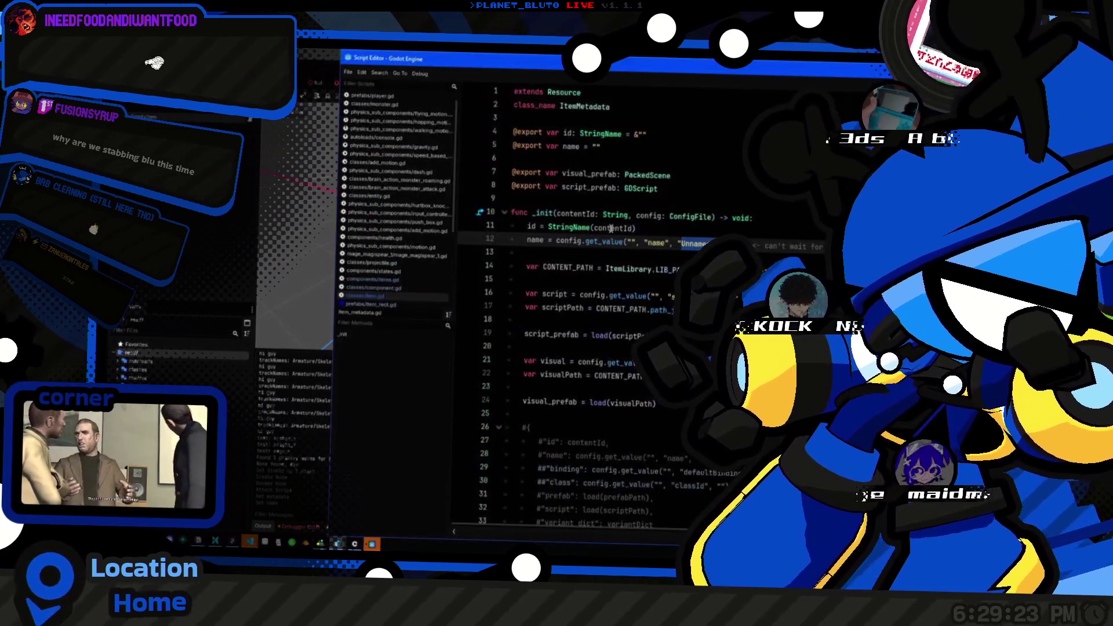
pyautogui.press('End')
pyautogui.press('Return')
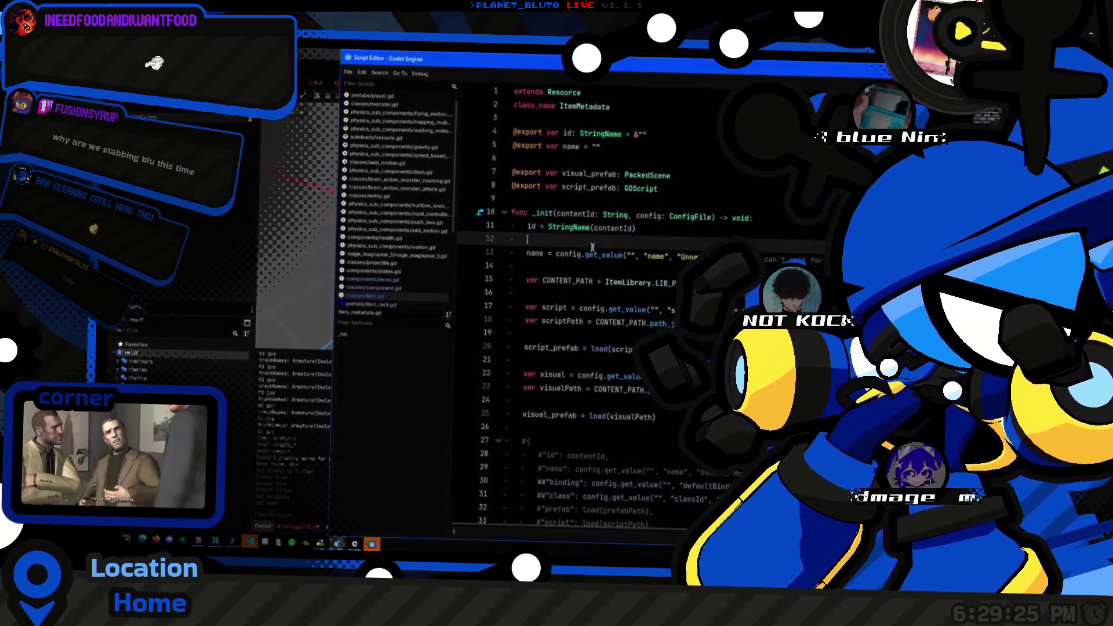
pyautogui.write('if (id == "")')
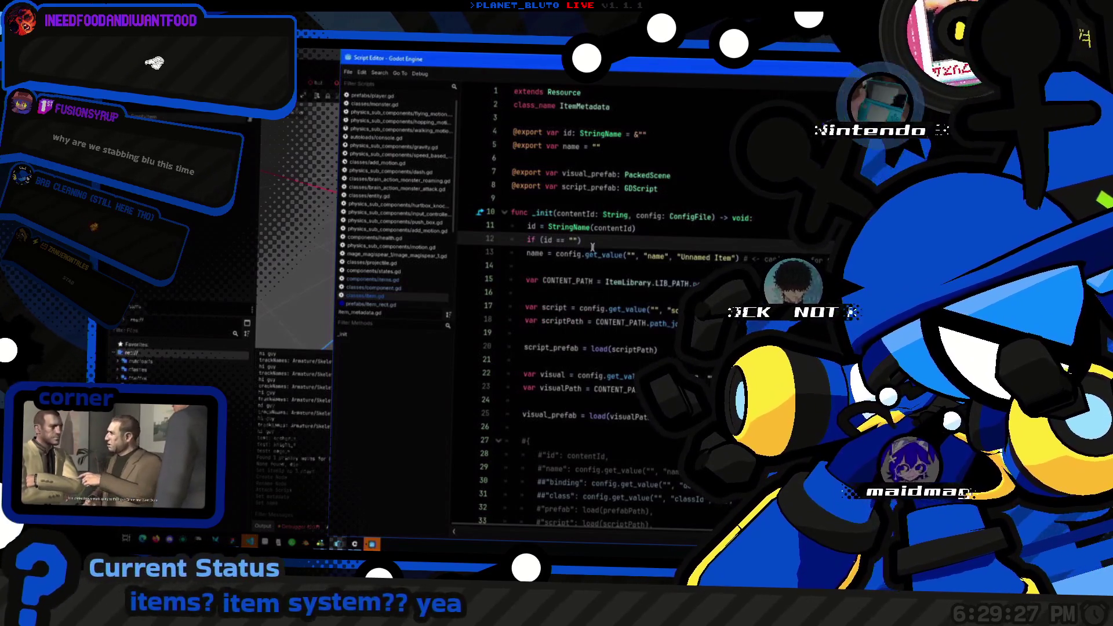
pyautogui.press('Up')
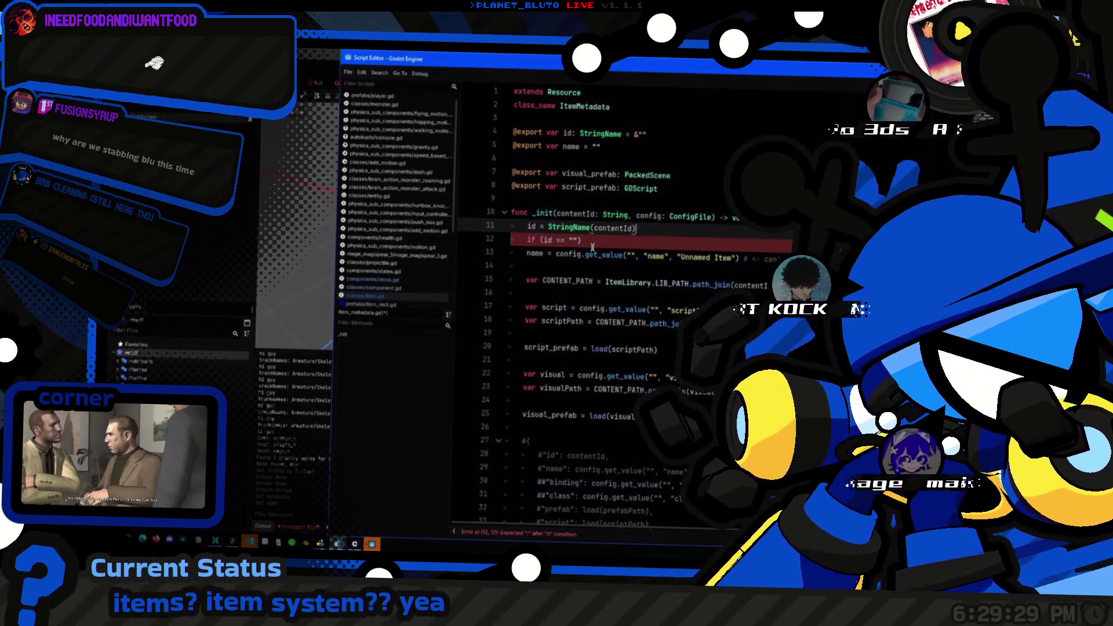
pyautogui.press('Down')
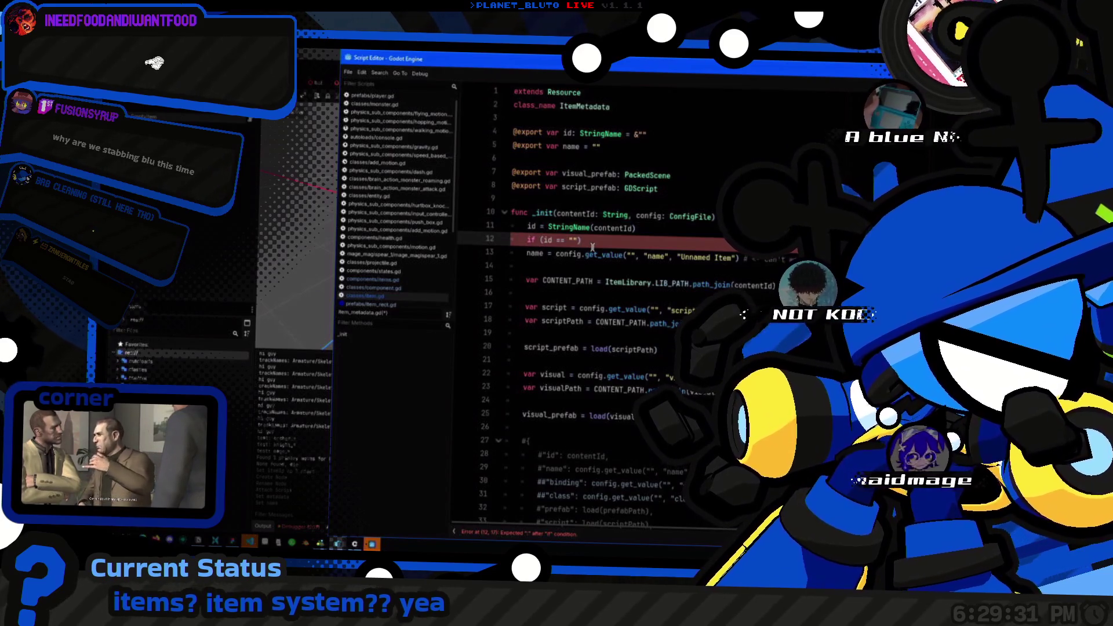
pyautogui.hotkey('ctrl', 'k')
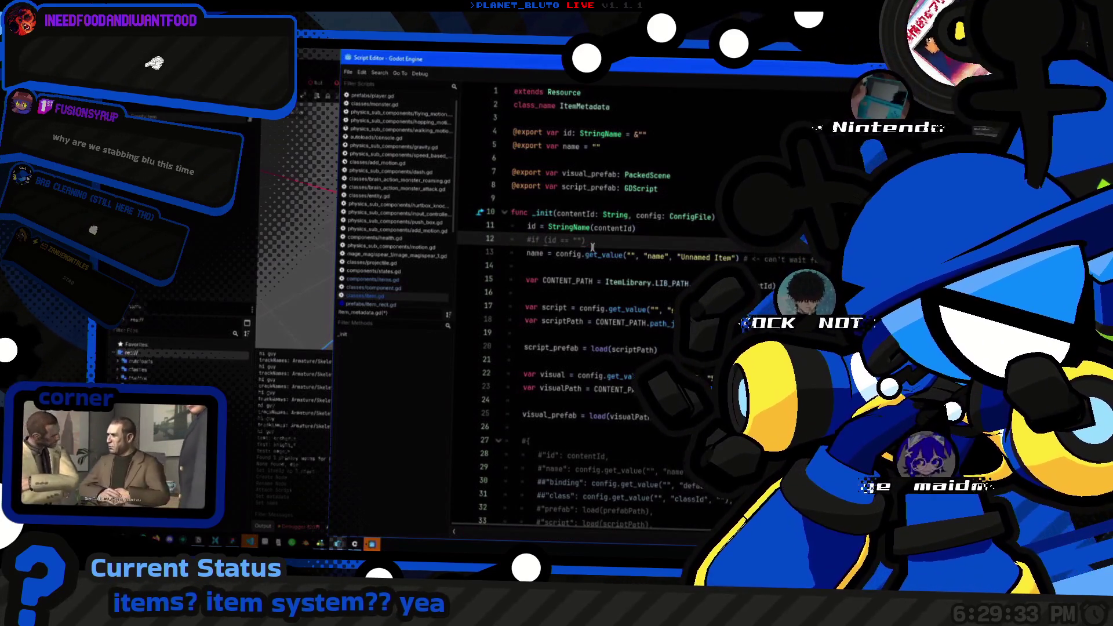
# Step: Switch back to the main 3D editor
pyautogui.hotkey('alt', 'Tab')
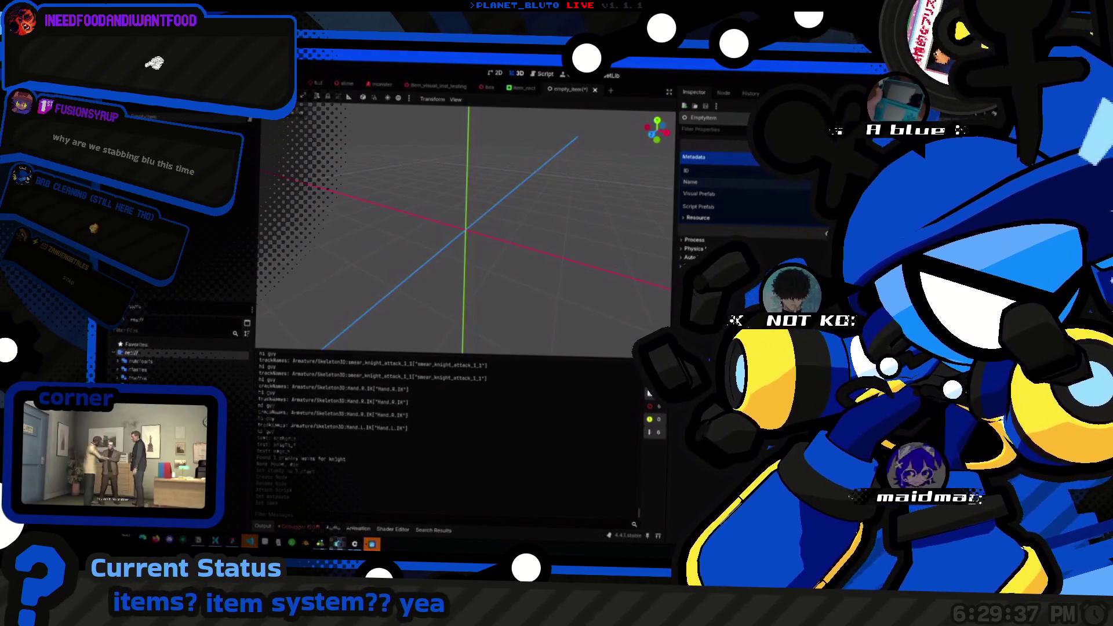
pyautogui.hotkey('alt', 'Tab')
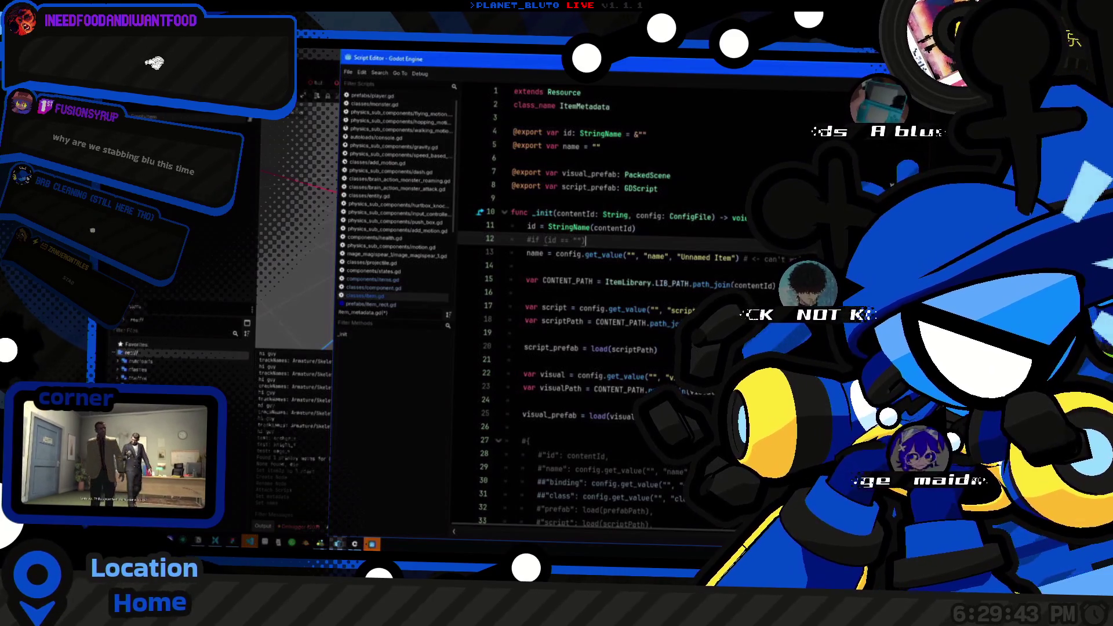
pyautogui.hotkey('alt', 'Tab')
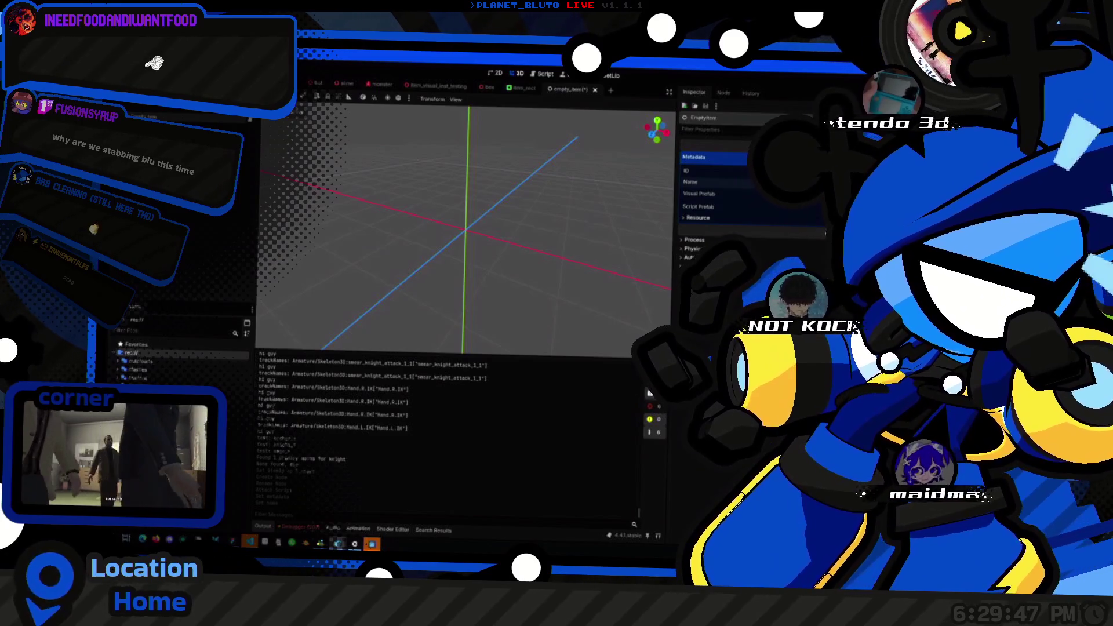
pyautogui.hotkey('alt', 'Tab')
pyautogui.hotkey('alt', 'Tab')
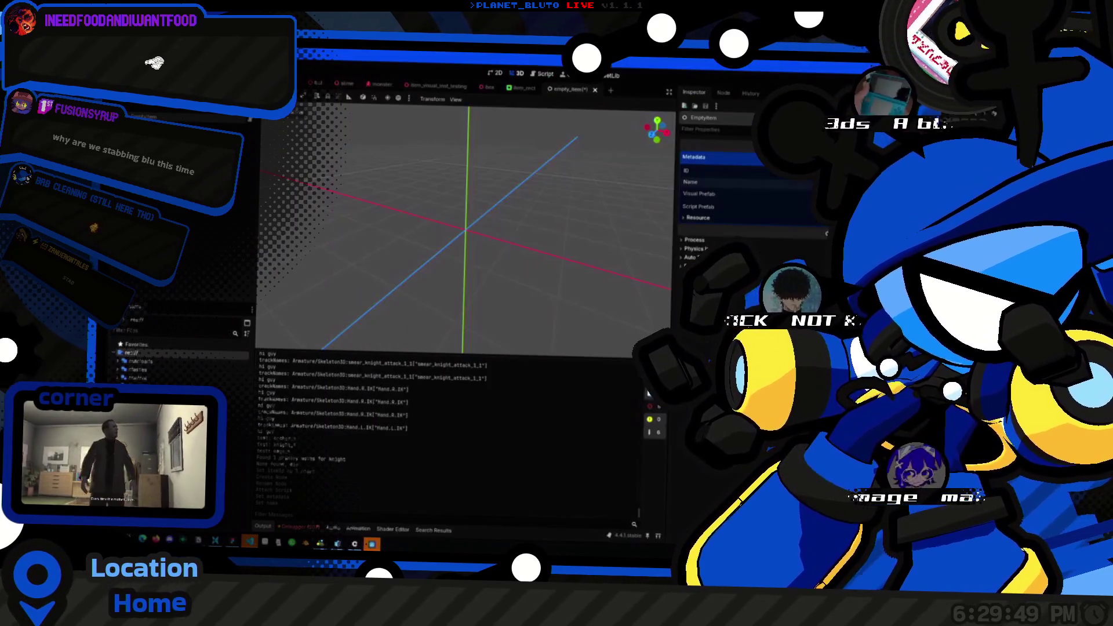
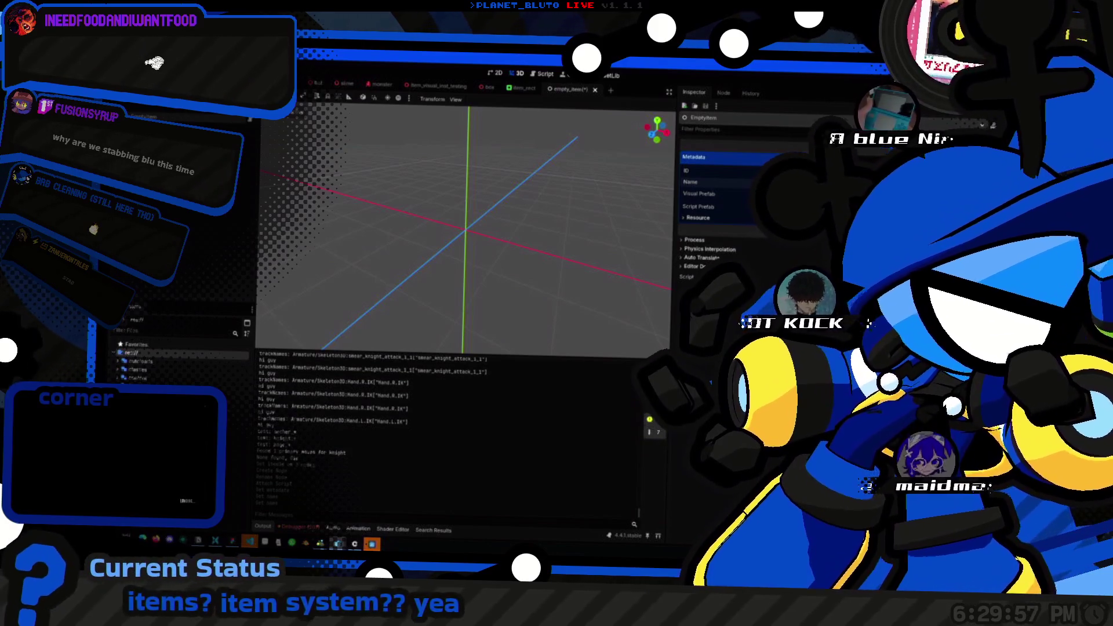
# Step: Save the empty_item scene and switch between it and the knight scene
pyautogui.hotkey('ctrl', 's')
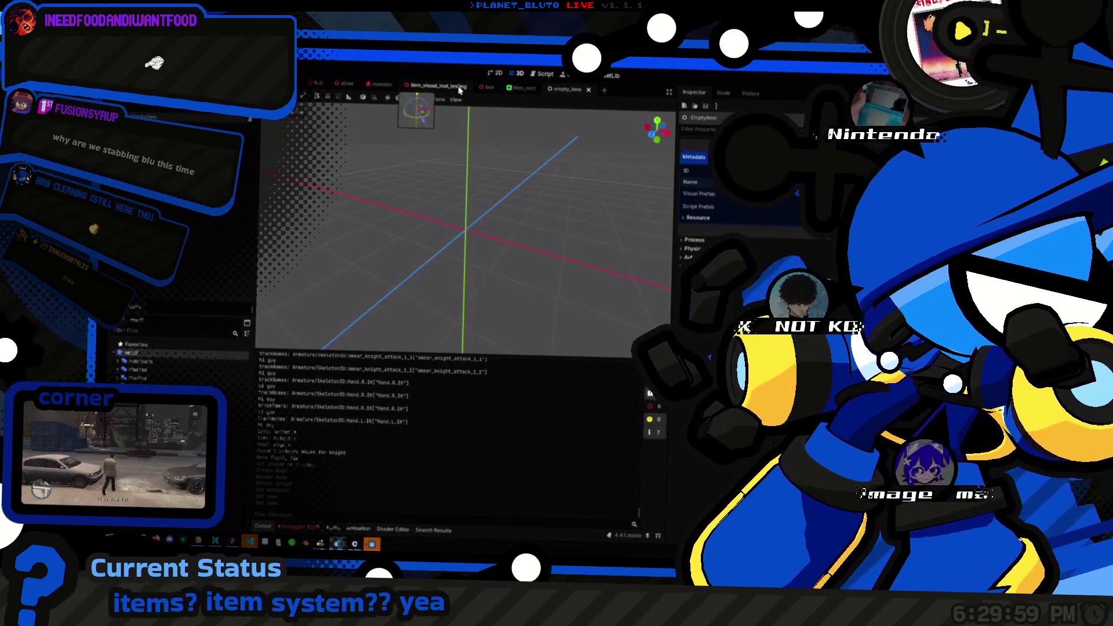
pyautogui.hotkey('ctrl', 'Tab')
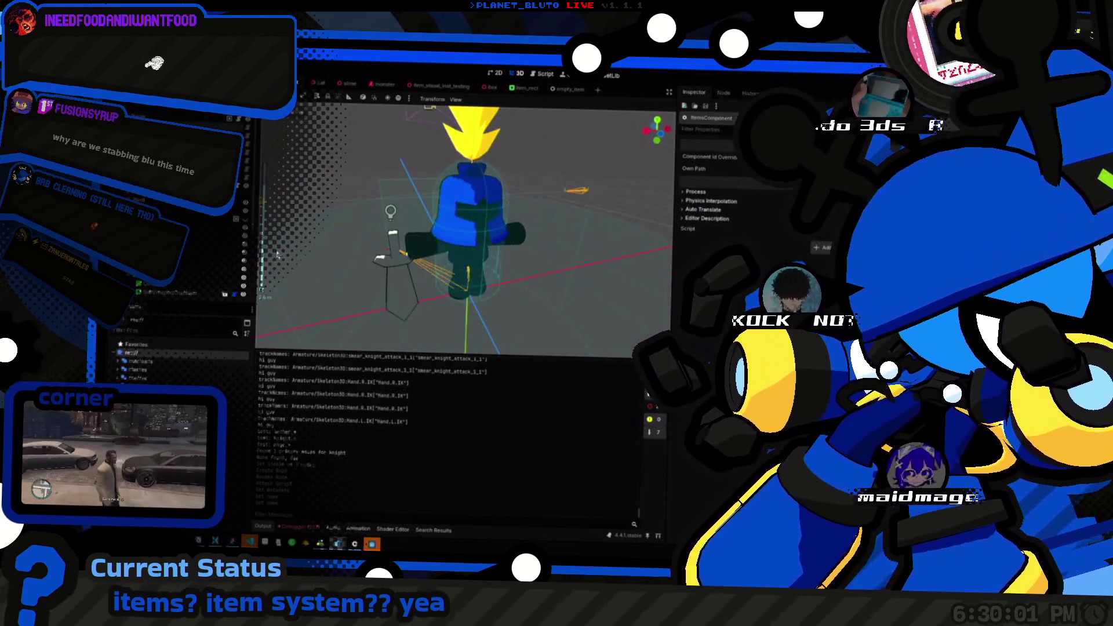
pyautogui.click(561, 90)
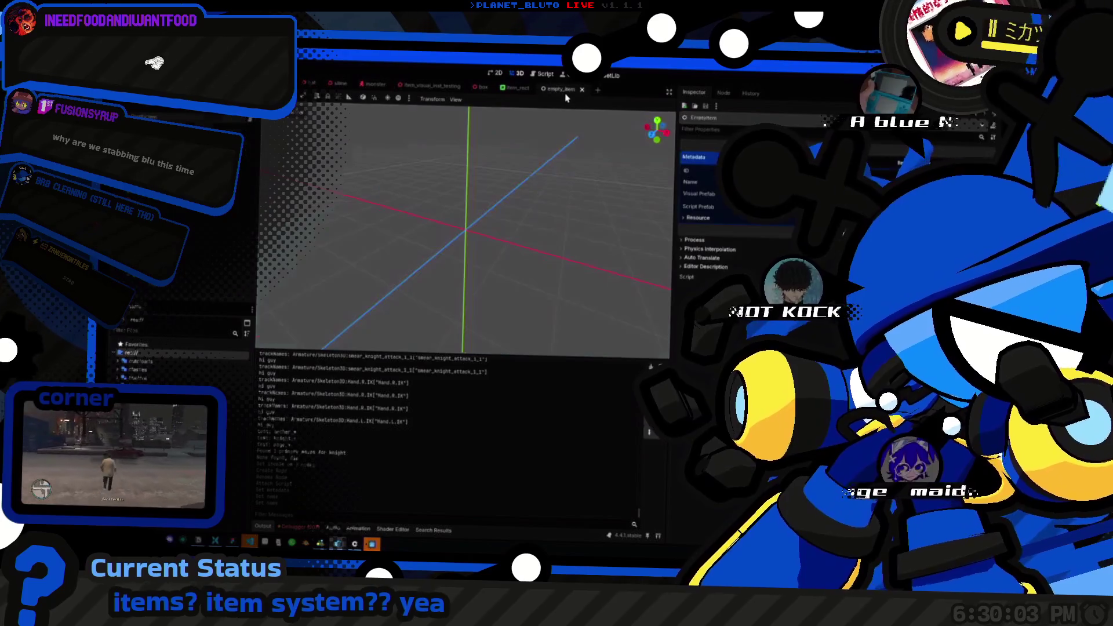
pyautogui.hotkey('ctrl', 'Tab')
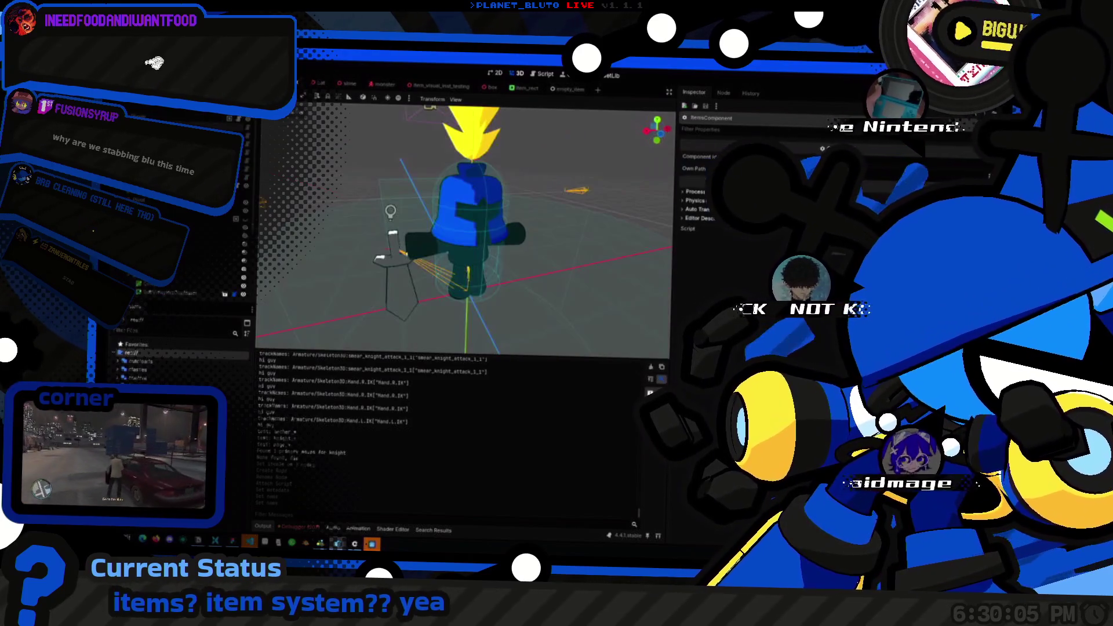
# Step: Filter the FileSystem for 'empty', select empty_item.tscn, and bring up player.gd
pyautogui.click(174, 332)
pyautogui.write('empty')
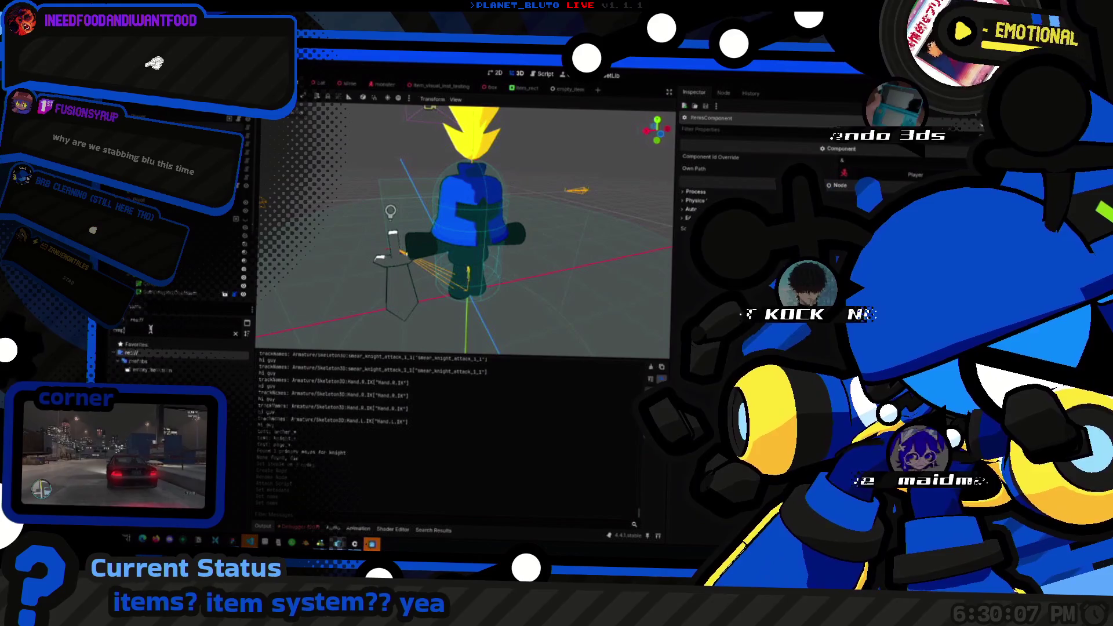
pyautogui.click(163, 370)
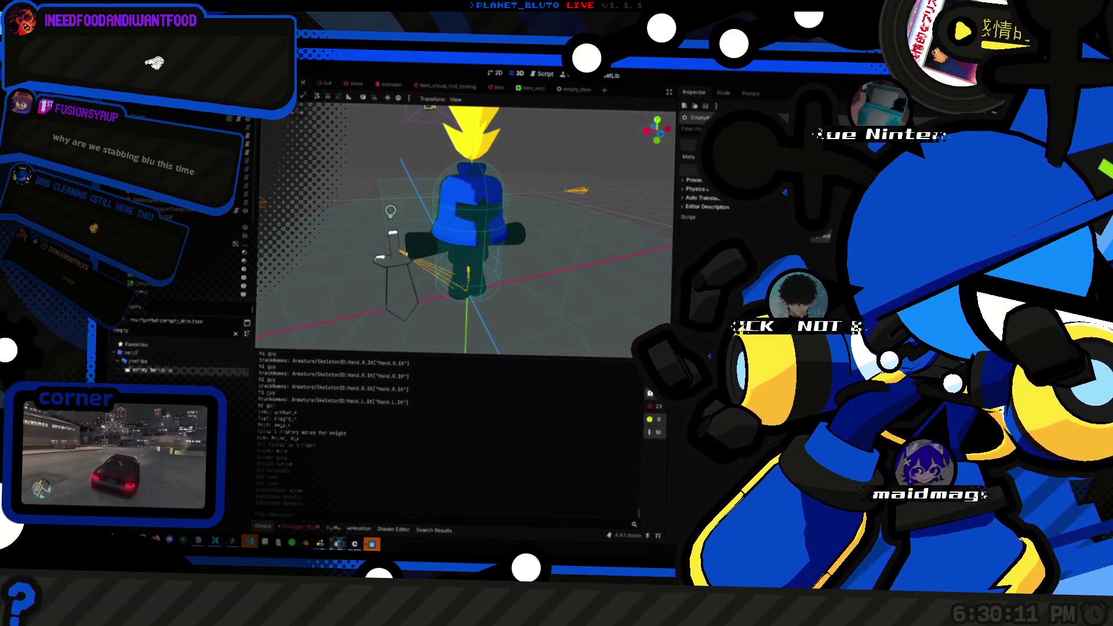
pyautogui.click(174, 210)
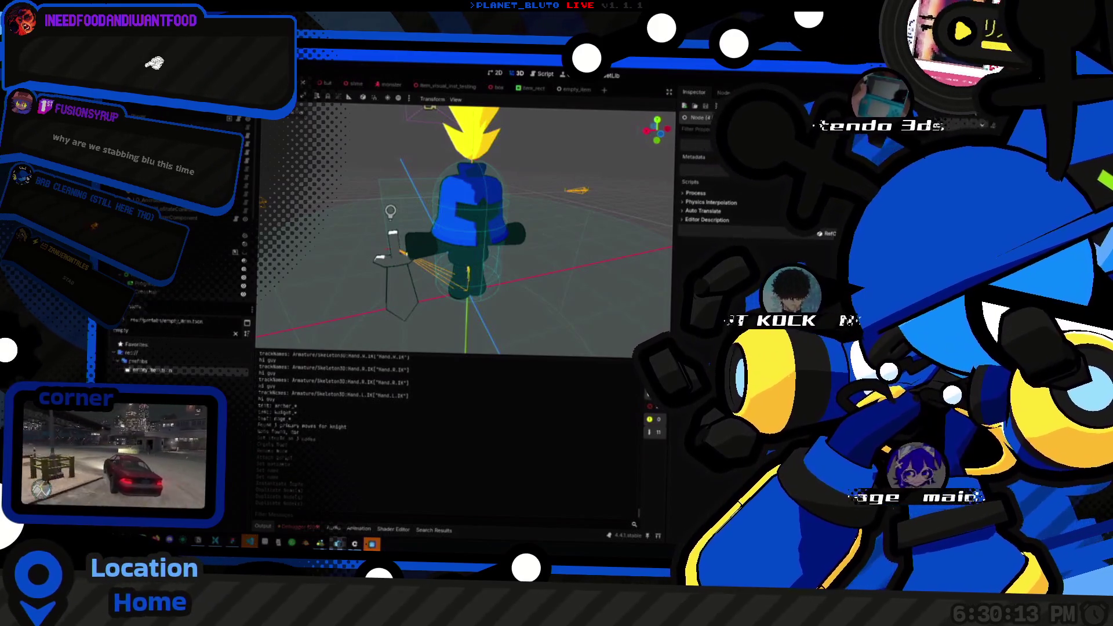
pyautogui.click(240, 203)
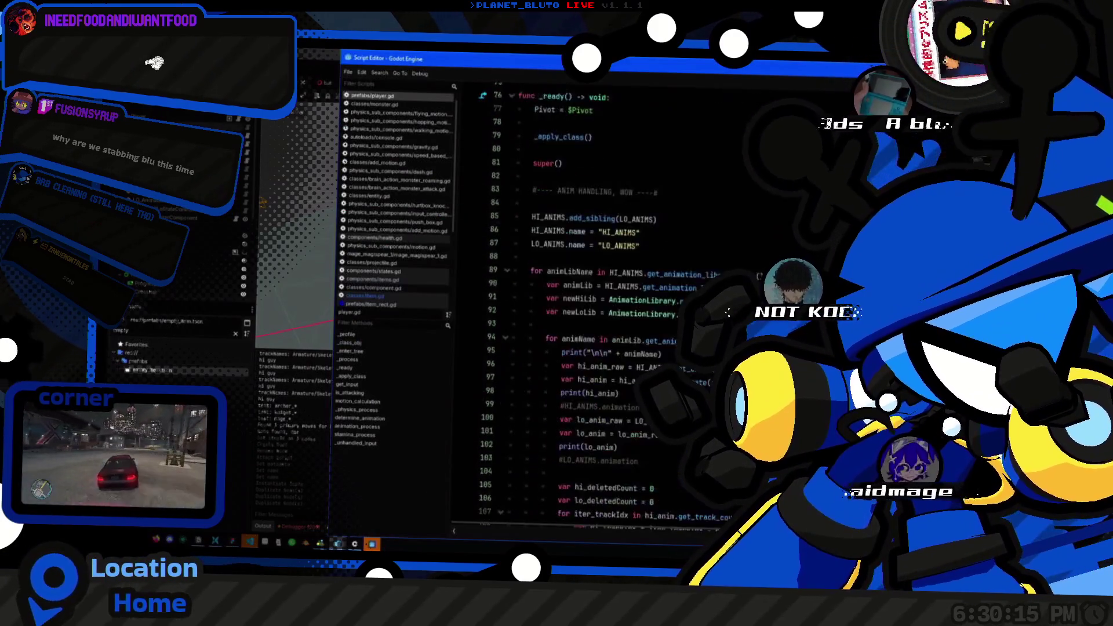
# Step: Look over item.gd and then player.gd in the Script Editor
pyautogui.scroll(20, 579, 290)
pyautogui.click(402, 297)
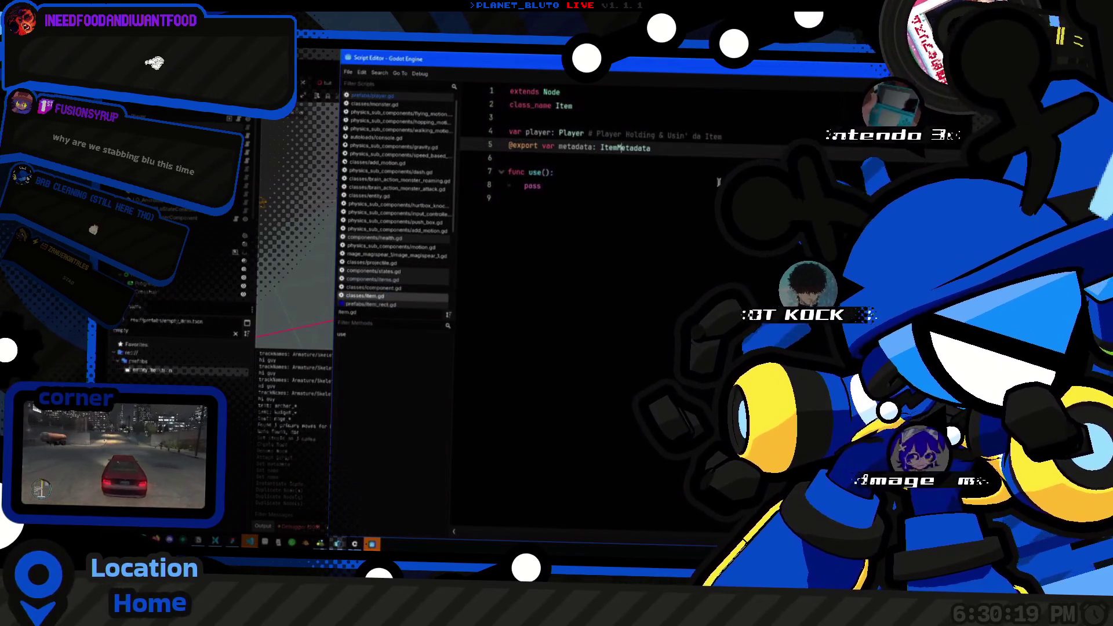
pyautogui.click(393, 96)
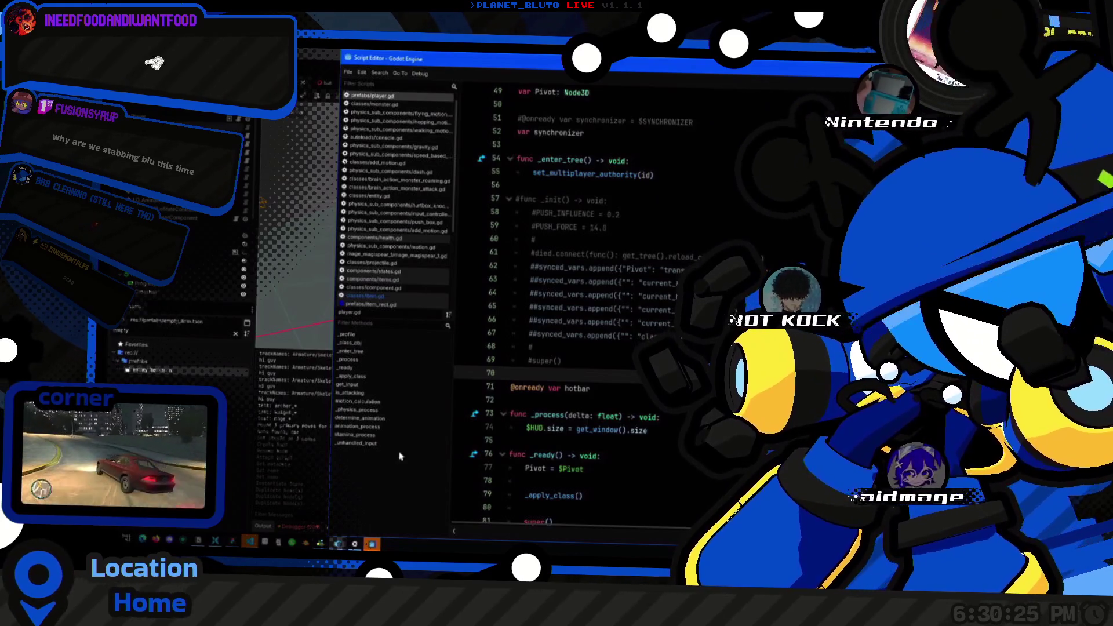
# Step: Return to the script editor and bring up the item metadata script
pyautogui.click(293, 243)
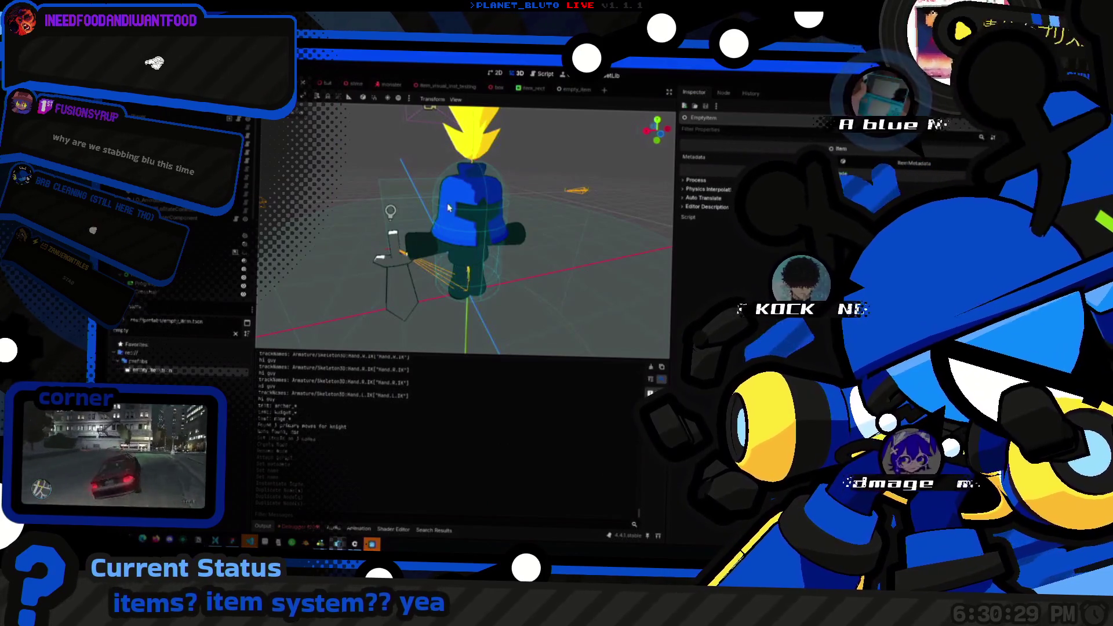
pyautogui.hotkey('alt', 'Tab')
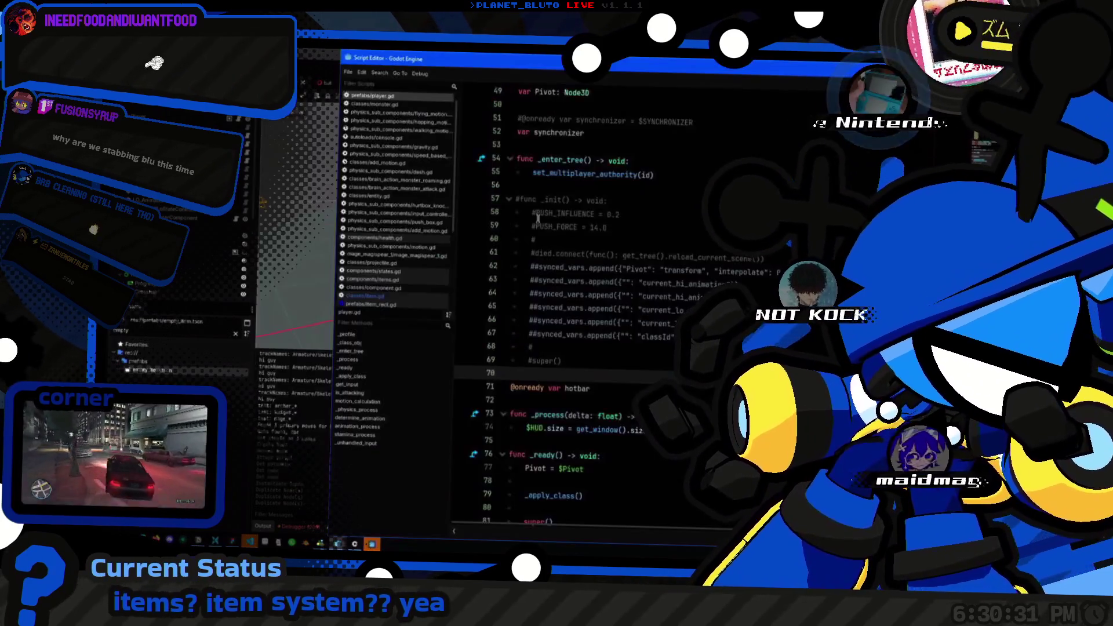
pyautogui.scroll(3, 671, 277)
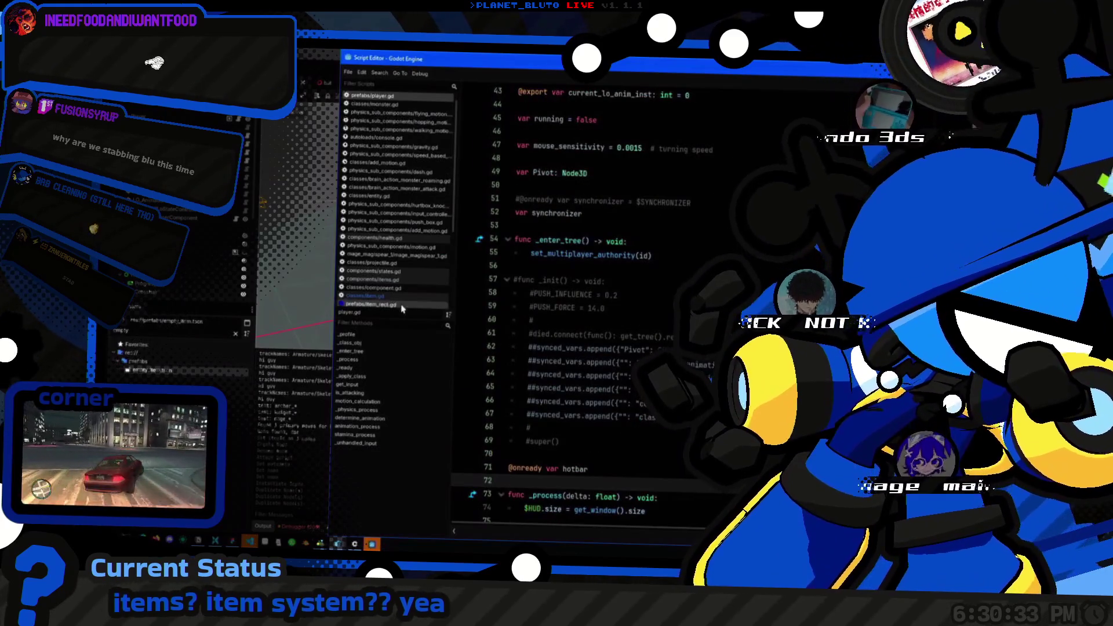
pyautogui.scroll(-5, 394, 203)
pyautogui.click(378, 210)
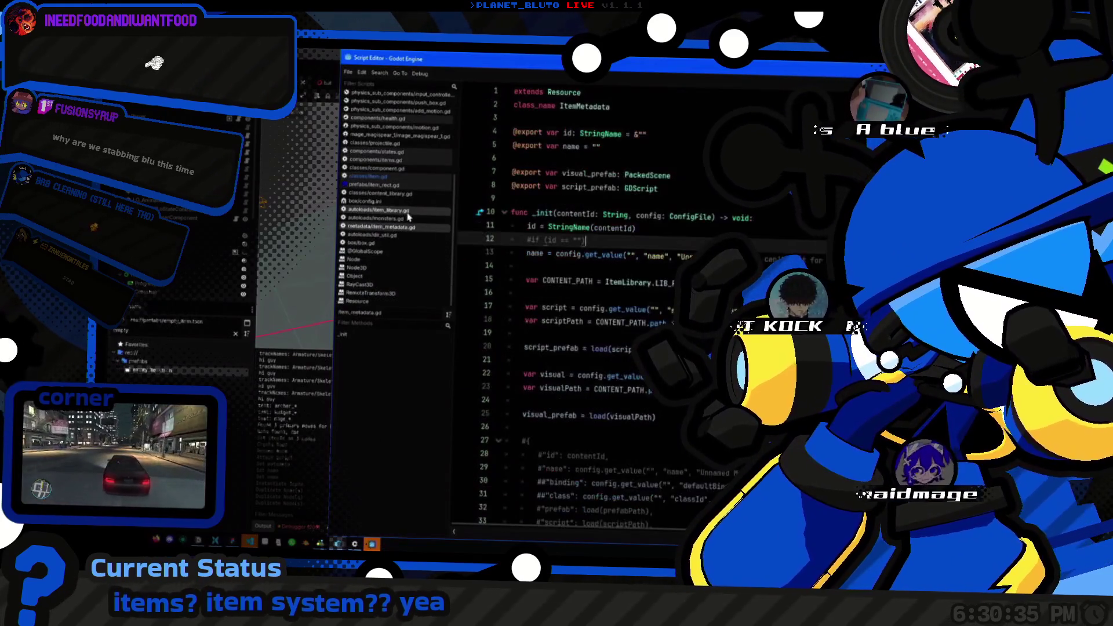
pyautogui.hotkey('shift', 'alt', 'o')
# Step: Quick-open items.gd and replace set_item's pass with get_child(idx).replace_by(item)
pyautogui.write('items')
pyautogui.press('Return')
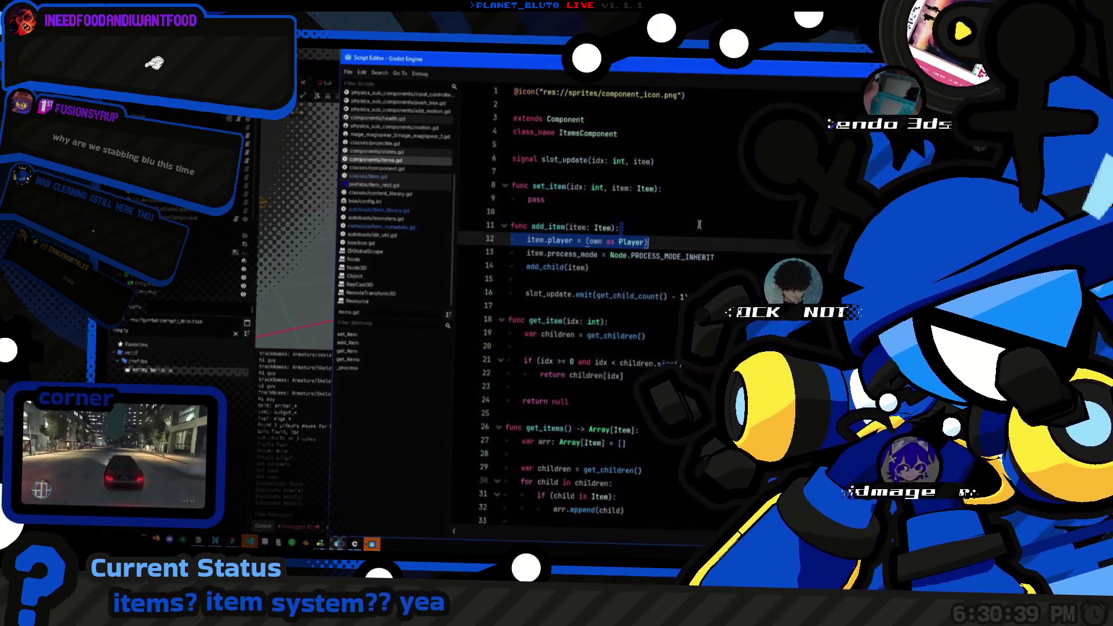
pyautogui.click(585, 176)
pyautogui.click(659, 232)
pyautogui.click(658, 204)
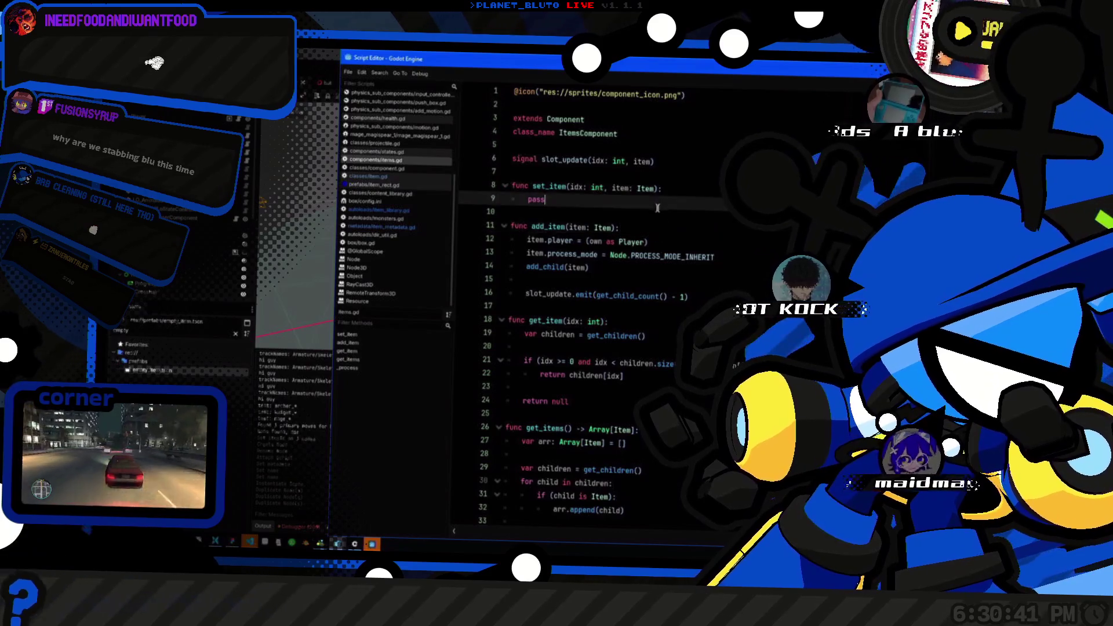
pyautogui.press('BackSpace')
pyautogui.press('BackSpace')
pyautogui.press('BackSpace')
pyautogui.write('replace_by(')
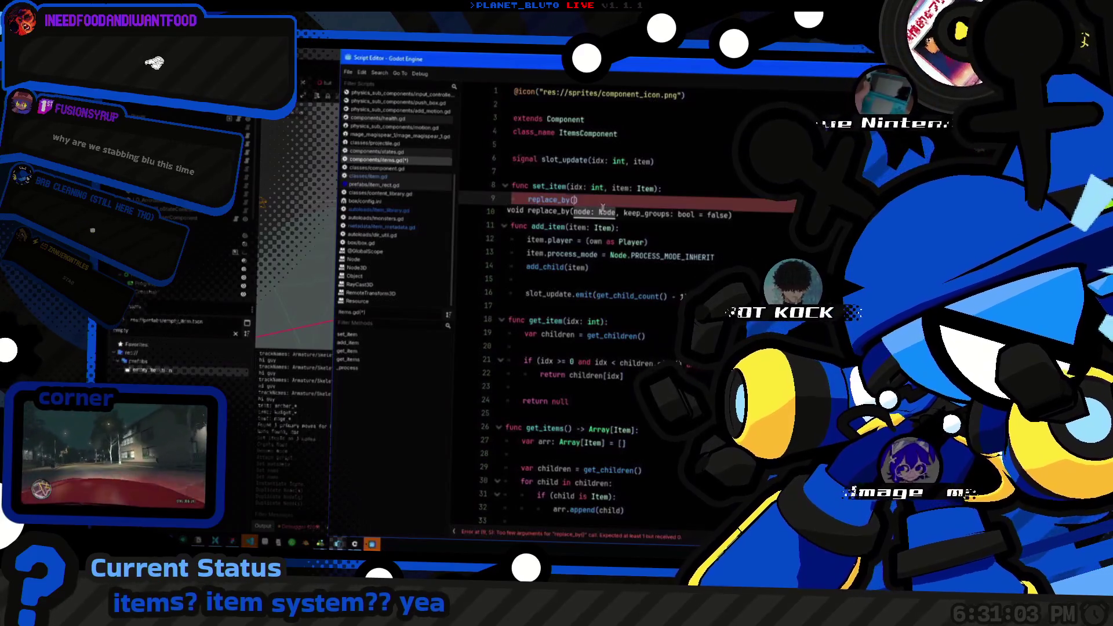
pyautogui.write(')')
pyautogui.hotkey('shift', 'End')
pyautogui.press('BackSpace')
pyautogui.write('get')
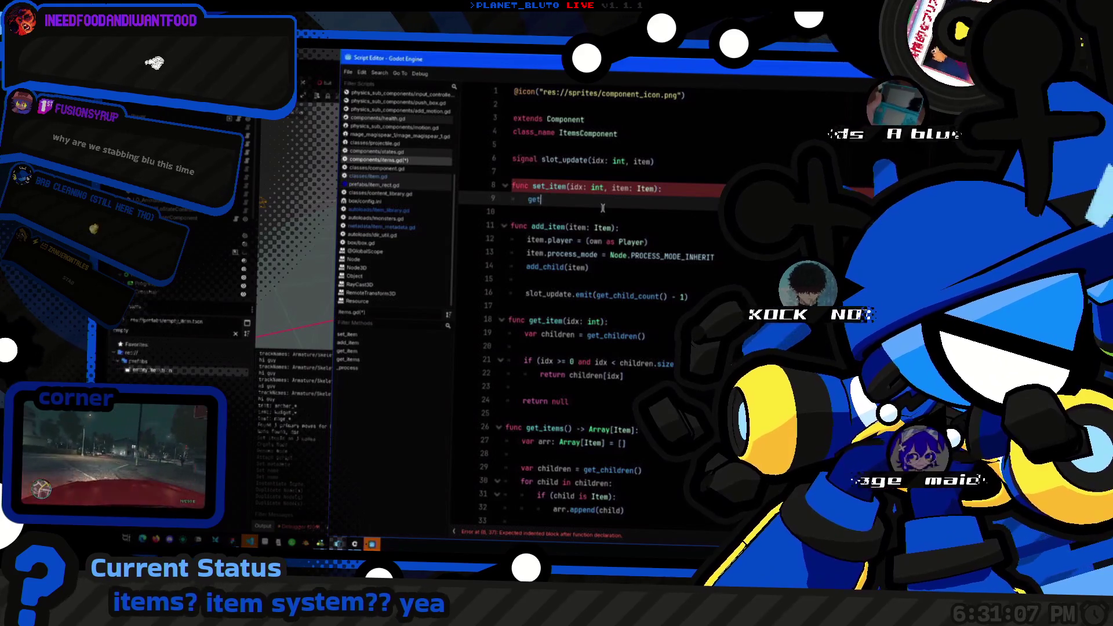
pyautogui.write('_child')
pyautogui.press('Return')
pyautogui.write('idx)')
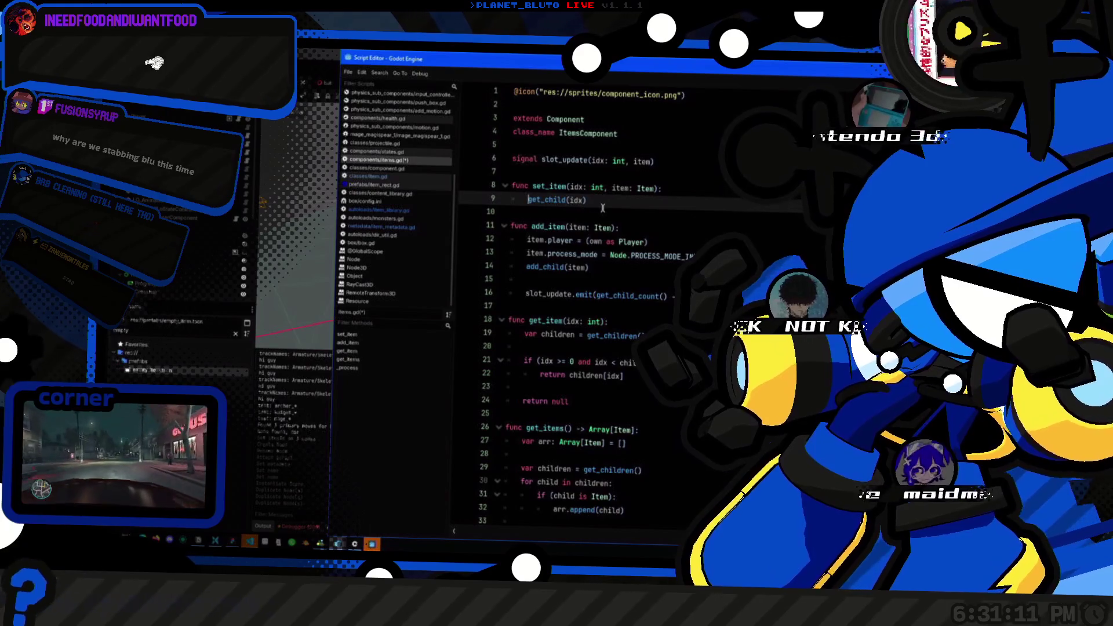
pyautogui.write('.replace_by(')
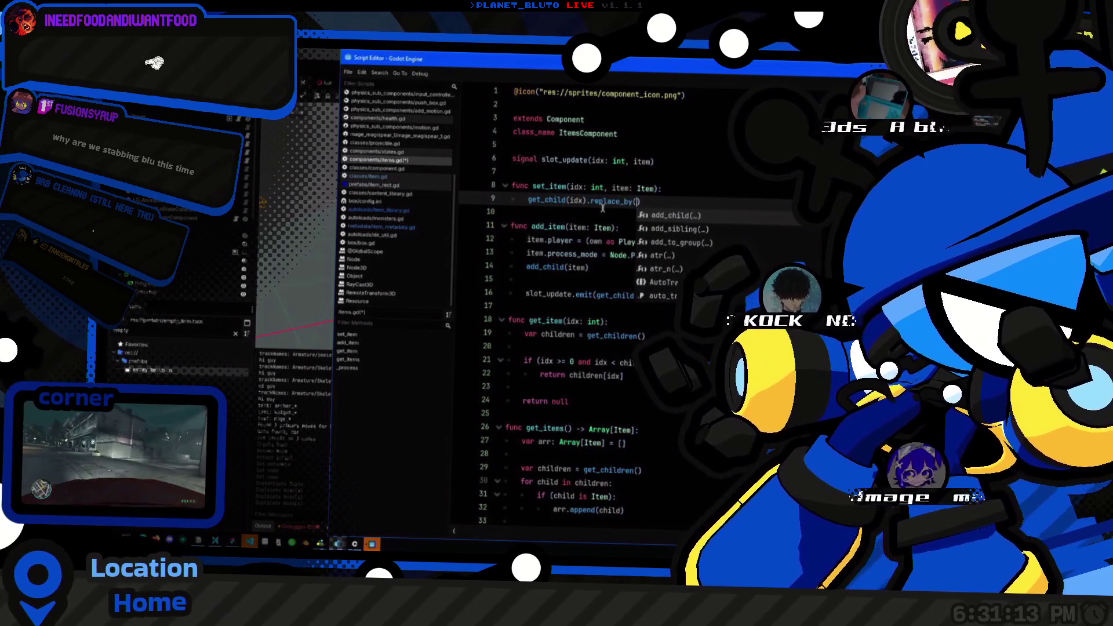
pyautogui.write('item')
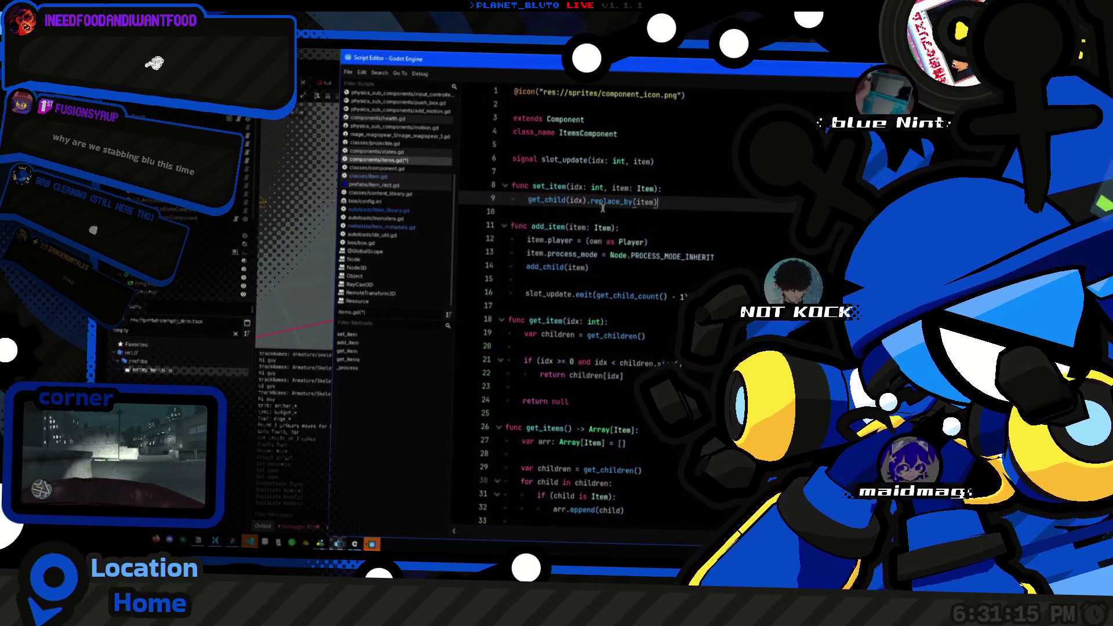
# Step: Duplicate the set_item declaration line as a new clear_slot function
pyautogui.press('Up')
pyautogui.press('End')
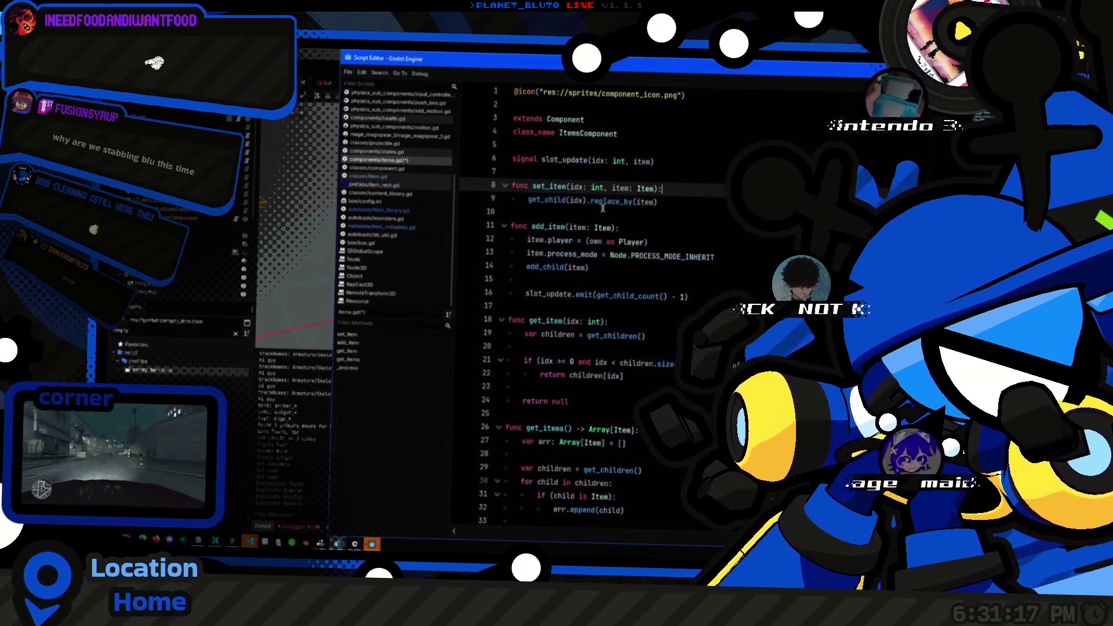
pyautogui.hotkey('ctrl', 'shift', 'd')
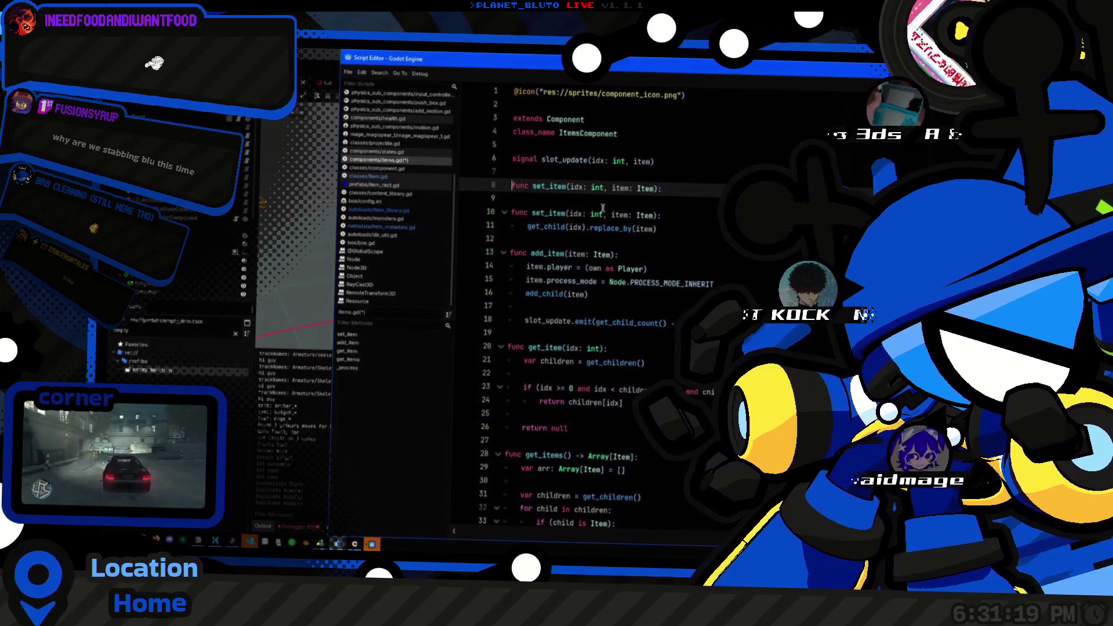
pyautogui.hotkey('ctrl', 'Delete')
pyautogui.write('clear_item')
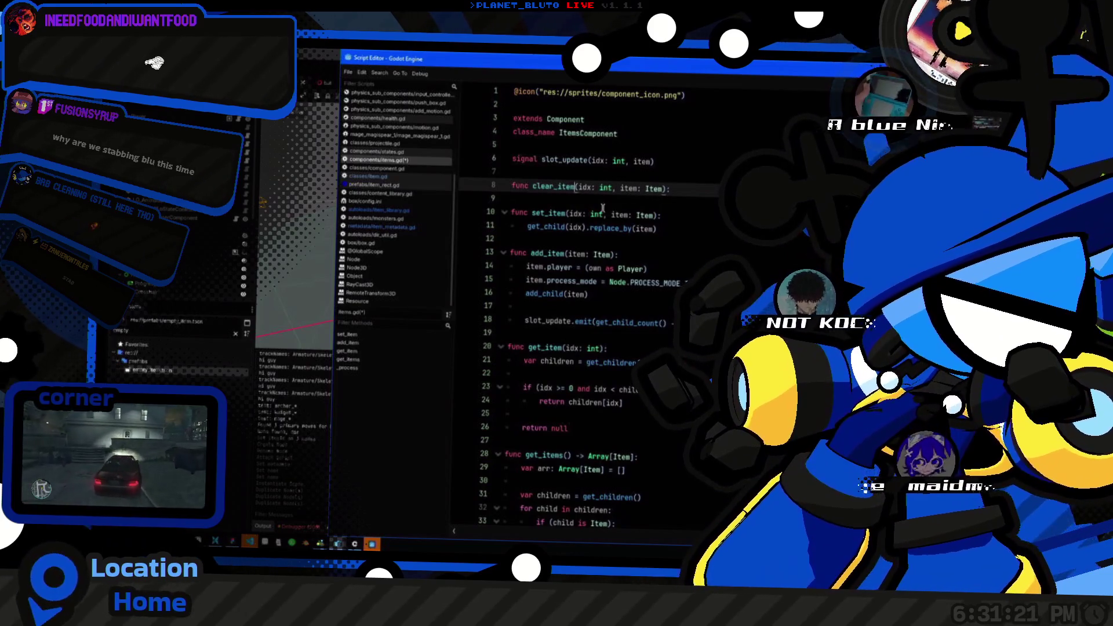
pyautogui.press('BackSpace')
pyautogui.press('BackSpace')
pyautogui.press('BackSpace')
pyautogui.write('slot')
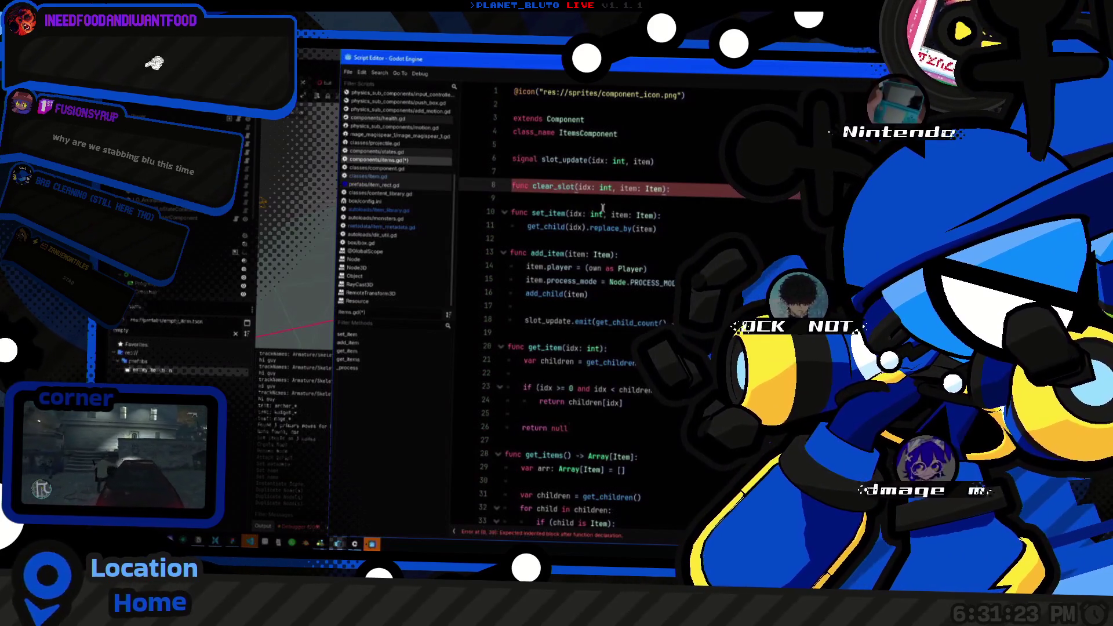
# Step: Rename set_item to set_slot
pyautogui.press('Down')
pyautogui.press('Down')
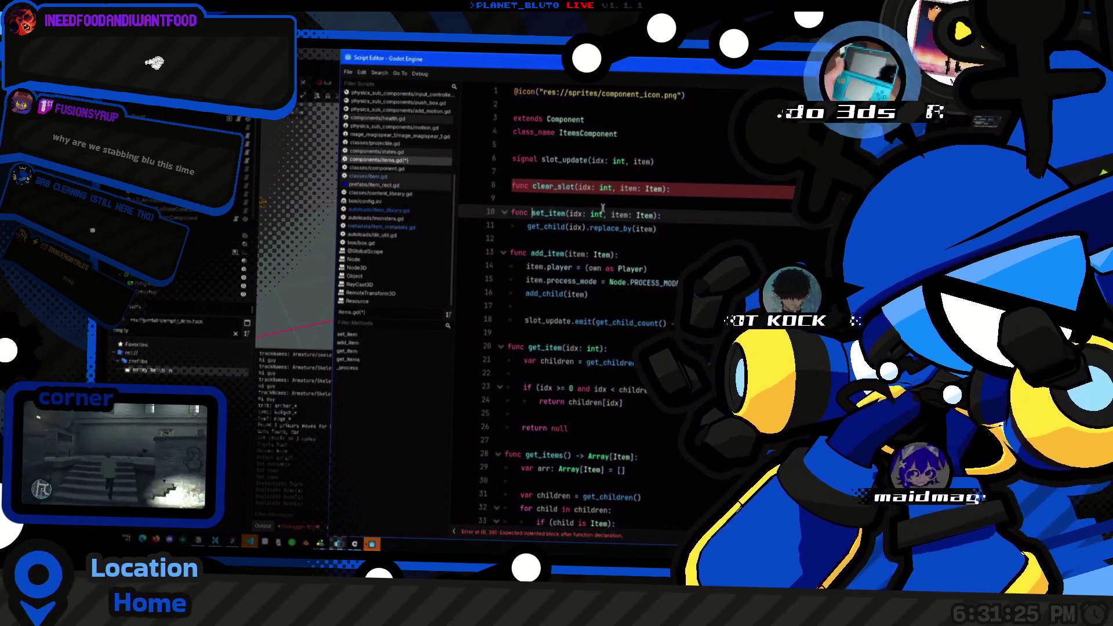
pyautogui.hotkey('ctrl', 'Delete')
pyautogui.write('slot')
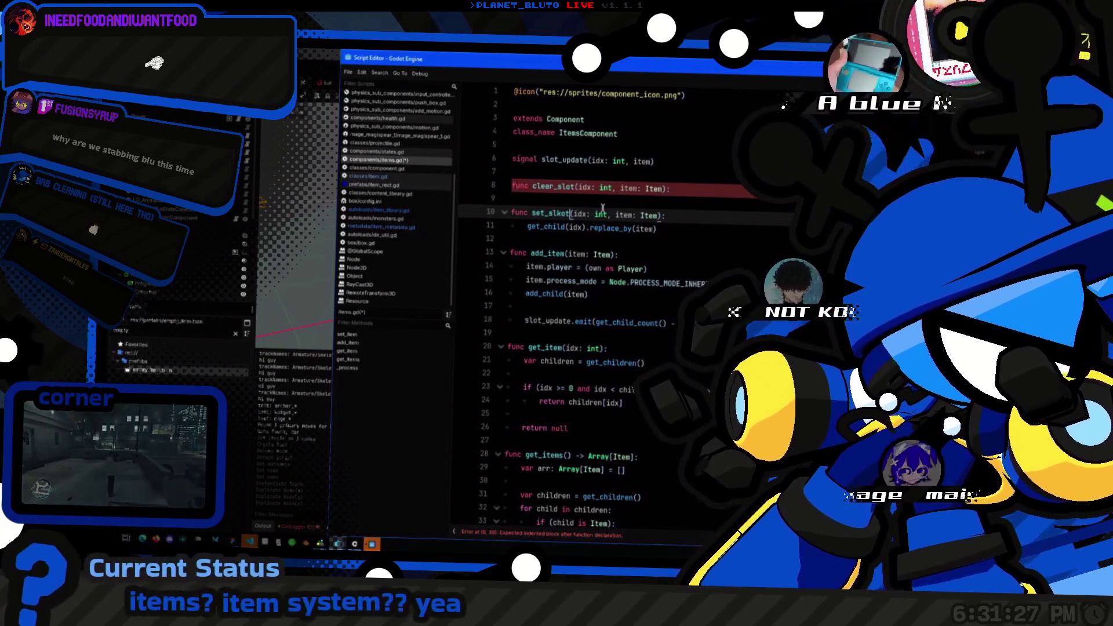
pyautogui.click(674, 232)
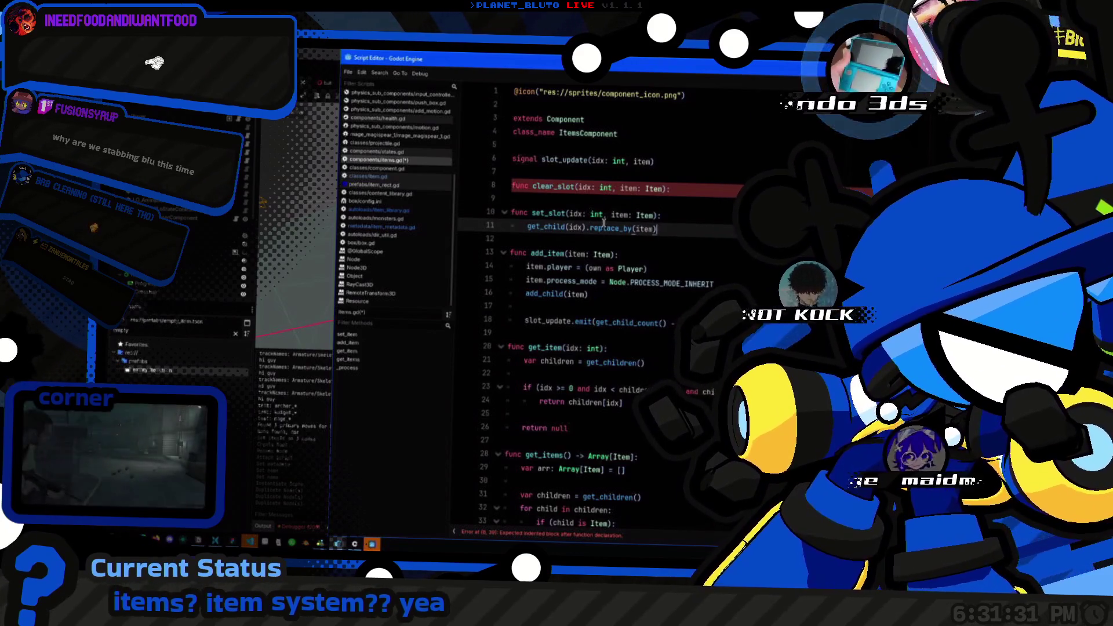
pyautogui.click(549, 216)
pyautogui.click(651, 284)
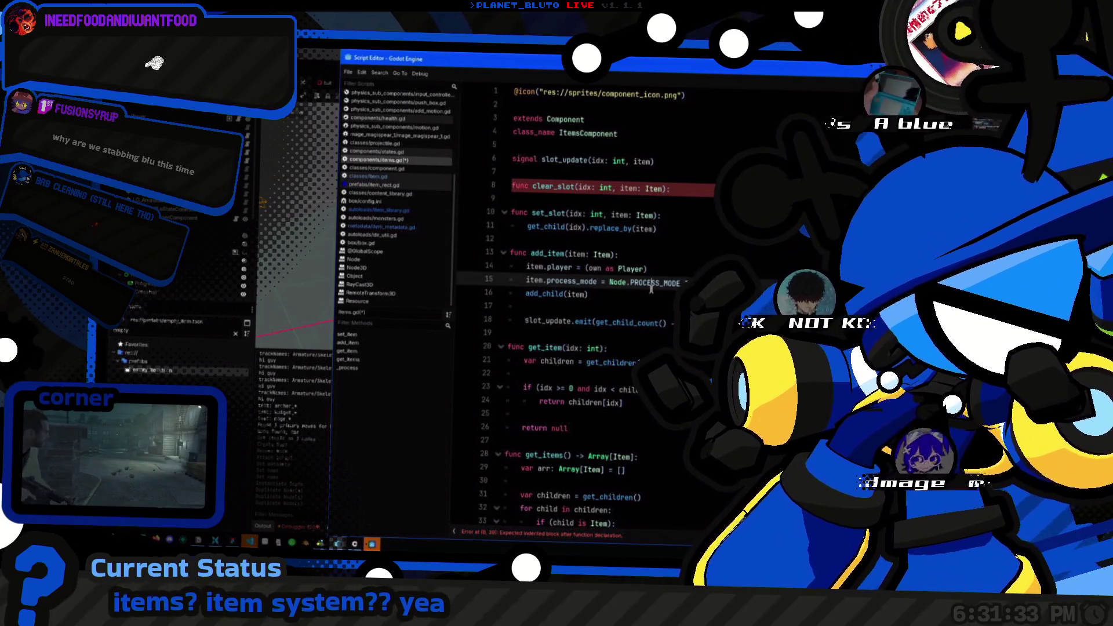
# Step: In add_item, replace add_child(item) with var empty_slot = find_child("EmptyItem")
pyautogui.click(618, 296)
pyautogui.hotkey('shift', 'Home')
pyautogui.press('BackSpace')
pyautogui.write('add')
pyautogui.press('BackSpace')
pyautogui.press('BackSpace')
pyautogui.press('BackSpace')
pyautogui.write('find')
pyautogui.press('Return')
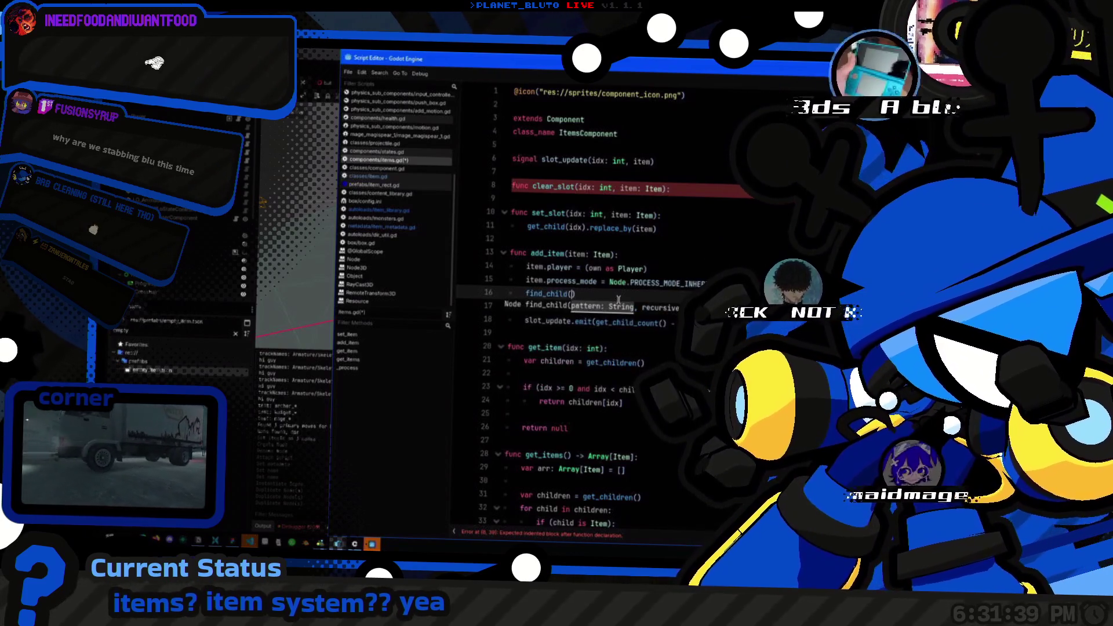
pyautogui.write('"')
pyautogui.write('Emp')
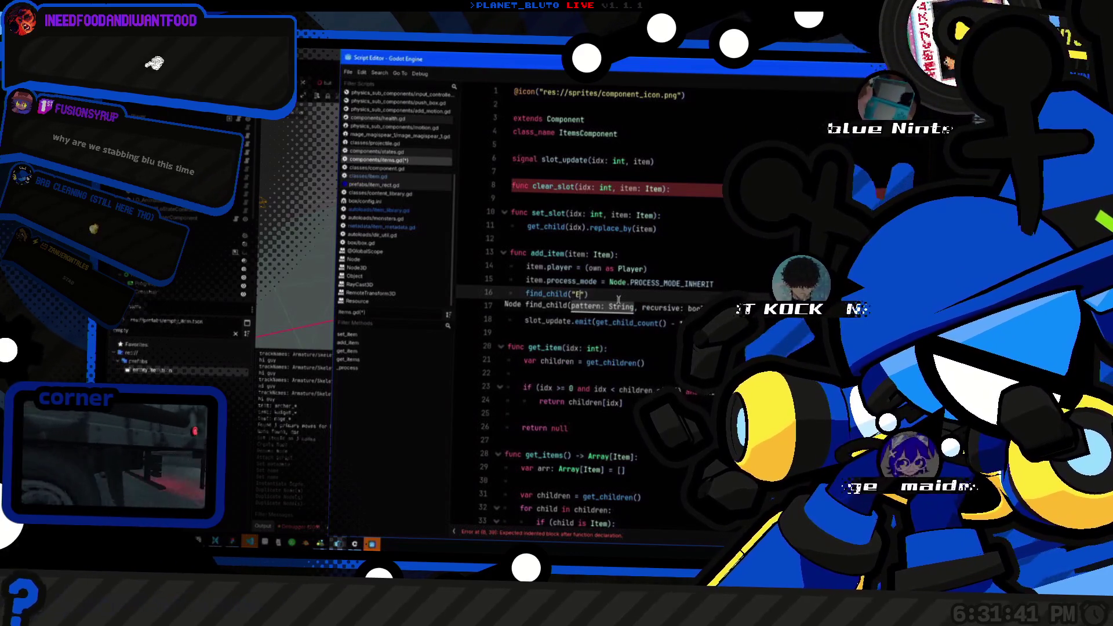
pyautogui.write('tyItem')
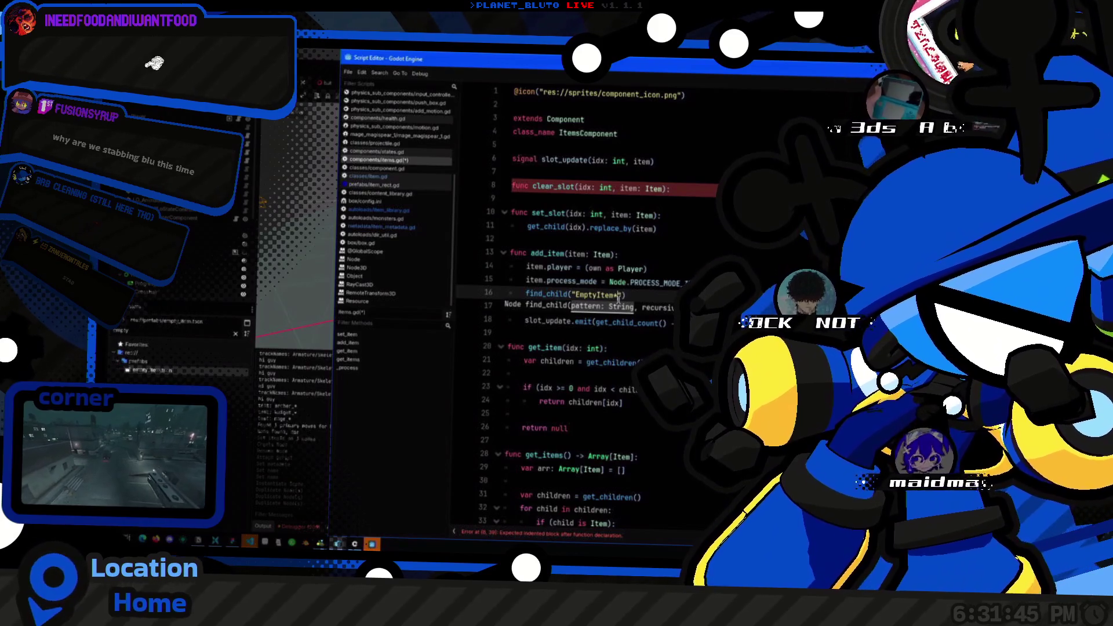
pyautogui.press('End')
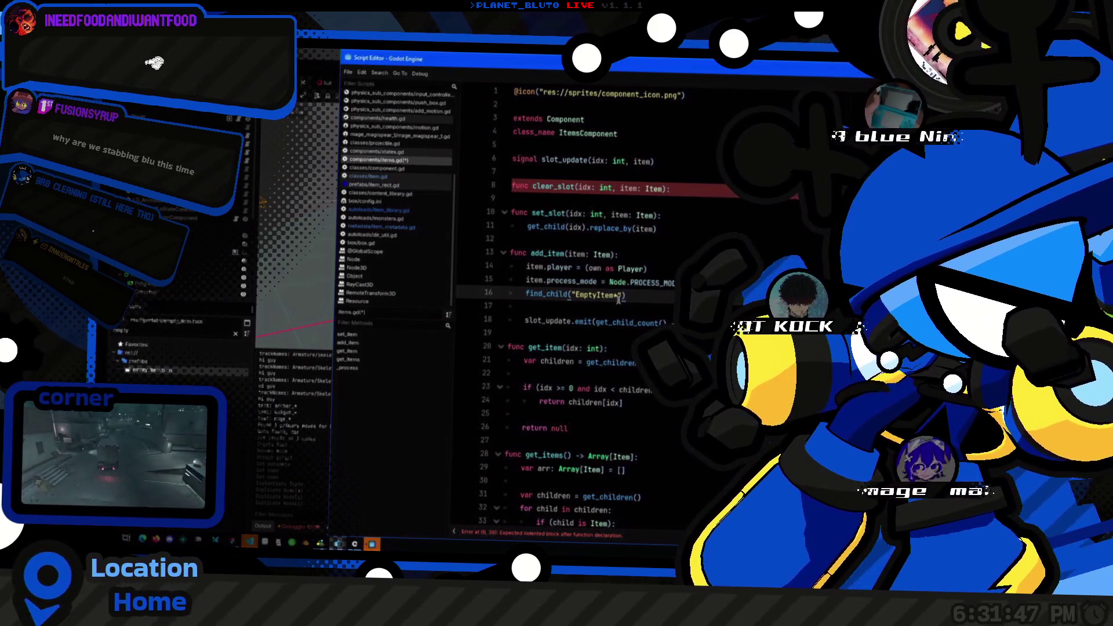
pyautogui.press('Home')
pyautogui.write('var empty_slot =')
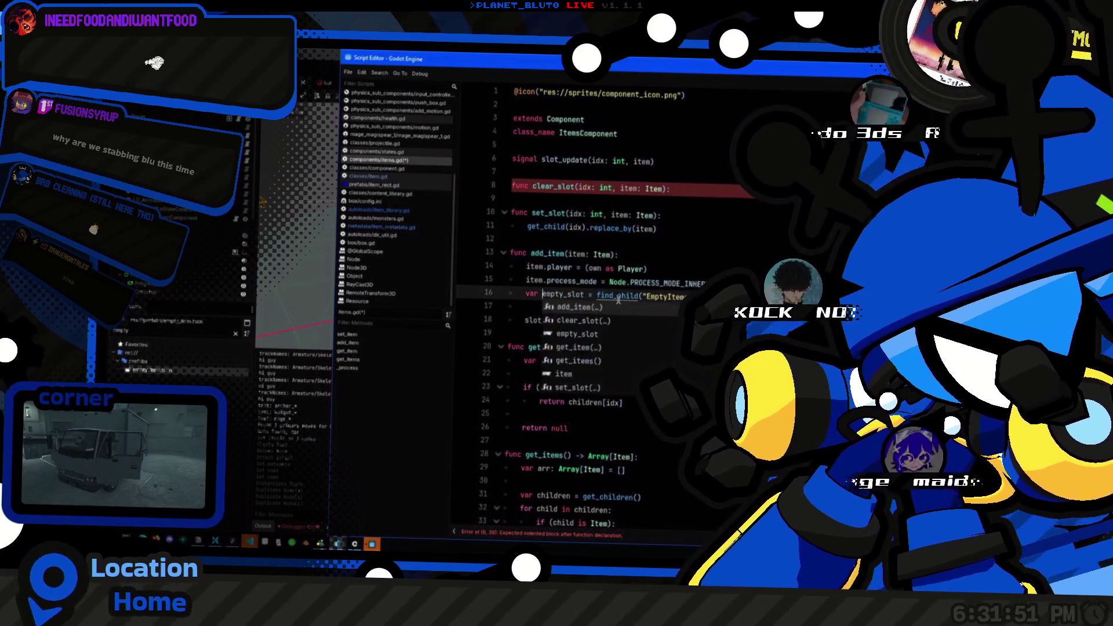
# Step: Add an empty_slot.get_index() call, check its documentation, and step back through recent scripts
pyautogui.press('End')
pyautogui.press('Return')
pyautogui.press('BackSpace')
pyautogui.press('BackSpace')
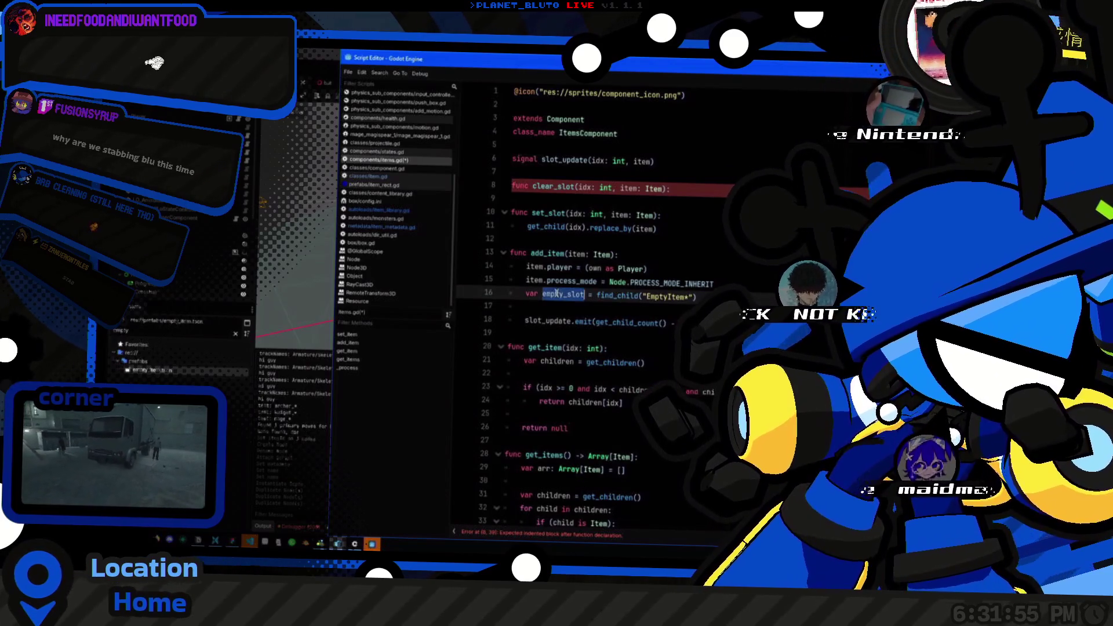
pyautogui.click(619, 299)
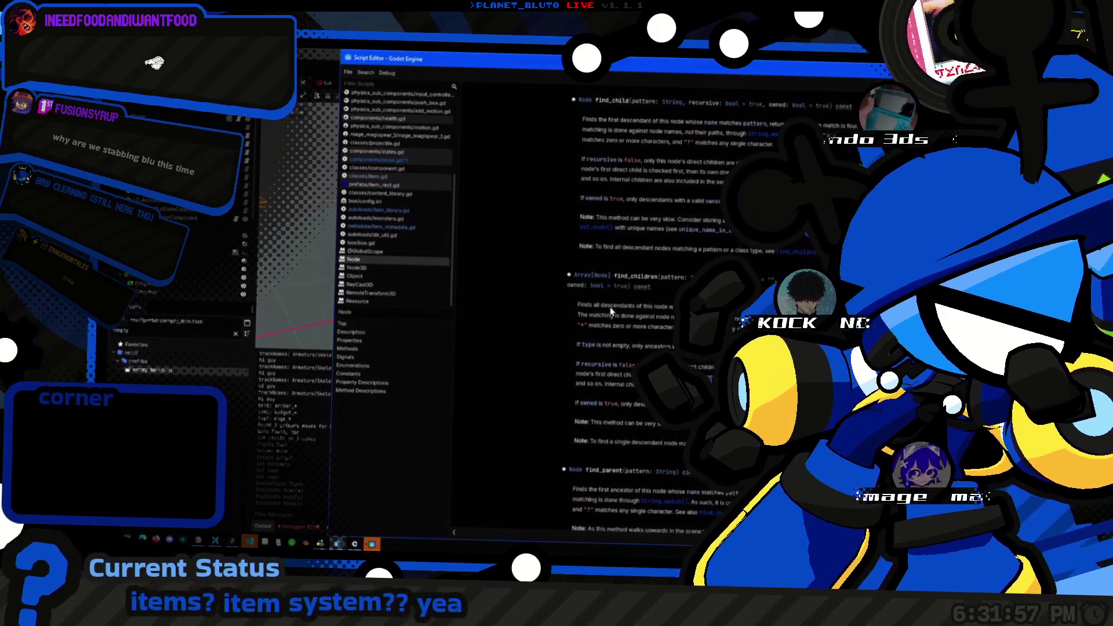
pyautogui.press('Return')
pyautogui.write('empty_slot.')
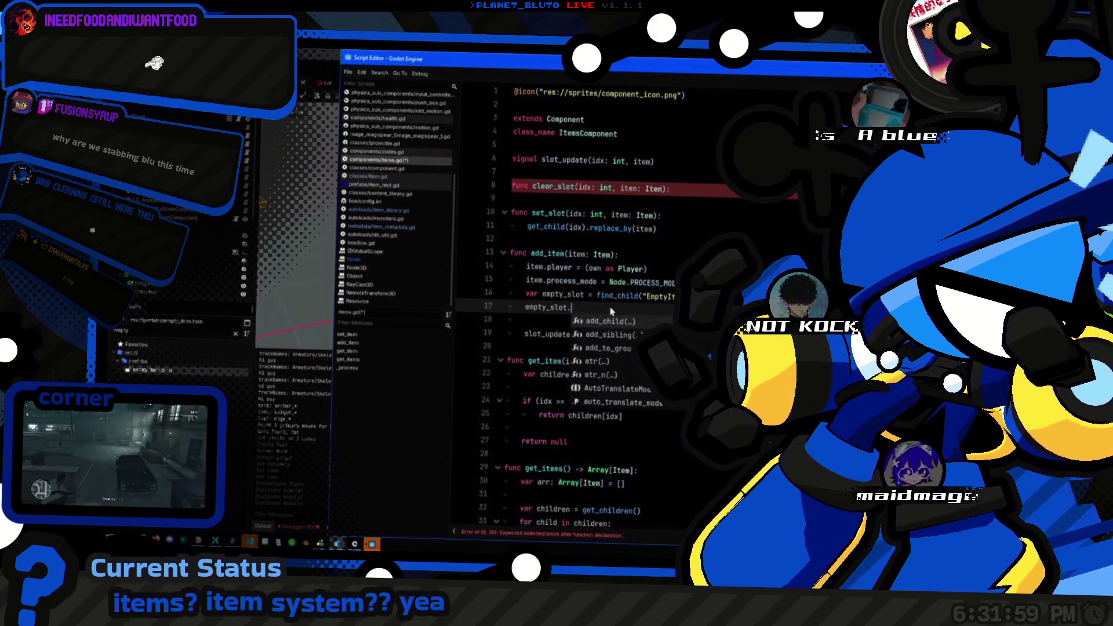
pyautogui.write('get_ind')
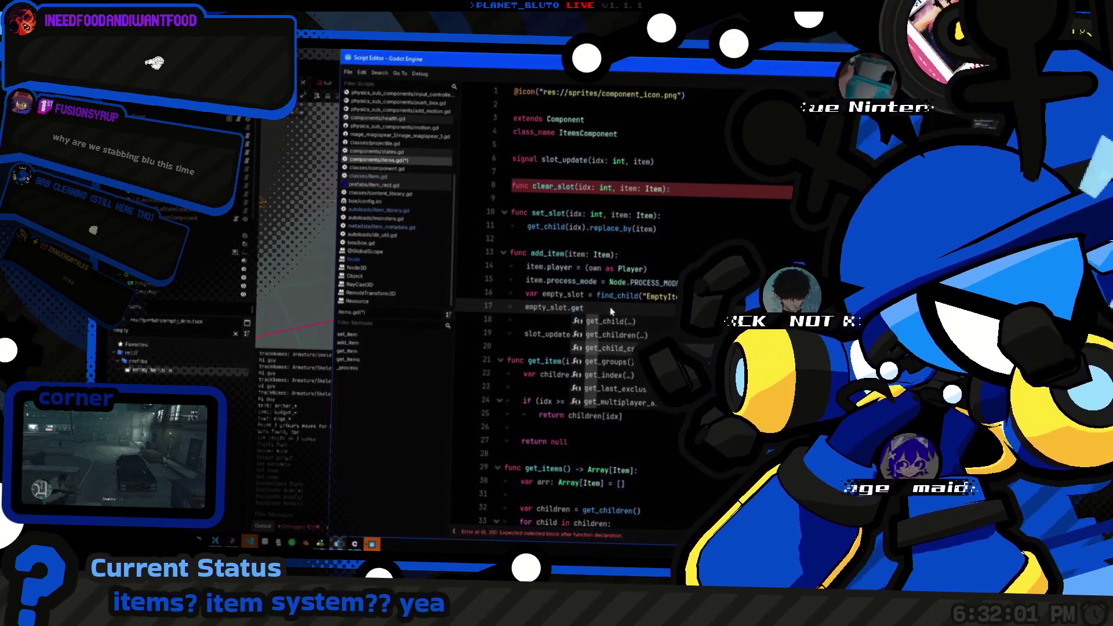
pyautogui.press('Return')
pyautogui.keyDown('ctrl'); pyautogui.click(610, 310); pyautogui.keyUp('ctrl')
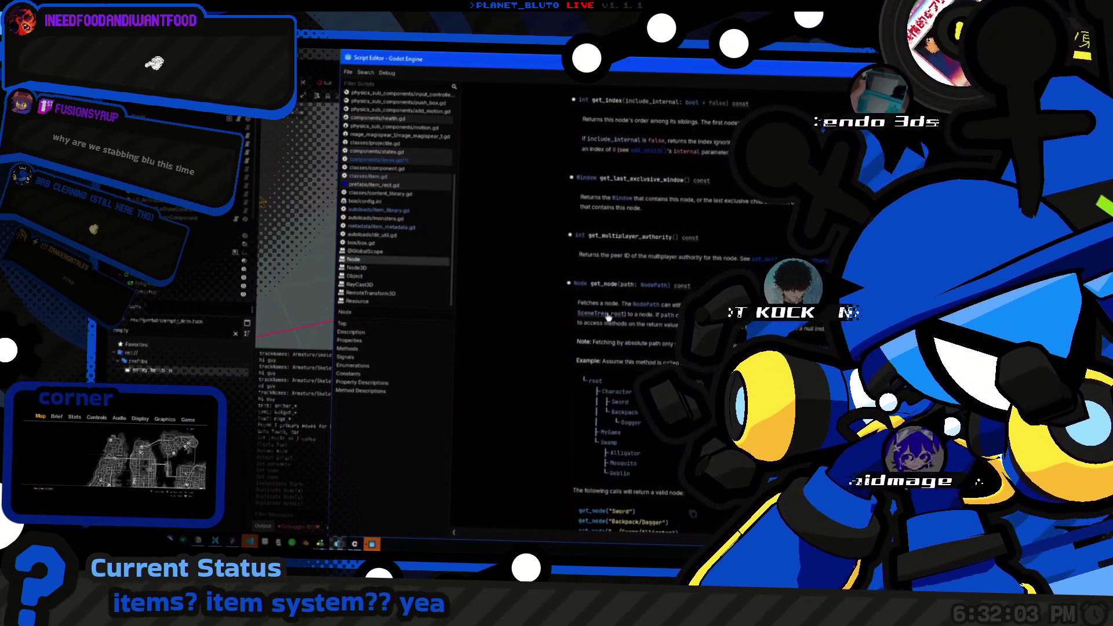
pyautogui.hotkey('alt', 'Left')
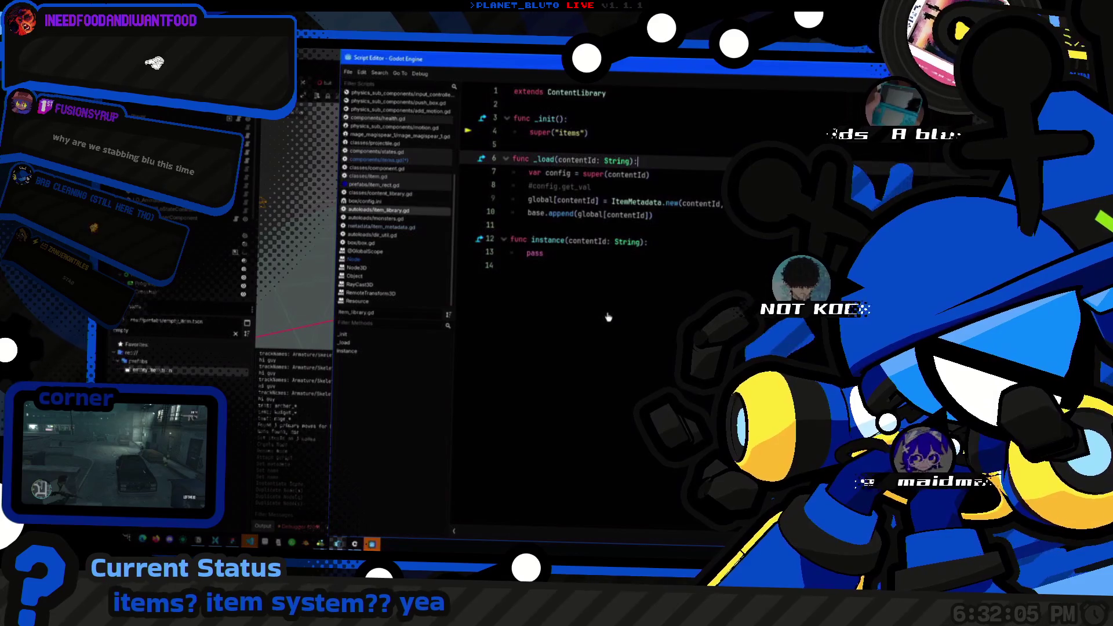
pyautogui.hotkey('alt', 'Left')
pyautogui.hotkey('alt', 'Left')
pyautogui.hotkey('alt', 'Left')
pyautogui.hotkey('alt', 'Left')
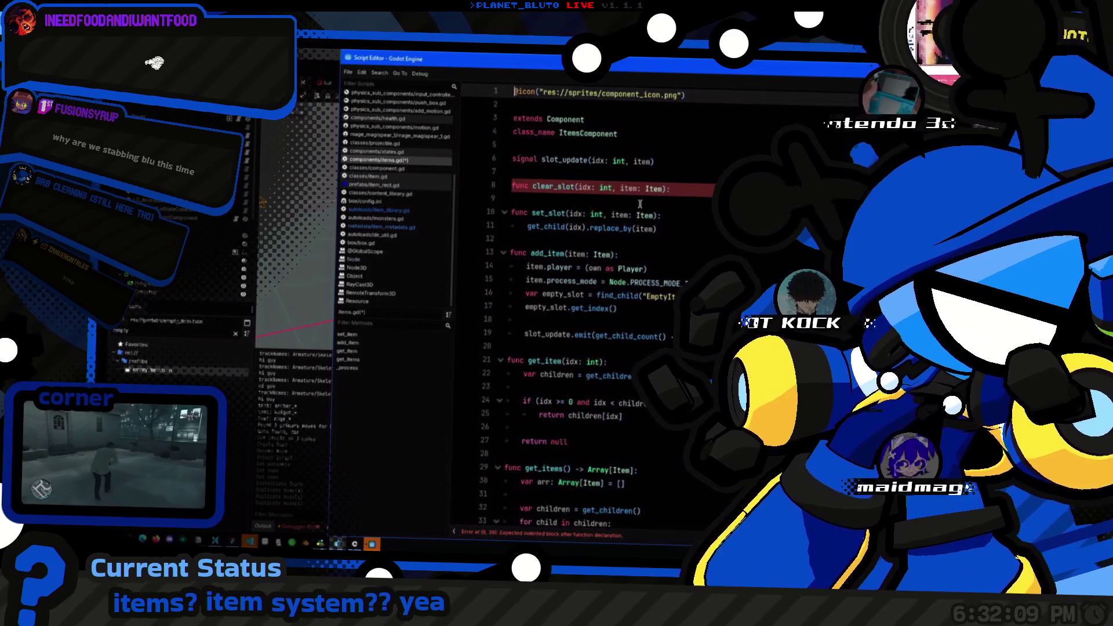
# Step: Duplicate the set_slot function below itself
pyautogui.click(667, 189)
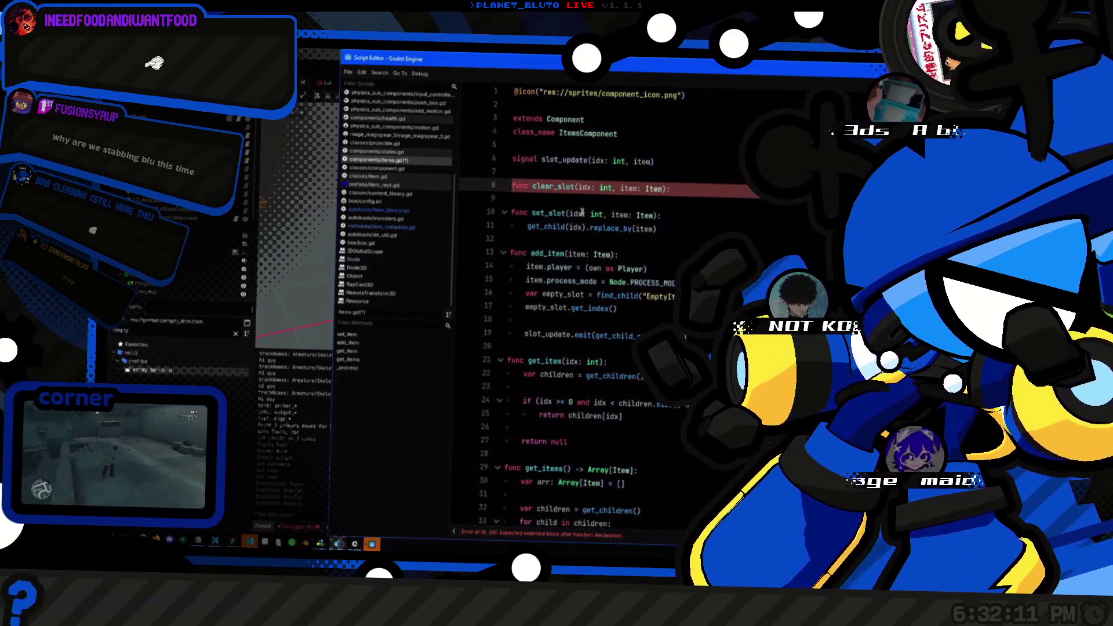
pyautogui.doubleClick(575, 213)
pyautogui.press('Down')
pyautogui.press('End')
pyautogui.hotkey('shift', 'Up')
pyautogui.hotkey('shift', 'Up')
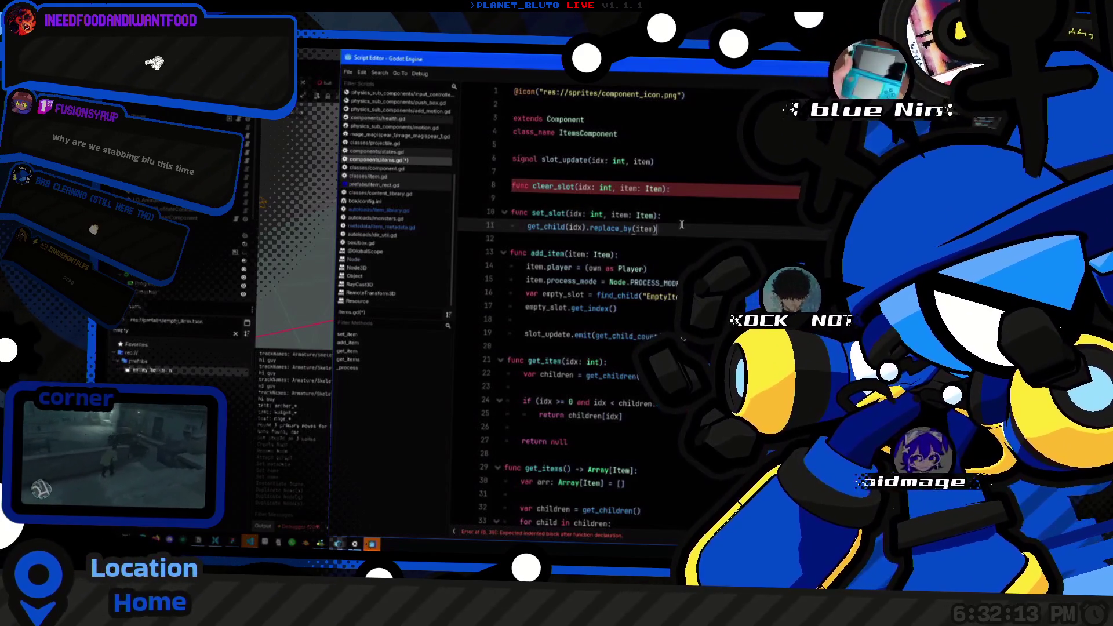
pyautogui.hotkey('ctrl', 'shift', 'd')
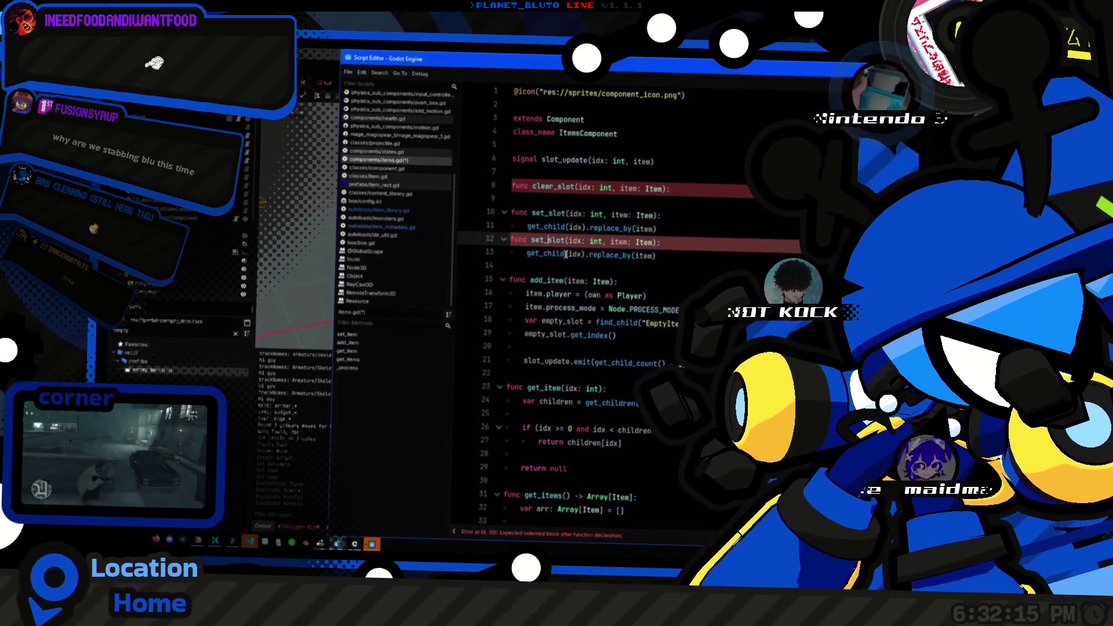
# Step: Rename the duplicated function to replace_item and its parameter to old_item
pyautogui.click(565, 254)
pyautogui.write('_direct')
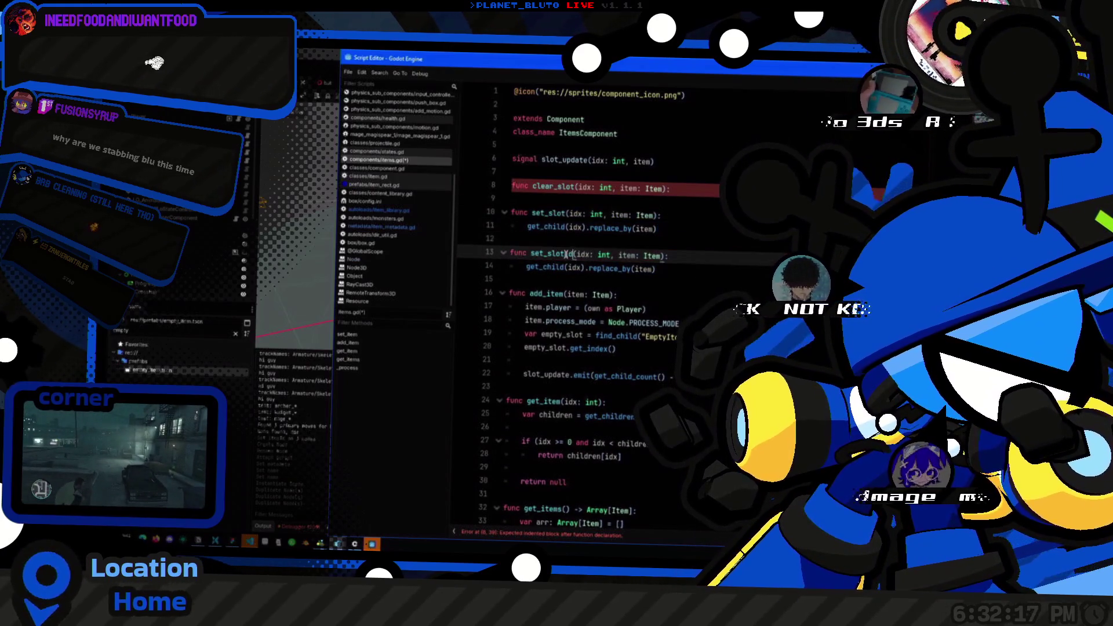
pyautogui.press('Right')
pyautogui.hotkey('ctrl', 'shift', 'Right')
pyautogui.write('empt')
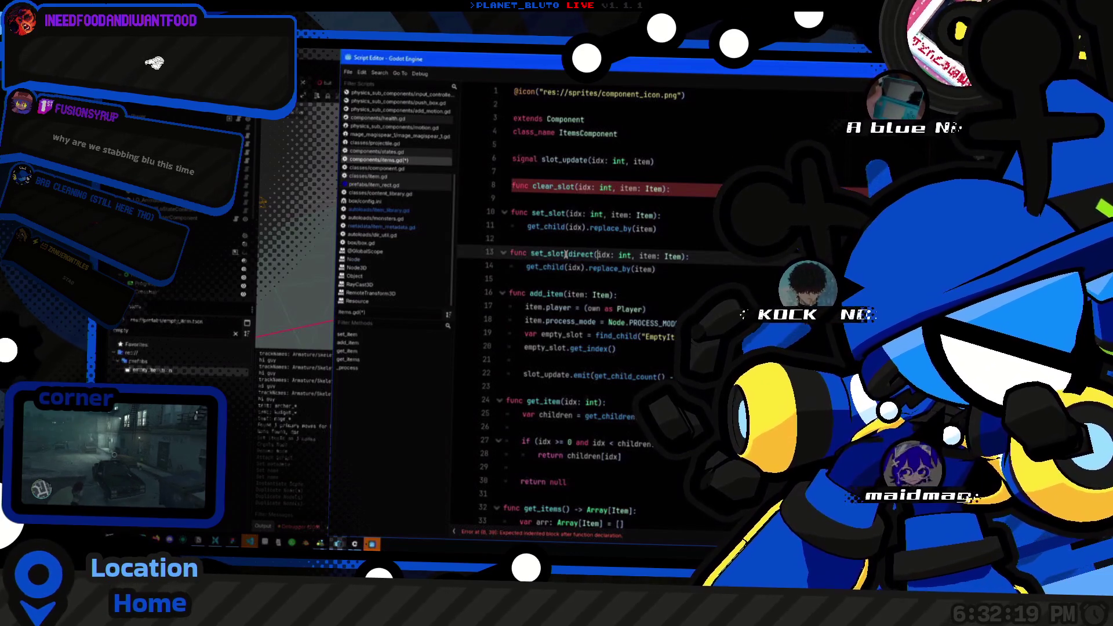
pyautogui.write('y_sl')
pyautogui.hotkey('ctrl', 'BackSpace')
pyautogui.write('sp')
pyautogui.write('ot')
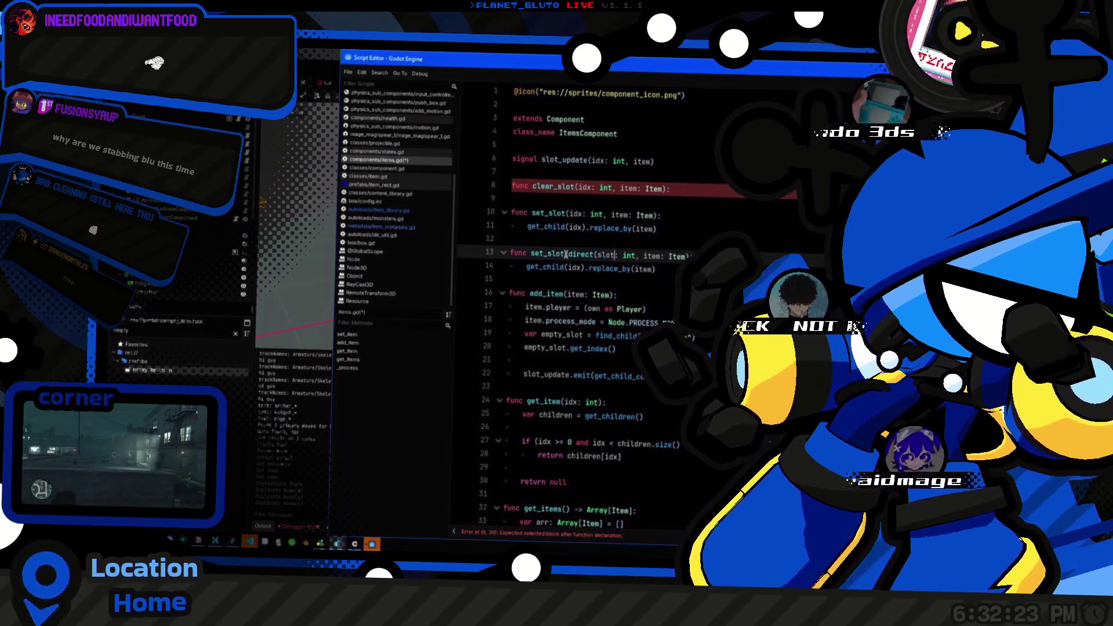
pyautogui.write('old_item')
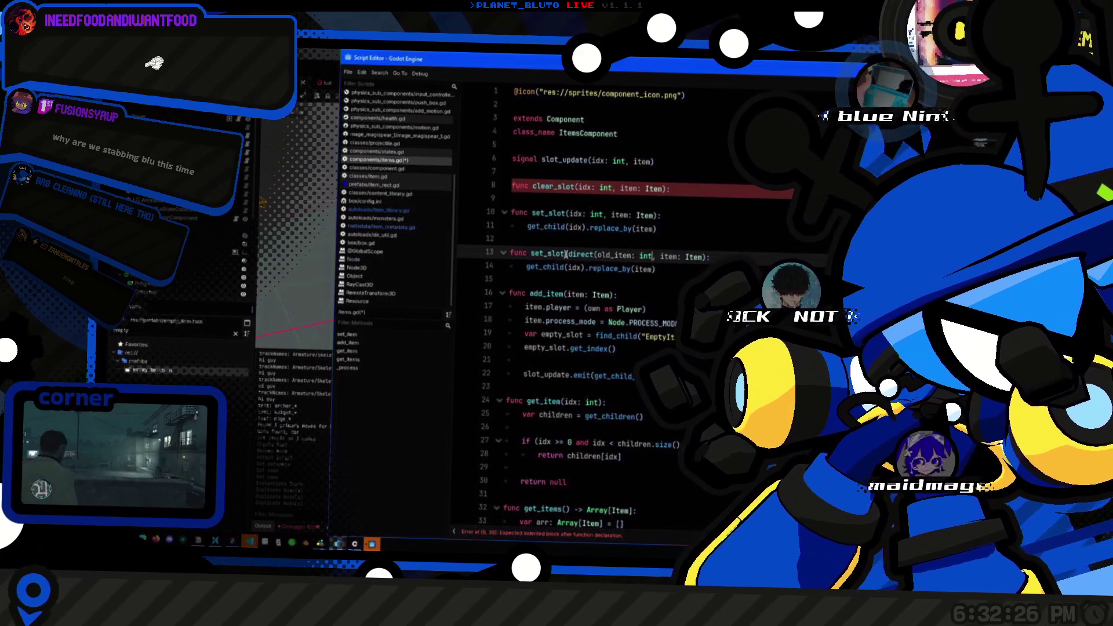
pyautogui.hotkey('ctrl', 'shift', 'Left')
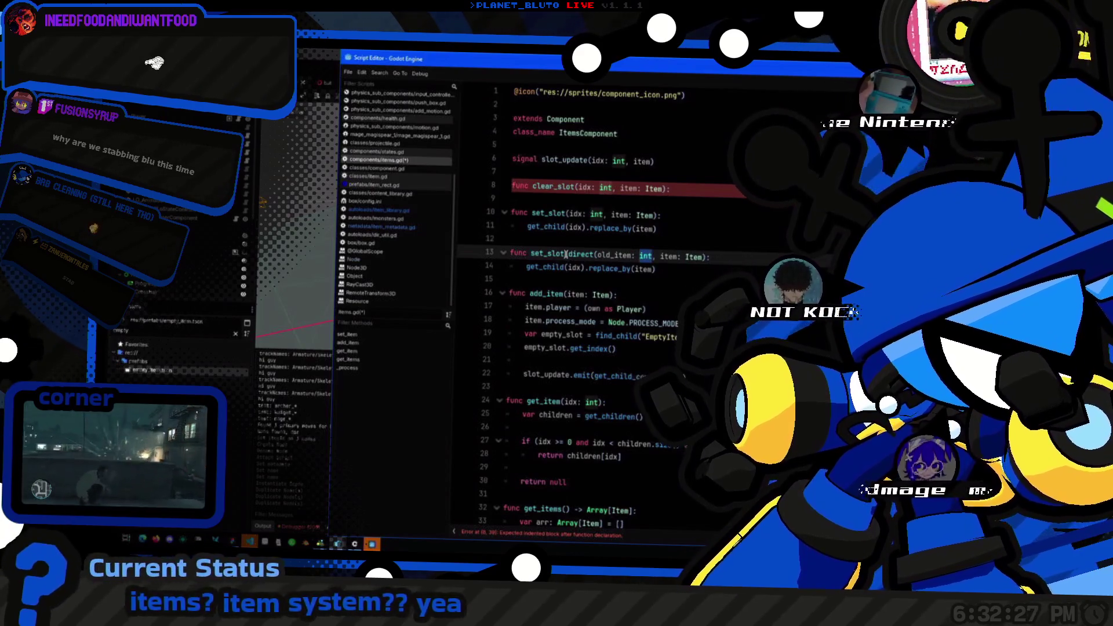
pyautogui.press('Home')
pyautogui.hotkey('ctrl', 'Right')
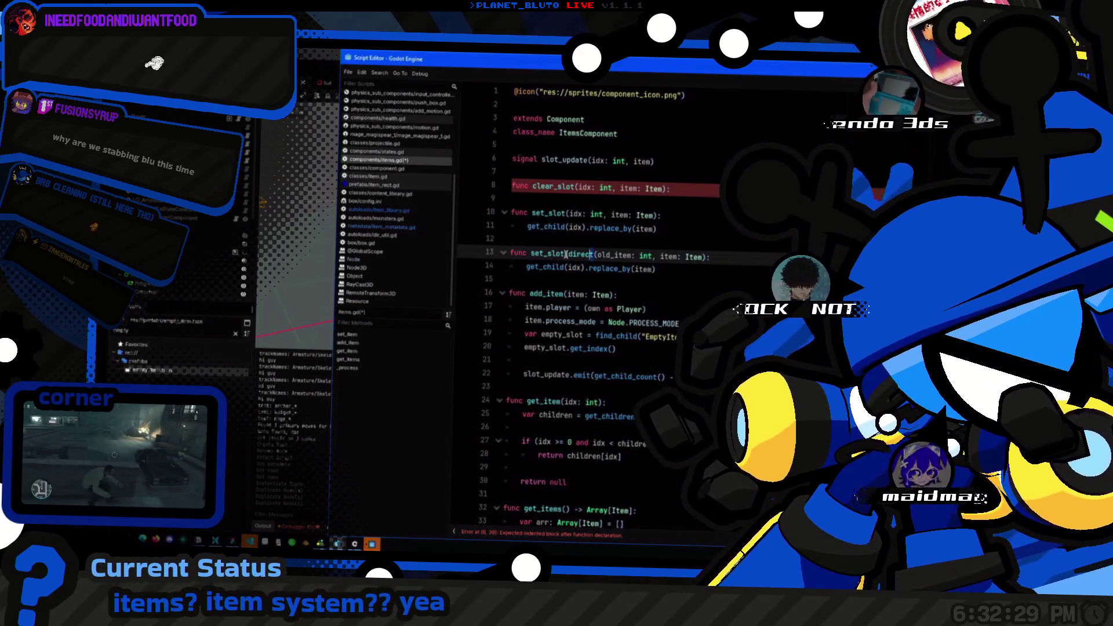
pyautogui.hotkey('ctrl', 'shift', 'Left')
pyautogui.write('replace_item')
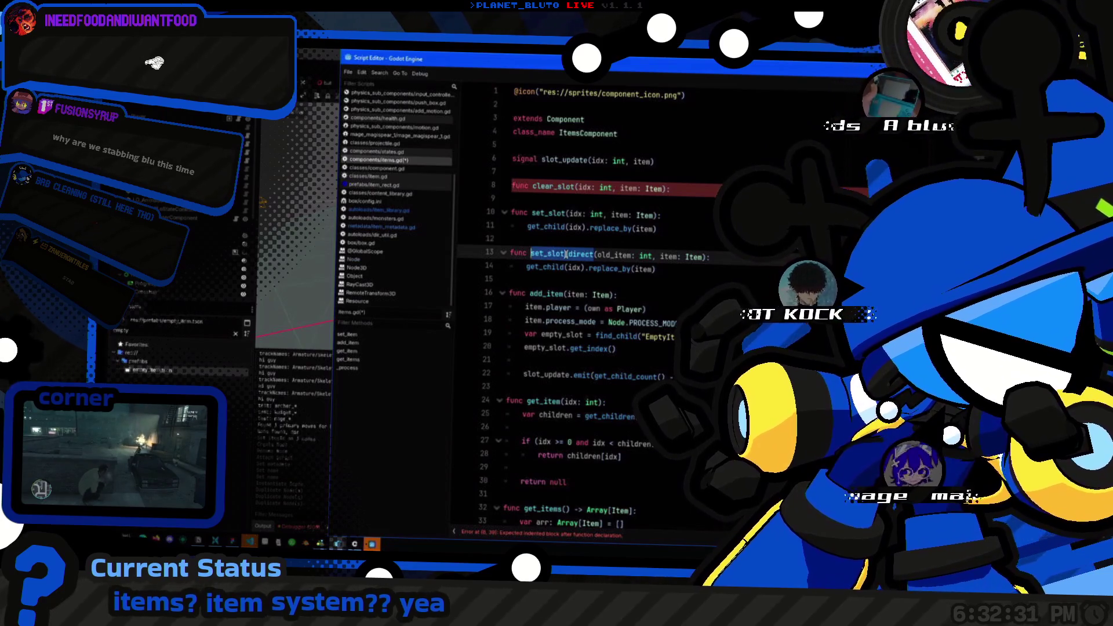
# Step: Type old_item as Item and make the body call old_item.replace_by(item)
pyautogui.press('Right')
pyautogui.hotkey('ctrl', 'shift', 'Right')
pyautogui.hotkey('ctrl', 'Right')
pyautogui.hotkey('ctrl', 'Right')
pyautogui.hotkey('ctrl', 'Right')
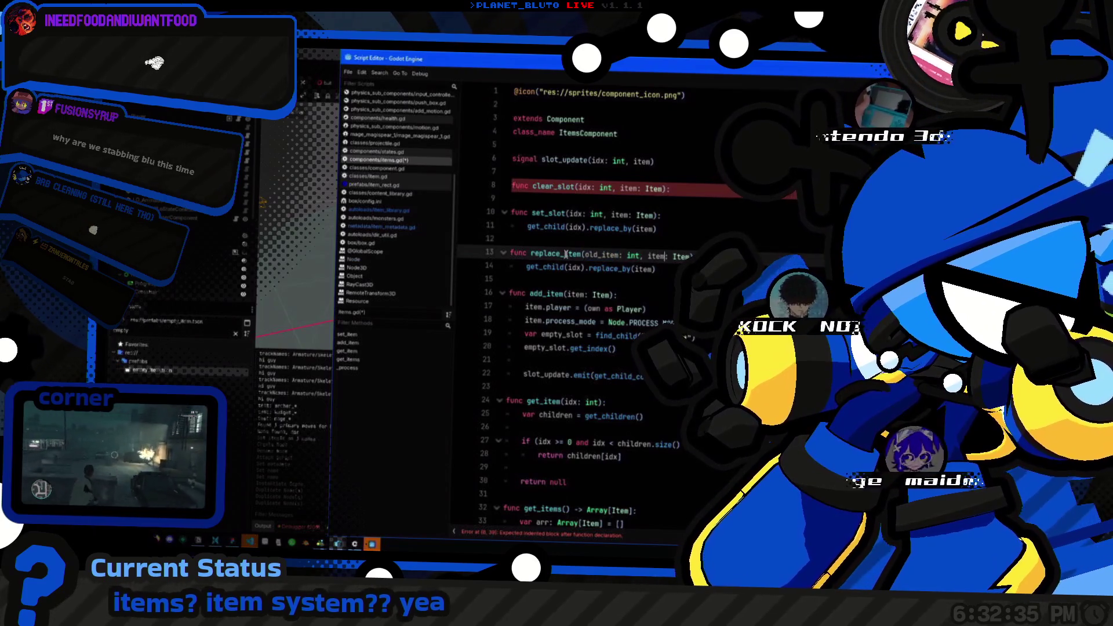
pyautogui.hotkey('ctrl', 'shift', 'Right')
pyautogui.write('Item')
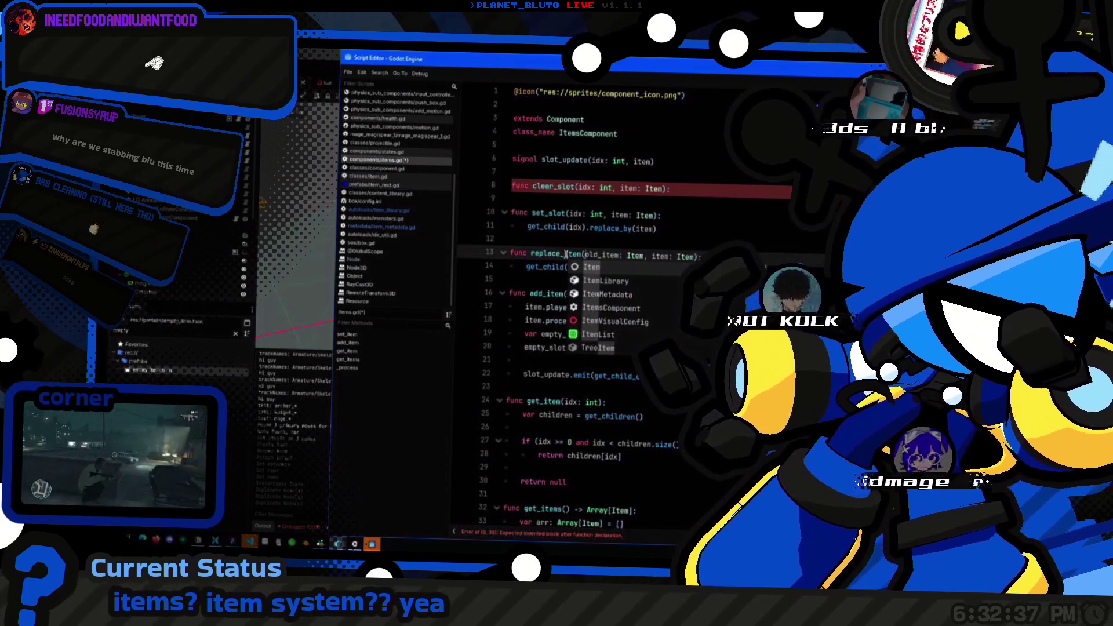
pyautogui.press('Escape')
pyautogui.press('Down')
pyautogui.press('Home')
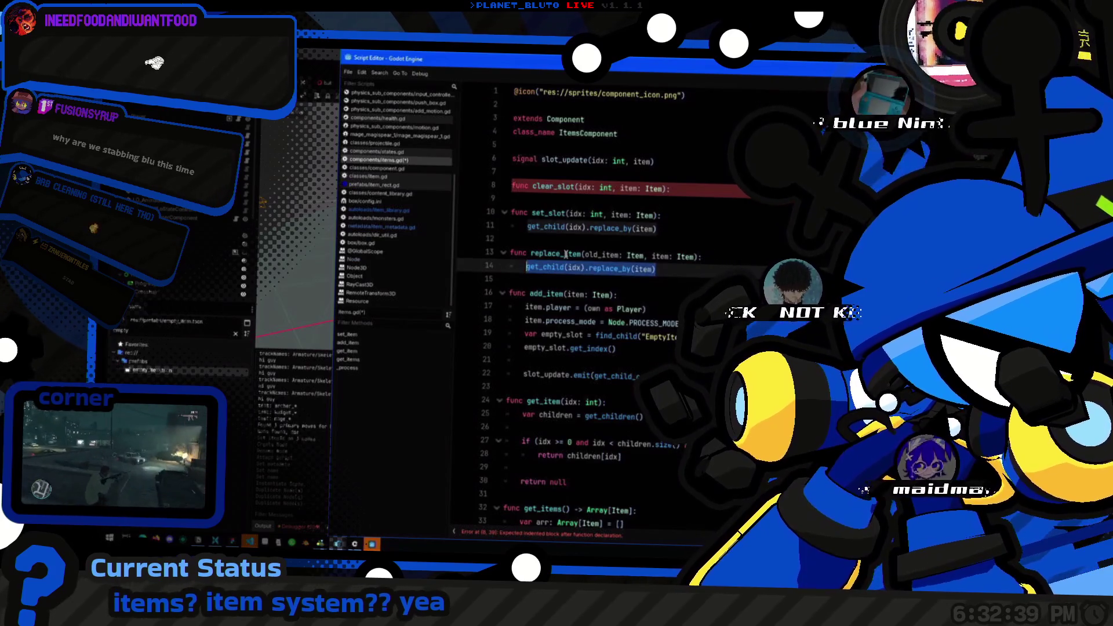
pyautogui.hotkey('ctrl', 'shift', 'Right')
pyautogui.hotkey('ctrl', 'shift', 'Right')
pyautogui.hotkey('ctrl', 'shift', 'Right')
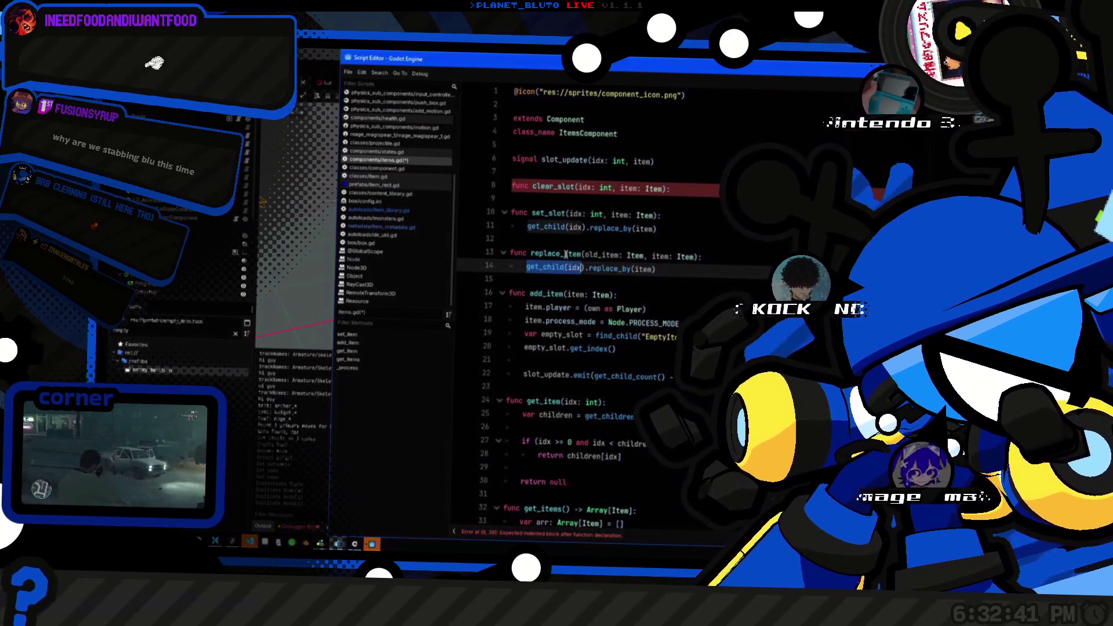
pyautogui.write('old_item')
# Step: In add_item, replace the get_index line with a replace_item(empty_slot) call
pyautogui.doubleClick(565, 254)
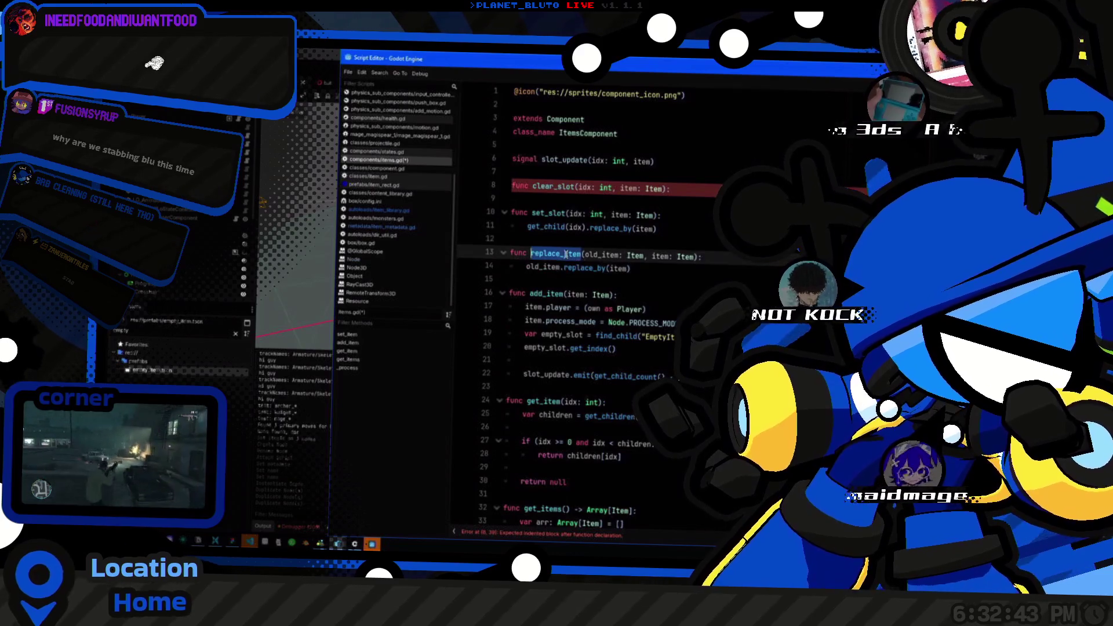
pyautogui.hotkey('ctrl', 'c')
pyautogui.click(618, 348)
pyautogui.press('Return')
pyautogui.hotkey('ctrl', 'v')
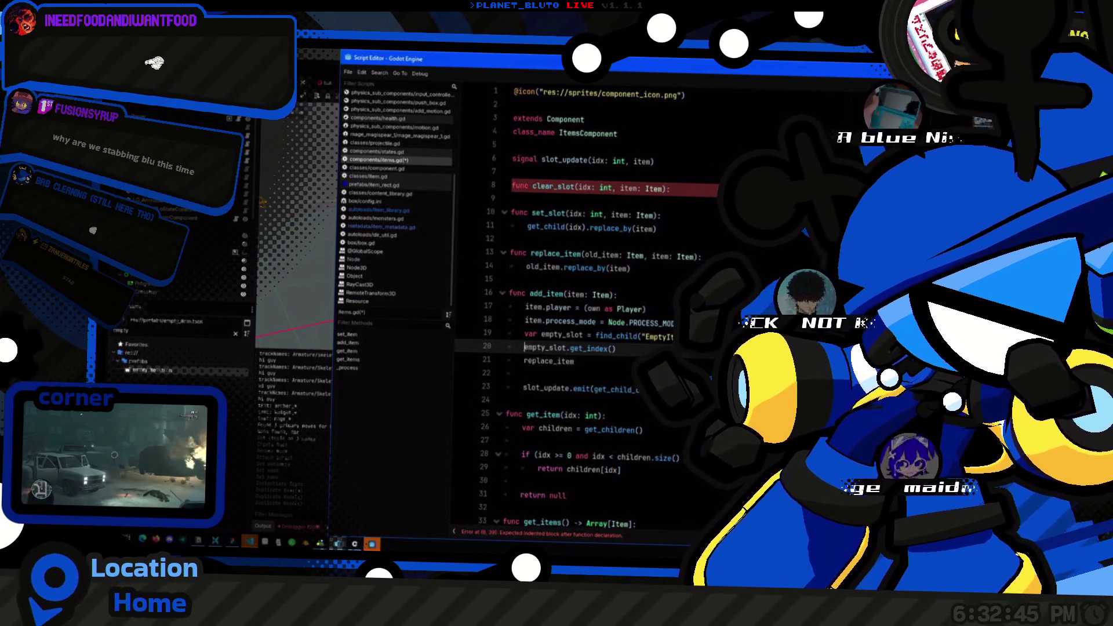
pyautogui.write('(empty_slot)')
pyautogui.press('Up')
pyautogui.press('End')
pyautogui.hotkey('shift', 'Home')
pyautogui.hotkey('shift', 'Home')
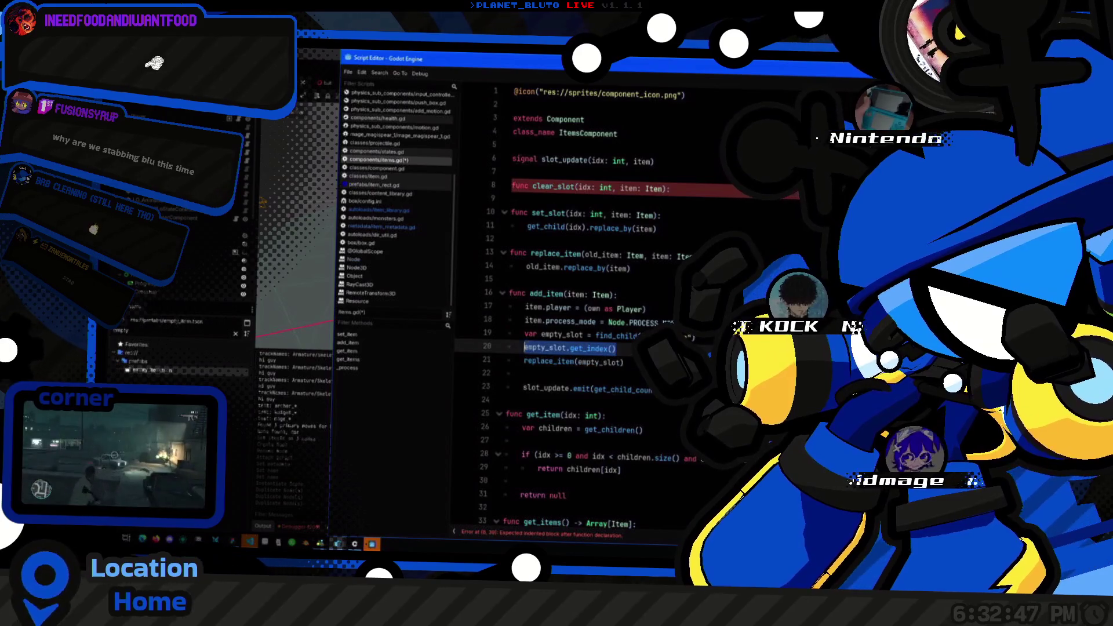
pyautogui.press('BackSpace')
pyautogui.press('BackSpace')
pyautogui.press('Home')
pyautogui.press('Return')
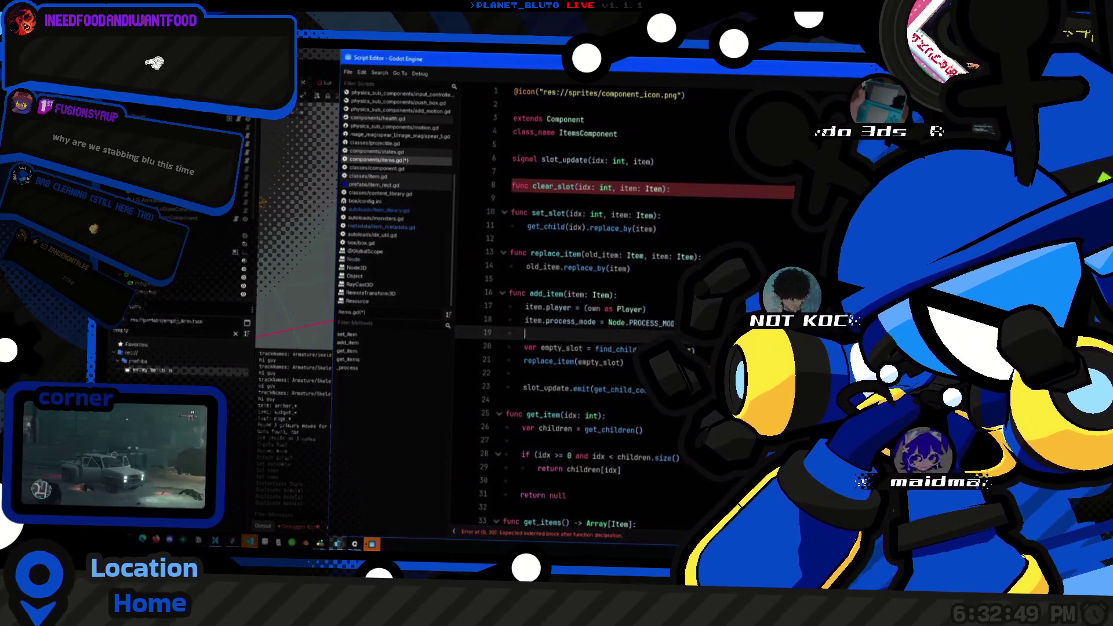
pyautogui.press('Down')
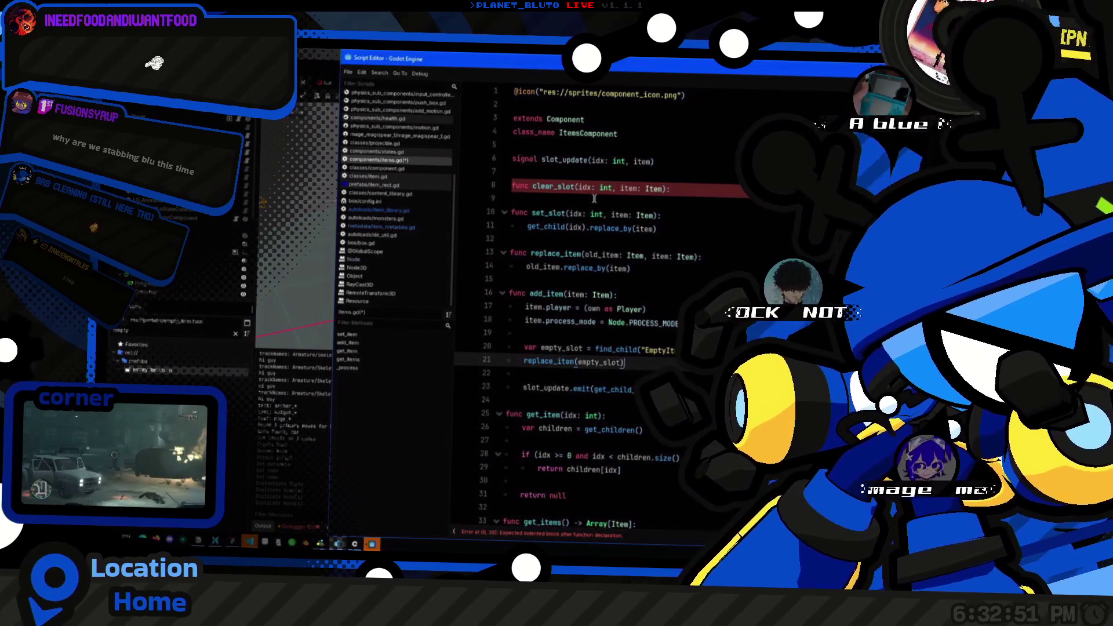
# Step: Copy set_slot's get_child(idx).replace_by(item) line into clear_slot's body
pyautogui.click(595, 196)
pyautogui.press('Down')
pyautogui.press('Down')
pyautogui.press('Down')
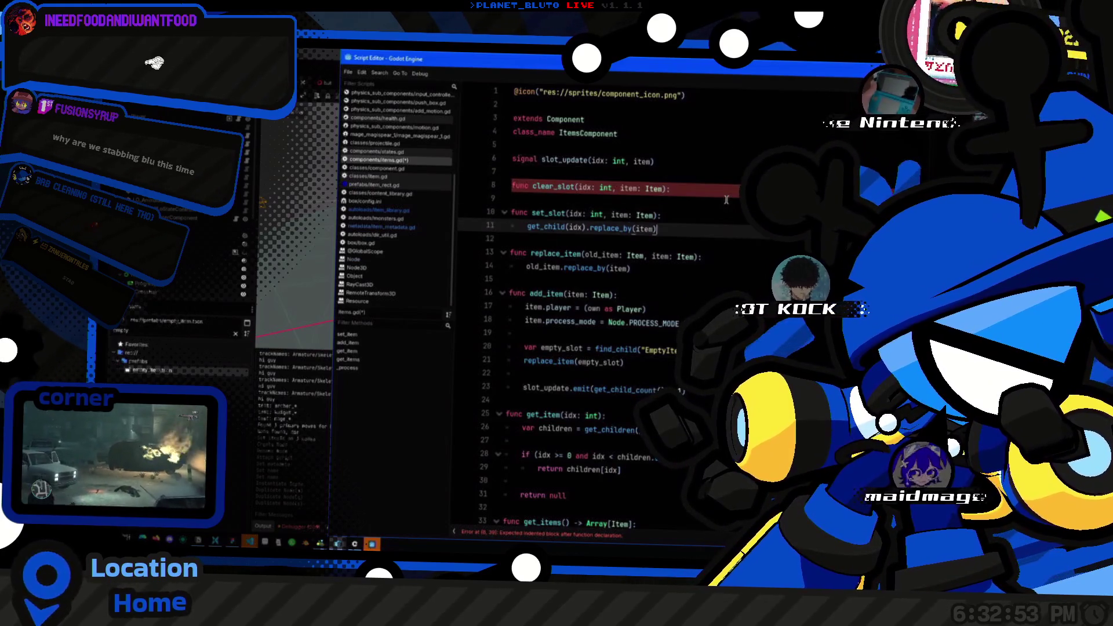
pyautogui.hotkey('shift', 'Home')
pyautogui.hotkey('ctrl', 'c')
pyautogui.click(726, 200)
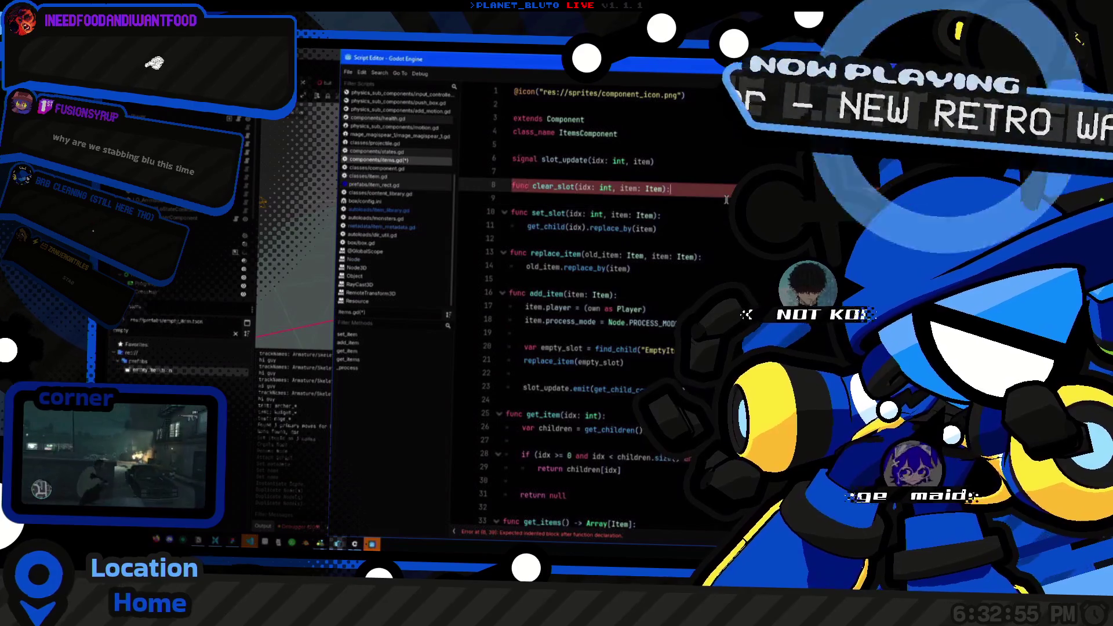
pyautogui.press('Return')
pyautogui.hotkey('ctrl', 'v')
pyautogui.click(637, 111)
pyautogui.press('Up')
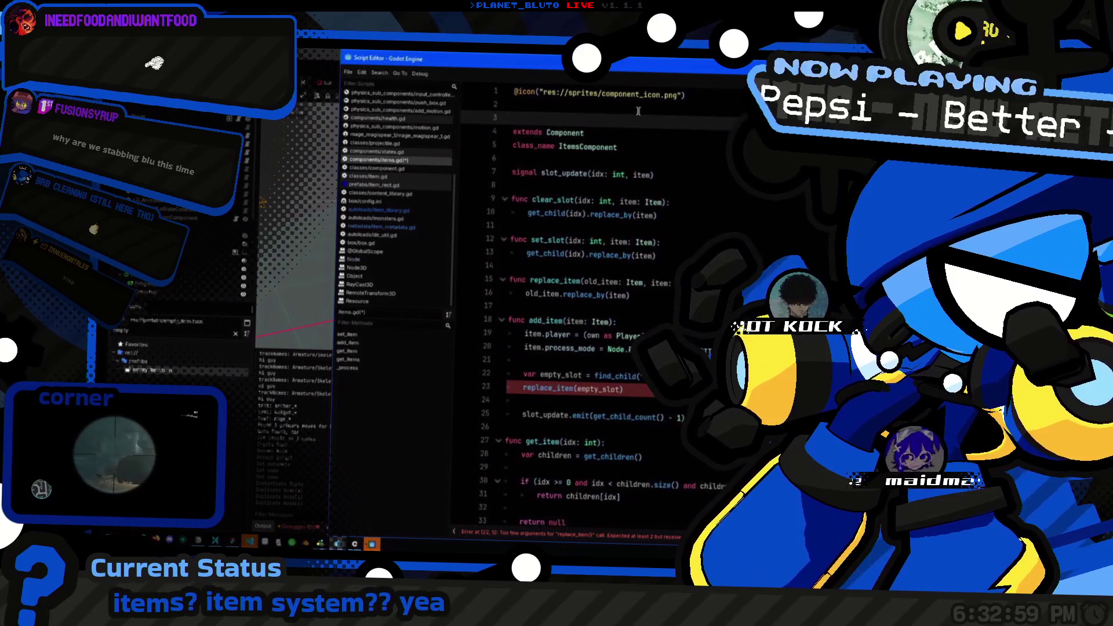
# Step: Add const empty_slot_prefab = preload("res://prefabs/empty_item.tscn") above the slot_update signal
pyautogui.press('Down')
pyautogui.press('Down')
pyautogui.press('Down')
pyautogui.press('Return')
pyautogui.press('Return')
pyautogui.press('Up')
pyautogui.write('const empty_sl')
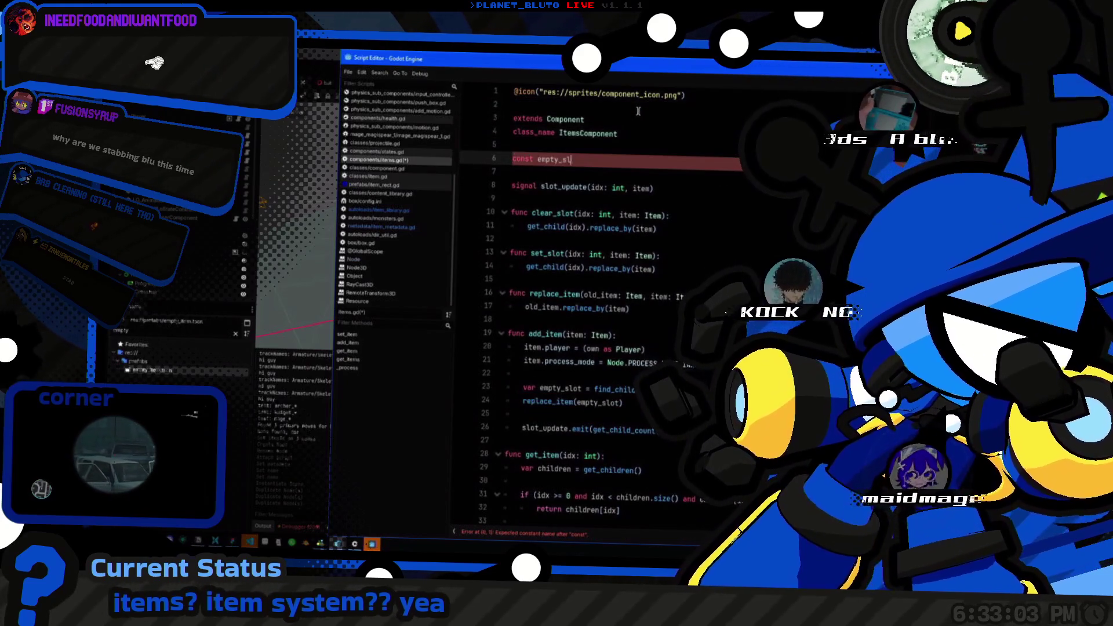
pyautogui.write(' pore')
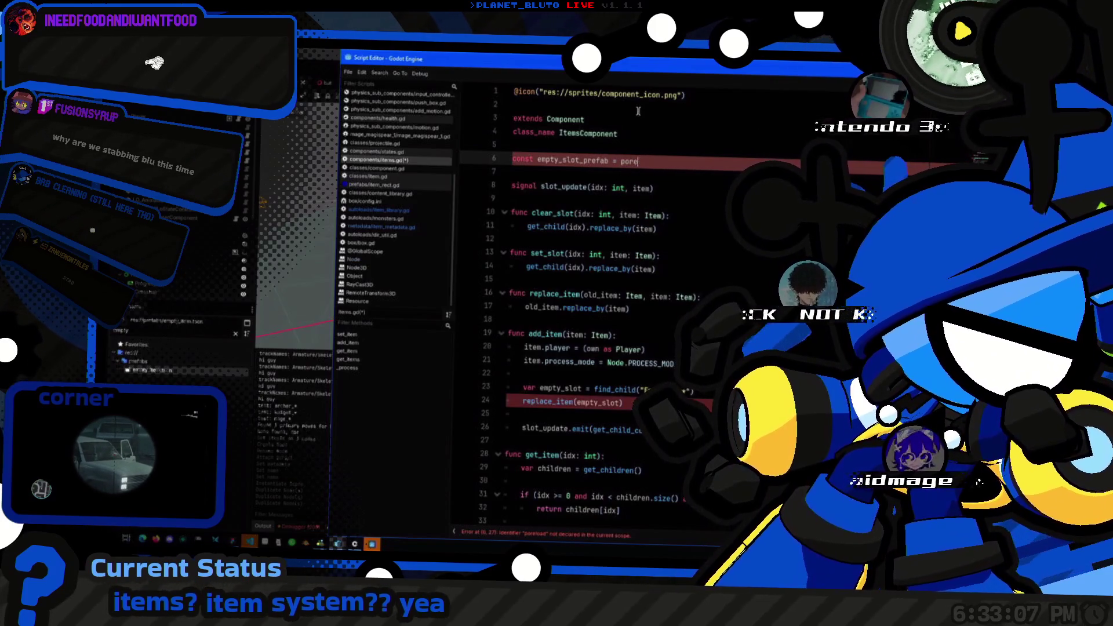
pyautogui.write('load("')
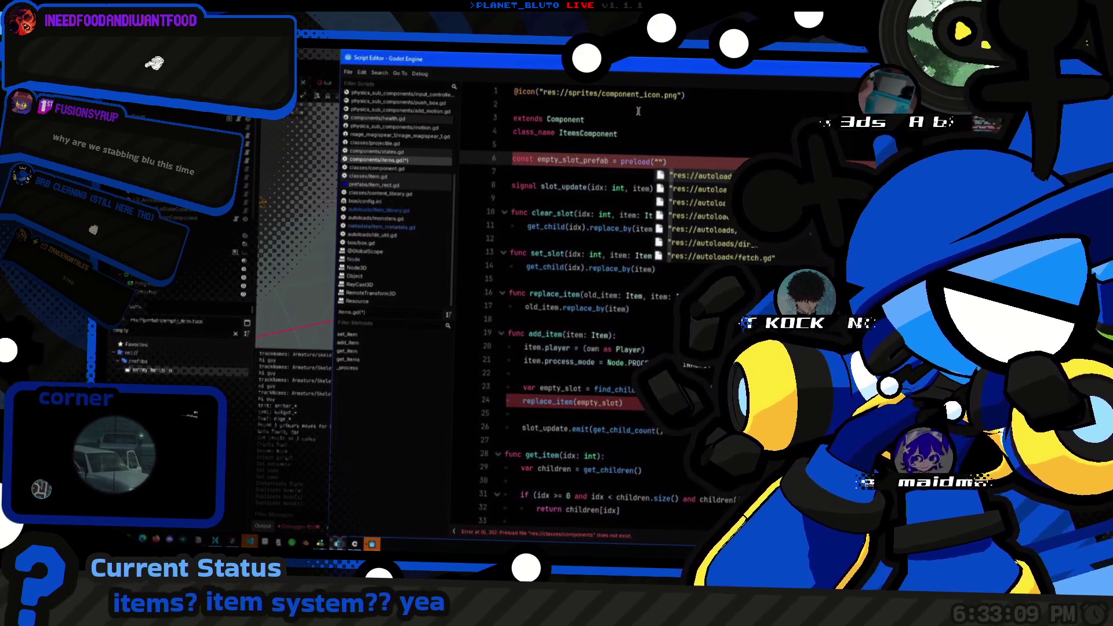
pyautogui.write('empty_it')
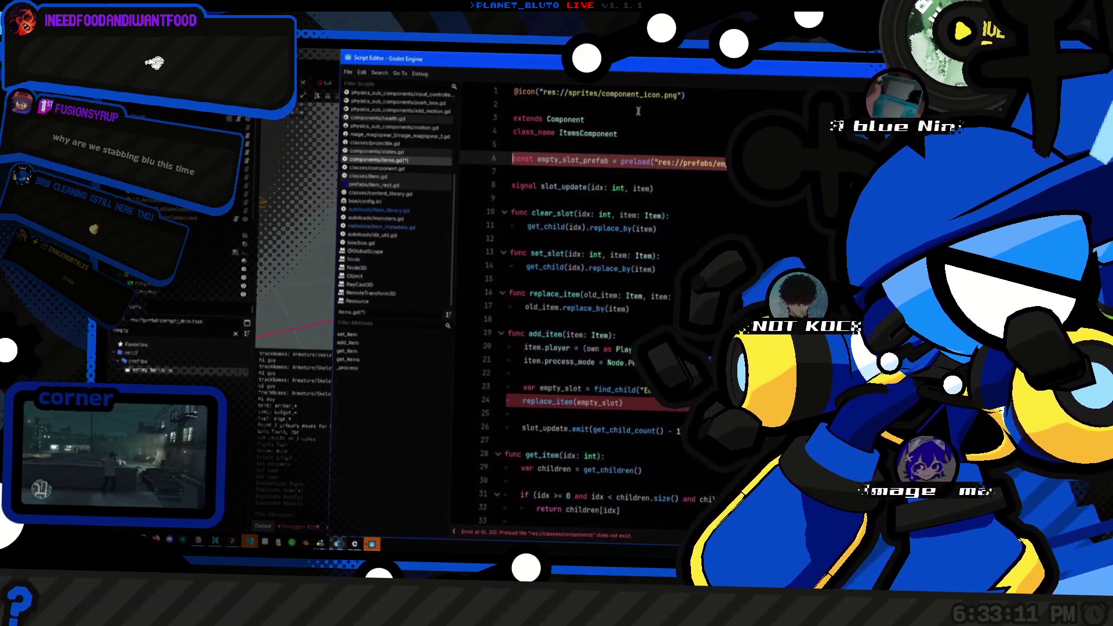
pyautogui.press('Return')
pyautogui.hotkey('ctrl', 'shift', 'Left')
pyautogui.click(661, 255)
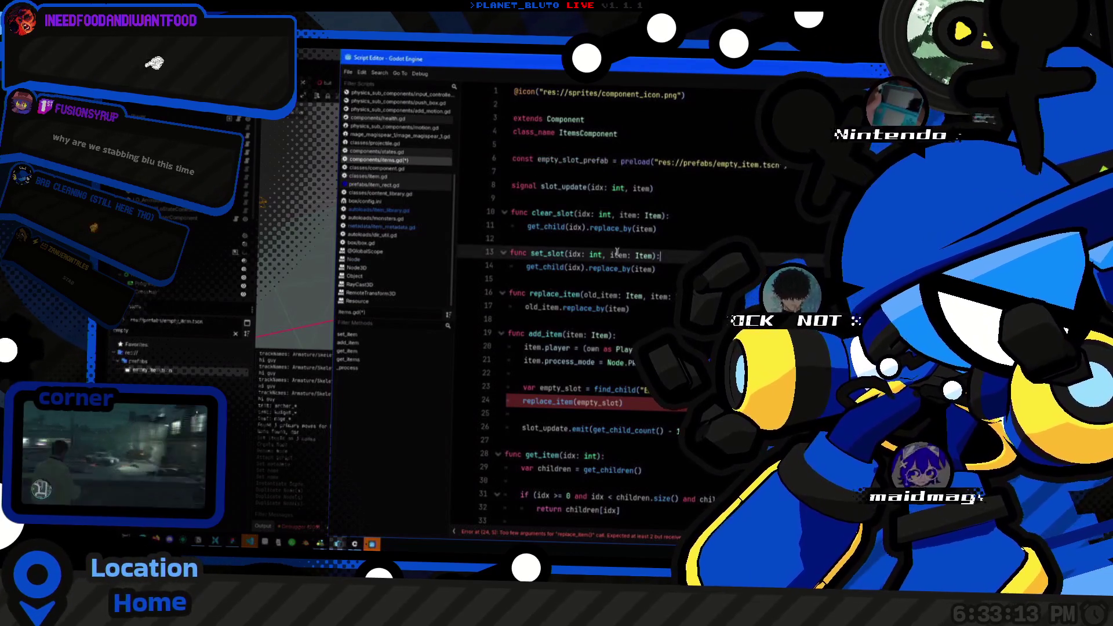
# Step: Declare var empty_slot_inst = empty_slot_prefab.instantiate() at the top of clear_slot
pyautogui.press('Up')
pyautogui.press('Up')
pyautogui.press('Up')
pyautogui.press('Return')
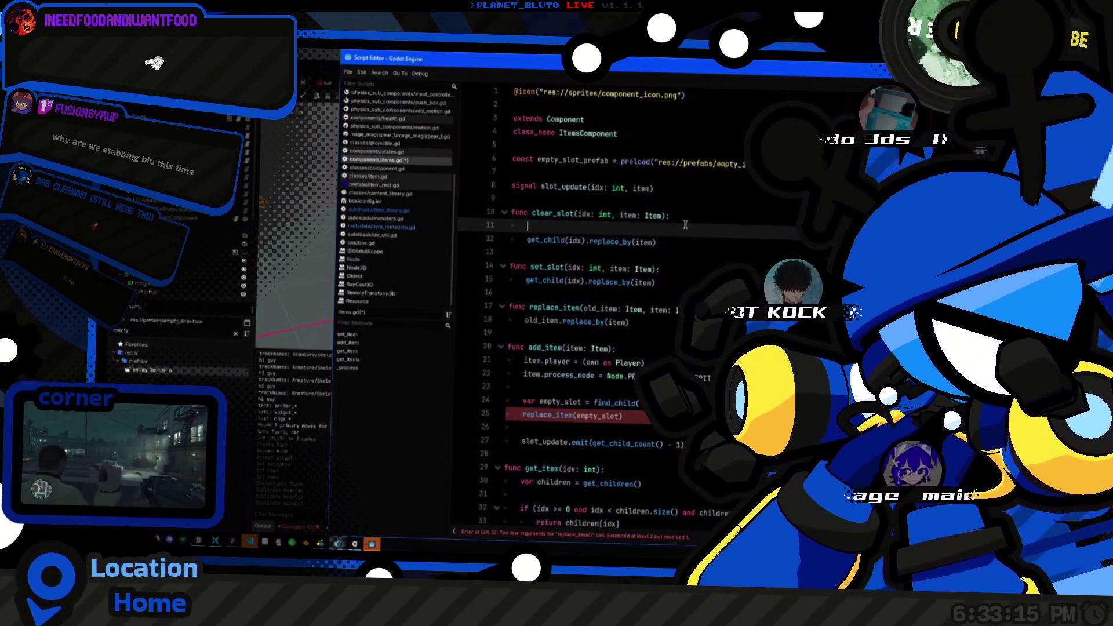
pyautogui.write('const empty_slot_prefa')
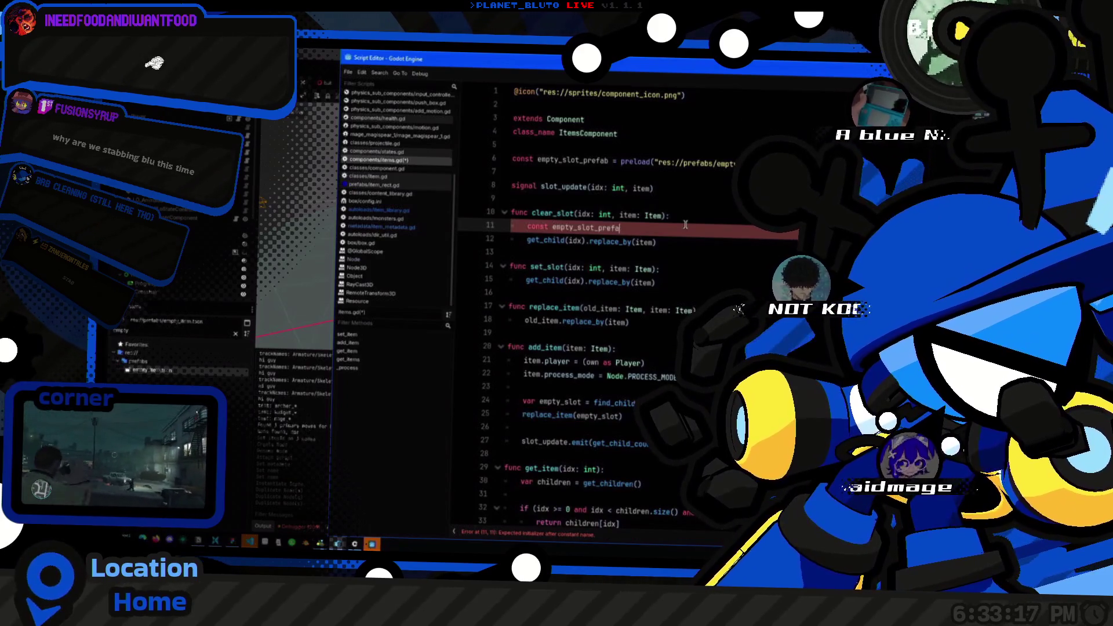
pyautogui.press('BackSpace')
pyautogui.press('BackSpace')
pyautogui.press('BackSpace')
pyautogui.press('BackSpace')
pyautogui.press('BackSpace')
pyautogui.write('inst = empty_slot_prefab.instant')
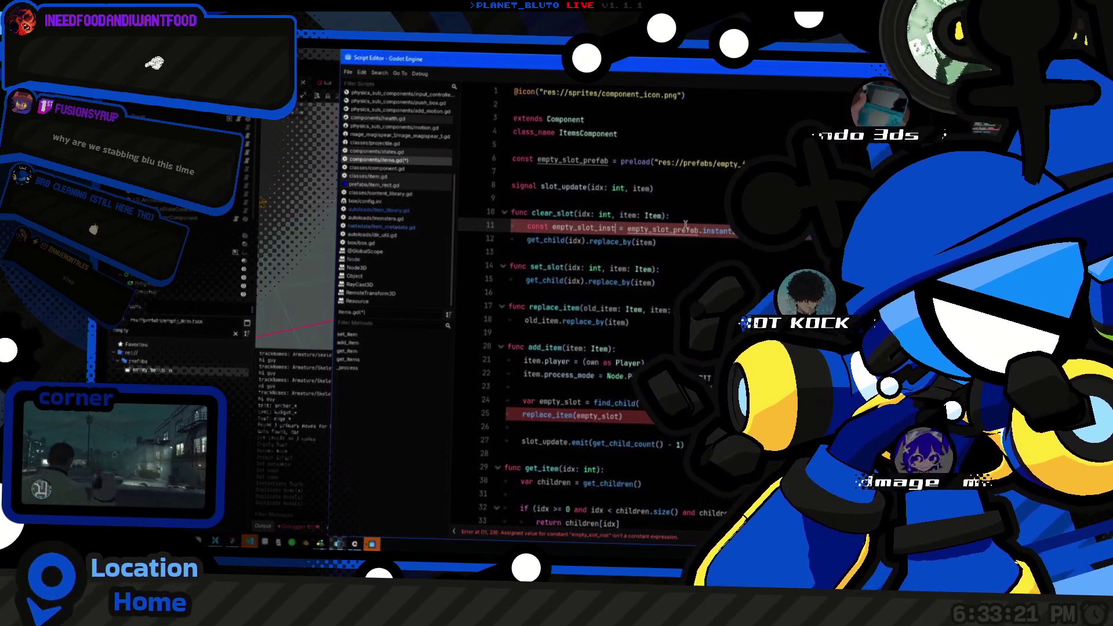
pyautogui.press('Return')
pyautogui.press('Up')
pyautogui.hotkey('ctrl', 'Right')
pyautogui.hotkey('ctrl', 'shift', 'Right')
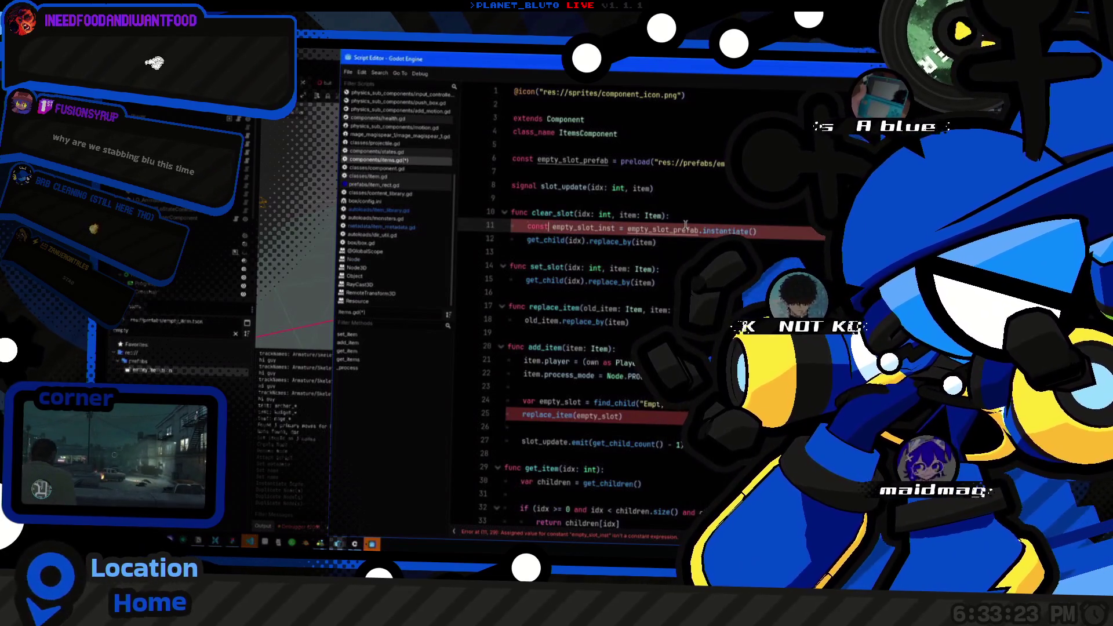
pyautogui.press('Left')
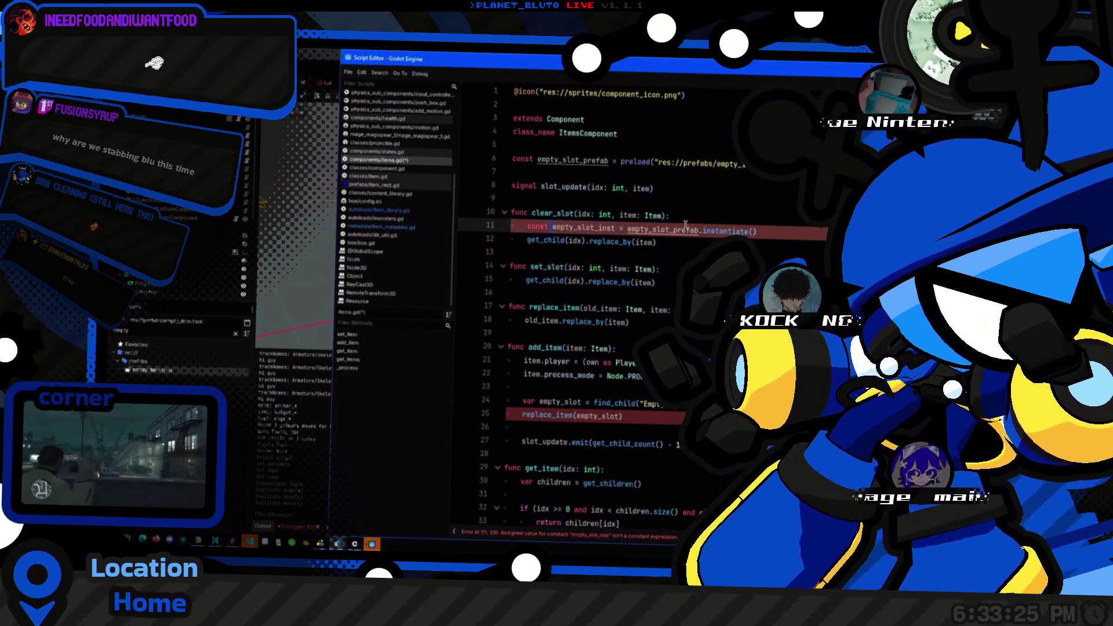
pyautogui.hotkey('ctrl', 'BackSpace')
pyautogui.write('var')
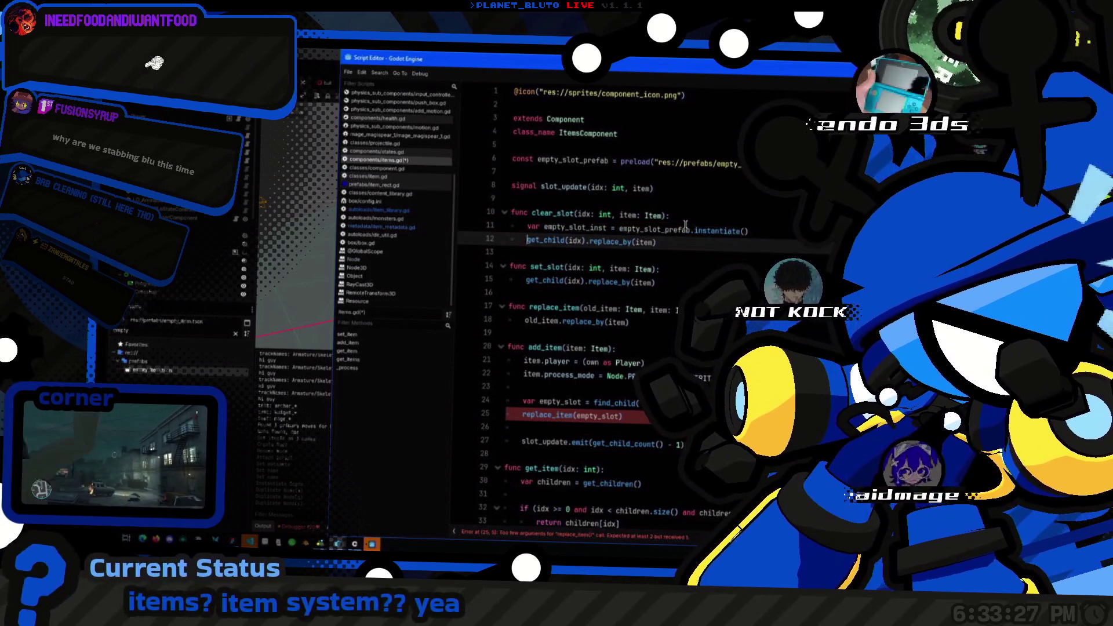
# Step: Replace replace_by's item argument with empty_slot_inst
pyautogui.press('Down')
pyautogui.press('Home')
pyautogui.hotkey('ctrl', 'shift', 'Right')
pyautogui.hotkey('ctrl', 'shift', 'Right')
pyautogui.hotkey('ctrl', 'shift', 'Right')
pyautogui.press('End')
pyautogui.press('Left')
pyautogui.hotkey('ctrl', 'shift', 'Left')
pyautogui.write('empty_slot_inst')
# Step: Delete the unused item parameter so clear_slot takes only idx
pyautogui.press('Up')
pyautogui.press('Up')
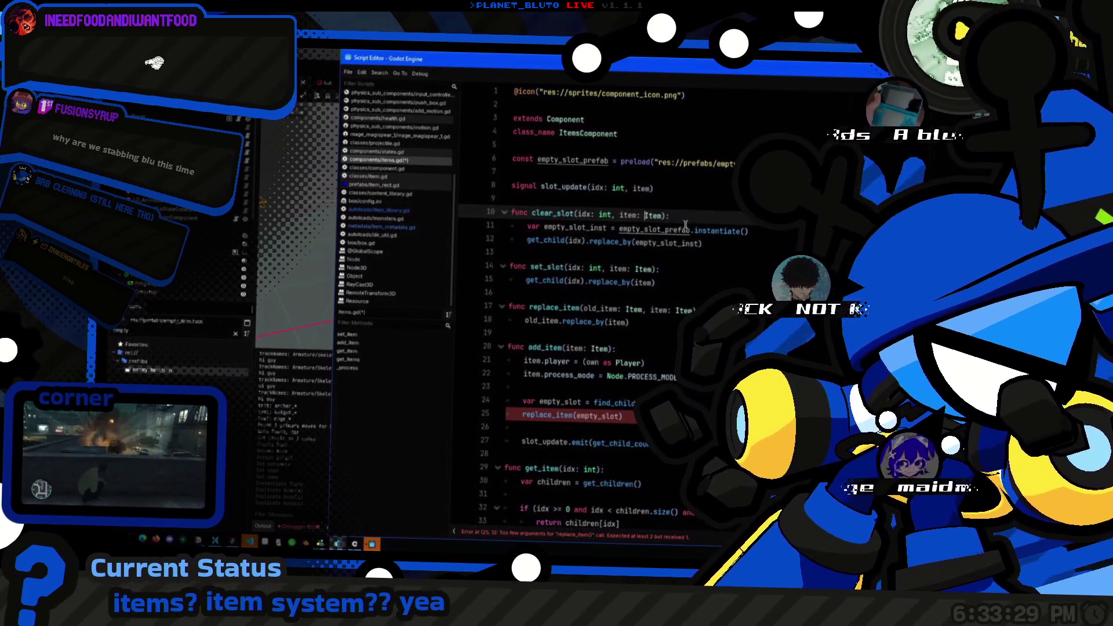
pyautogui.hotkey('ctrl', 'Right')
pyautogui.hotkey('ctrl', 'shift', 'Right')
pyautogui.hotkey('ctrl', 'shift', 'Right')
pyautogui.hotkey('ctrl', 'shift', 'Right')
pyautogui.press('Delete')
pyautogui.write('):')
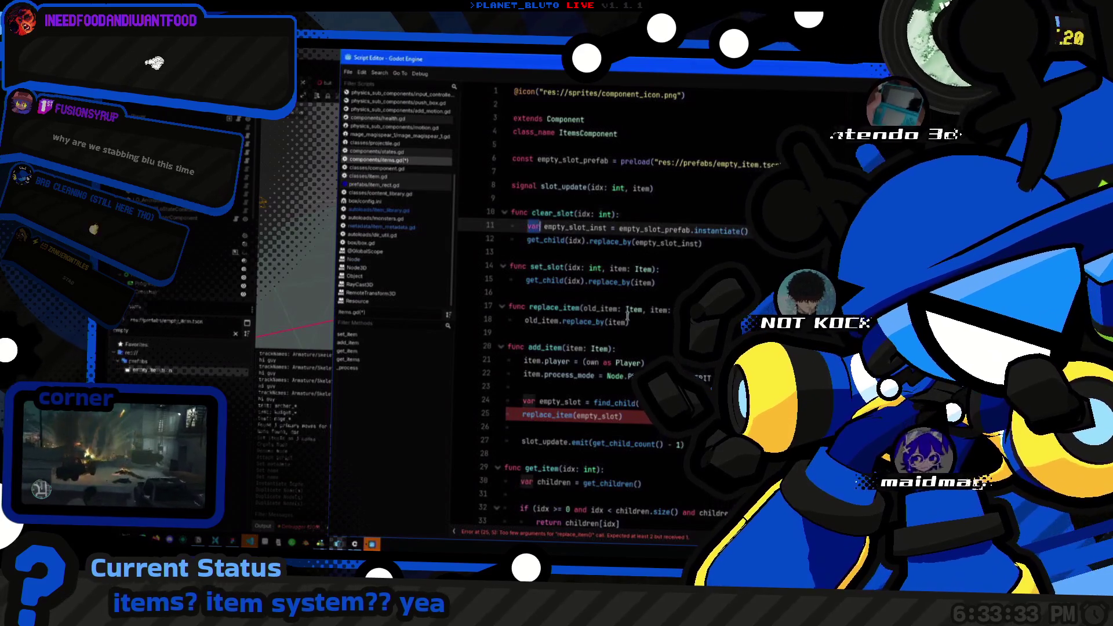
pyautogui.scroll(-1, 580, 261)
# Step: Find replace_item's call in add_item and the EmptyItem name used by find_child
pyautogui.click(595, 284)
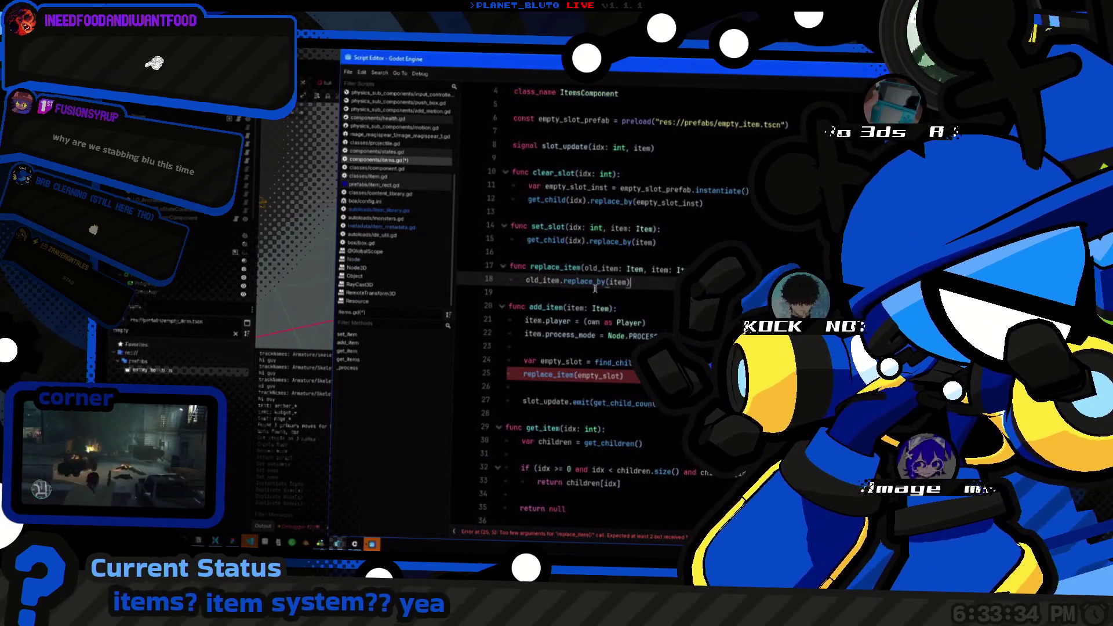
pyautogui.doubleClick(557, 270)
pyautogui.click(607, 376)
pyautogui.write(', ite')
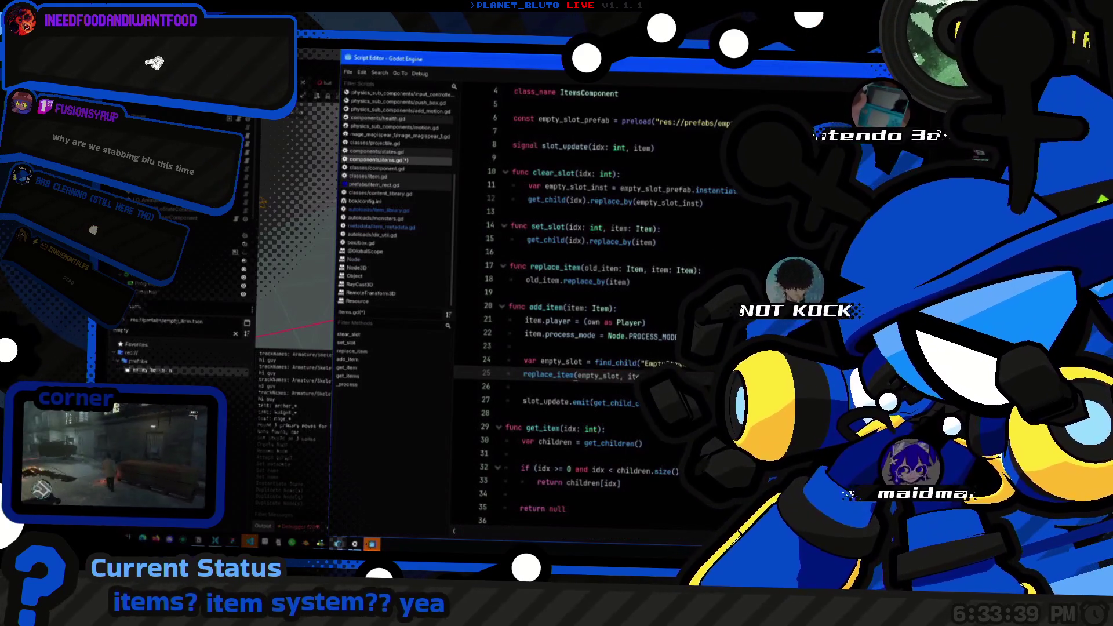
pyautogui.scroll(-1, 580, 261)
pyautogui.click(607, 388)
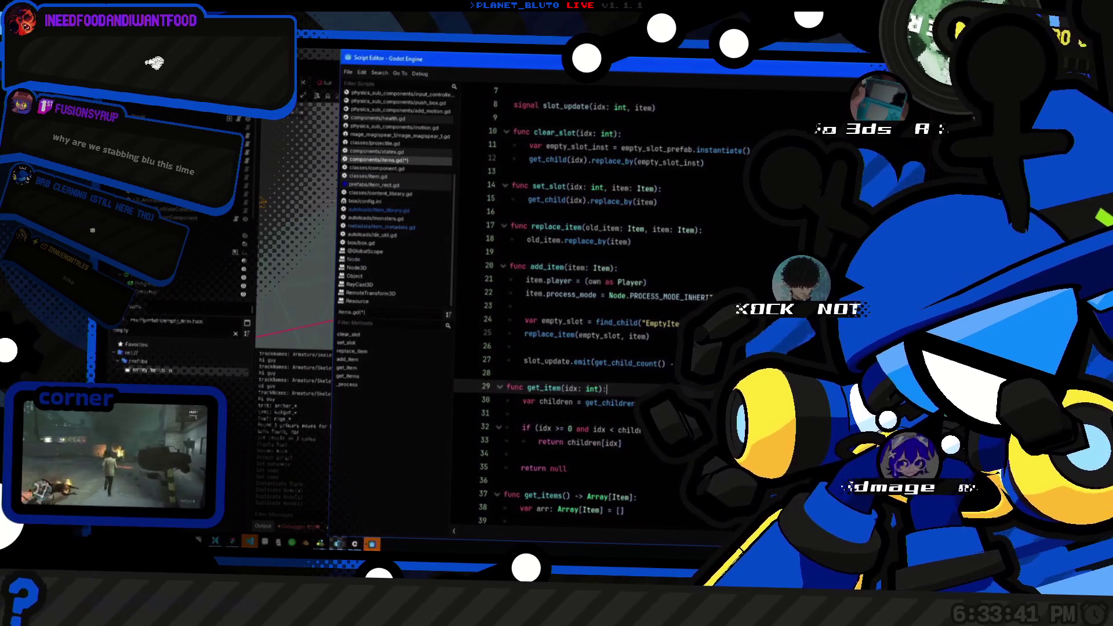
pyautogui.click(652, 323)
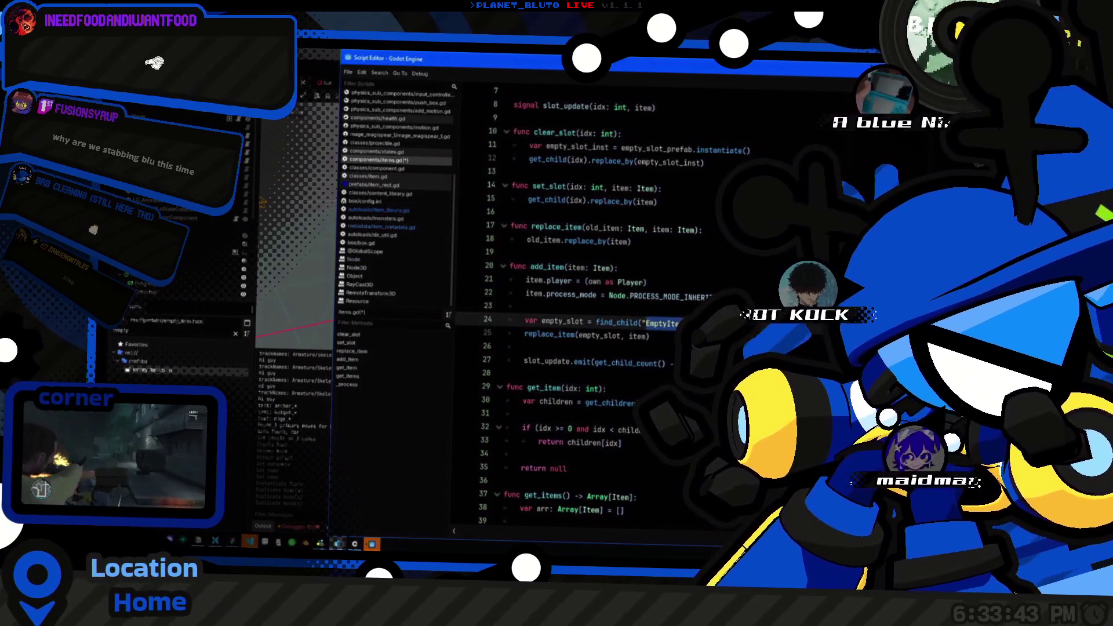
# Step: Add empty_slot_inst.name = "EmptyItem_%s" % idx below the instantiate line
pyautogui.click(596, 148)
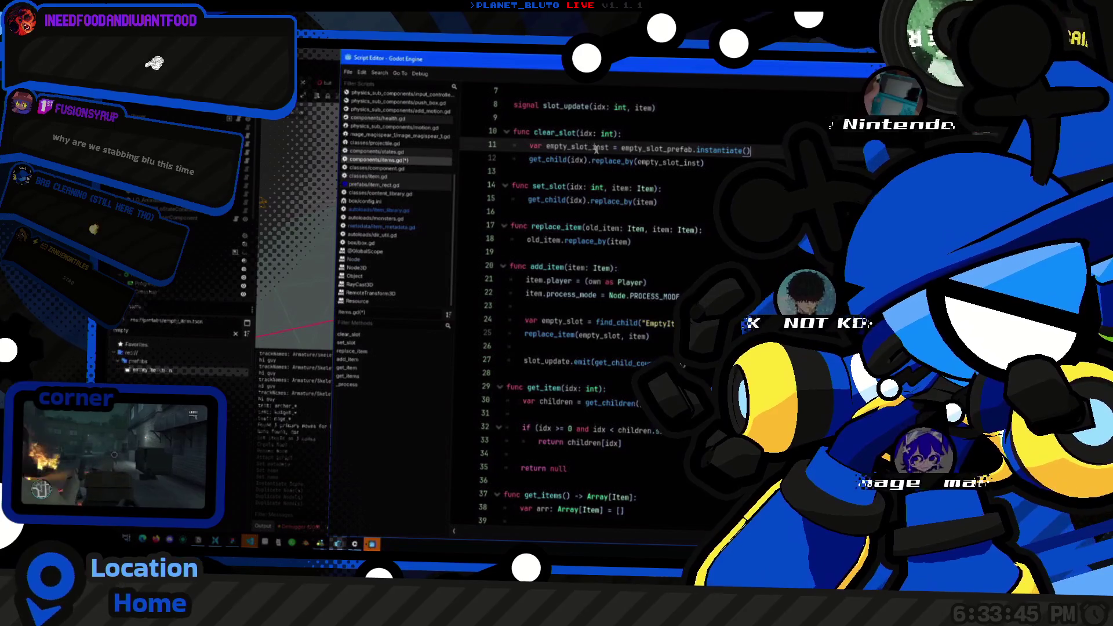
pyautogui.press('Return')
pyautogui.write('EmptyItem')
pyautogui.doubleClick(596, 148)
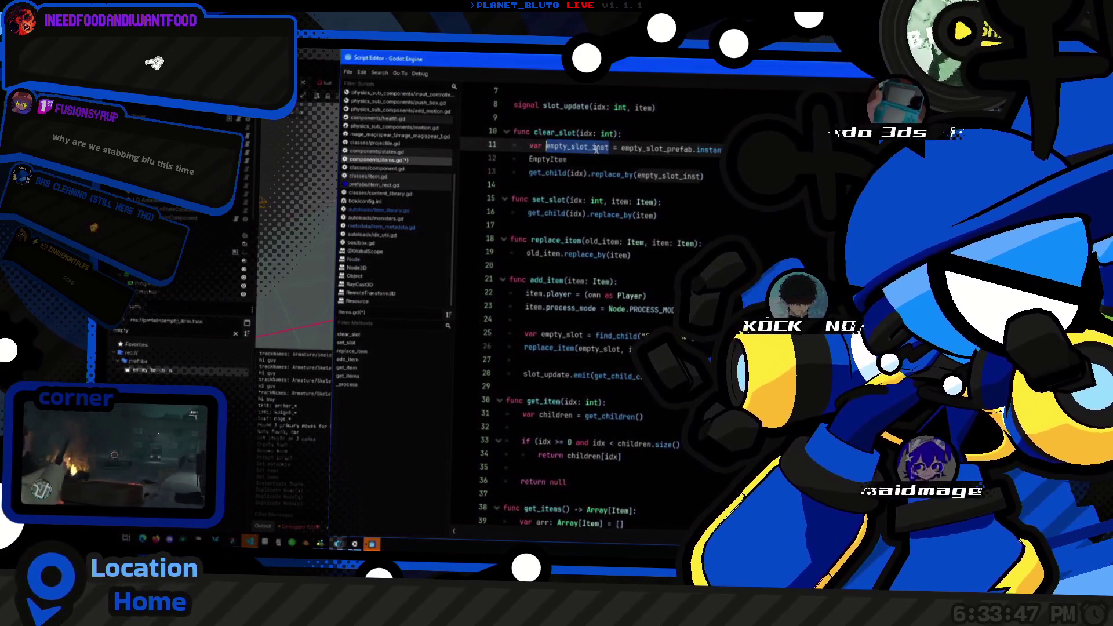
pyautogui.hotkey('ctrl', 'c')
pyautogui.press('Down')
pyautogui.press('Home')
pyautogui.hotkey('ctrl', 'v')
pyautogui.write('.name')
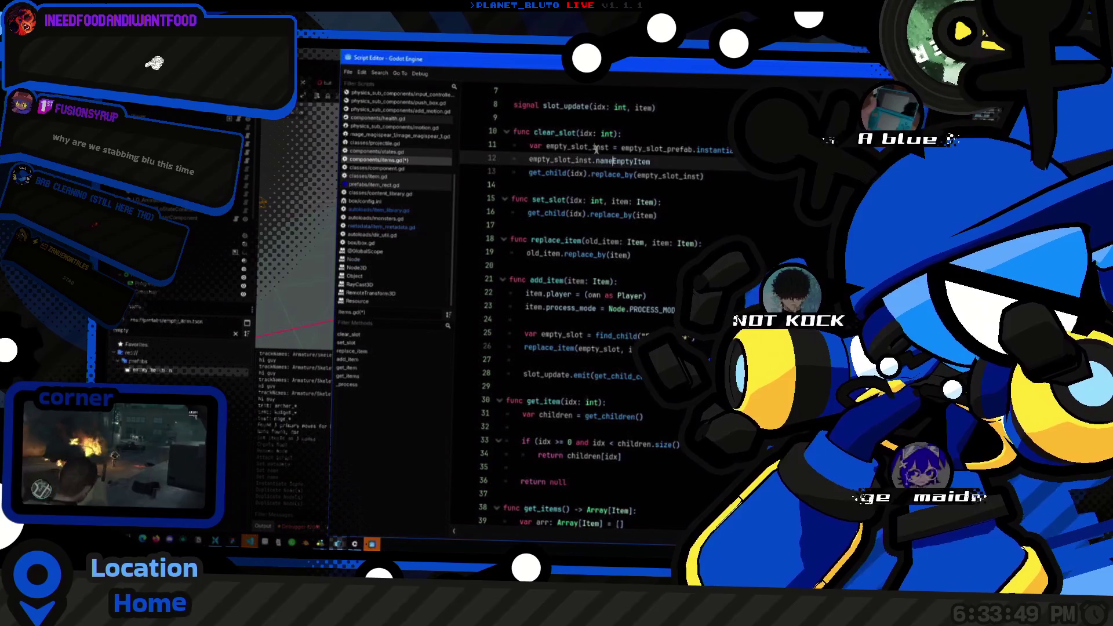
pyautogui.write(' = "')
pyautogui.press('End')
pyautogui.write('"')
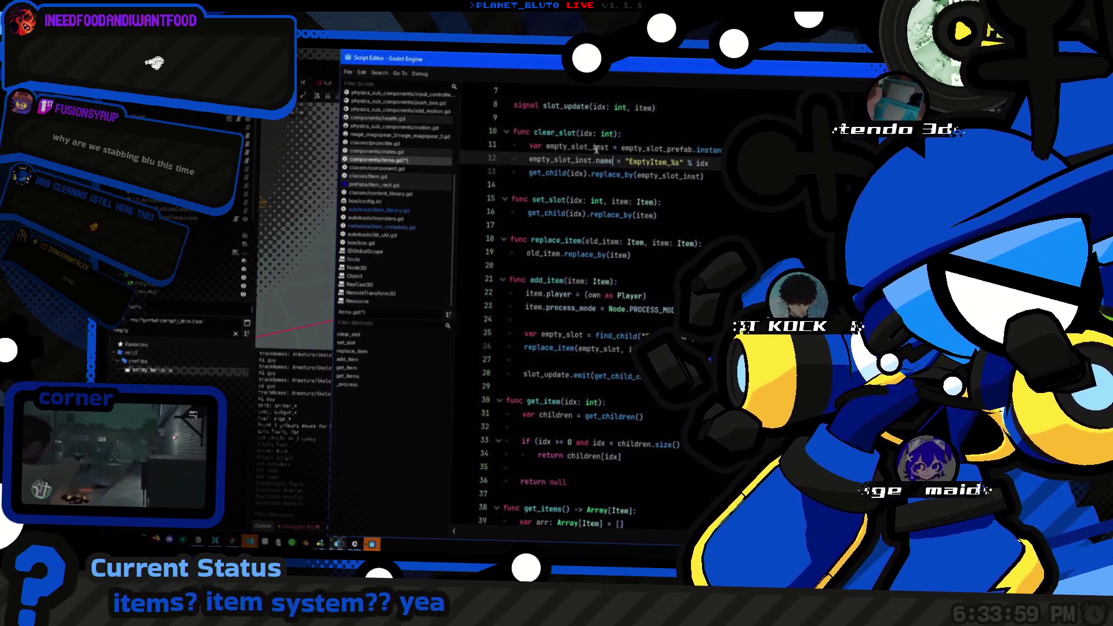
# Step: Check the replace_item call in add_item, then return to the 3D scene editor
pyautogui.scroll(-1, 681, 176)
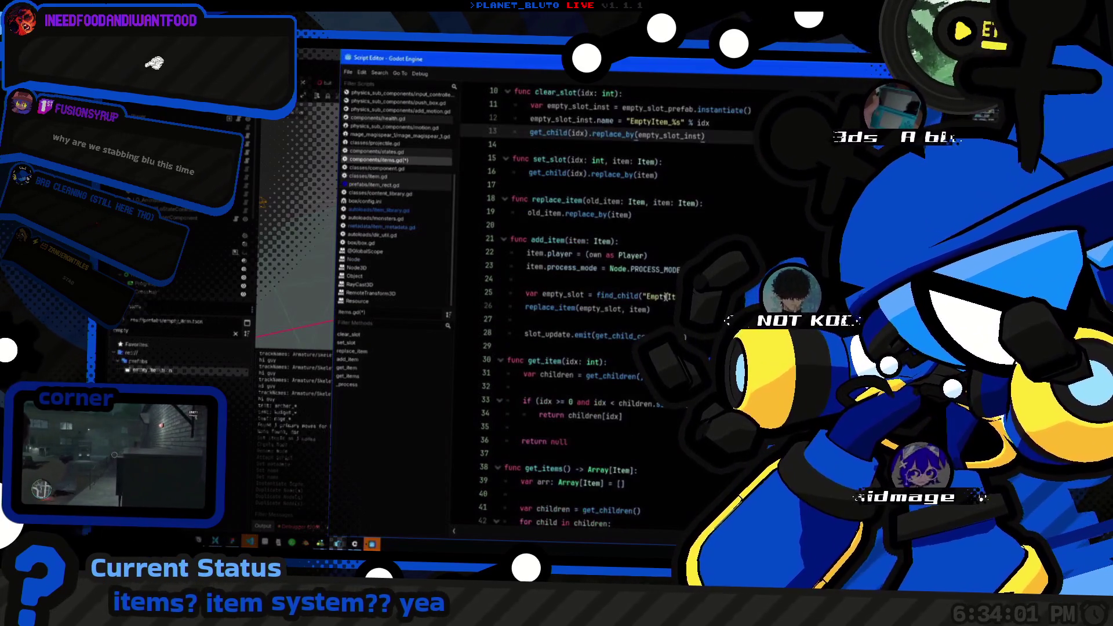
pyautogui.click(640, 296)
pyautogui.click(650, 309)
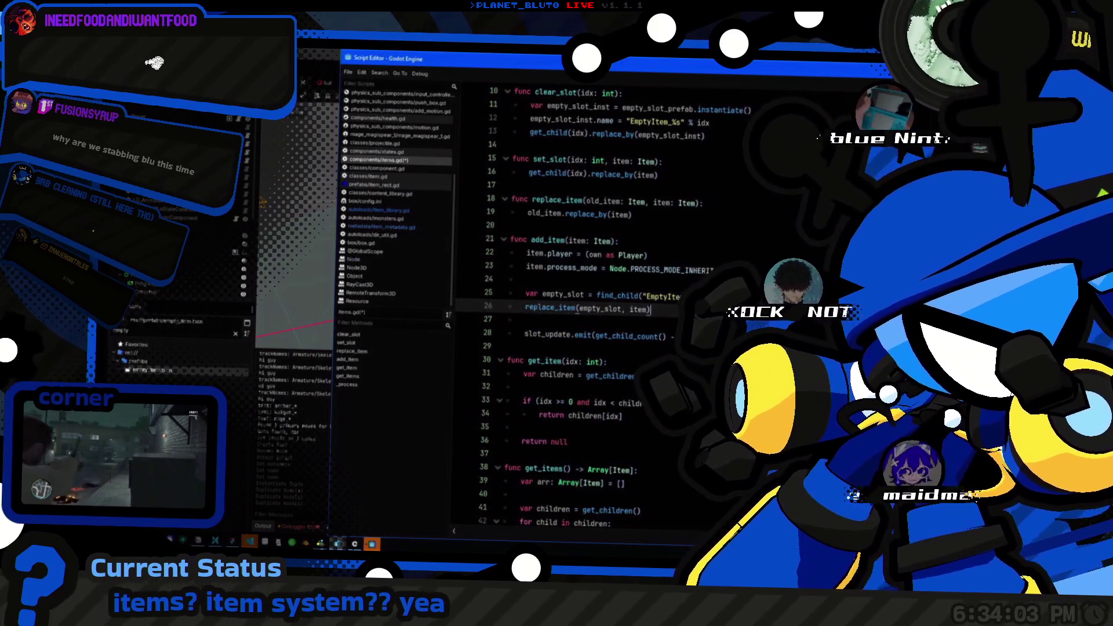
pyautogui.scroll(-4, 579, 307)
pyautogui.scroll(7, 579, 307)
pyautogui.hotkey('alt', 'Tab')
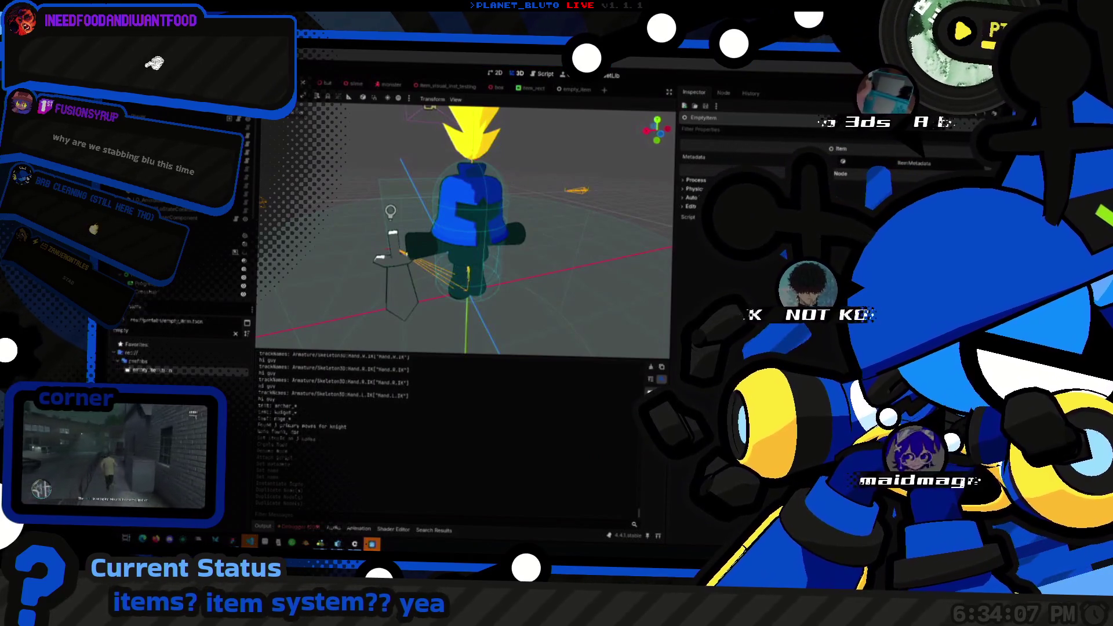
# Step: Review items.gd's add_item, clear_slot and slot_update emit code in the floating script editor
pyautogui.hotkey('alt', 'Tab')
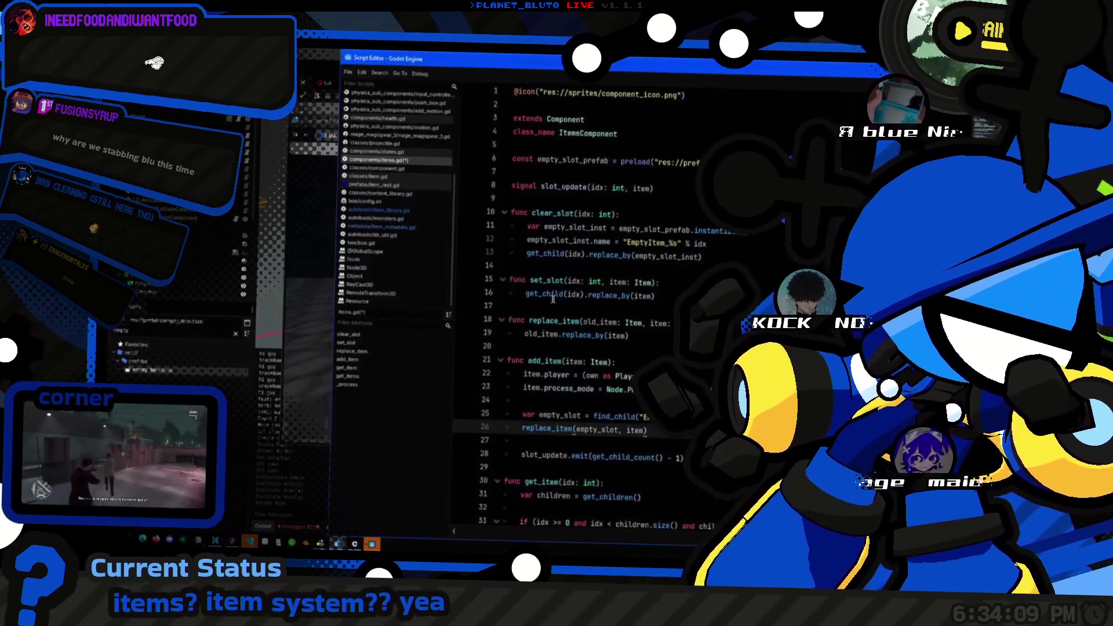
pyautogui.click(671, 418)
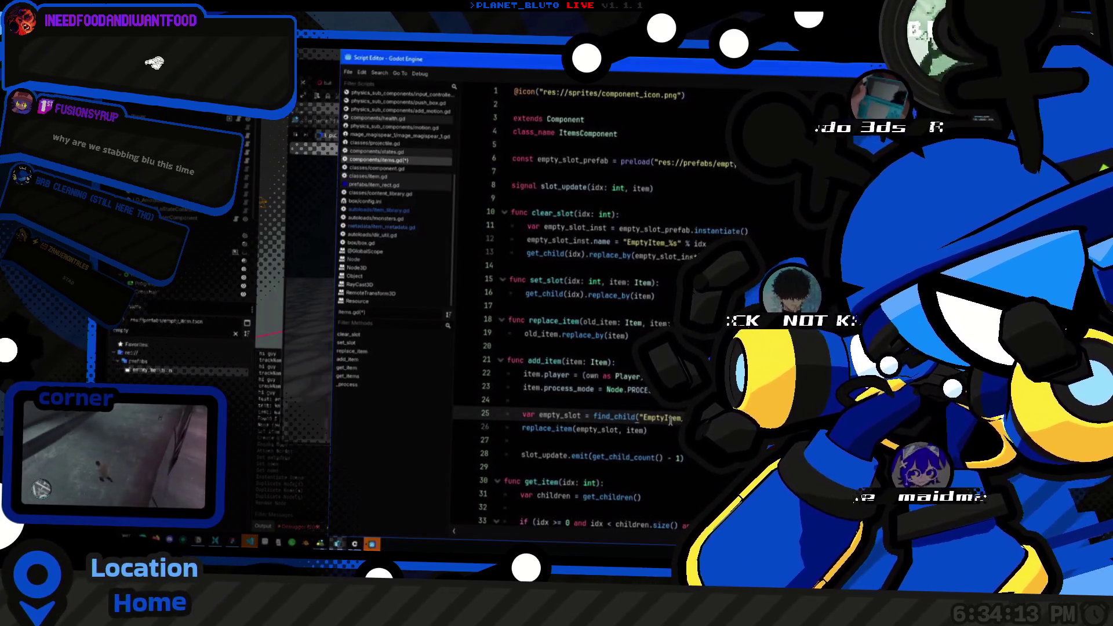
pyautogui.hotkey('alt', 'Tab')
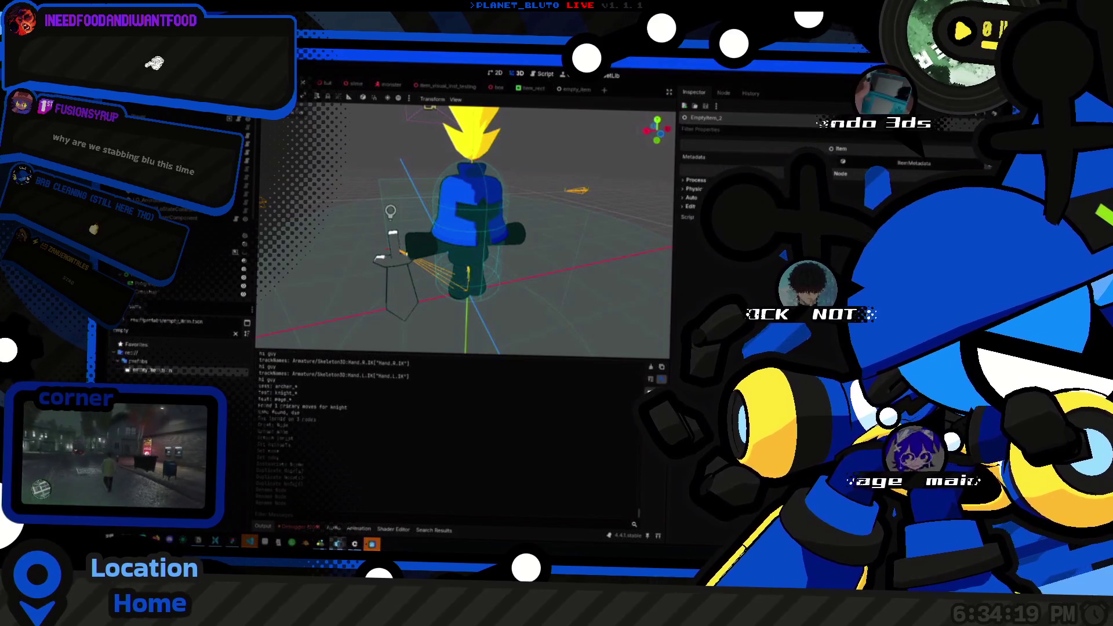
pyautogui.hotkey('alt', 'Tab')
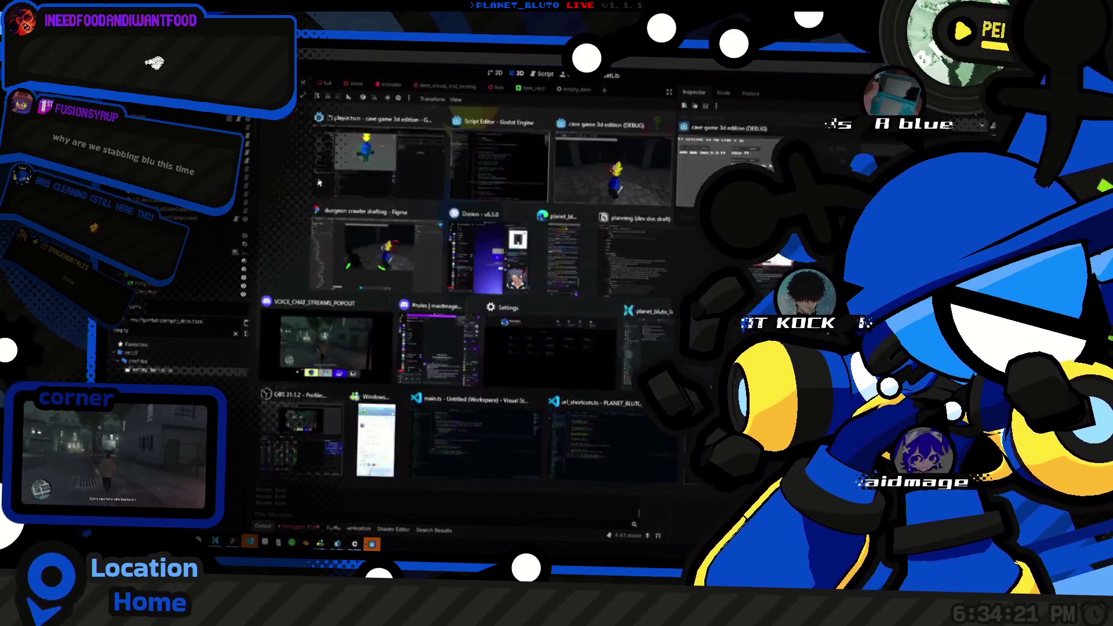
pyautogui.click(800, 257)
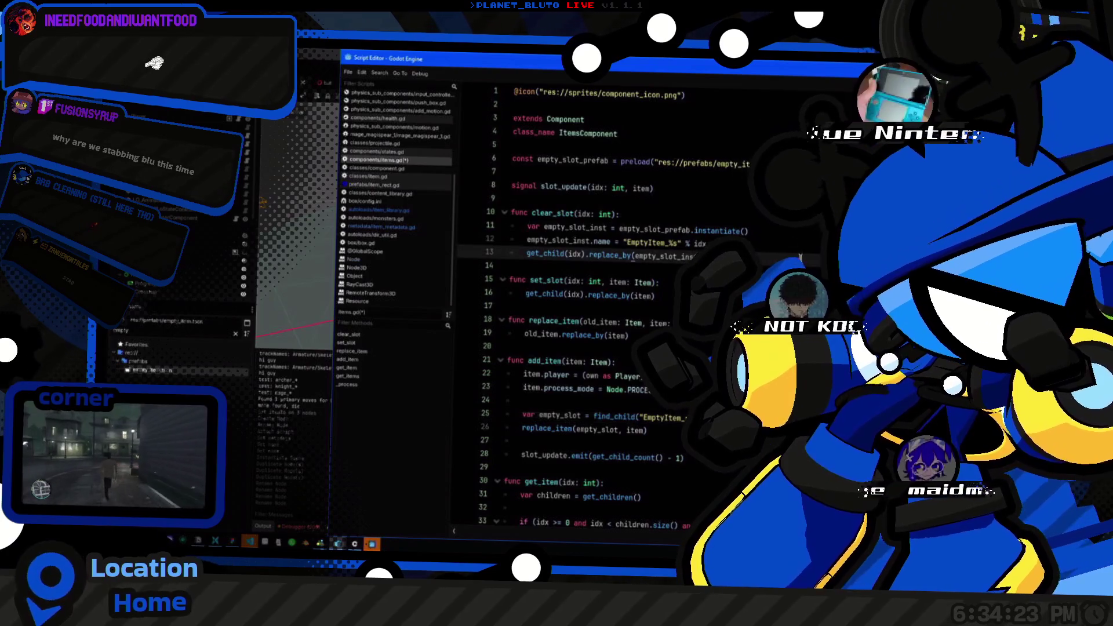
pyautogui.scroll(-3, 633, 258)
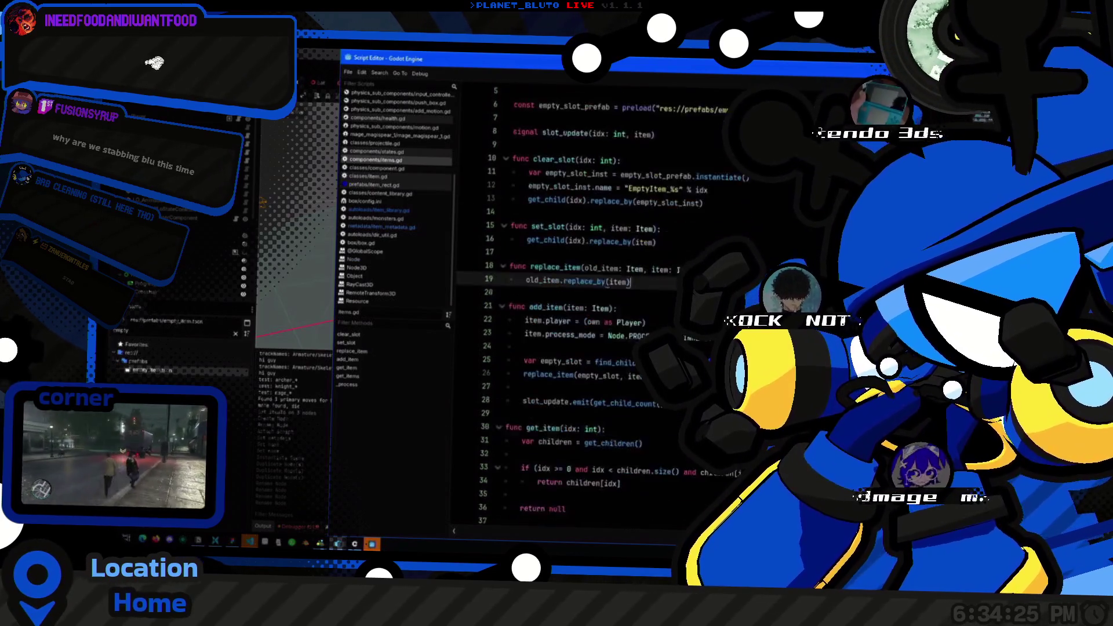
pyautogui.click(593, 336)
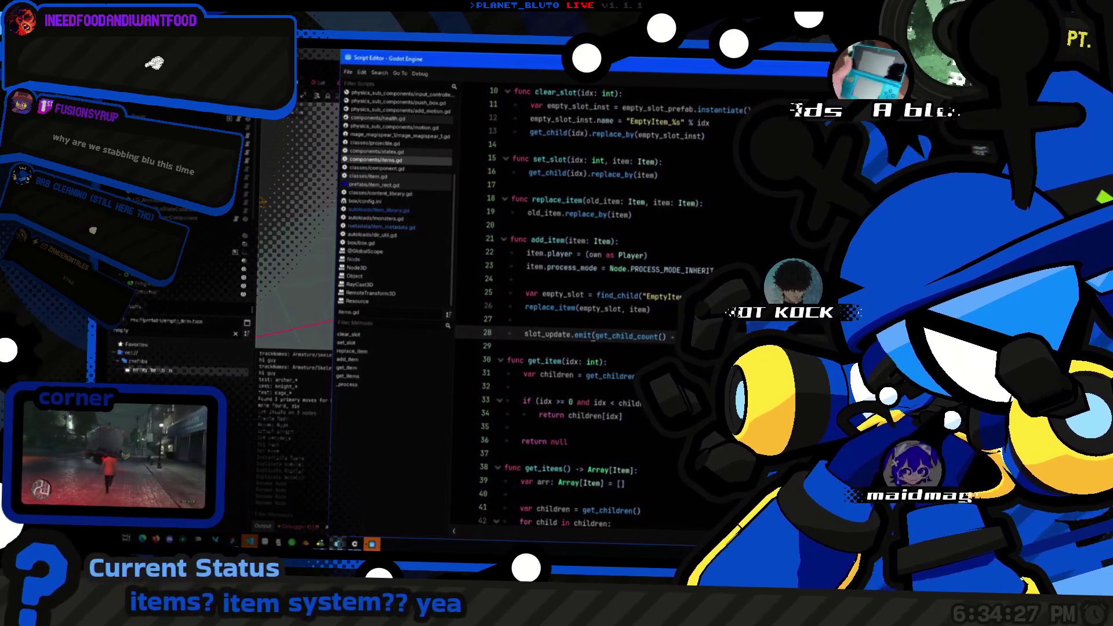
pyautogui.scroll(3, 593, 338)
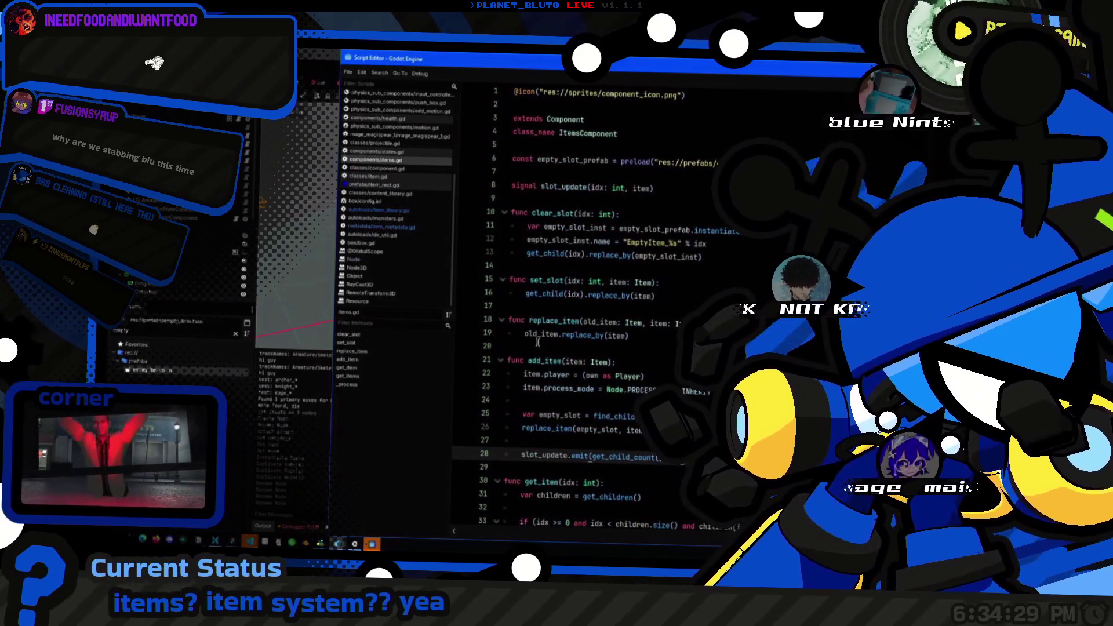
pyautogui.doubleClick(540, 362)
pyautogui.click(672, 356)
pyautogui.scroll(-2, 672, 356)
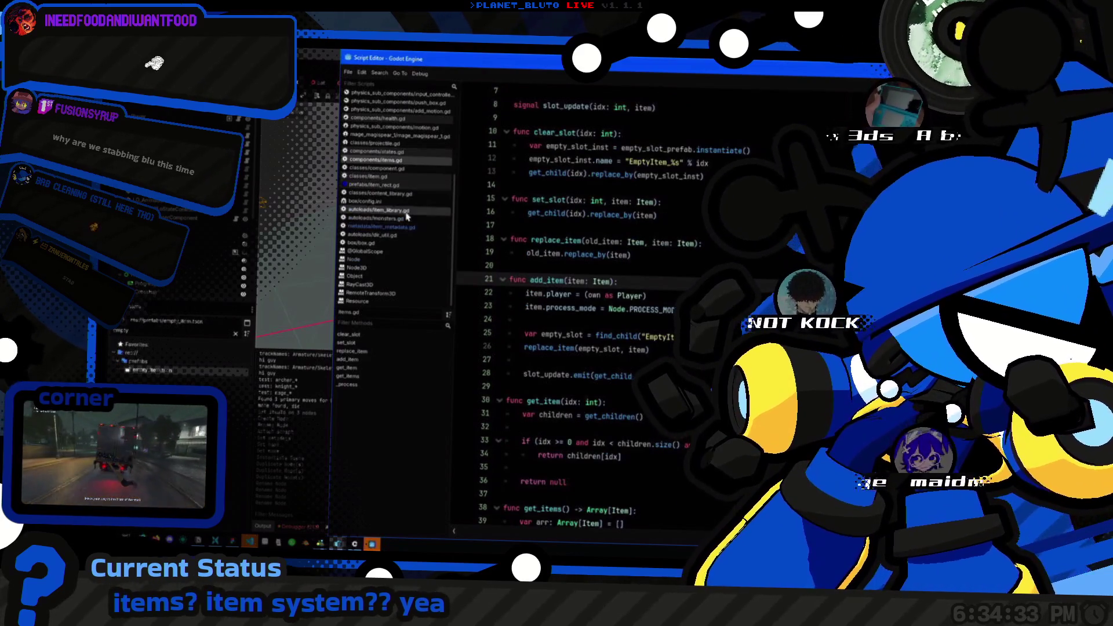
pyautogui.scroll(5, 412, 210)
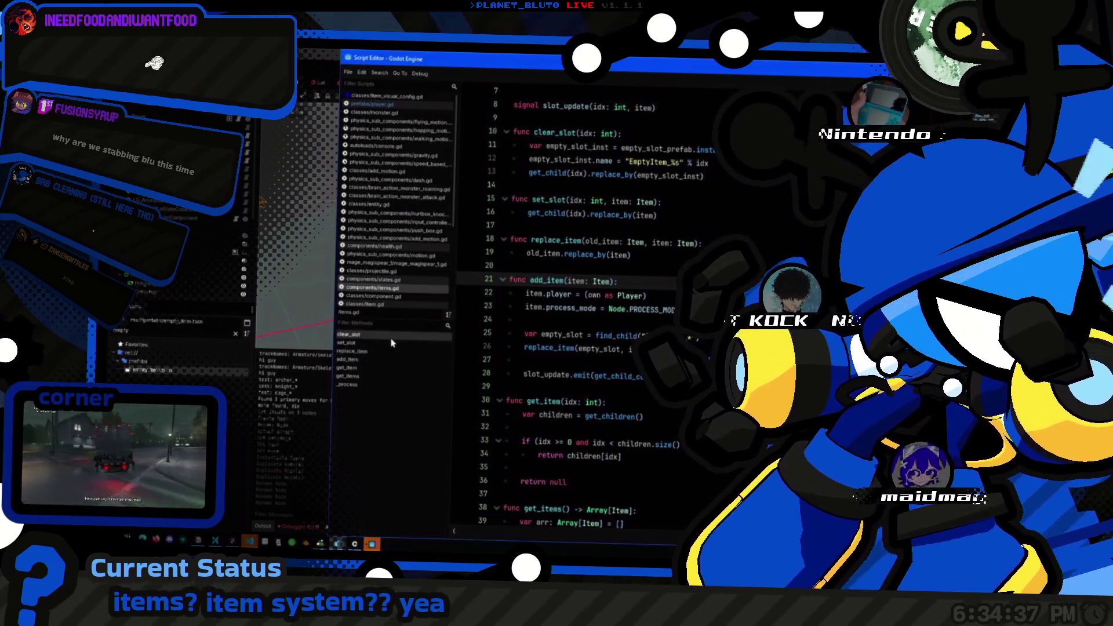
# Step: Open player.gd through the quick script search using 'pl'
pyautogui.hotkey('alt', 'shift', 'o')
pyautogui.write('pl')
pyautogui.press('Return')
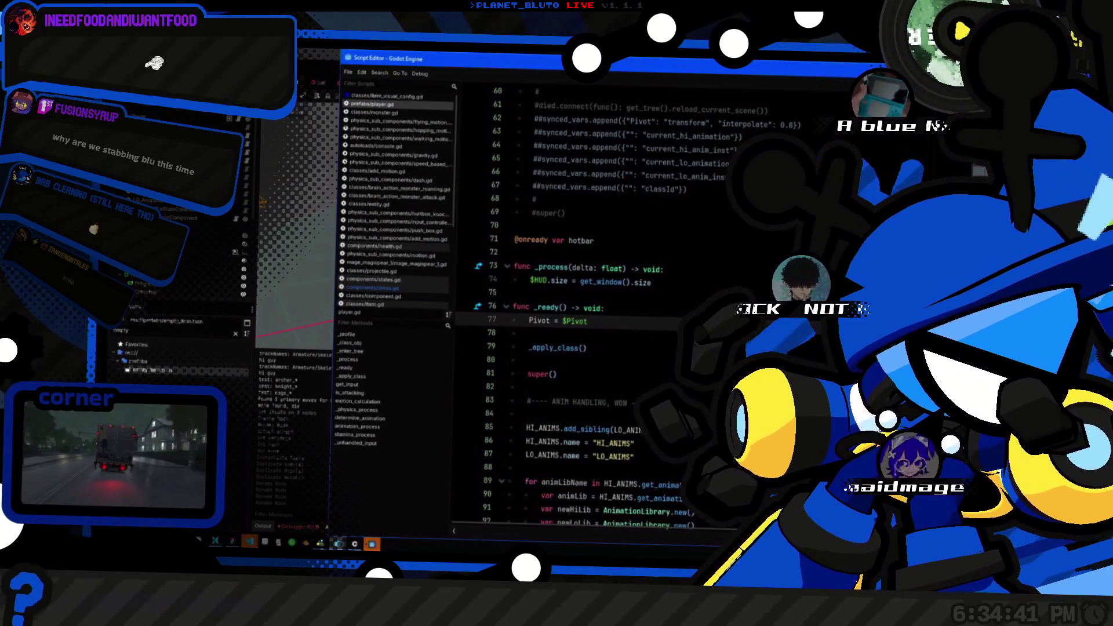
# Step: Add a blank line after the LO_ANIMS line and select the animation library loop code
pyautogui.scroll(-3, 579, 336)
pyautogui.click(669, 337)
pyautogui.press('Return')
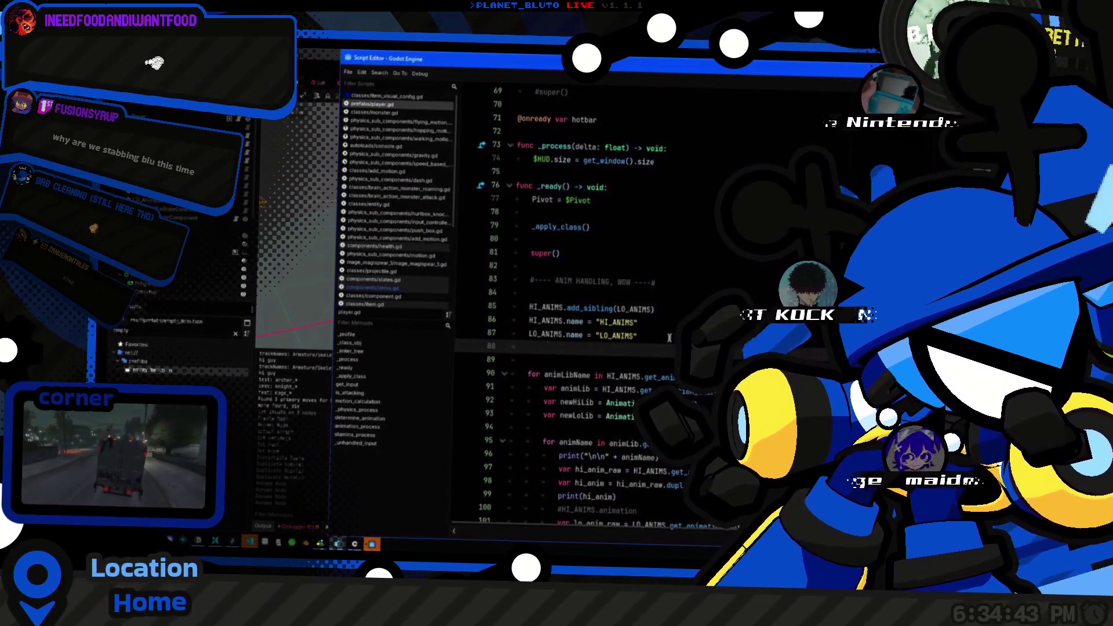
pyautogui.scroll(-15, 669, 338)
pyautogui.scroll(-2, 669, 338)
pyautogui.scroll(10, 669, 337)
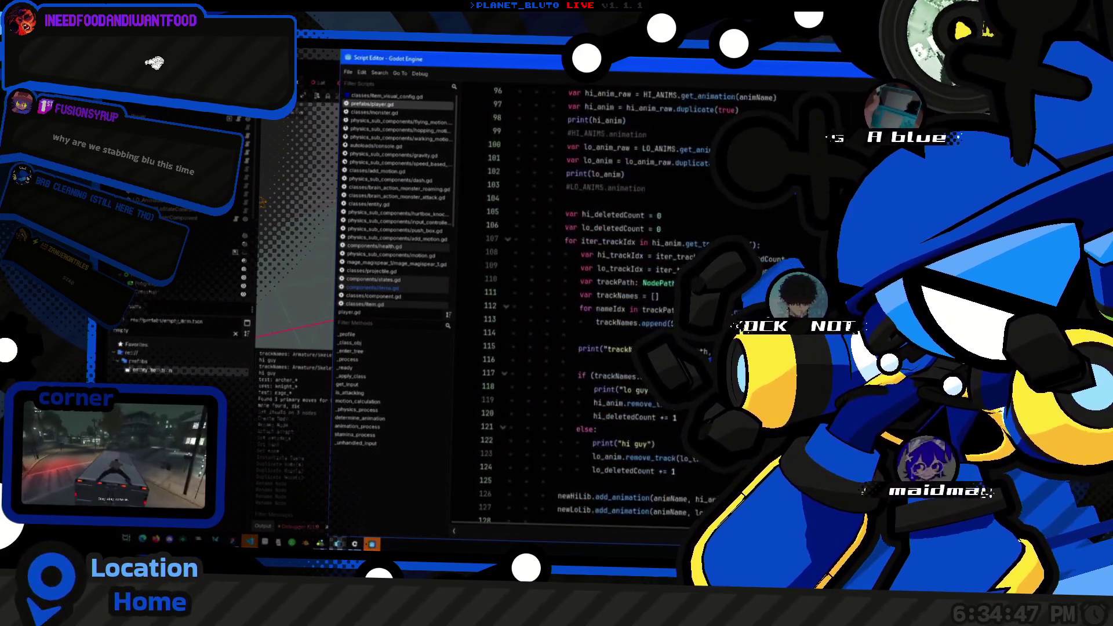
pyautogui.scroll(6, 587, 309)
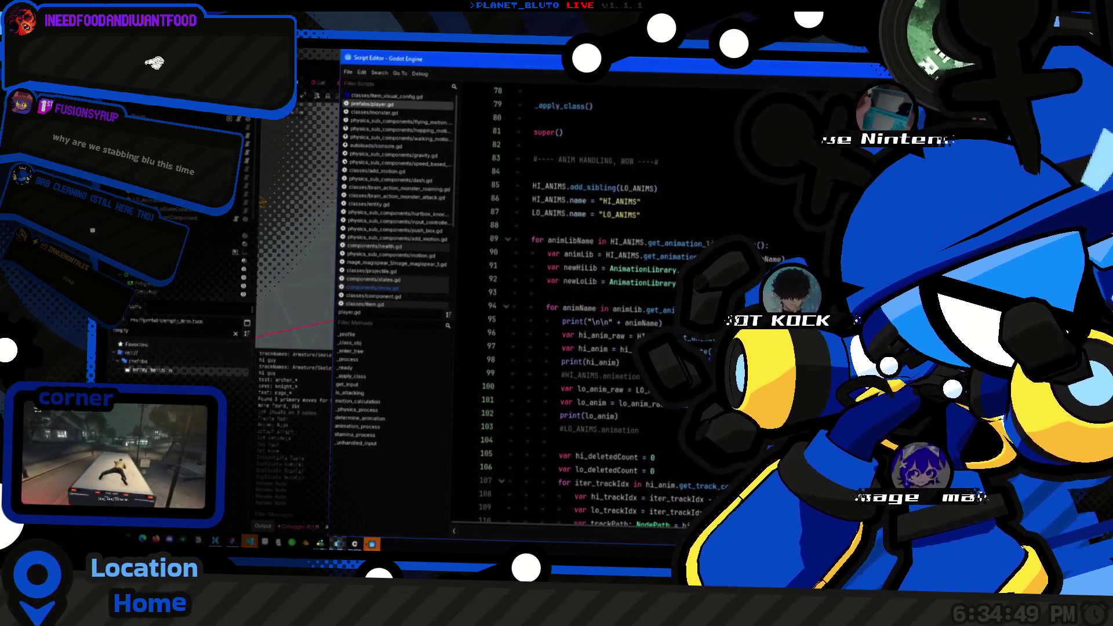
pyautogui.moveTo(532, 240); pyautogui.dragTo(653, 471)
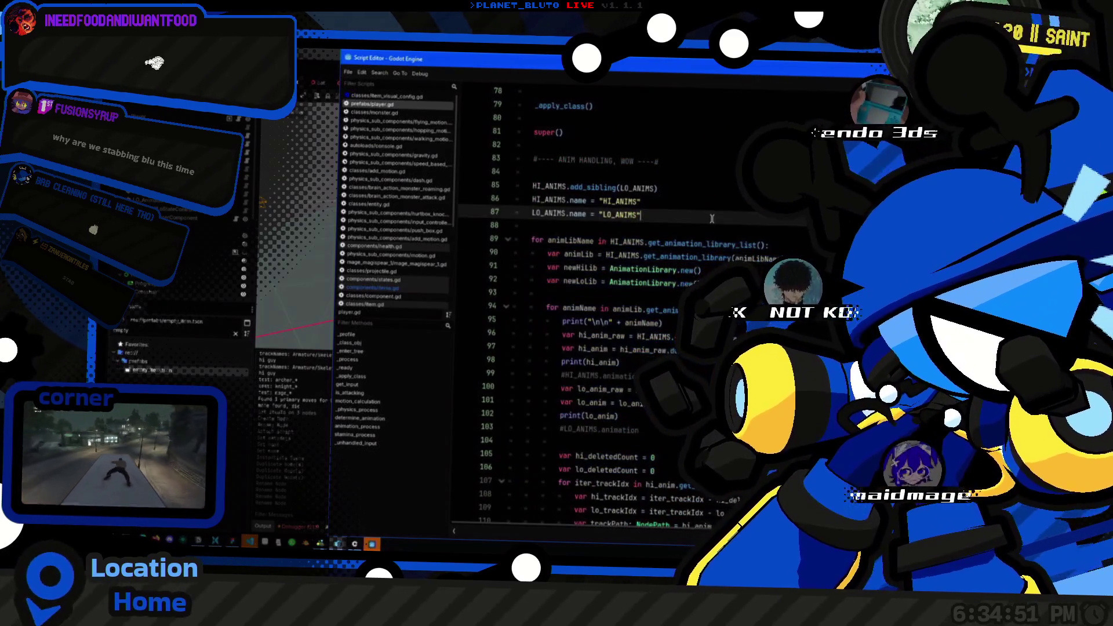
pyautogui.scroll(4, 576, 279)
# Step: Duplicate the ANIM HANDLING comment and rename the copy to 'set items :3'
pyautogui.click(529, 305)
pyautogui.press('Down')
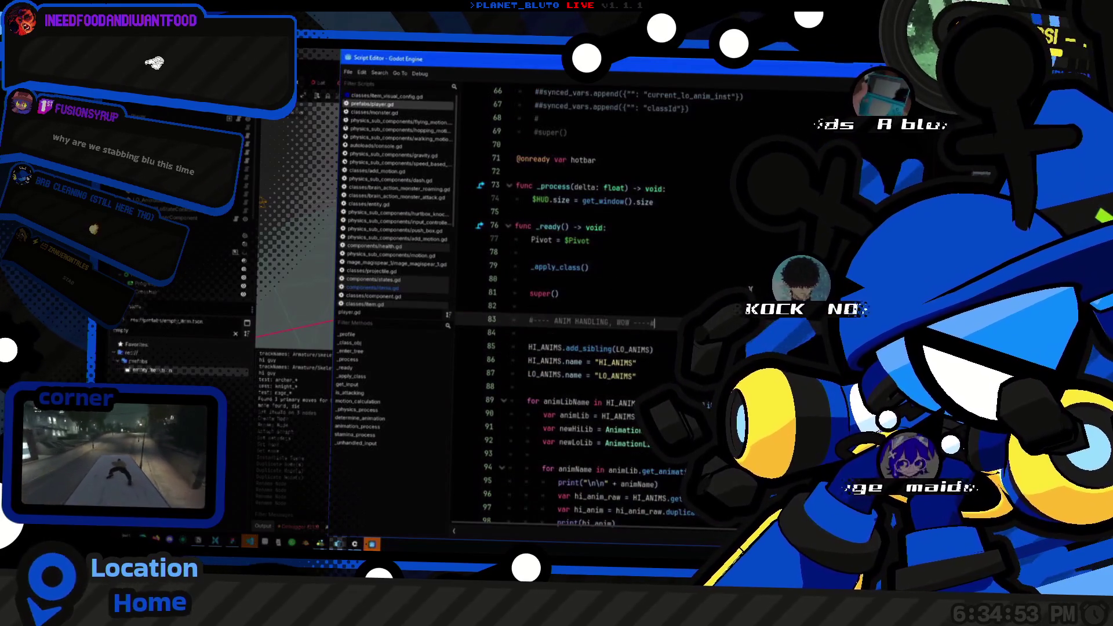
pyautogui.write('#---- ANIM HANDLING, WOW ----#')
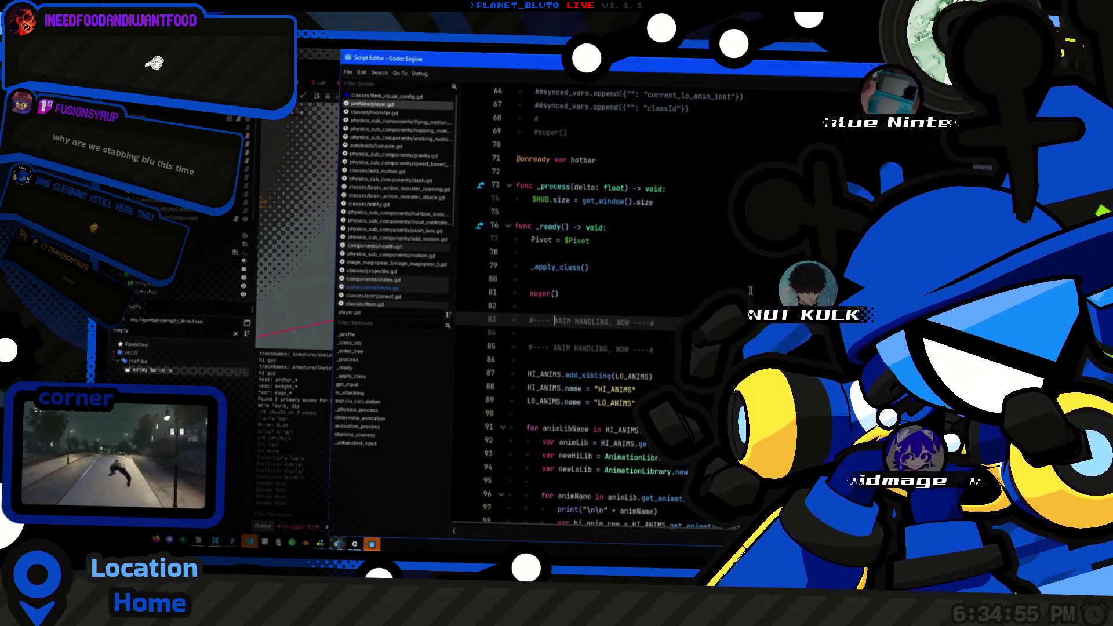
pyautogui.hotkey('ctrl', 'shift', 'Right')
pyautogui.hotkey('ctrl', 'shift', 'Right')
pyautogui.hotkey('ctrl', 'shift', 'Right')
pyautogui.press('Delete')
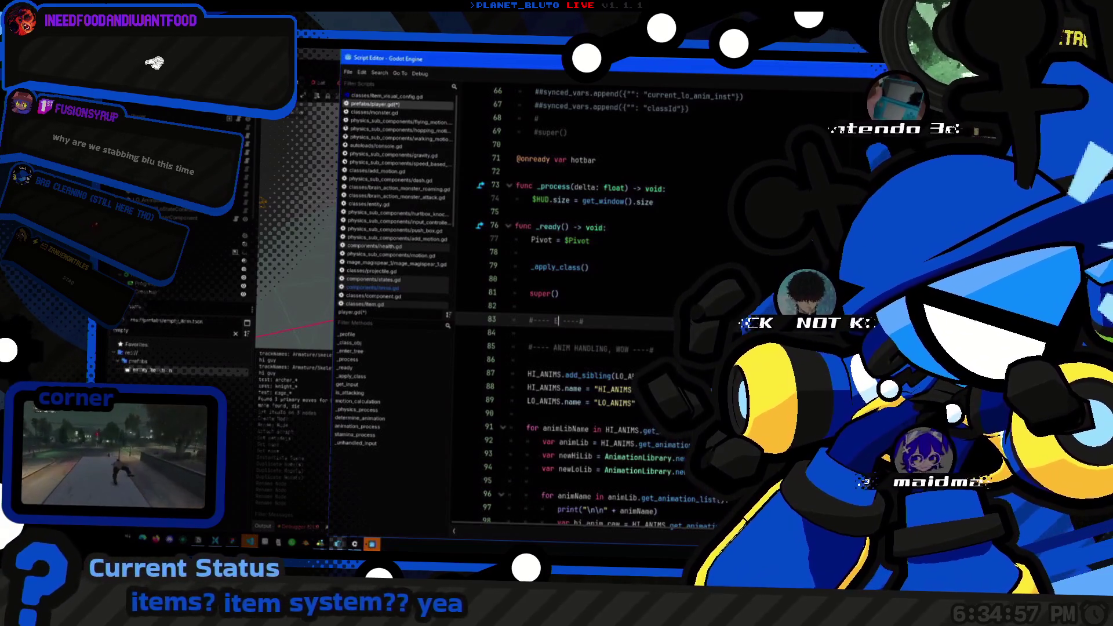
pyautogui.write('set item')
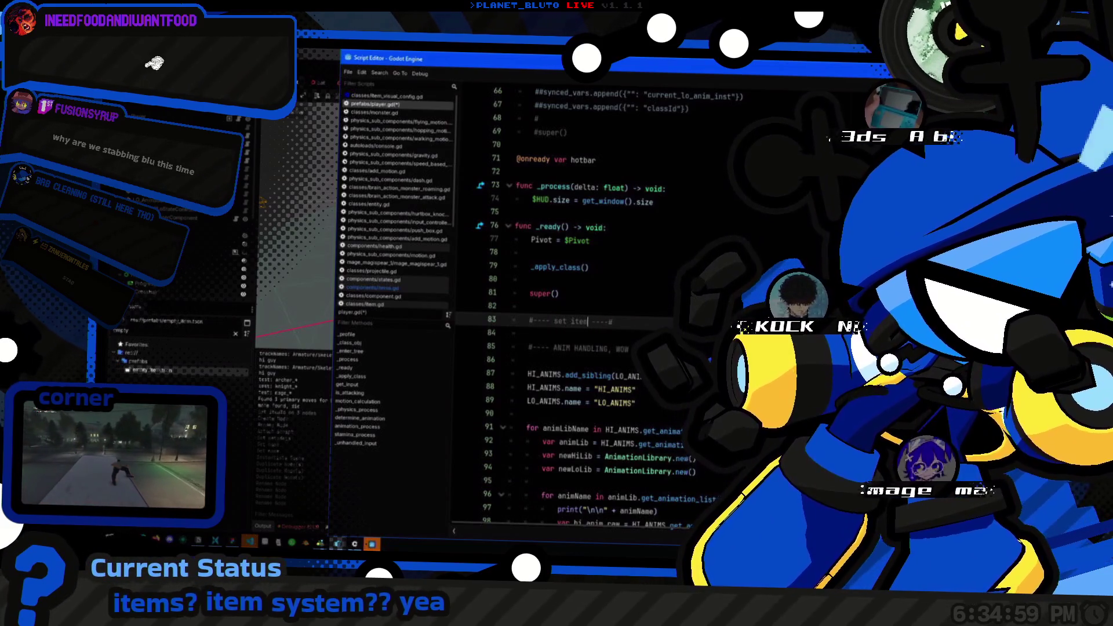
pyautogui.write('s :3')
pyautogui.press('End')
pyautogui.press('Return')
# Step: Below the comment, declare var PlayerItems typed as ItemsComponent via autocomplete
pyautogui.press('super+v')
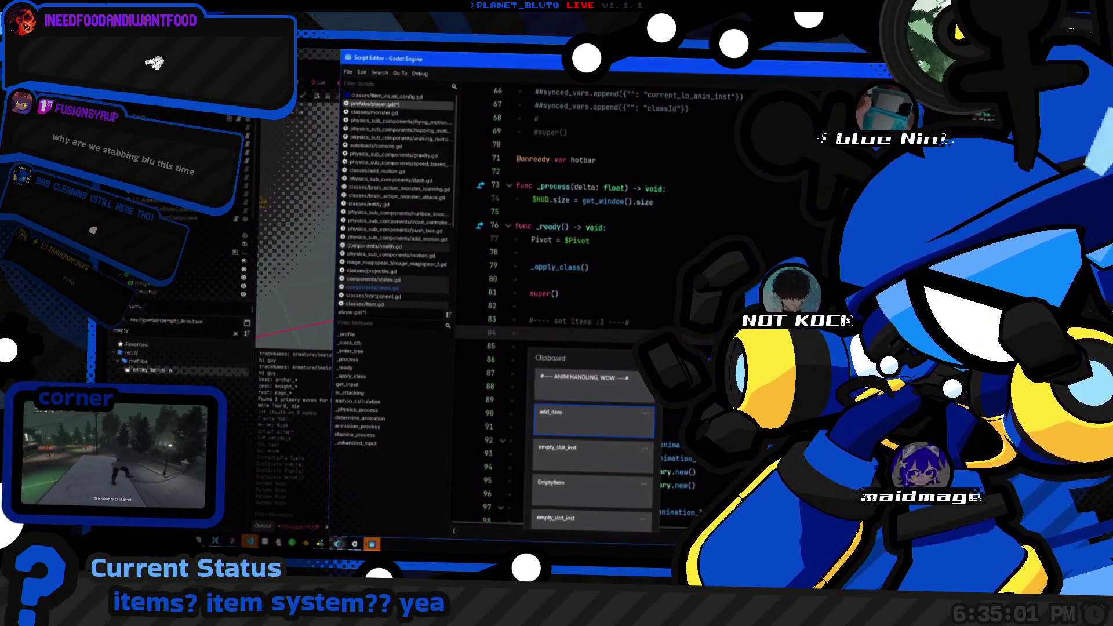
pyautogui.press('Escape')
pyautogui.write('var Pl')
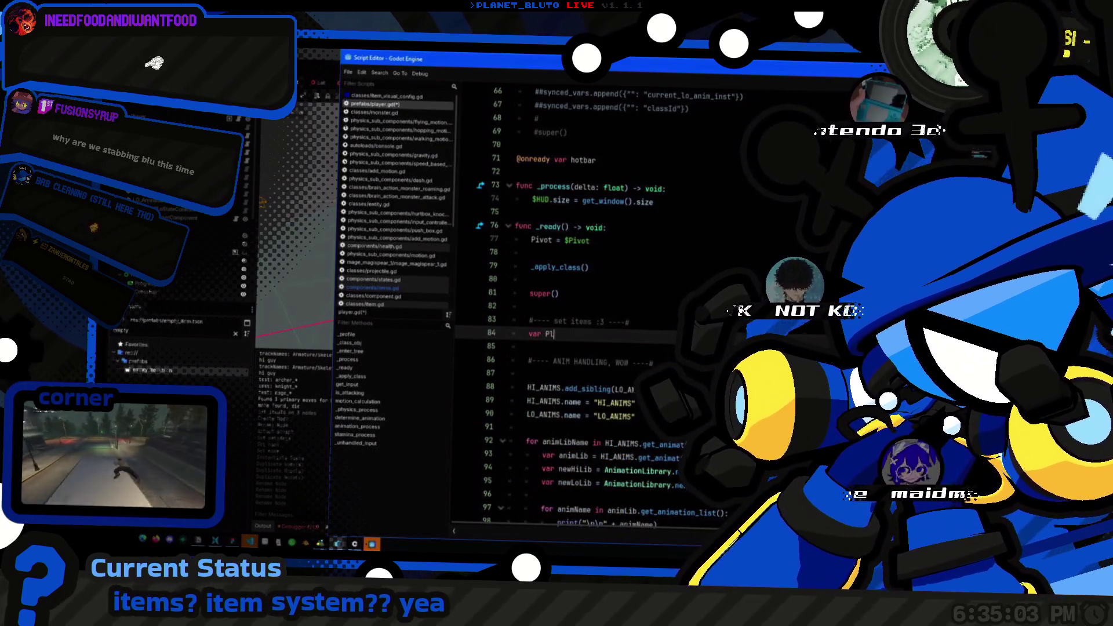
pyautogui.write('ayerItems:')
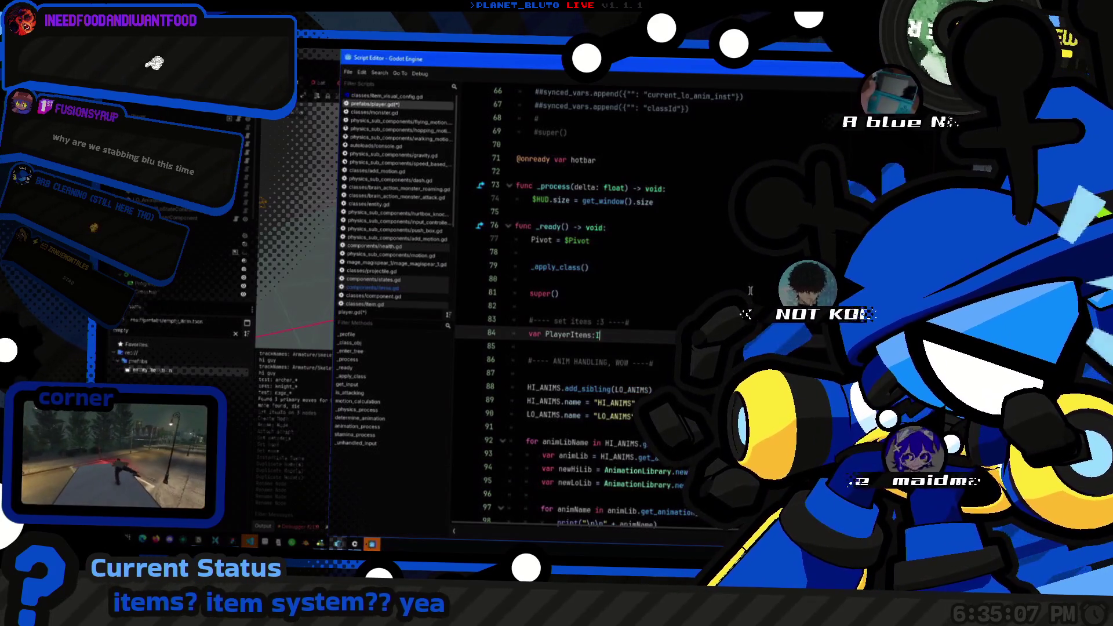
pyautogui.write(' ItemsComponent')
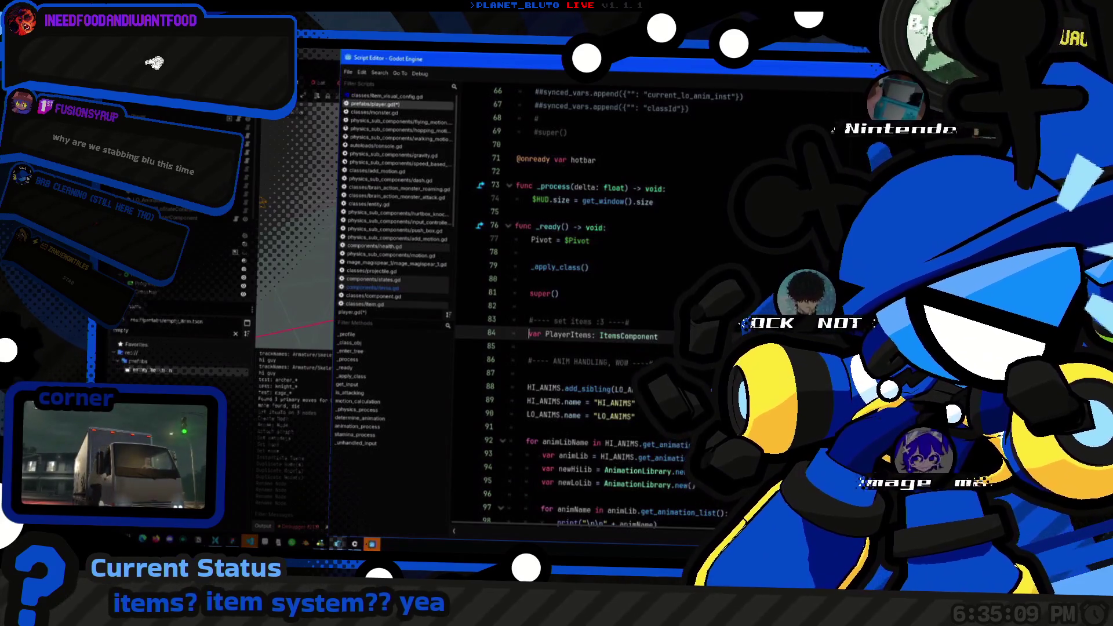
pyautogui.press('Return')
pyautogui.press('Return')
pyautogui.press('BackSpace')
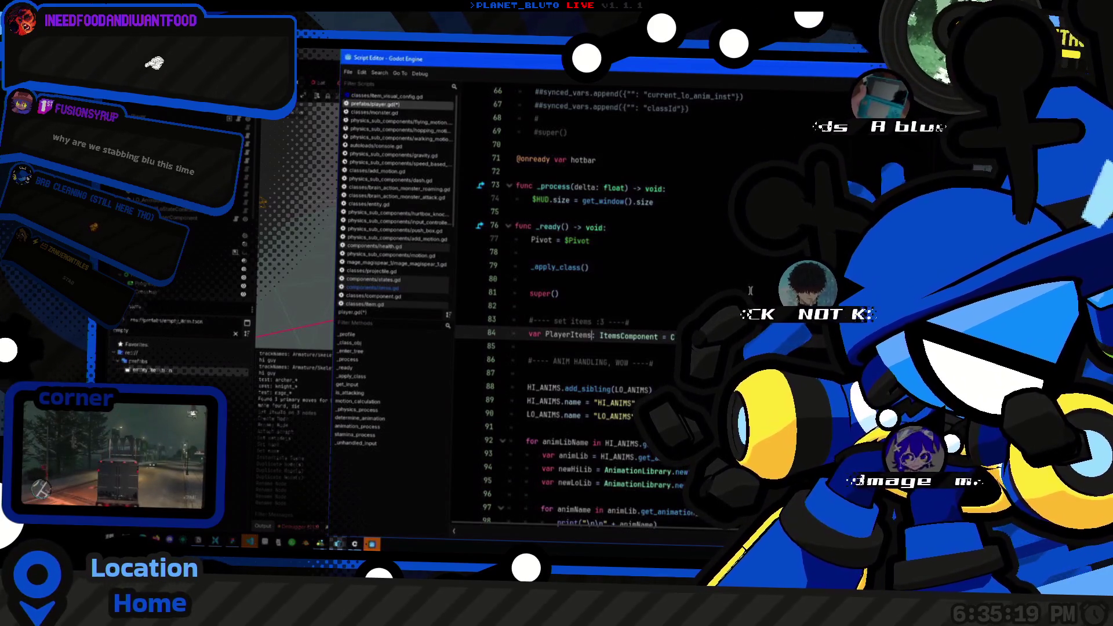
# Step: Filter the files for 'component', open blinking.gd and select its _init function
pyautogui.keyDown('ctrl'); pyautogui.click(606, 336); pyautogui.keyUp('ctrl')
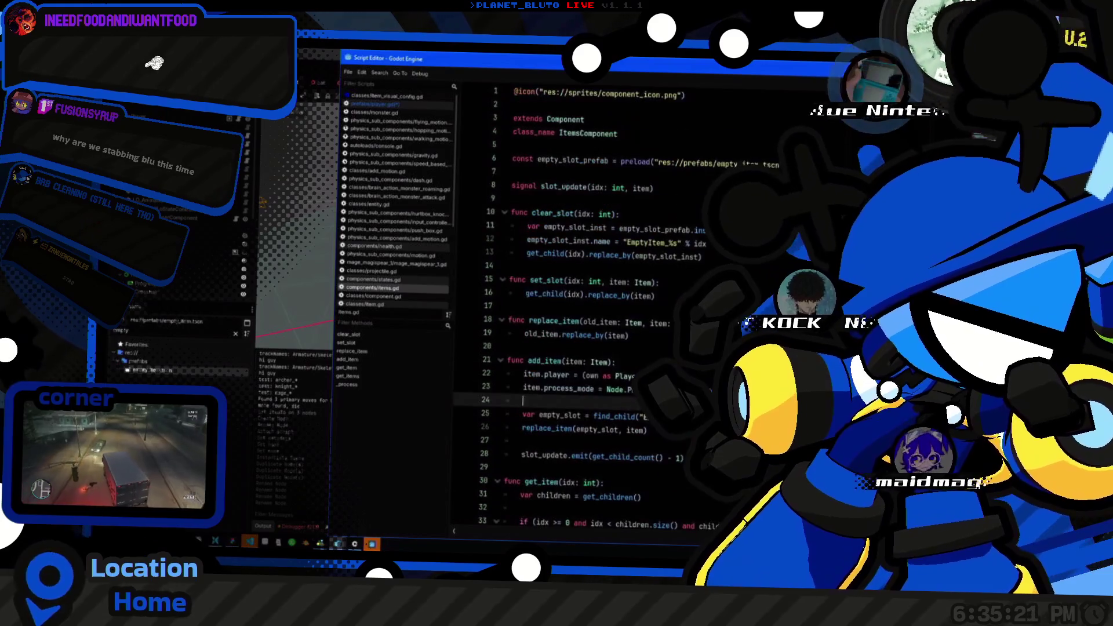
pyautogui.click(673, 211)
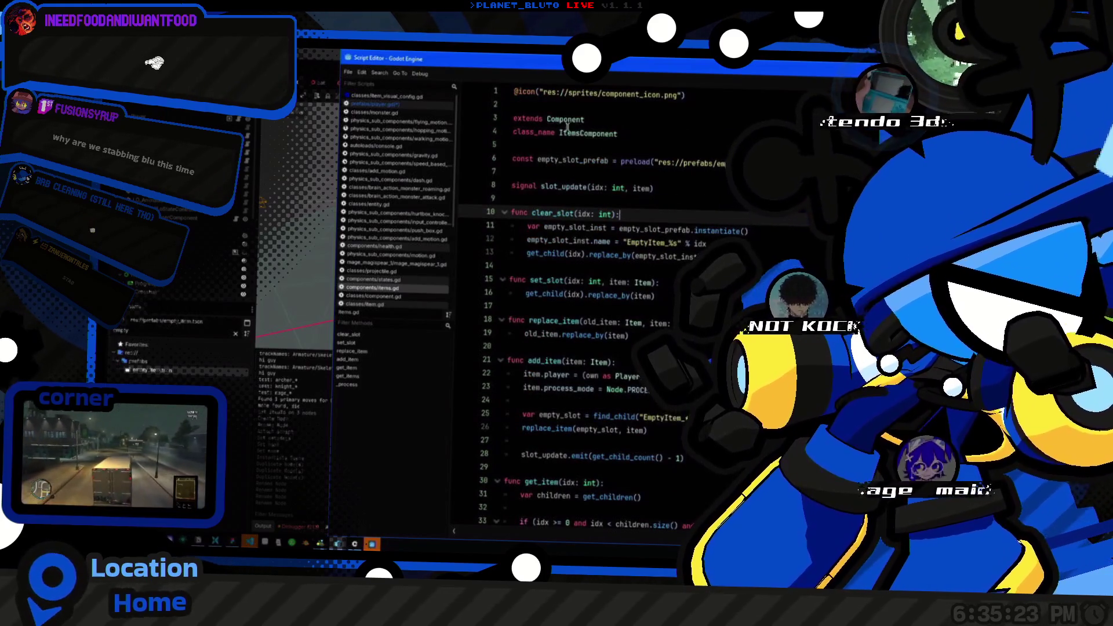
pyautogui.hotkey('ctrl', 'F2')
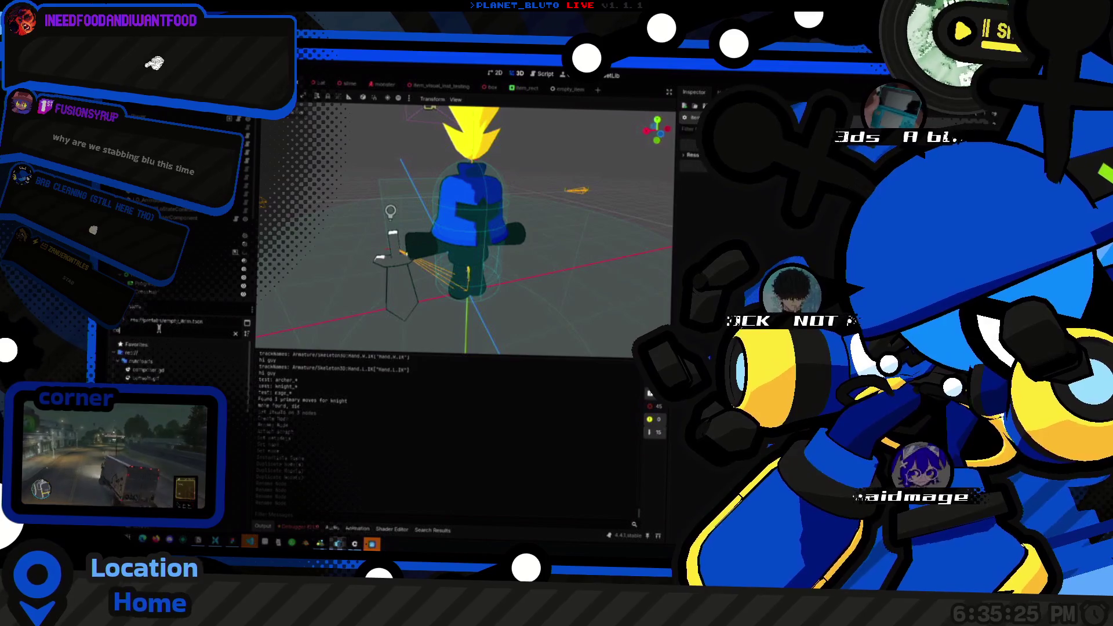
pyautogui.write('mponent')
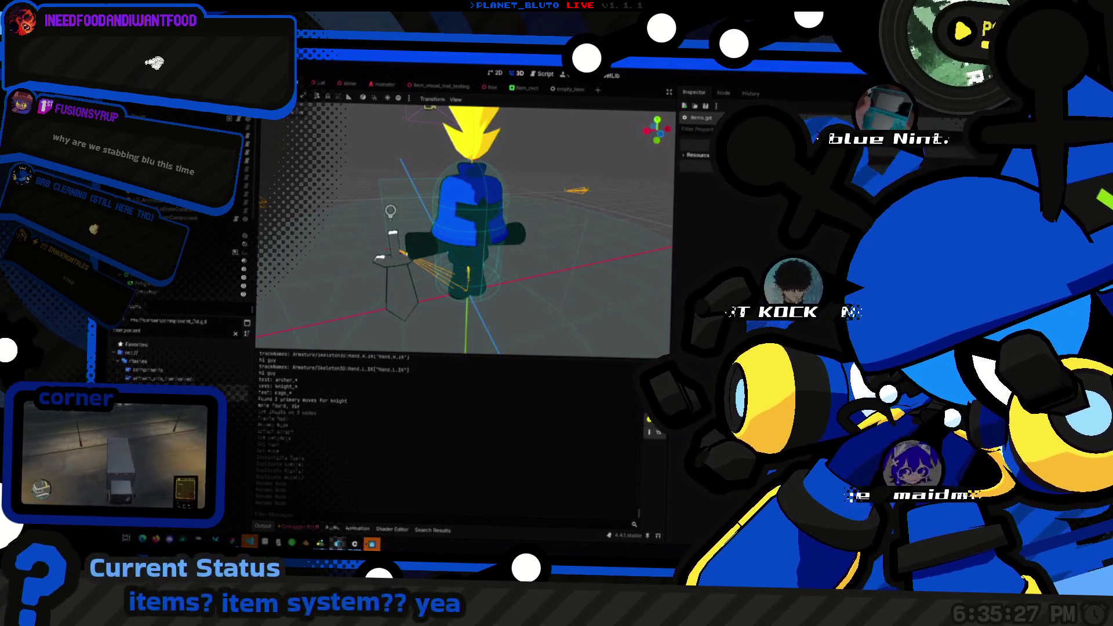
pyautogui.click(237, 335)
pyautogui.doubleClick(230, 353)
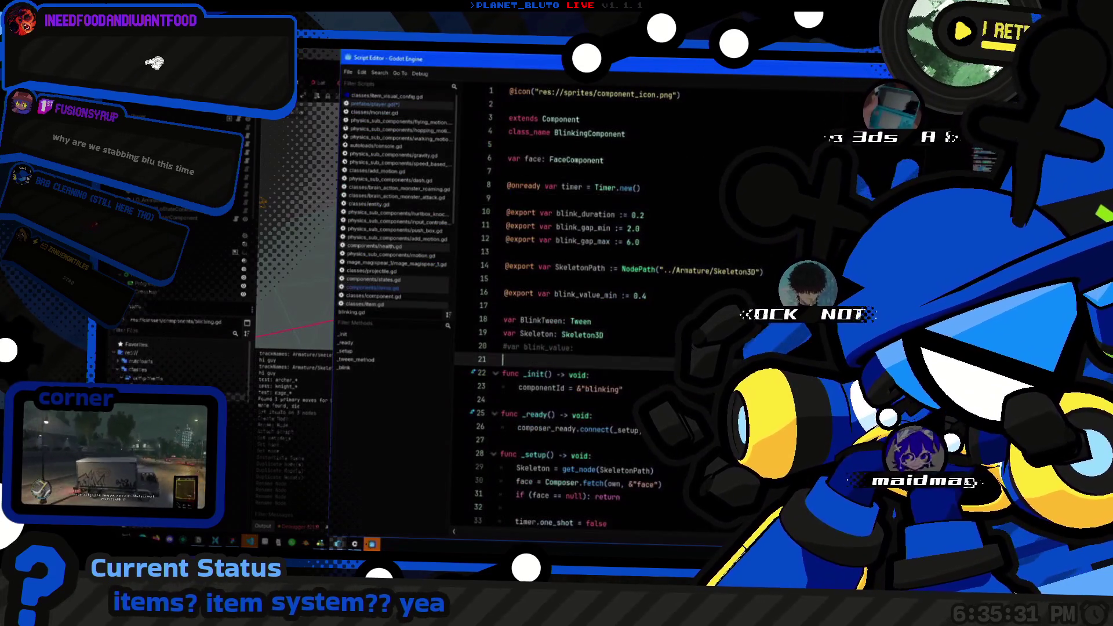
pyautogui.moveTo(627, 388); pyautogui.dragTo(507, 374)
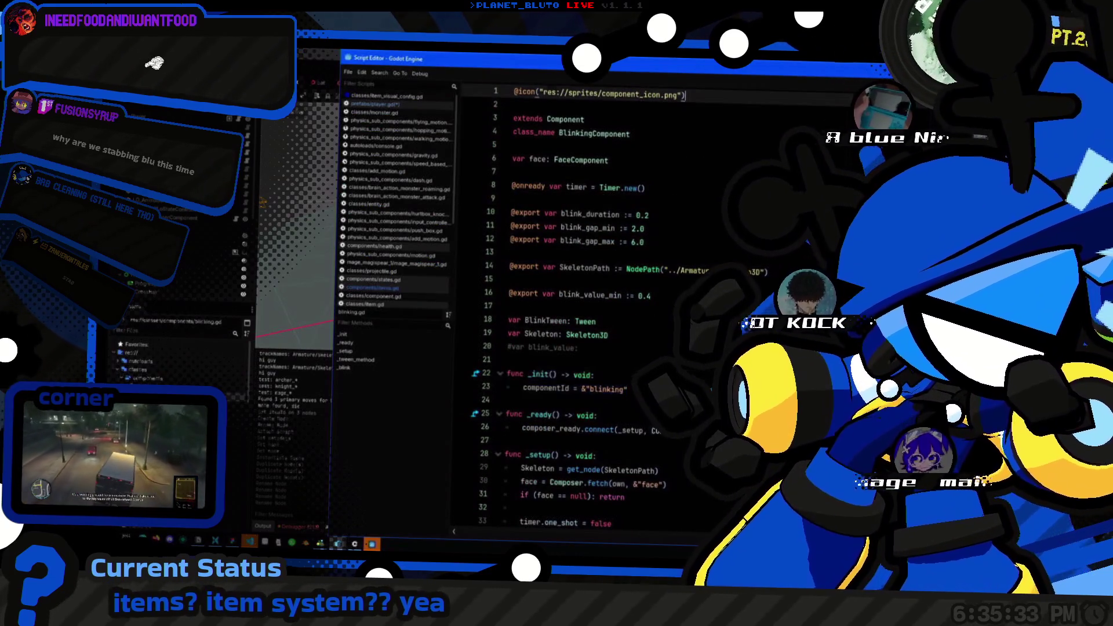
# Step: Paste _init into items.gd above clear_slot with componentId &"items", then reopen player.gd
pyautogui.click(372, 288)
pyautogui.write('func _init() -> void: \tcomponentId = &"blinking"')
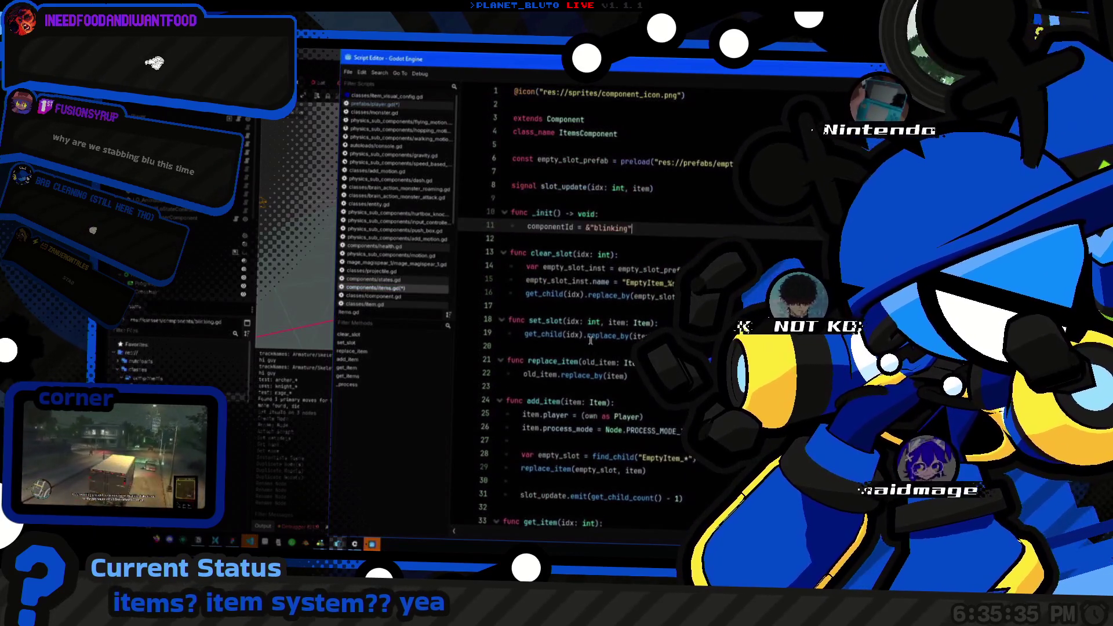
pyautogui.press('Return')
pyautogui.write('items')
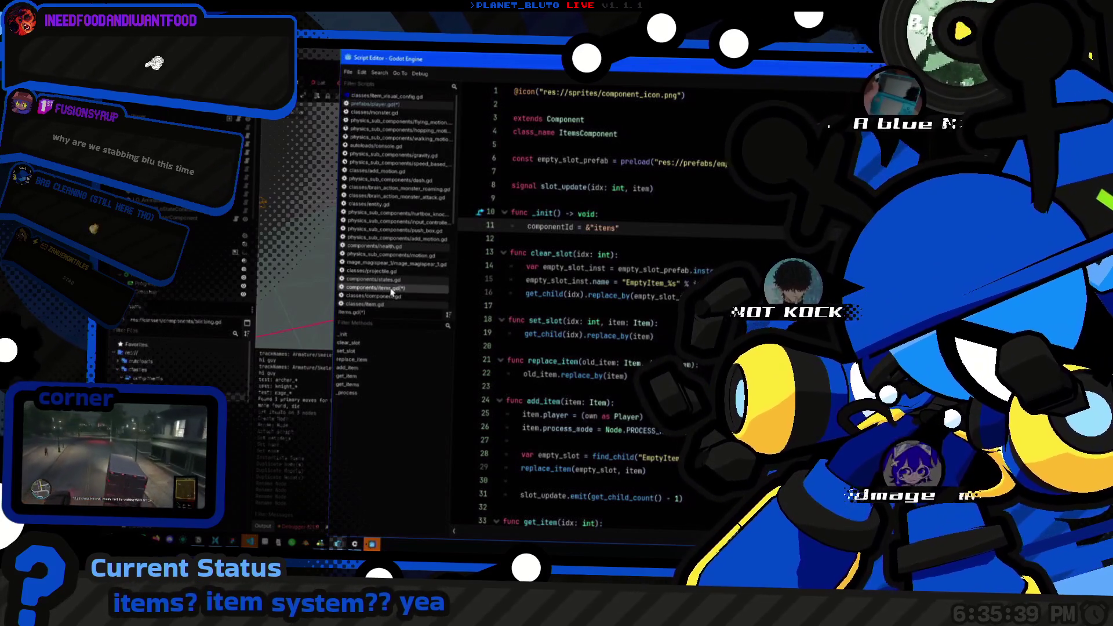
pyautogui.hotkey('ctrl', 'shift', 'o')
pyautogui.doubleClick(549, 265)
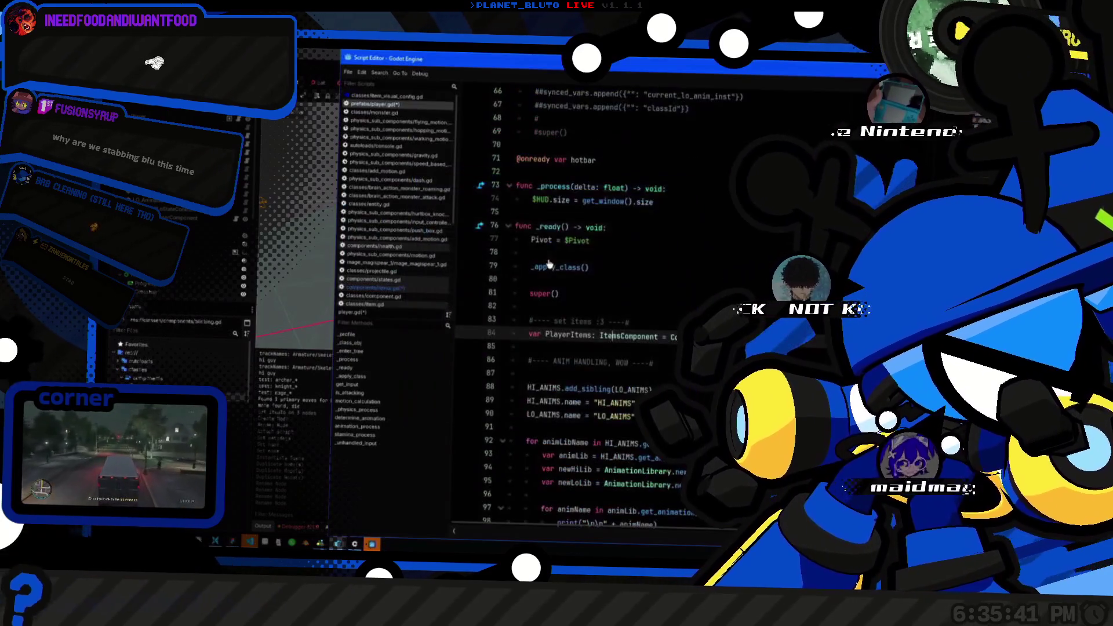
# Step: Add a PlayerItems.set_slot call below the PlayerItems declaration
pyautogui.press('End')
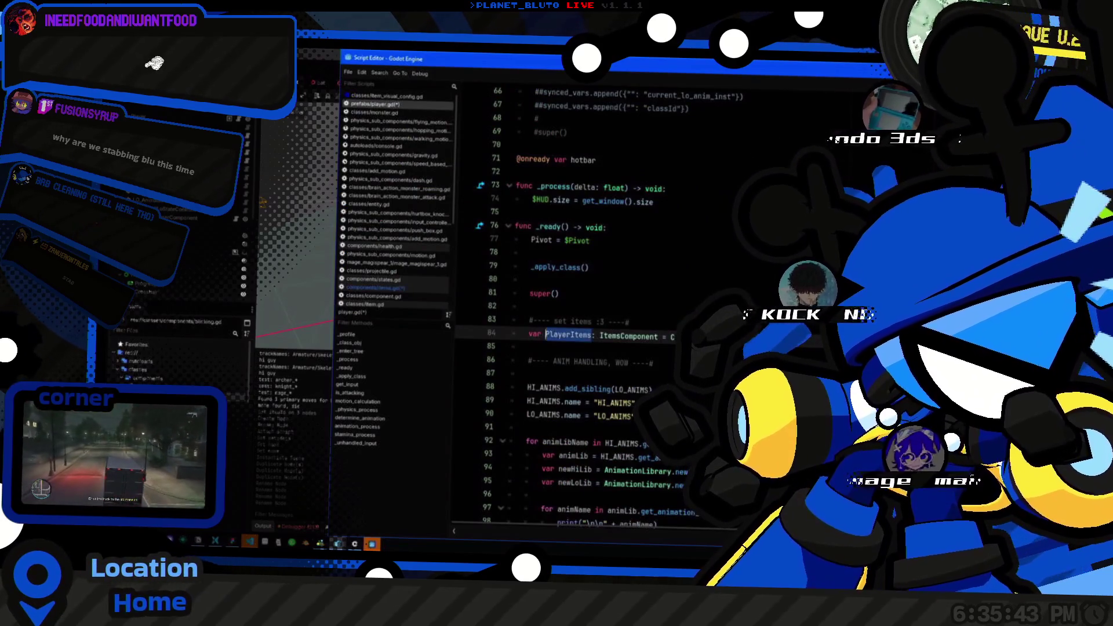
pyautogui.press('Return')
pyautogui.write('PlayerItems.')
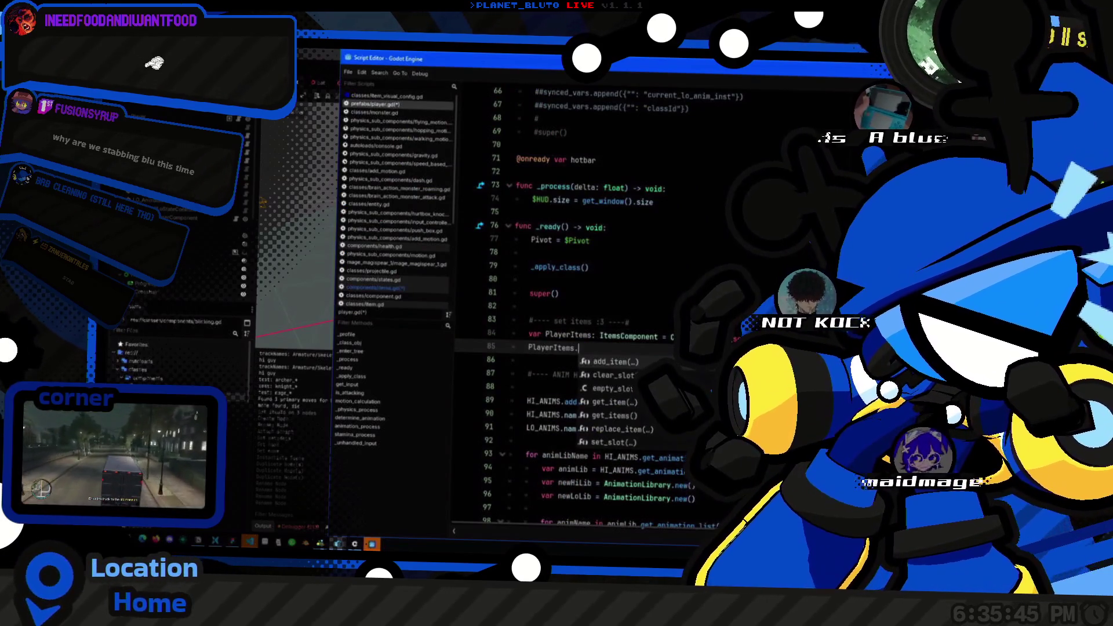
pyautogui.write('set')
pyautogui.press('Return')
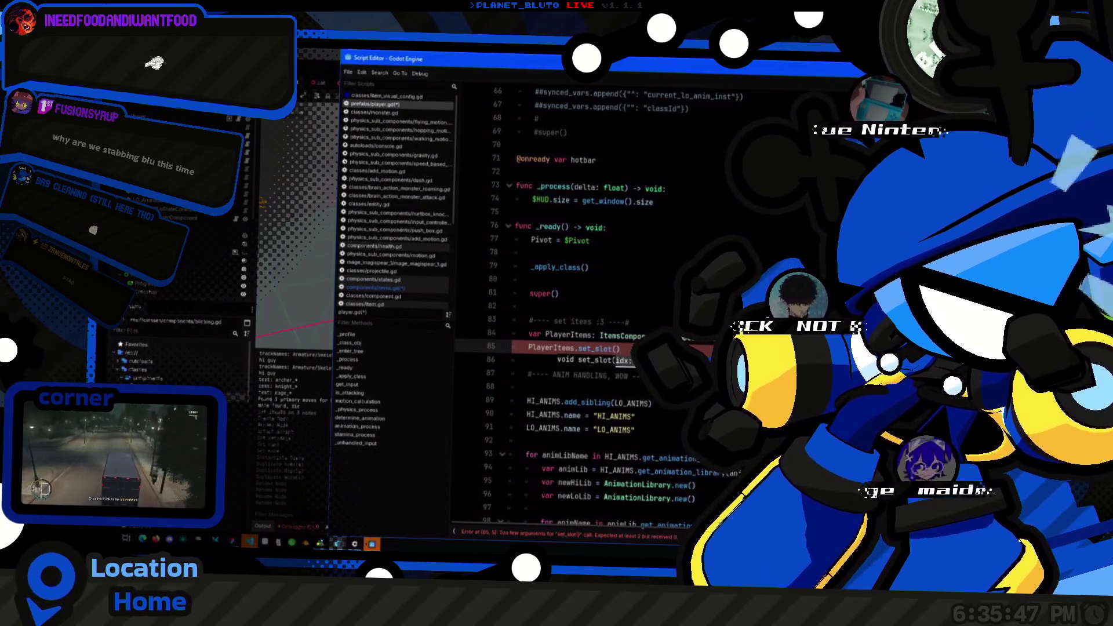
pyautogui.write('0,')
# Step: Declare var weapon_item = ItemLibrary.instance("") above set_slot, then view item_library.gd
pyautogui.click(622, 335)
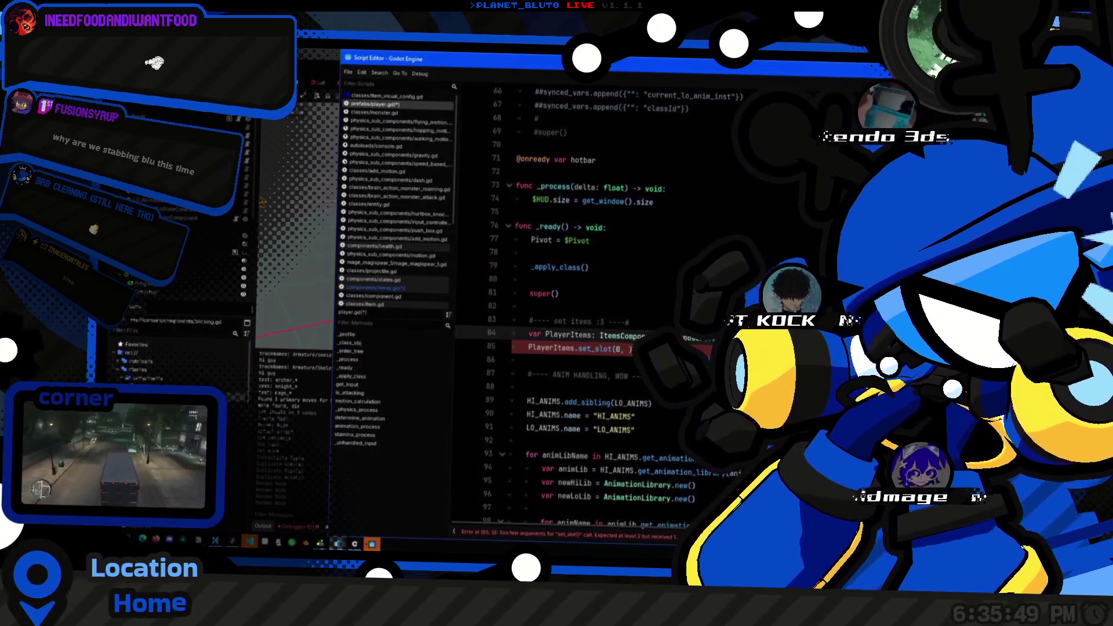
pyautogui.press('End')
pyautogui.press('Return')
pyautogui.press('Return')
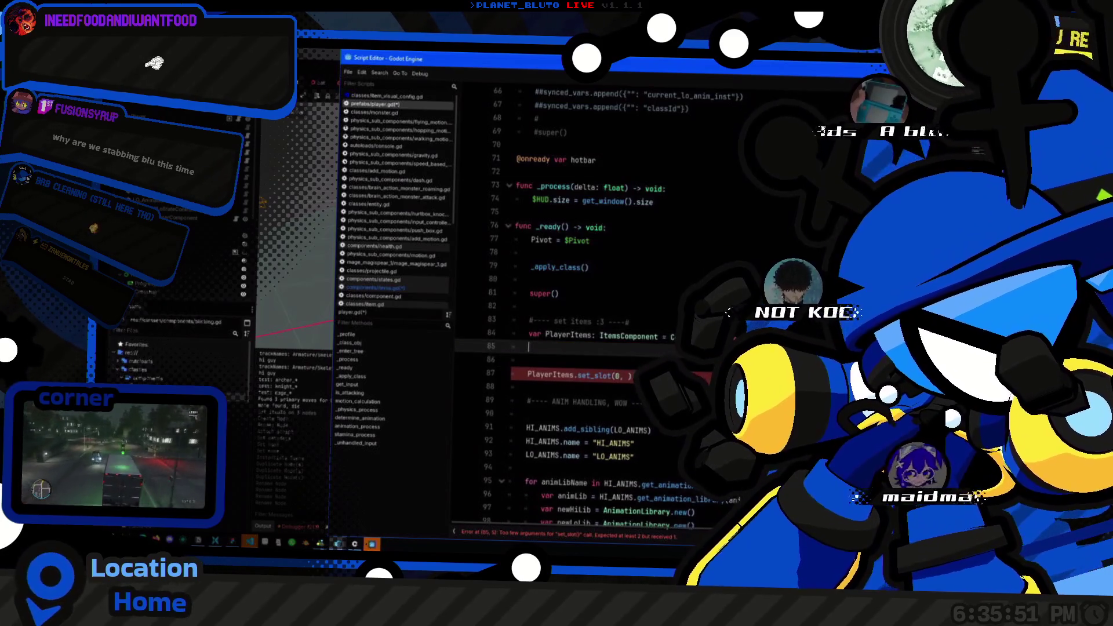
pyautogui.press('Return')
pyautogui.write('var w')
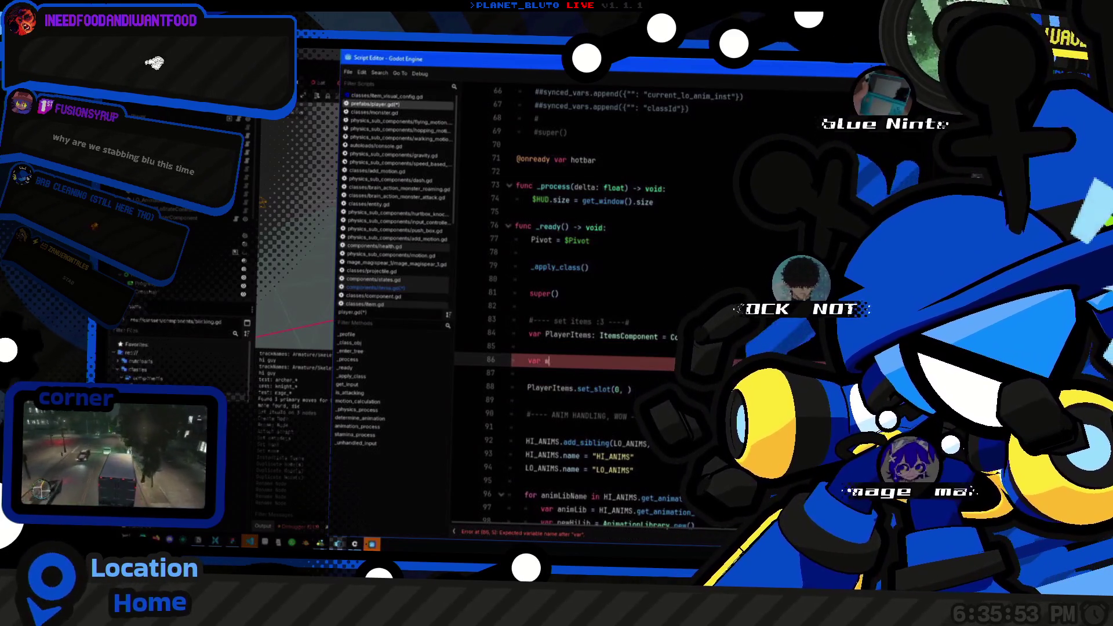
pyautogui.write('eapon')
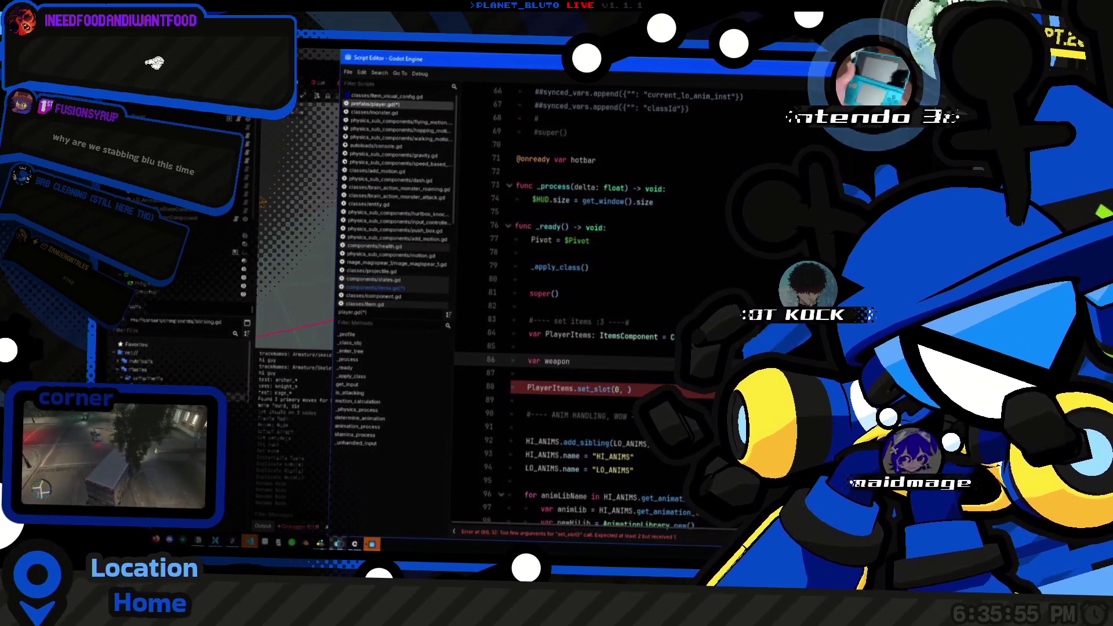
pyautogui.write('_item = ')
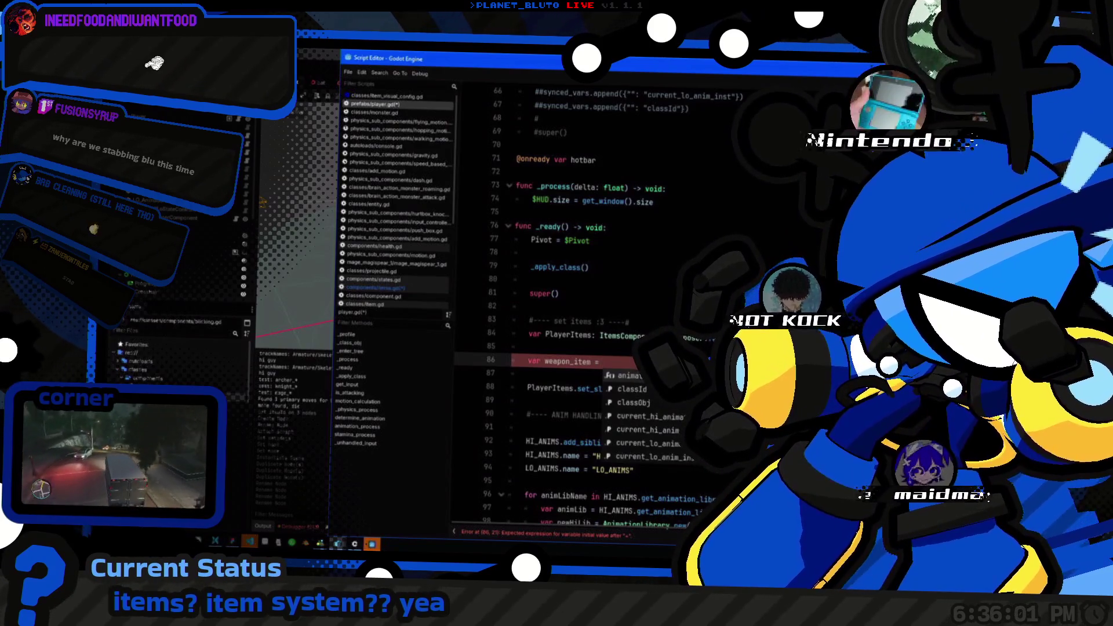
pyautogui.write('Item')
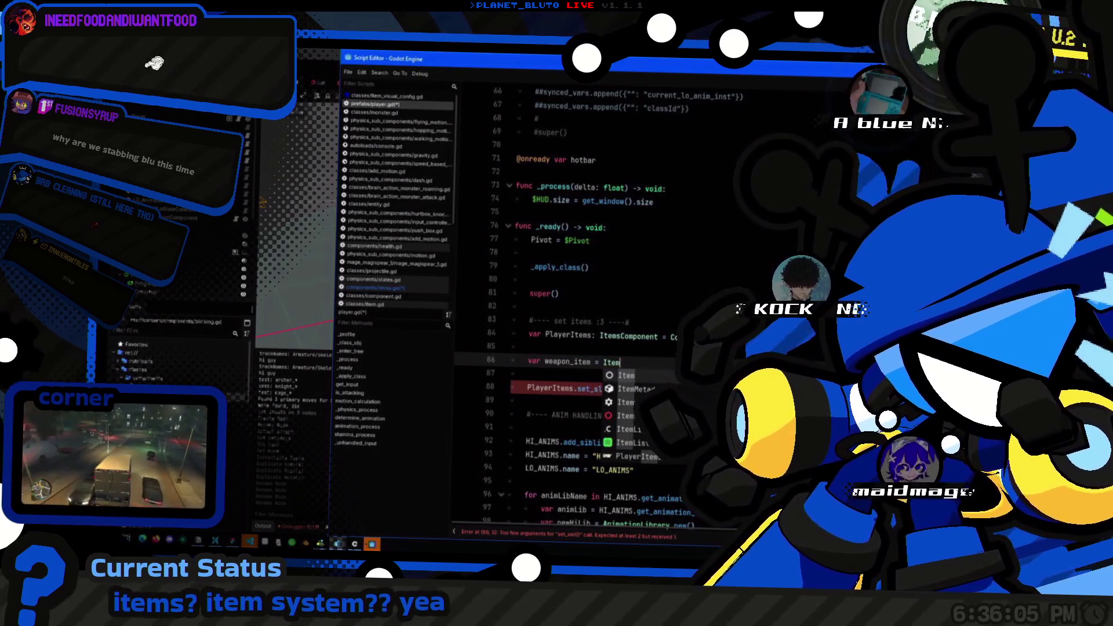
pyautogui.write('L')
pyautogui.press('Return')
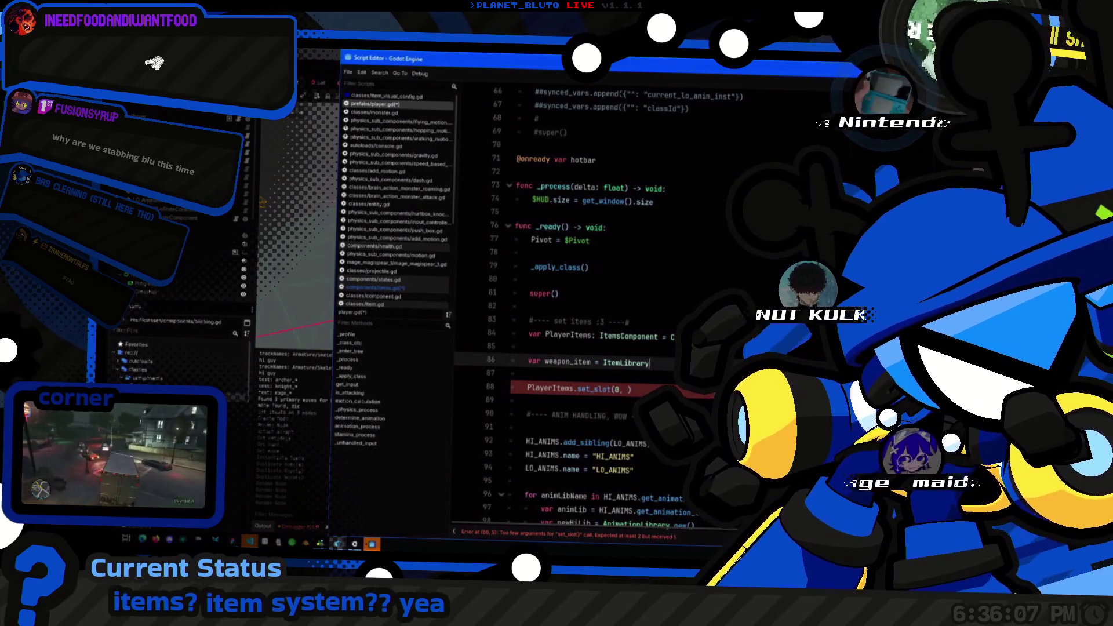
pyautogui.write('insta')
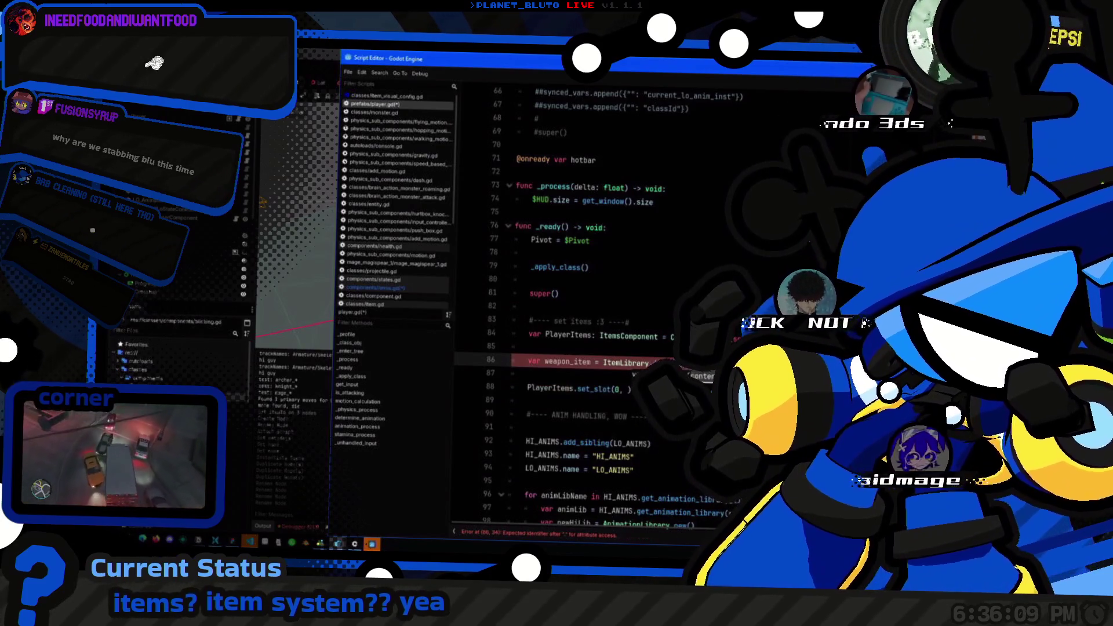
pyautogui.press('Return')
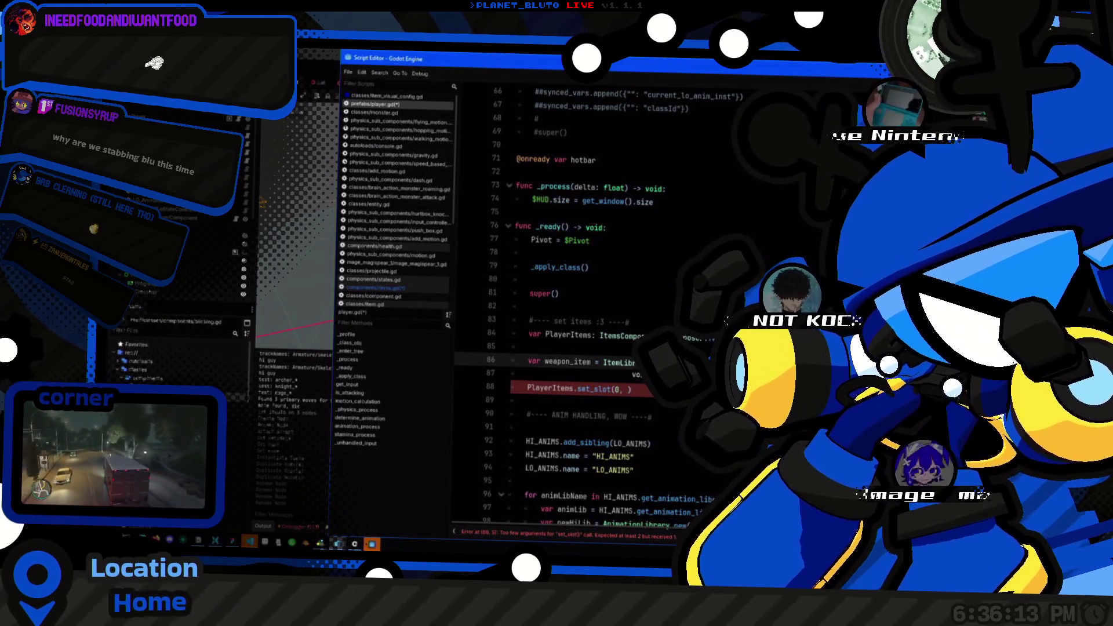
pyautogui.press('Home')
pyautogui.keyDown('ctrl'); pyautogui.click(618, 363); pyautogui.keyUp('ctrl')
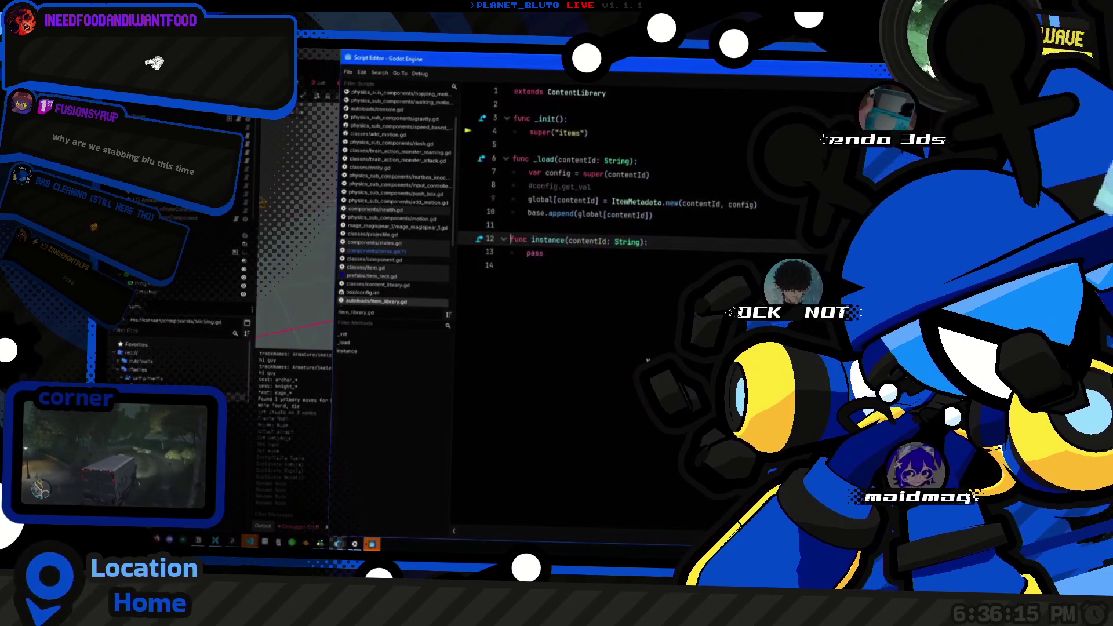
# Step: Replace pass in instance() with var item = Item.new(), checking the Item class in items.gd
pyautogui.doubleClick(646, 263)
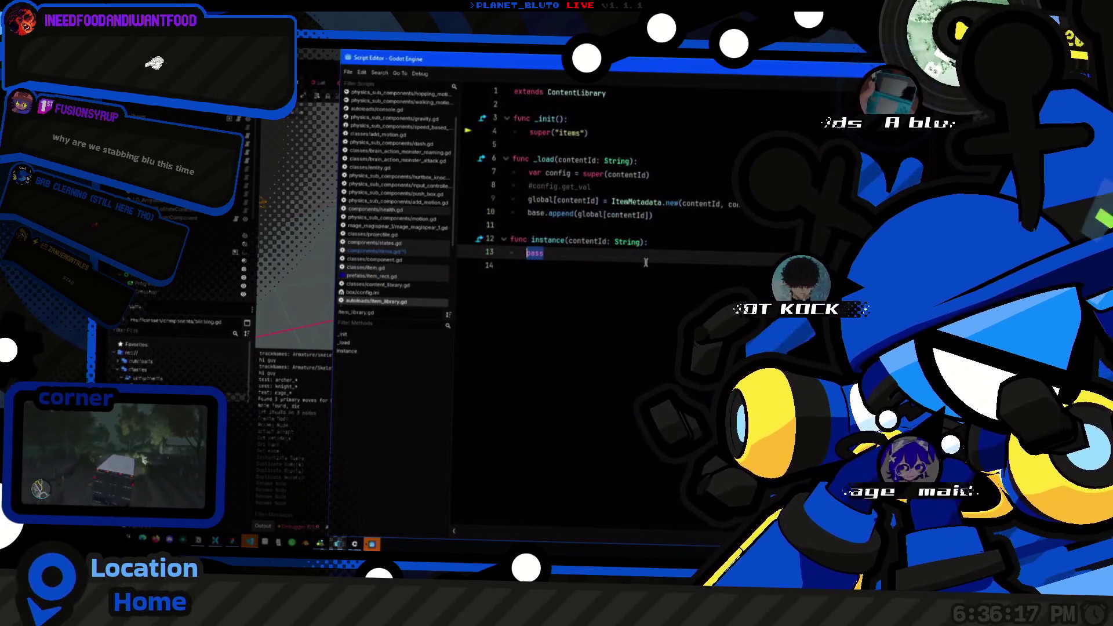
pyautogui.write('return Item')
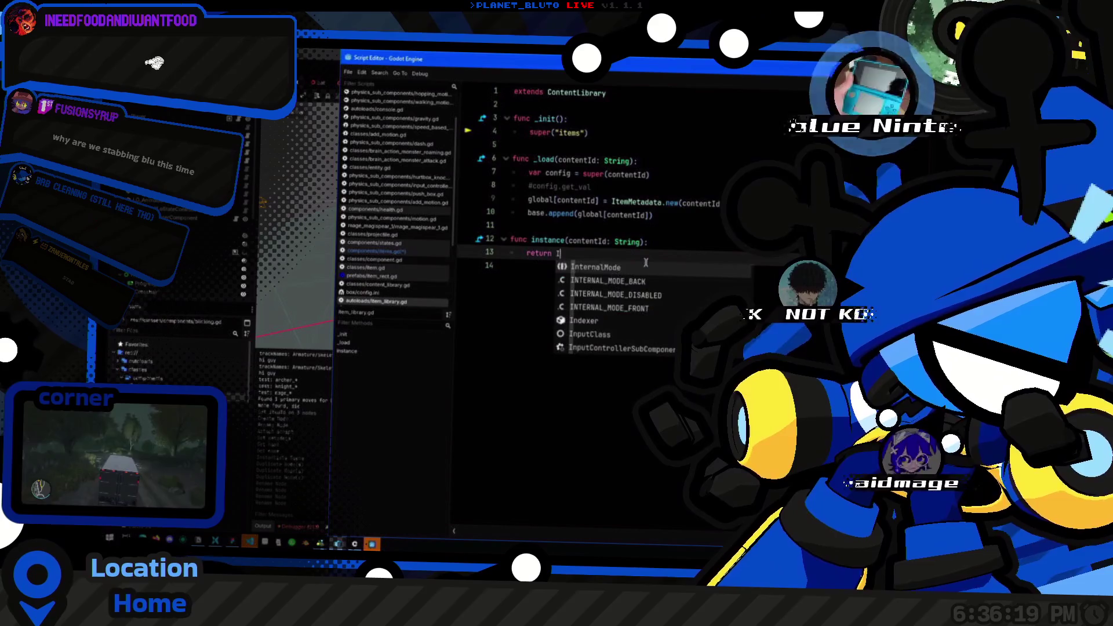
pyautogui.press('Escape')
pyautogui.hotkey('ctrl', 'shift', 'Return')
pyautogui.write('var')
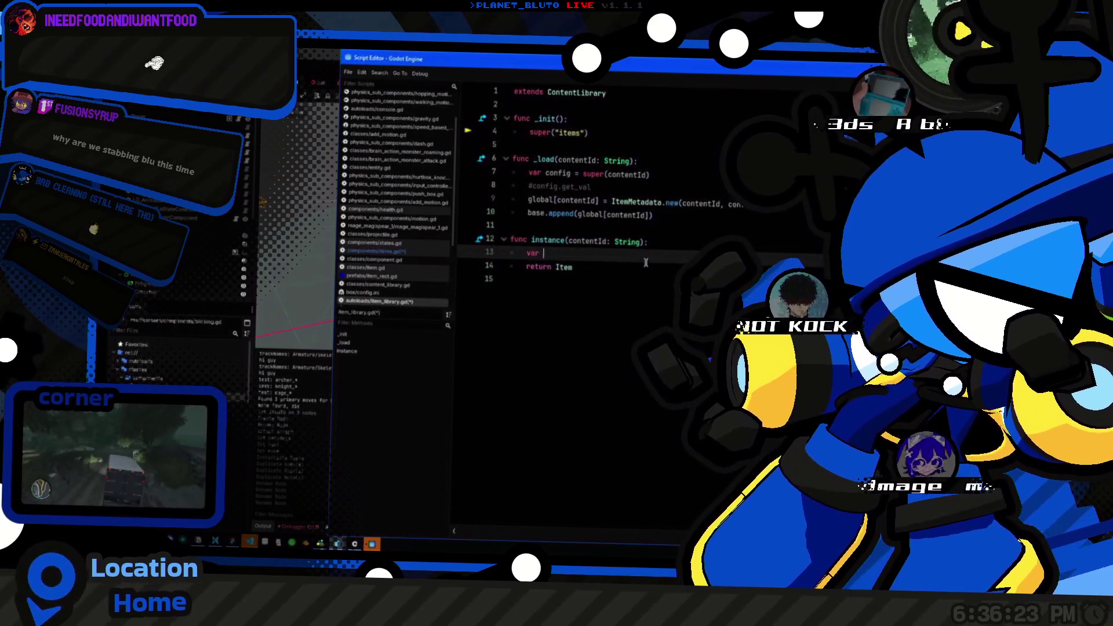
pyautogui.write('item = "')
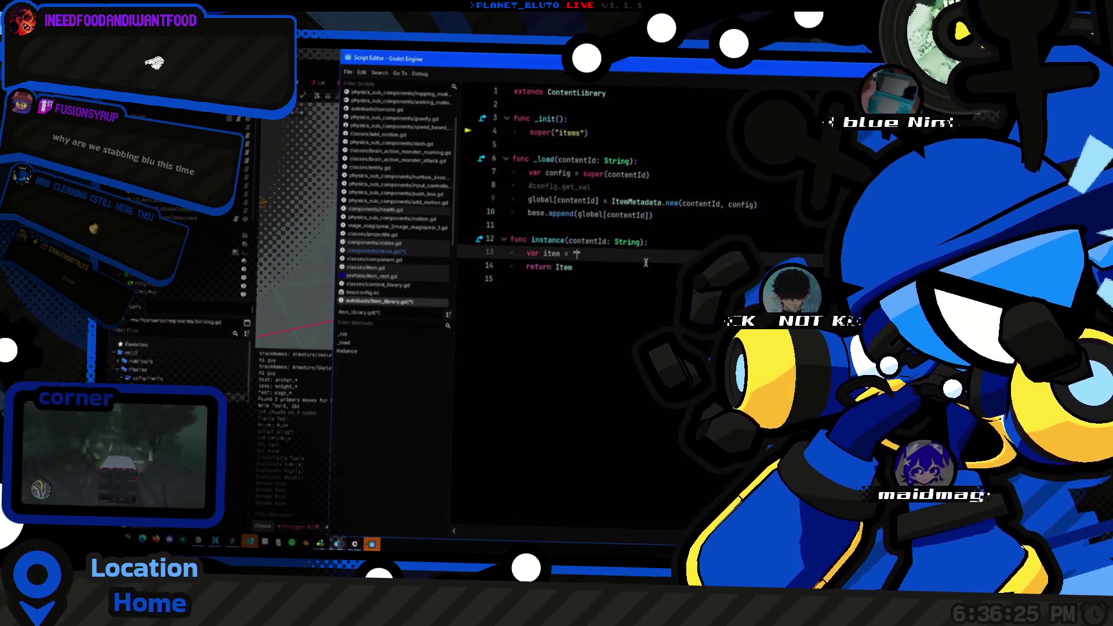
pyautogui.press('BackSpace')
pyautogui.write('Item.new(')
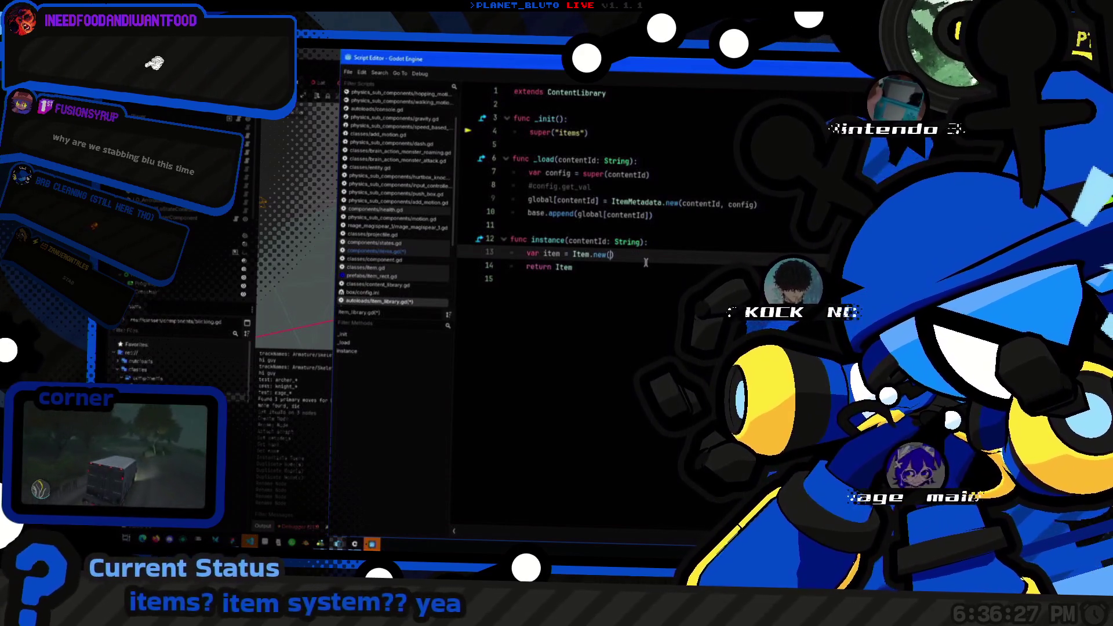
pyautogui.press('Home')
pyautogui.press('Right')
pyautogui.press('Right')
pyautogui.press('Right')
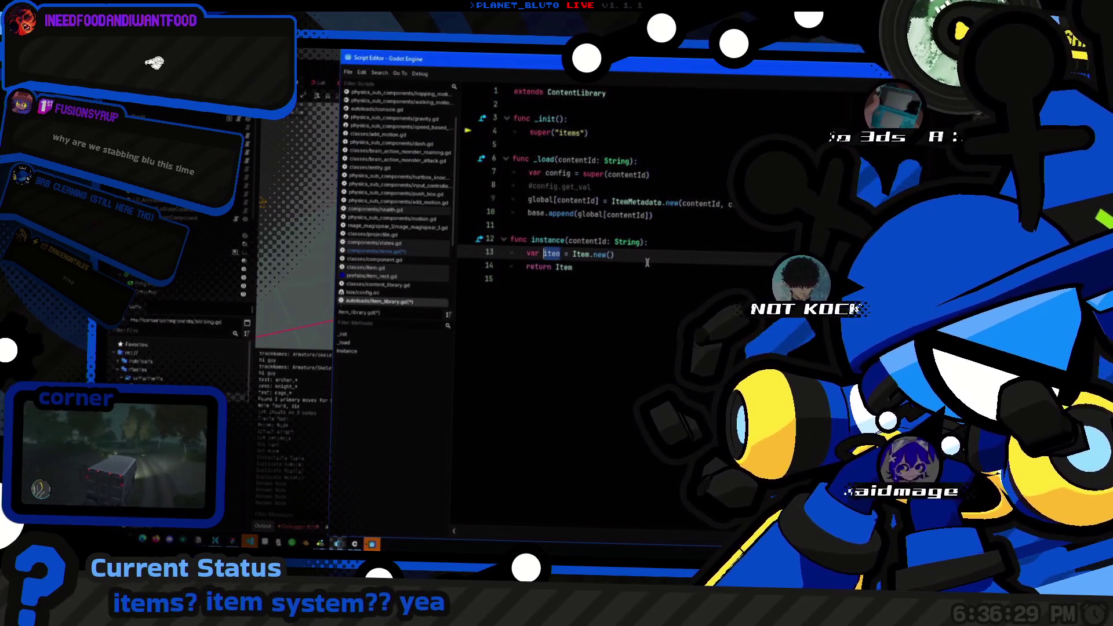
pyautogui.keyDown('ctrl'); pyautogui.click(586, 253); pyautogui.keyUp('ctrl')
pyautogui.keyDown('ctrl'); pyautogui.click(615, 293); pyautogui.keyUp('ctrl')
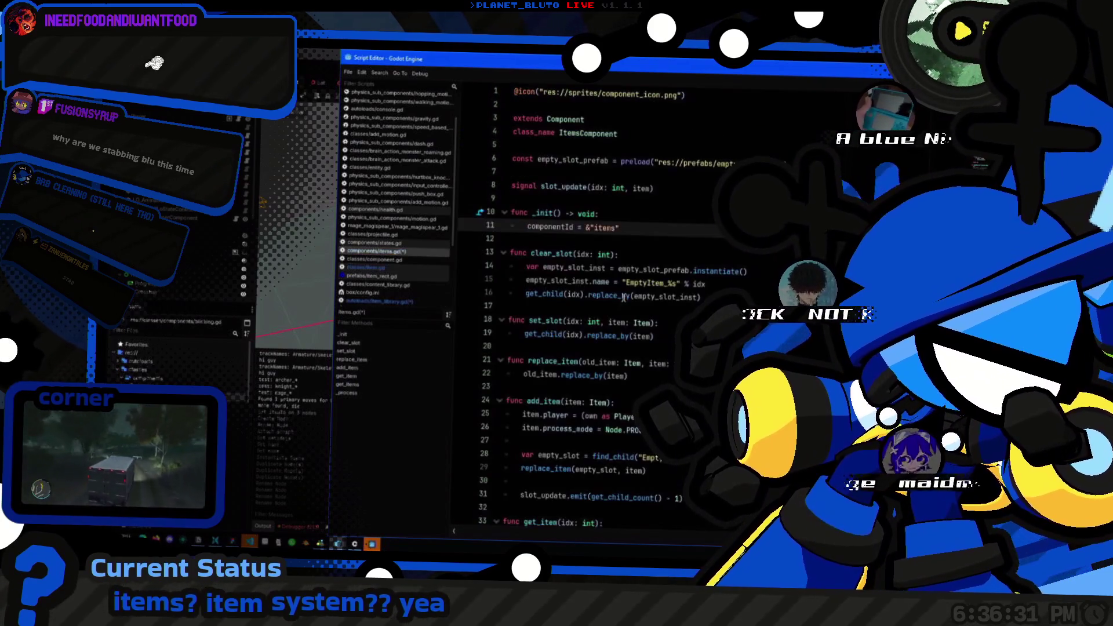
pyautogui.hotkey('alt', 'Left')
pyautogui.hotkey('alt', 'Left')
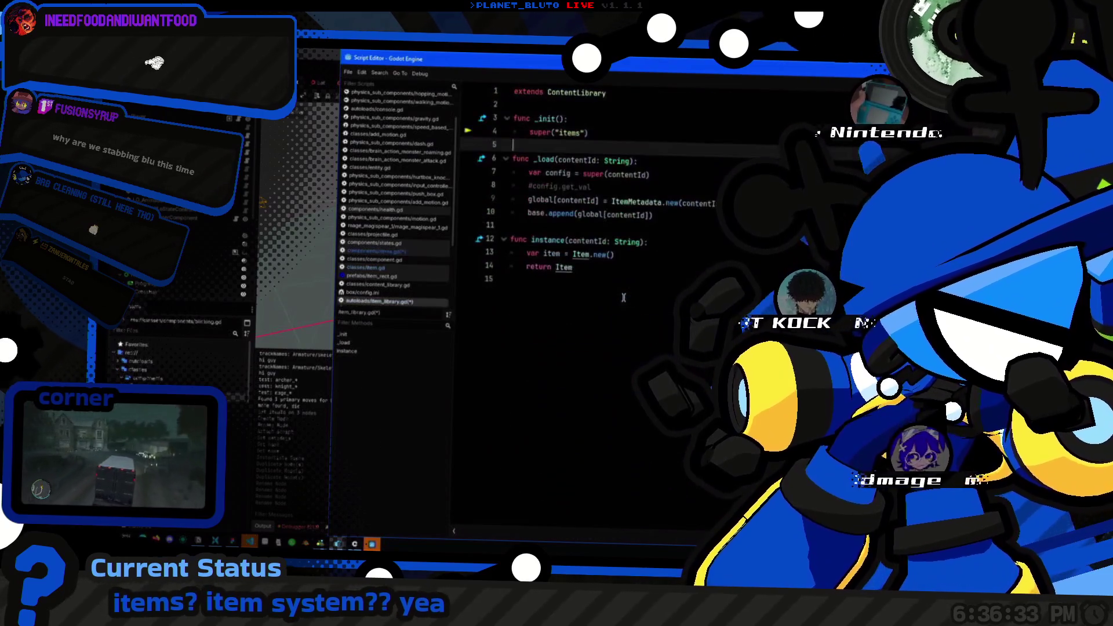
# Step: Add the line item.metadata = get_content(contentId) below the Item.new() line
pyautogui.click(642, 253)
pyautogui.press('Return')
pyautogui.press('Return')
pyautogui.press('Up')
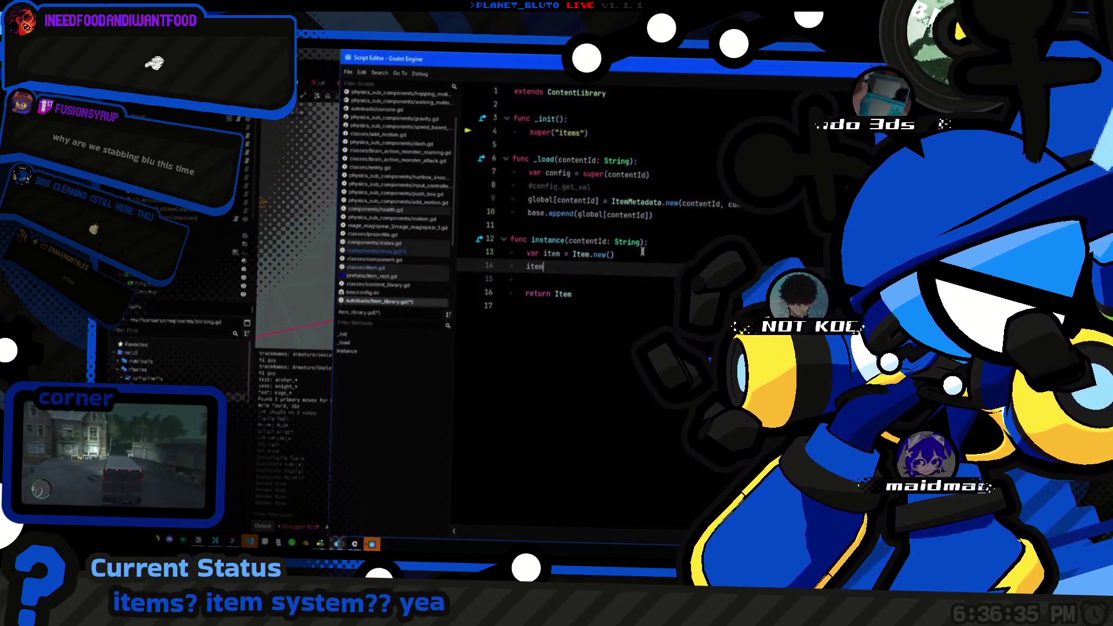
pyautogui.press('Return')
pyautogui.write('item.item')
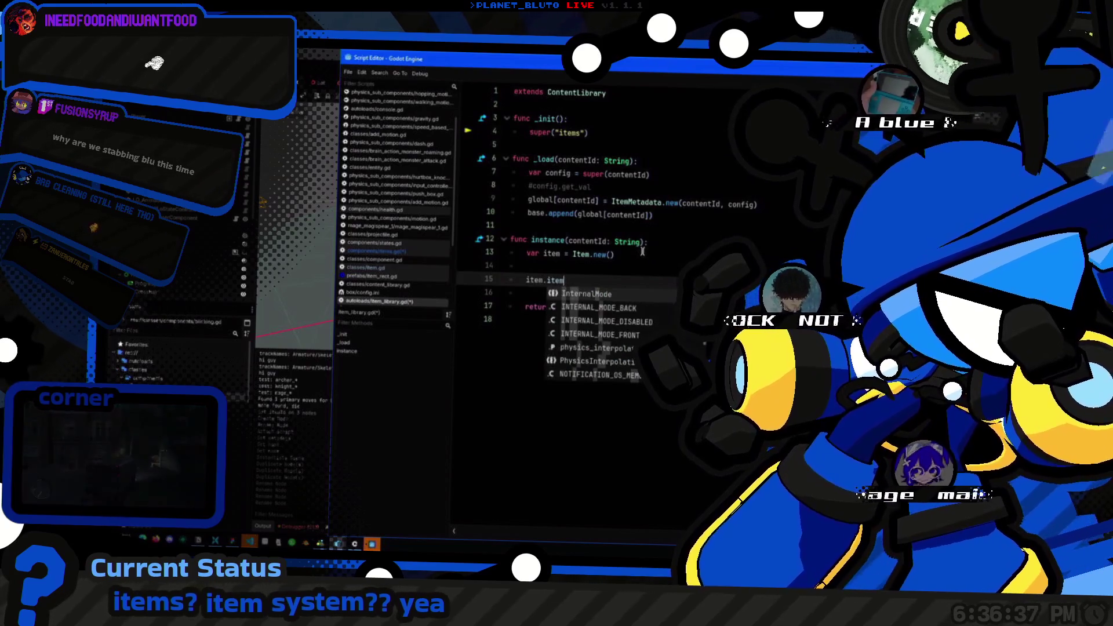
pyautogui.press('BackSpace')
pyautogui.press('BackSpace')
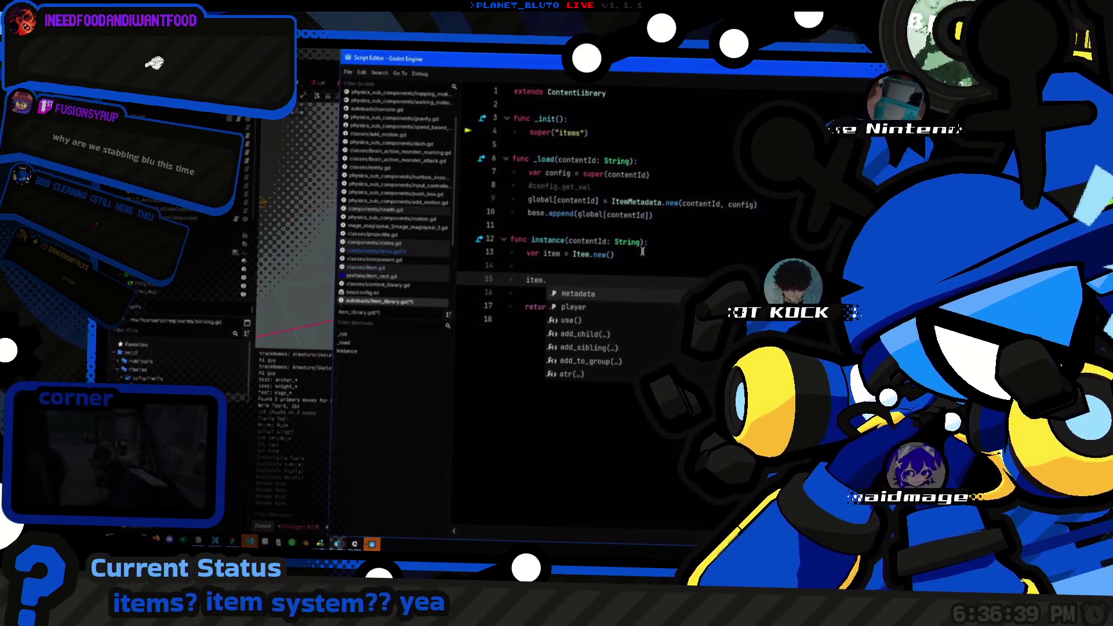
pyautogui.write('m')
pyautogui.press('Return')
pyautogui.write('get_c')
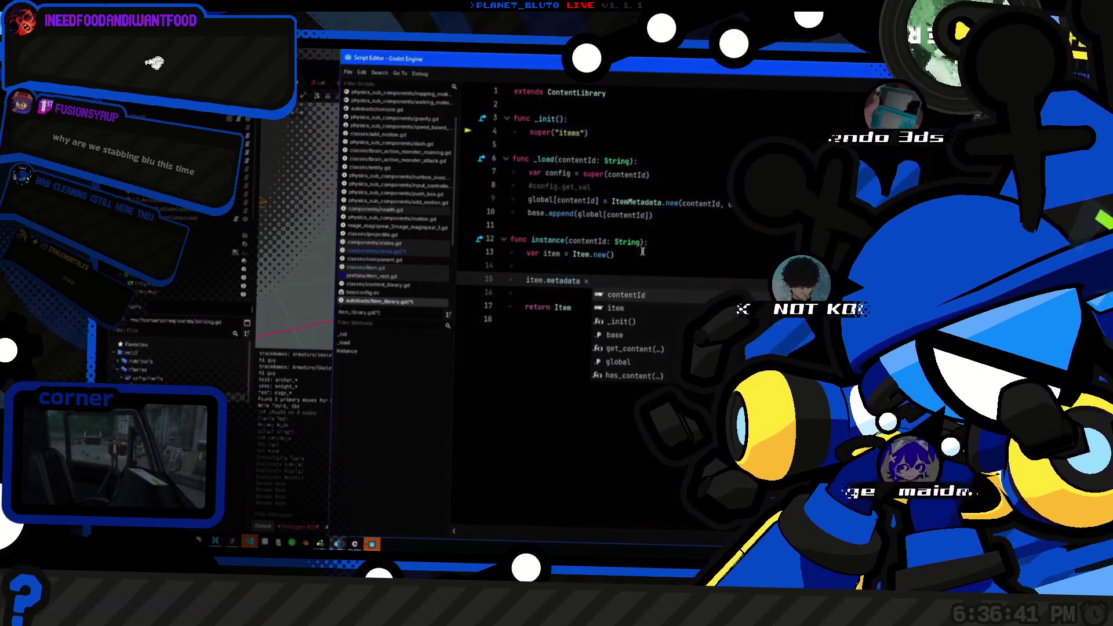
pyautogui.press('Return')
pyautogui.write('t_content(contentId')
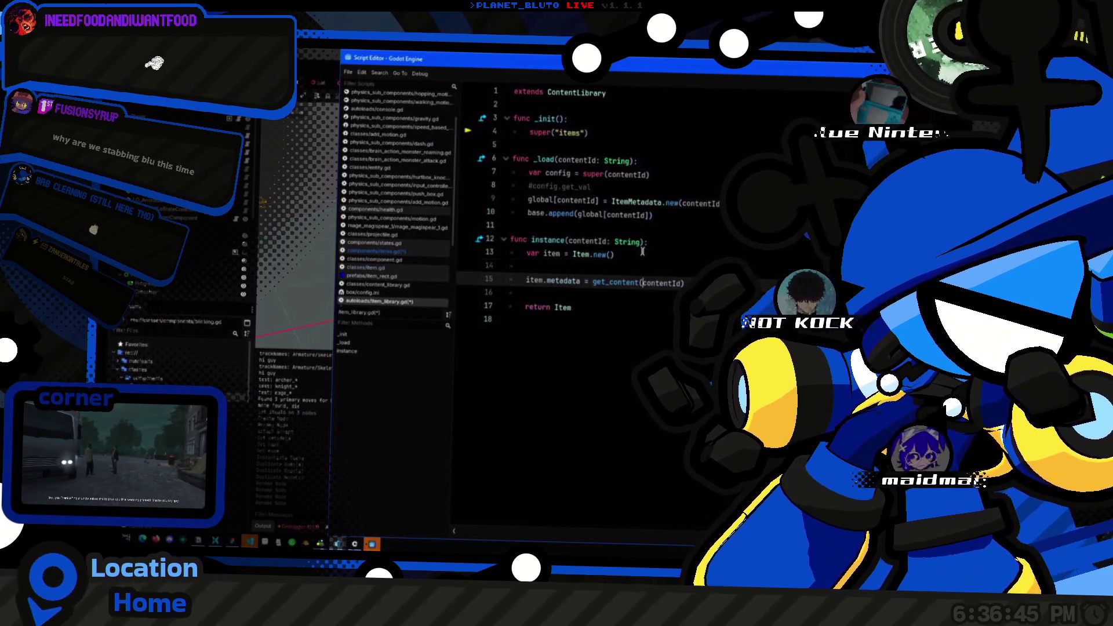
# Step: Make the function return item instead of Item, then run the project with F5
pyautogui.press('Return')
pyautogui.press('Delete')
pyautogui.press('Down')
pyautogui.press('End')
pyautogui.press('BackSpace')
pyautogui.press('BackSpace')
pyautogui.press('BackSpace')
pyautogui.write('item')
pyautogui.press('Return')
pyautogui.write('item')
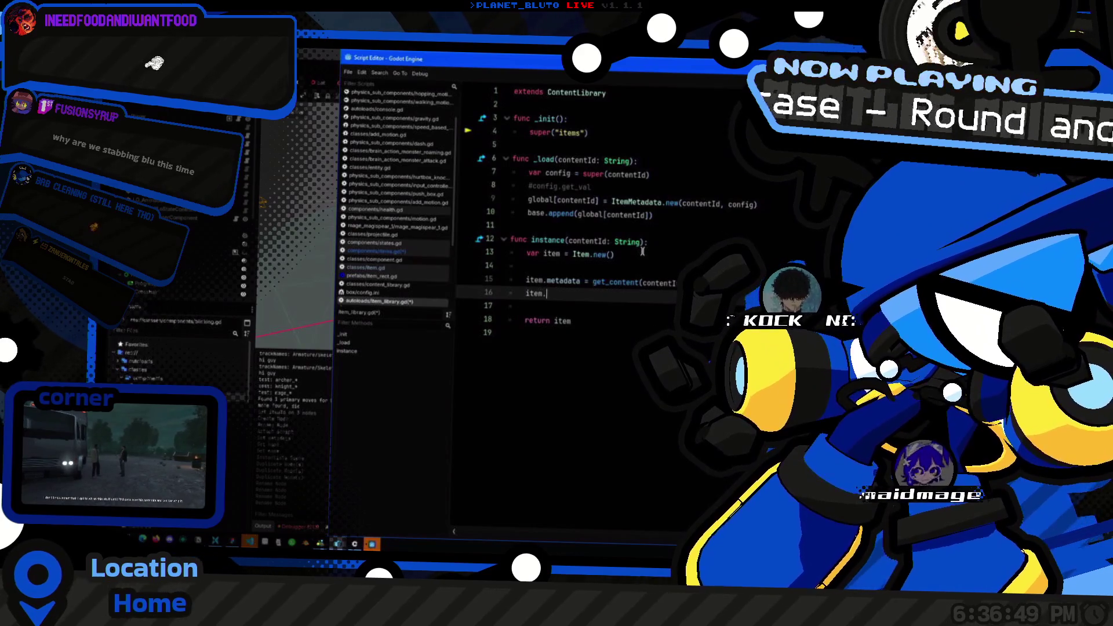
pyautogui.press('BackSpace')
pyautogui.press('BackSpace')
pyautogui.press('BackSpace')
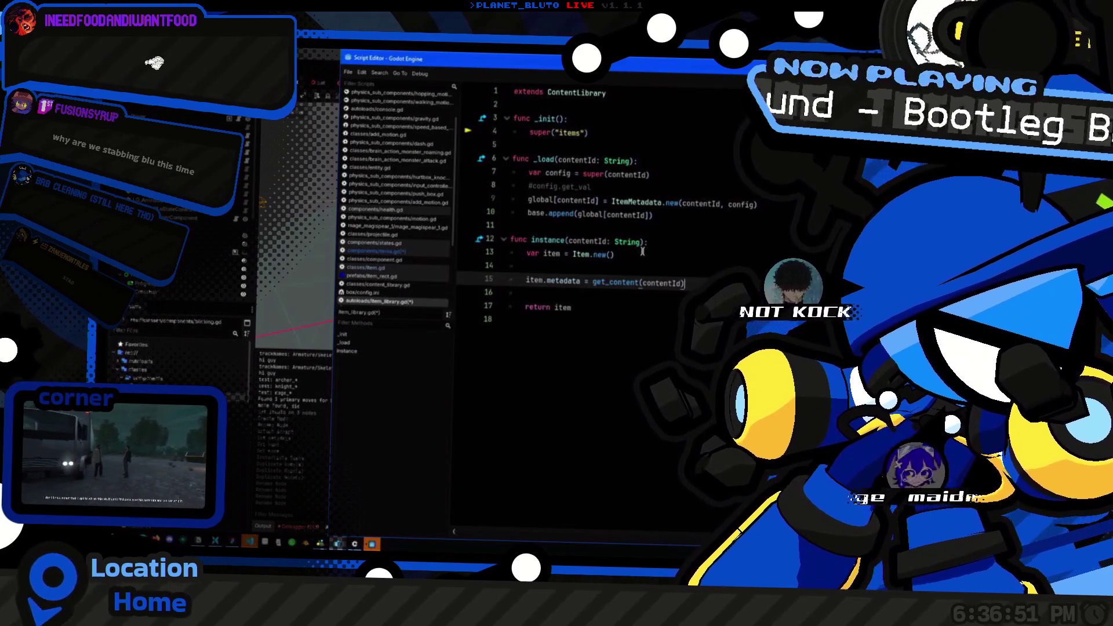
pyautogui.press('F5')
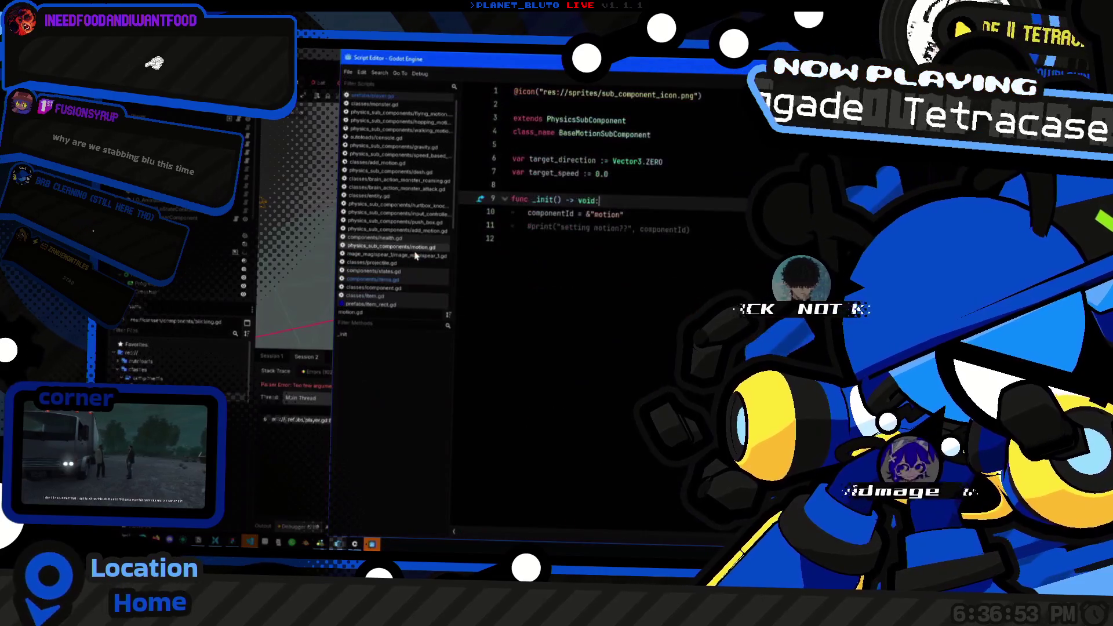
# Step: In player.gd, fill the set_slot call on line 88 as set_slot(0, weapon_item)
pyautogui.hotkey('shift', 'alt', 'o')
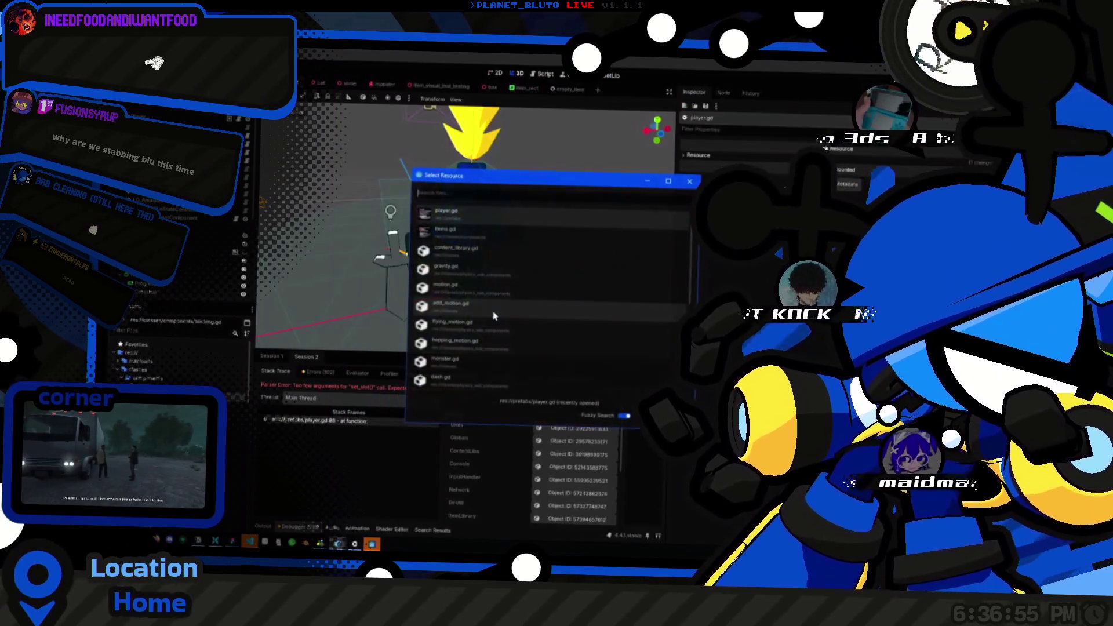
pyautogui.write('pla')
pyautogui.press('Return')
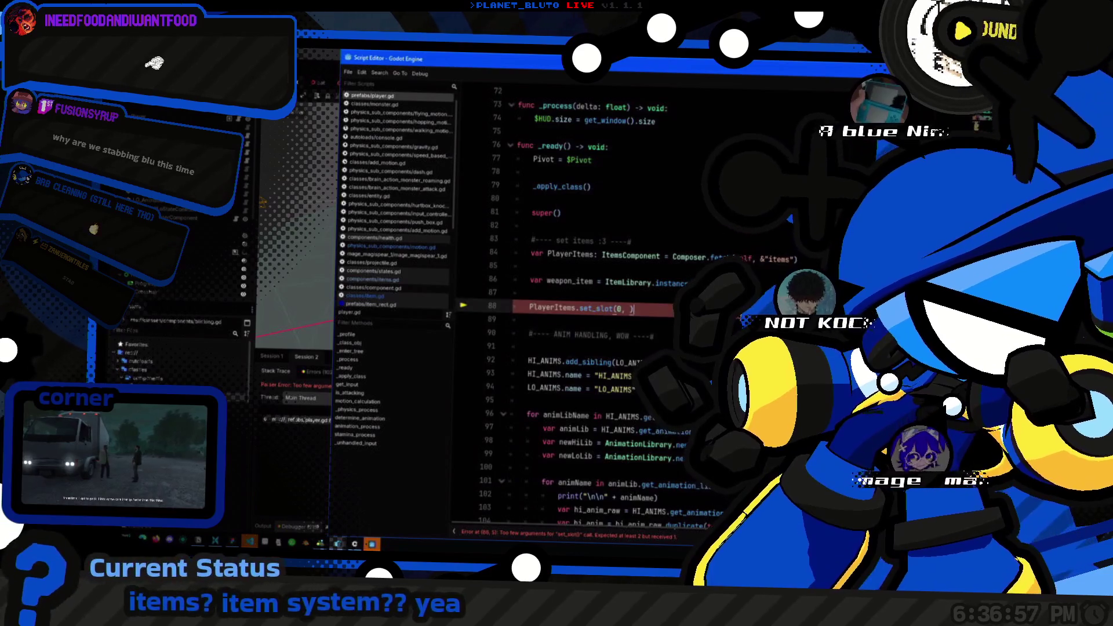
pyautogui.press('Down')
pyautogui.press('Down')
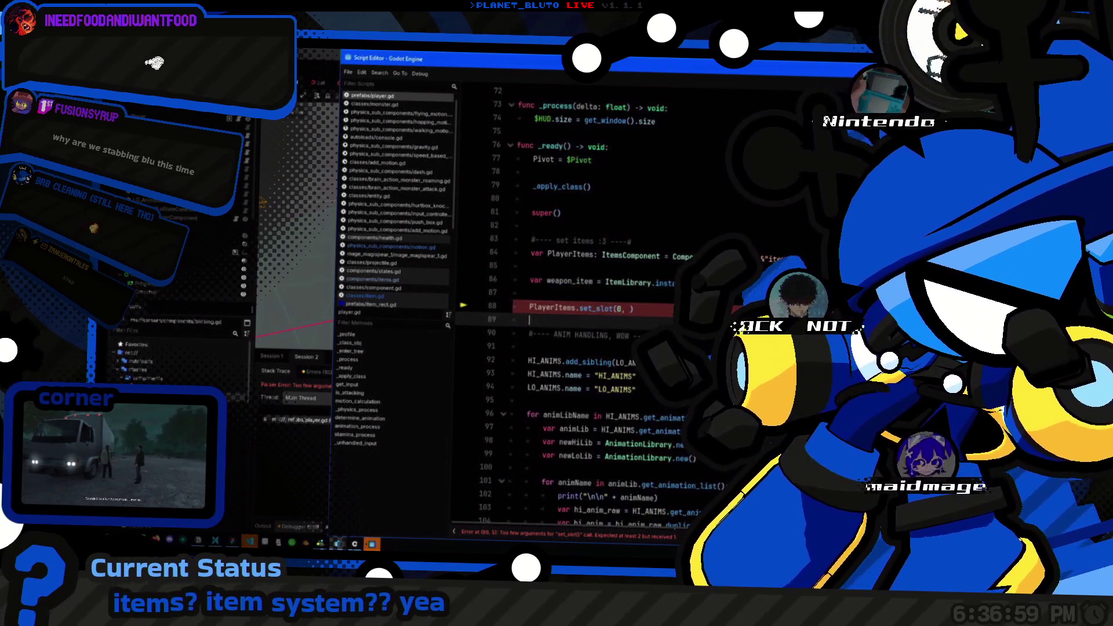
pyautogui.write('weapon_item')
# Step: Declare weapon_item as ': Item' on line 86, then bring up classes/item.gd
pyautogui.click(592, 281)
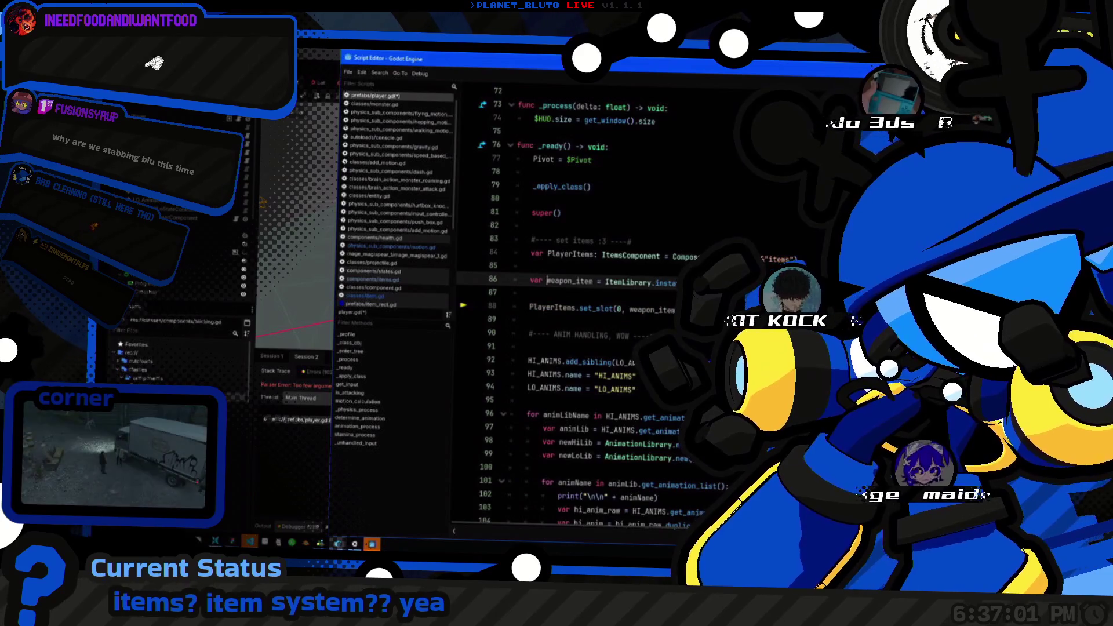
pyautogui.write(': Item')
pyautogui.press('Home')
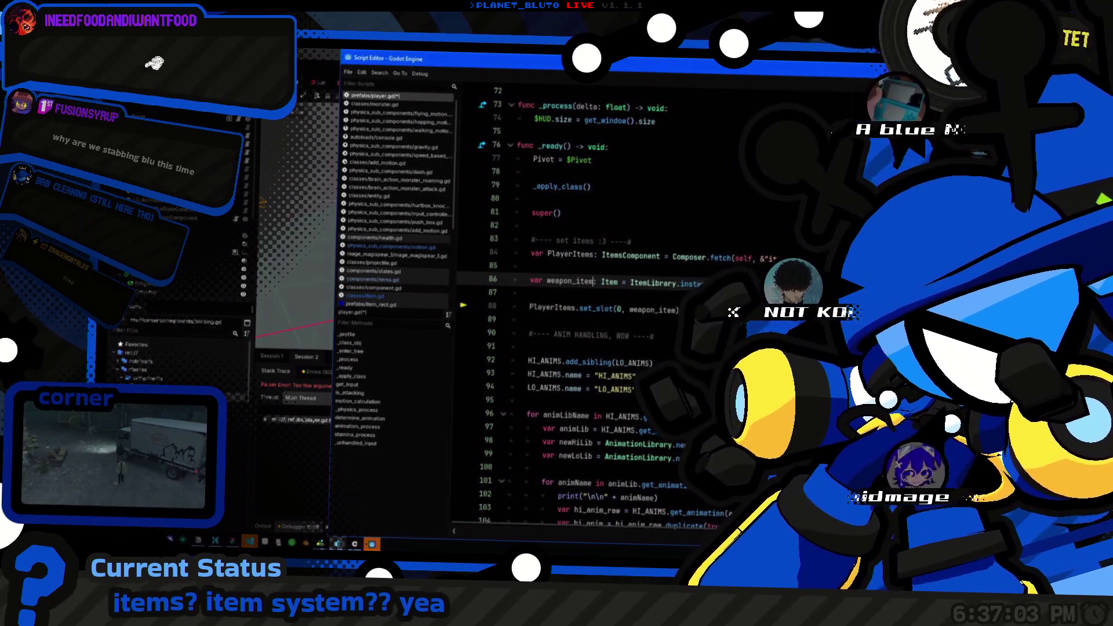
pyautogui.click(680, 310)
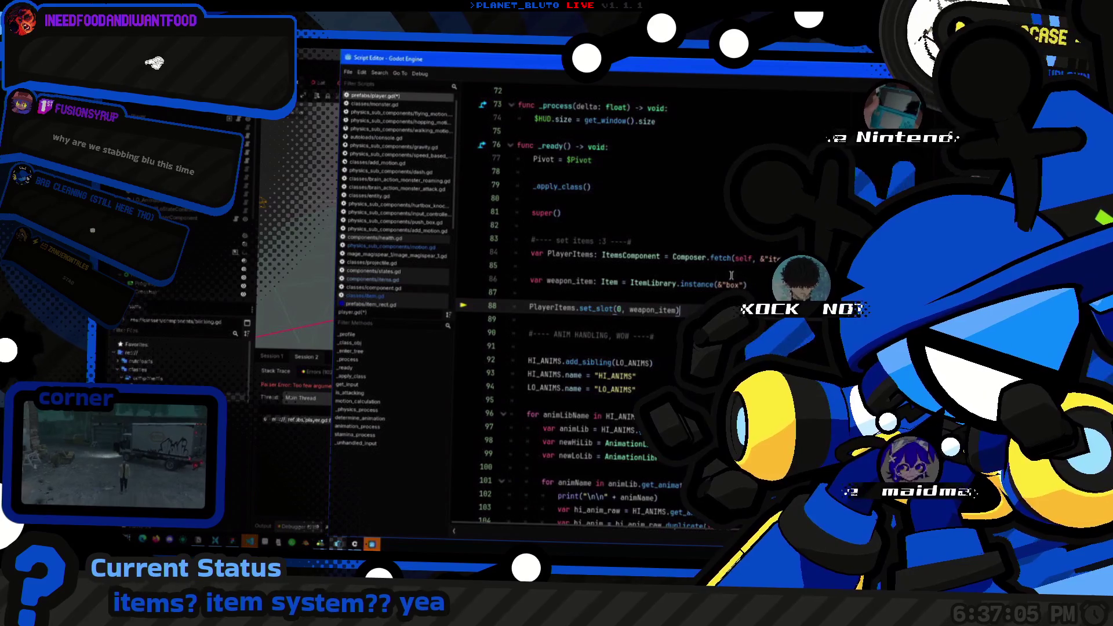
pyautogui.keyDown('ctrl'); pyautogui.click(610, 281); pyautogui.keyUp('ctrl')
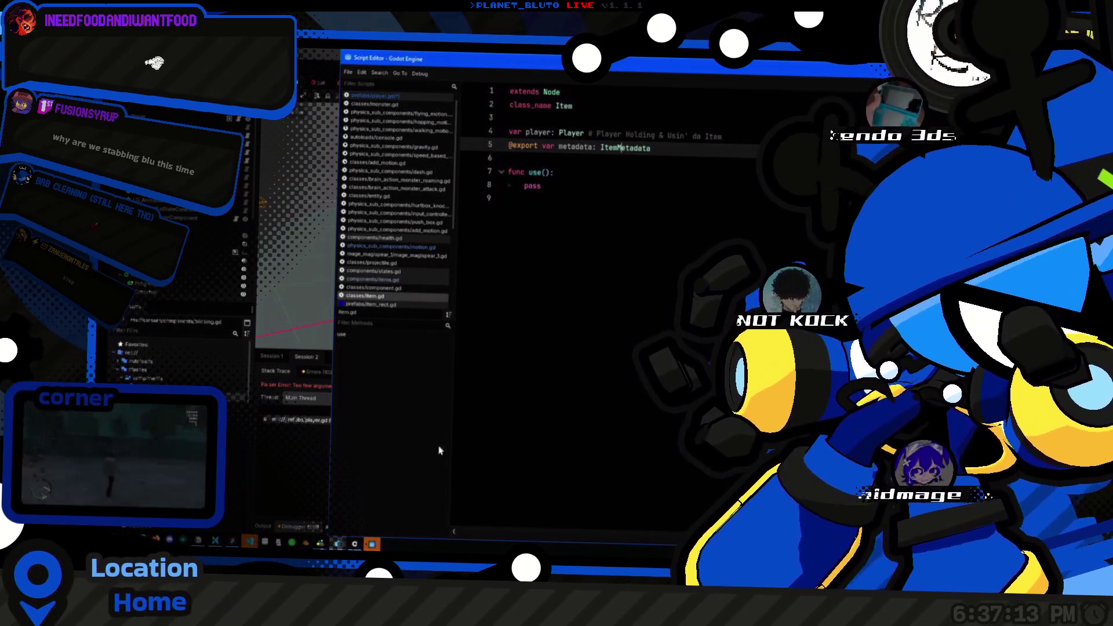
# Step: Glance at item_library.gd, then quick-open the ItemsComponent script items.gd
pyautogui.scroll(-5, 394, 214)
pyautogui.click(396, 202)
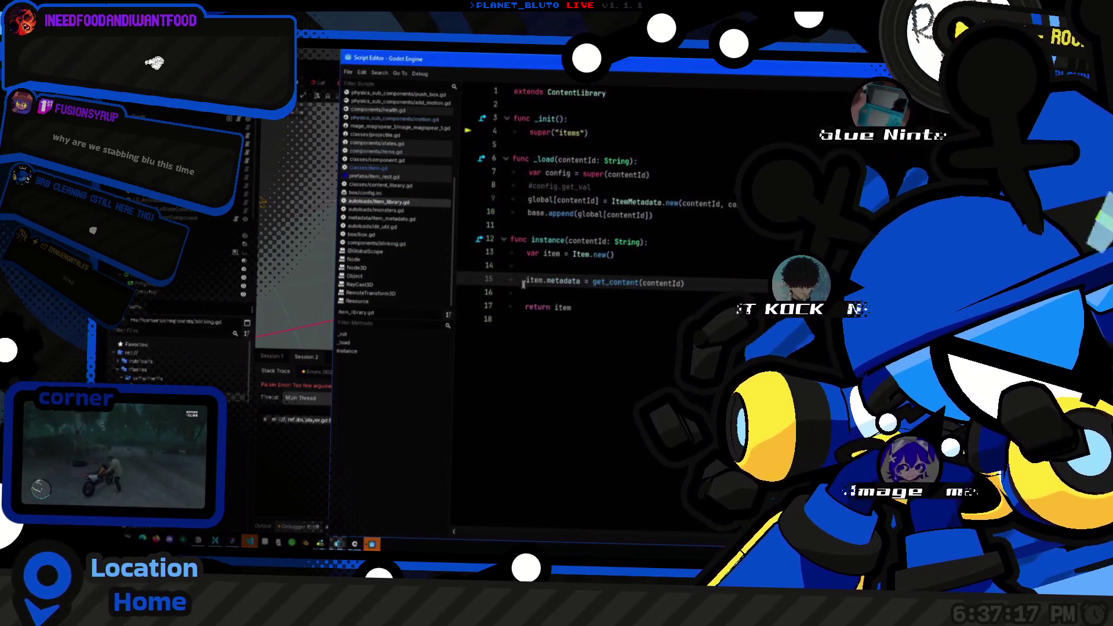
pyautogui.scroll(1, 430, 197)
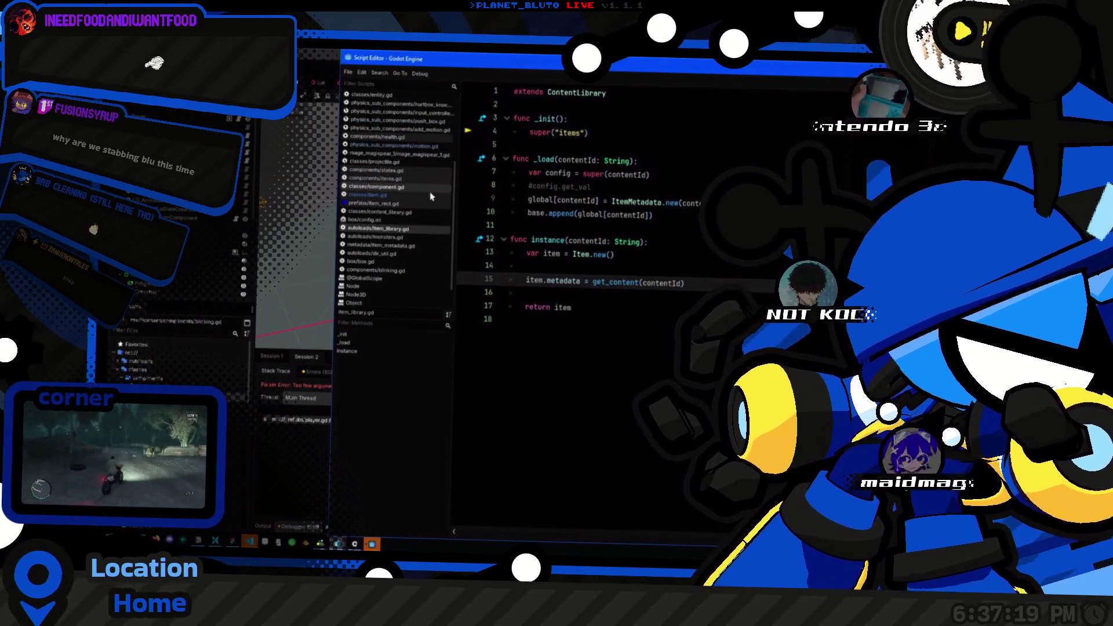
pyautogui.hotkey('alt', 'shift', 'o')
pyautogui.write('item')
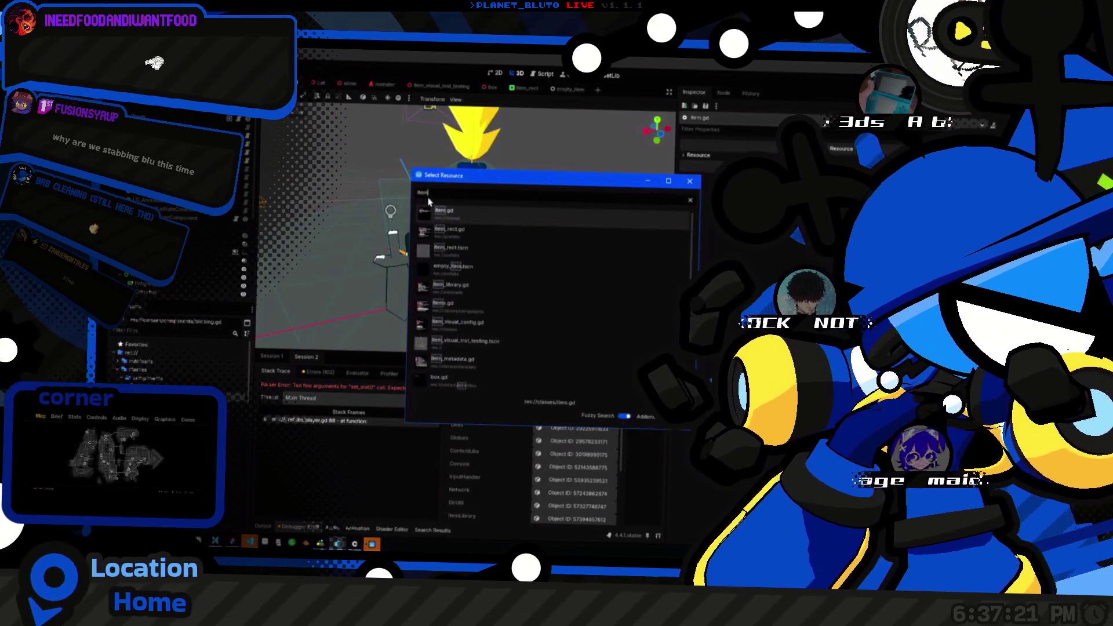
pyautogui.doubleClick(443, 303)
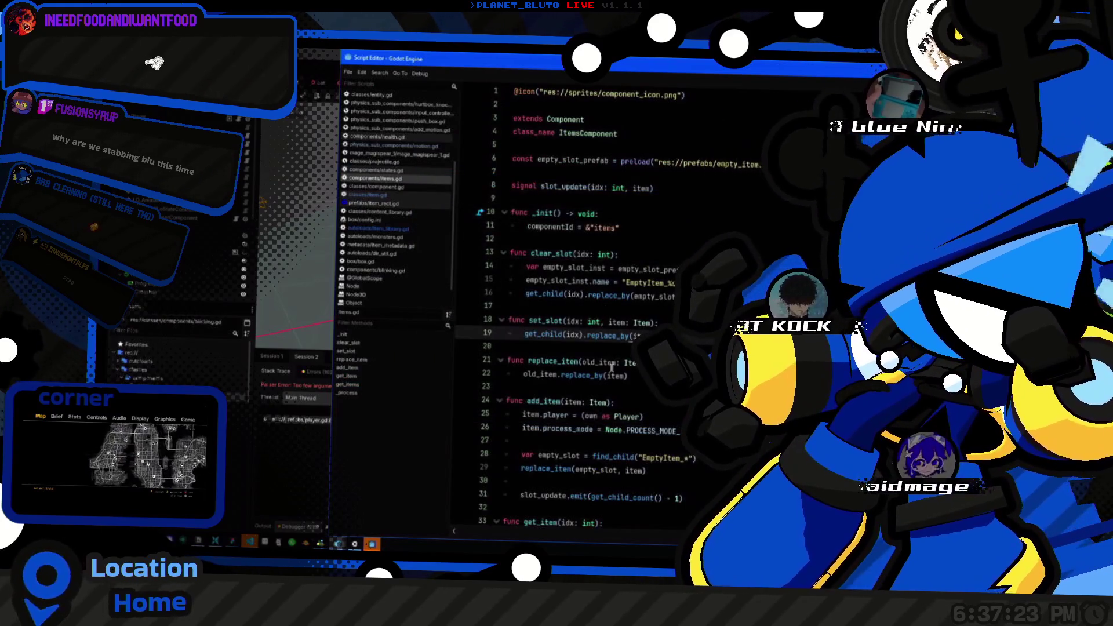
# Step: Move the item.player and process_mode lines from add_item into a new func _init_item()
pyautogui.click(580, 362)
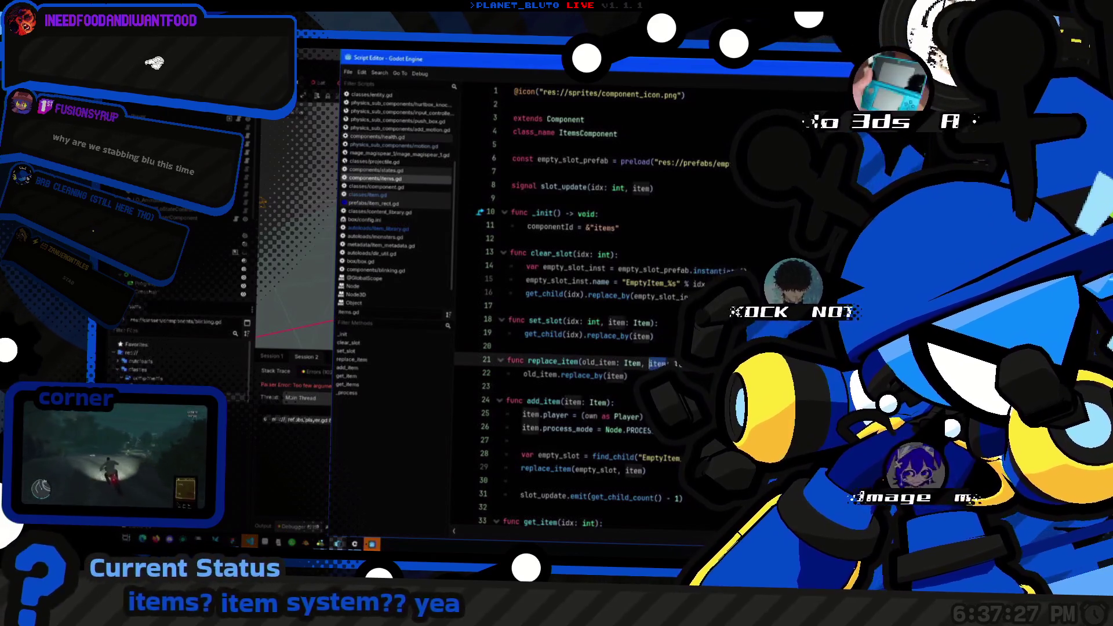
pyautogui.scroll(-1, 574, 307)
pyautogui.moveTo(524, 376); pyautogui.dragTo(644, 375)
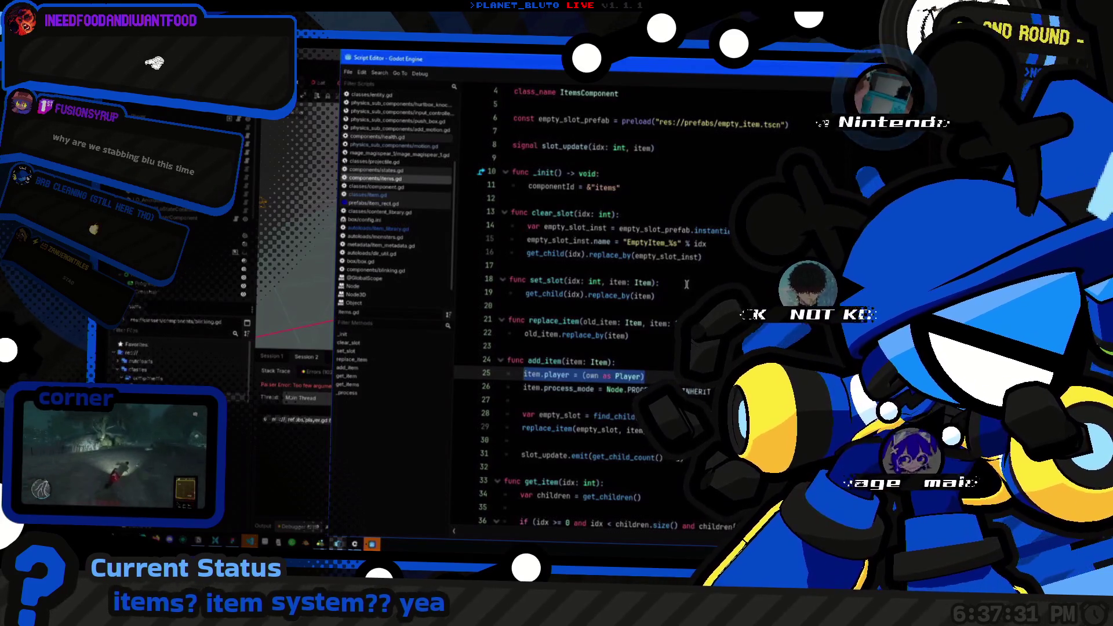
pyautogui.hotkey('shift', 'Down')
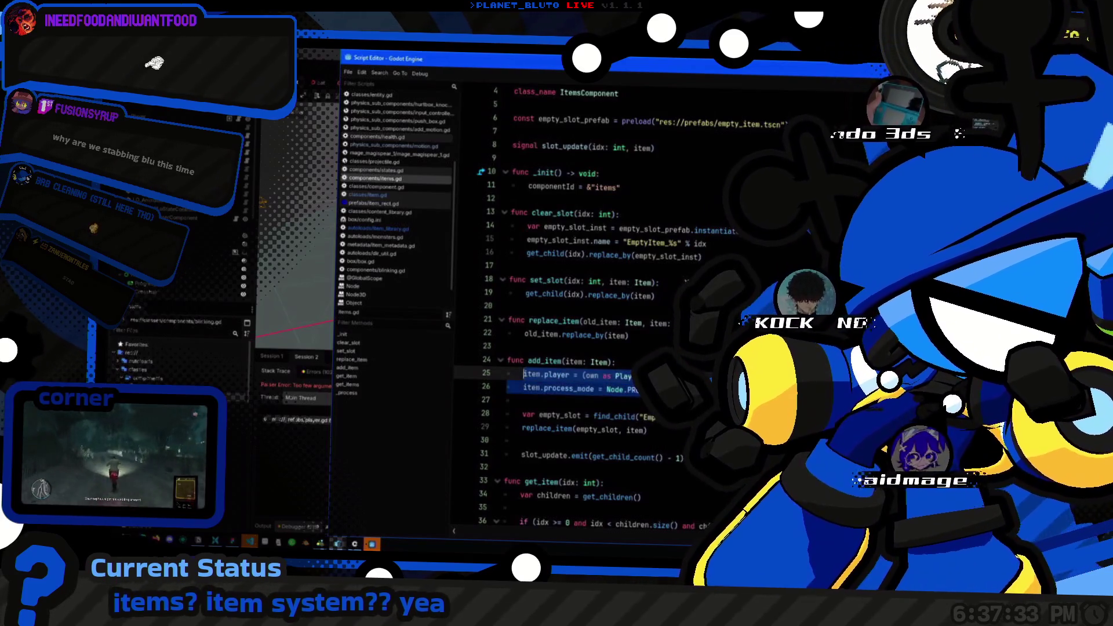
pyautogui.hotkey('ctrl', 'x')
pyautogui.scroll(-3, 545, 341)
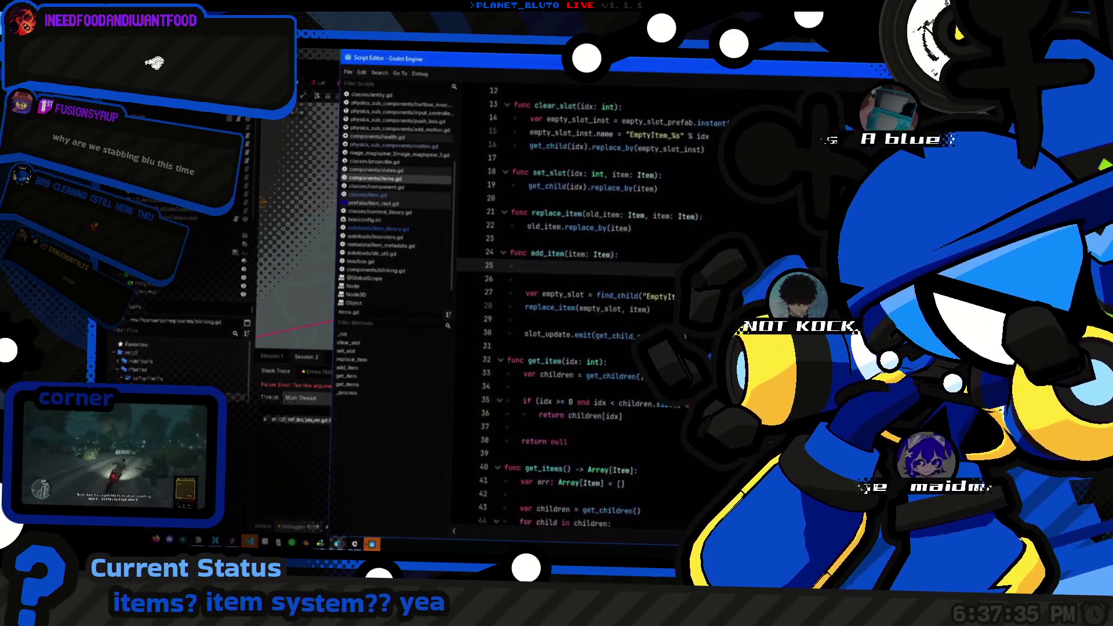
pyautogui.click(545, 345)
pyautogui.press('Return')
pyautogui.write('func _')
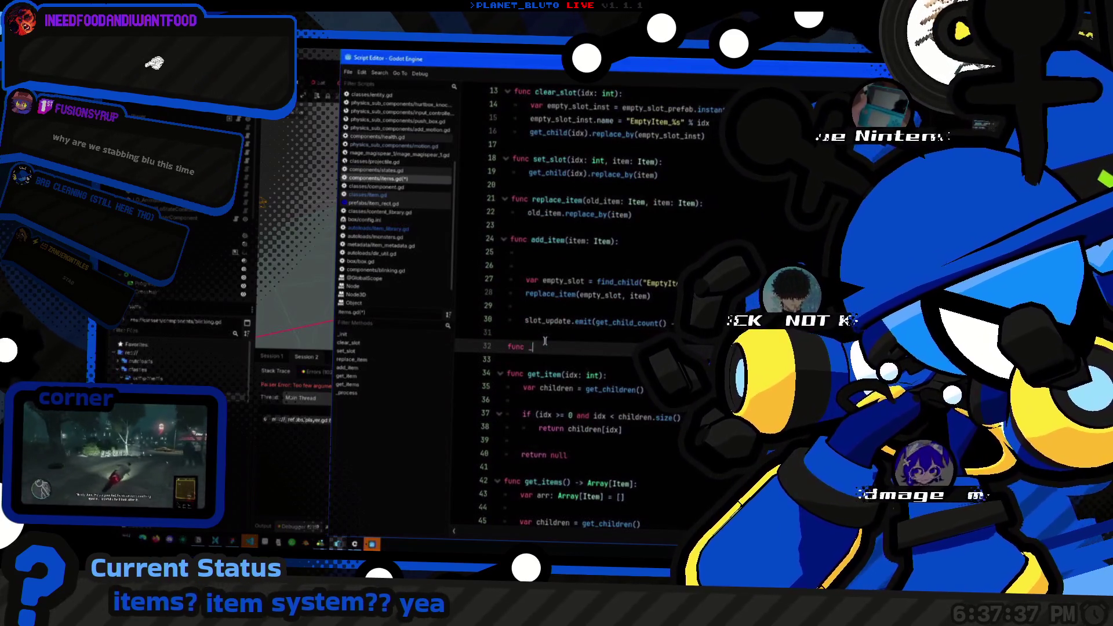
pyautogui.write('init_item(item: Item):')
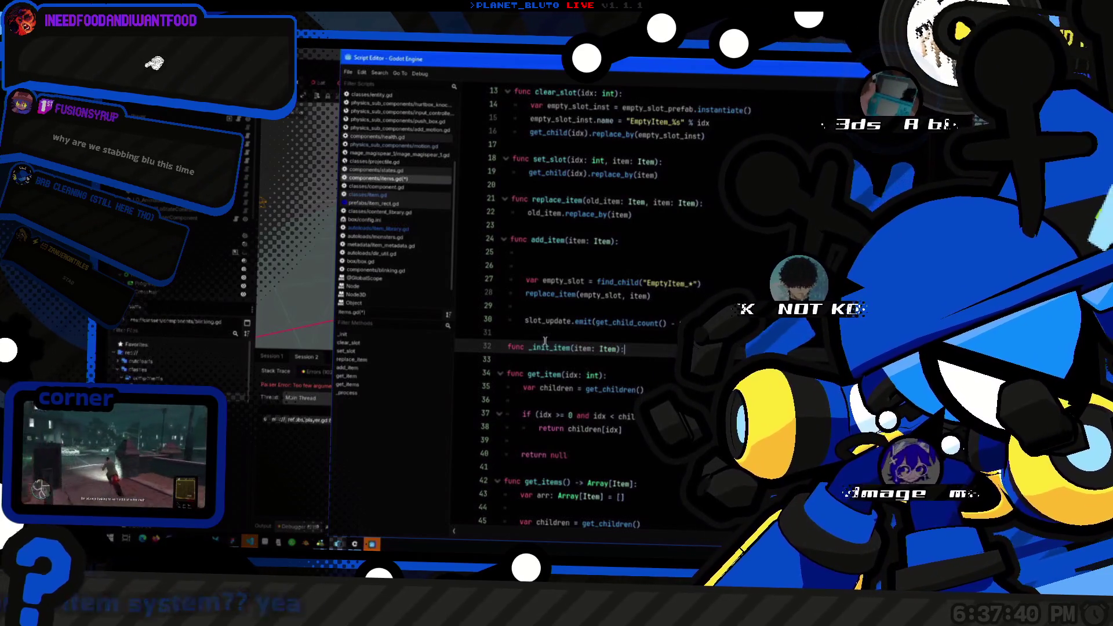
pyautogui.press('Return')
pyautogui.hotkey('ctrl', 'v')
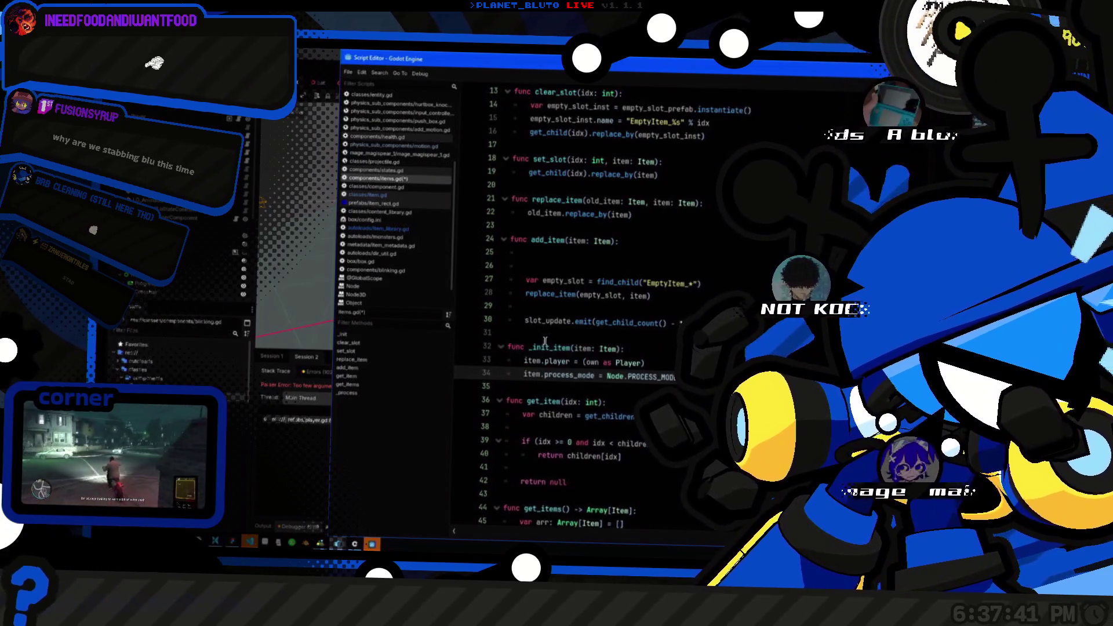
# Step: Call the _init_item helper from inside add_item
pyautogui.click(545, 347)
pyautogui.doubleClick(547, 347)
pyautogui.hotkey('ctrl', 'c')
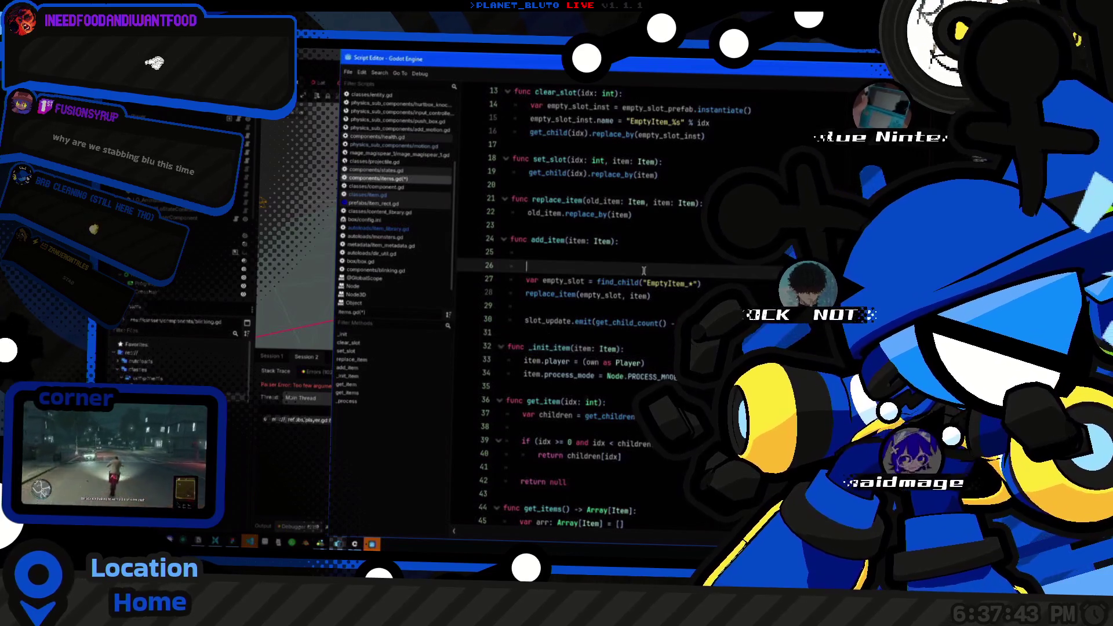
pyautogui.click(609, 253)
pyautogui.hotkey('ctrl', 'v')
pyautogui.write('tem')
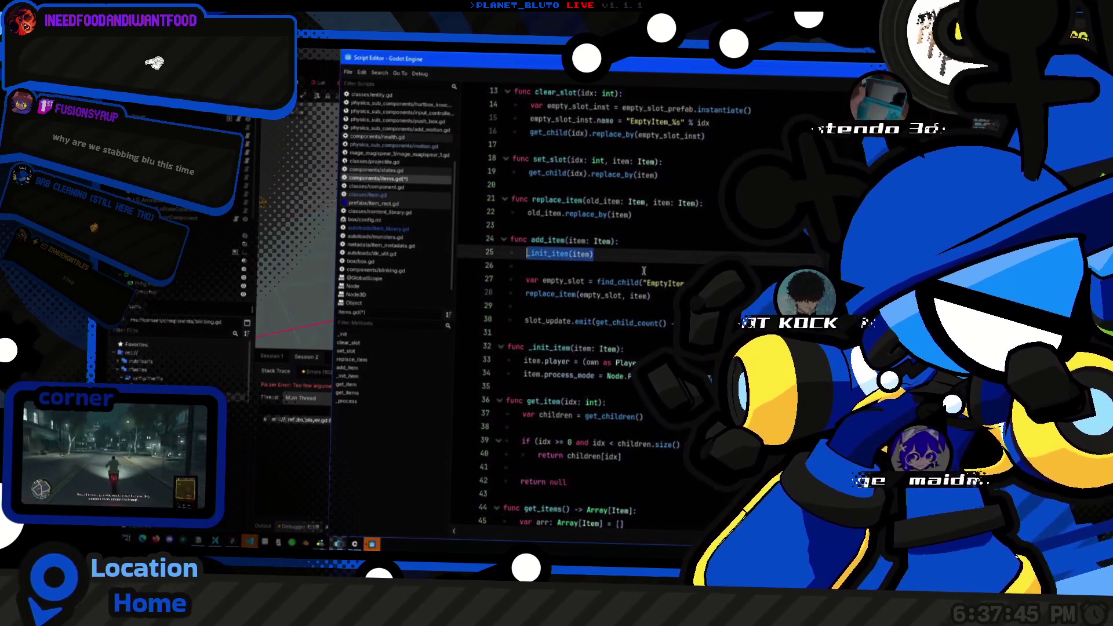
# Step: Add _init_item(item) calls to the set_slot and replace_item functions
pyautogui.click(649, 212)
pyautogui.scroll(3, 649, 212)
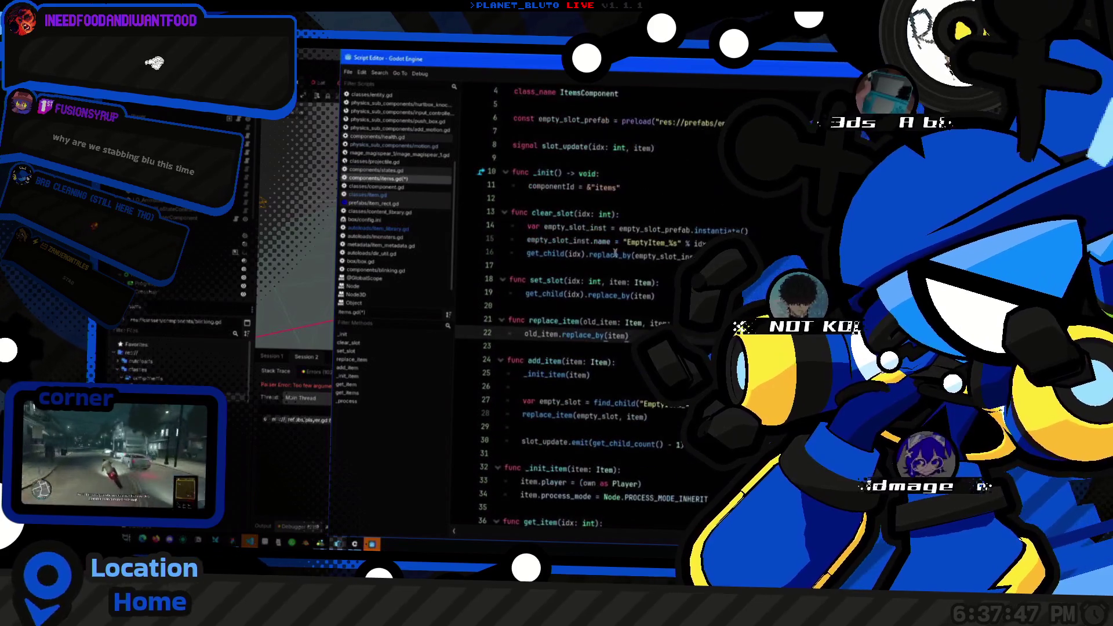
pyautogui.click(655, 295)
pyautogui.press('Home')
pyautogui.press('Return')
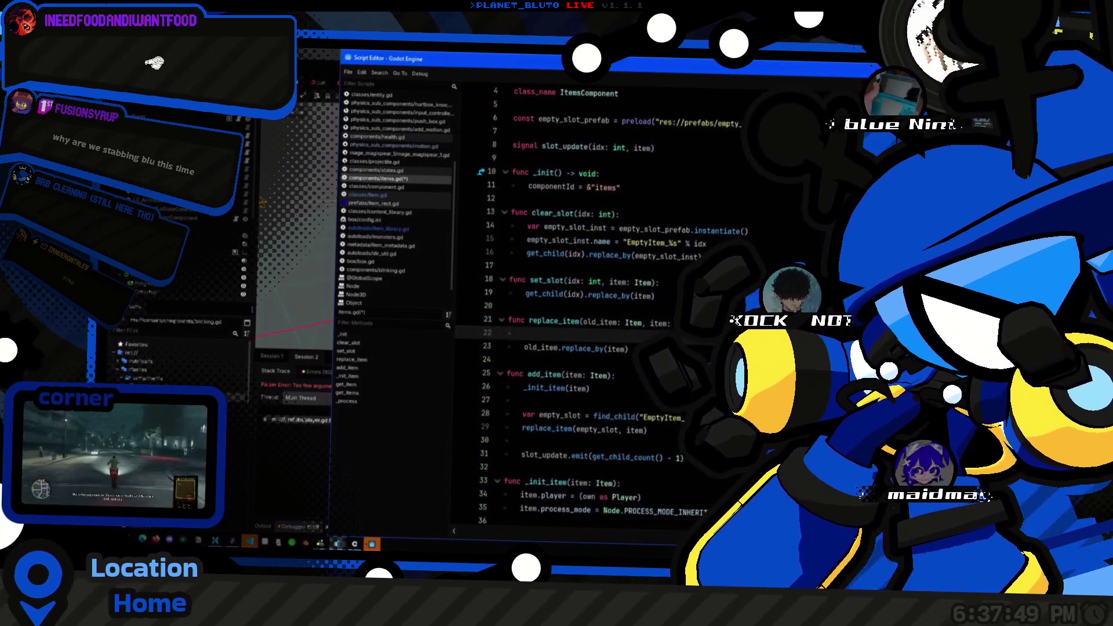
pyautogui.press('Up')
pyautogui.hotkey('ctrl', 'v')
pyautogui.write('(item)')
pyautogui.press('Down')
pyautogui.press('Down')
pyautogui.press('Down')
pyautogui.press('Home')
pyautogui.press('Return')
pyautogui.press('Up')
pyautogui.hotkey('ctrl', 'v')
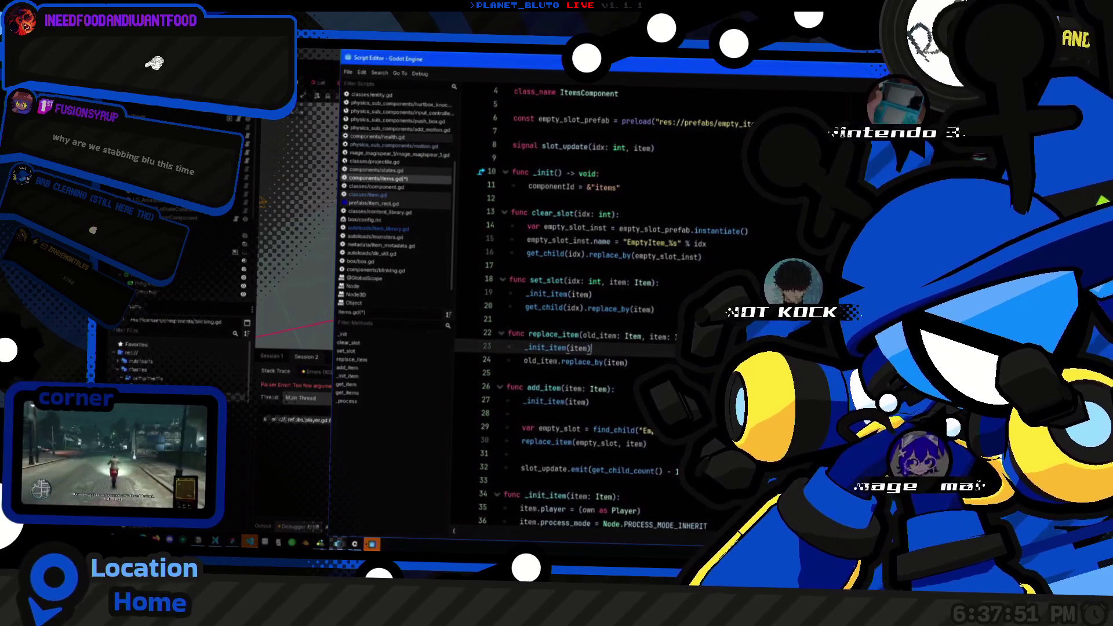
# Step: Review the set_slot, replace_item and add_item slot functions in items.gd
pyautogui.scroll(-3, 580, 307)
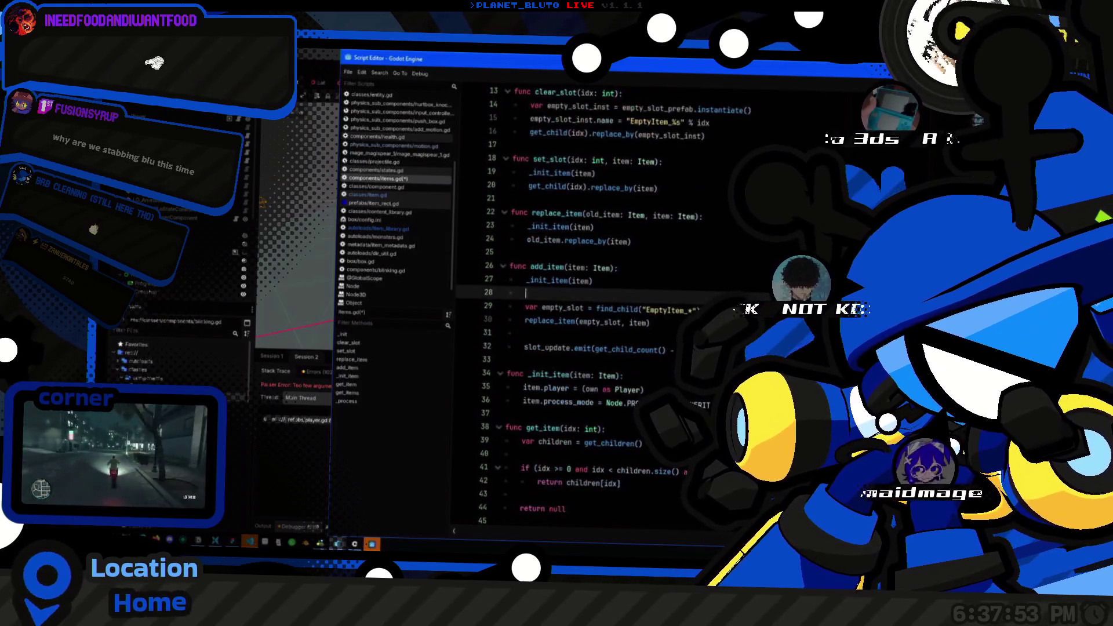
pyautogui.click(510, 251)
pyautogui.press('Down')
pyautogui.press('Down')
pyautogui.press('Down')
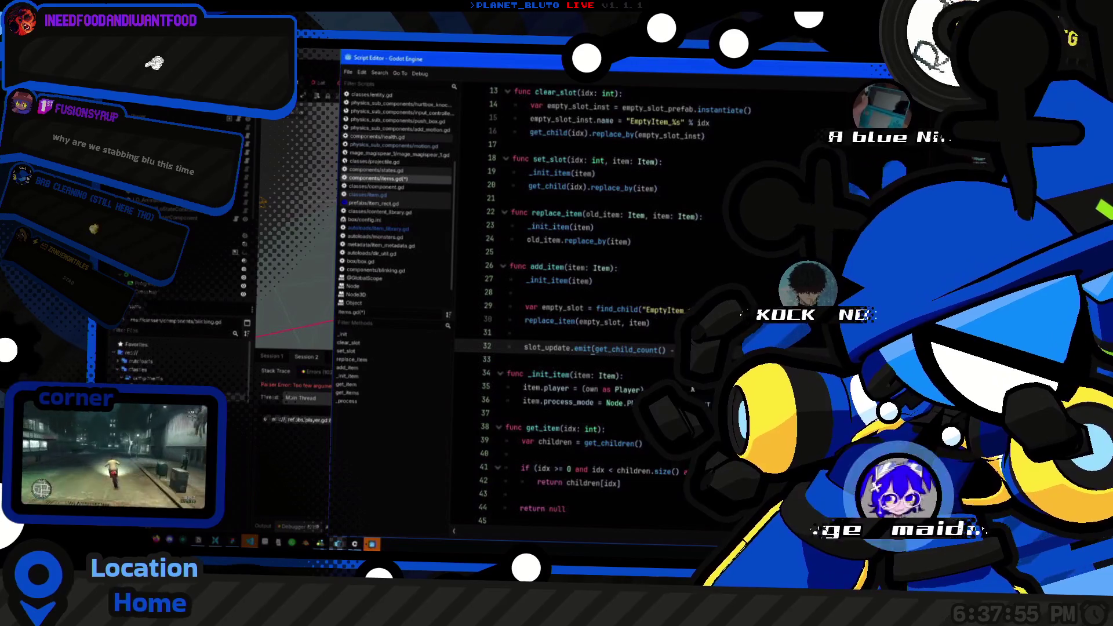
pyautogui.scroll(3, 580, 307)
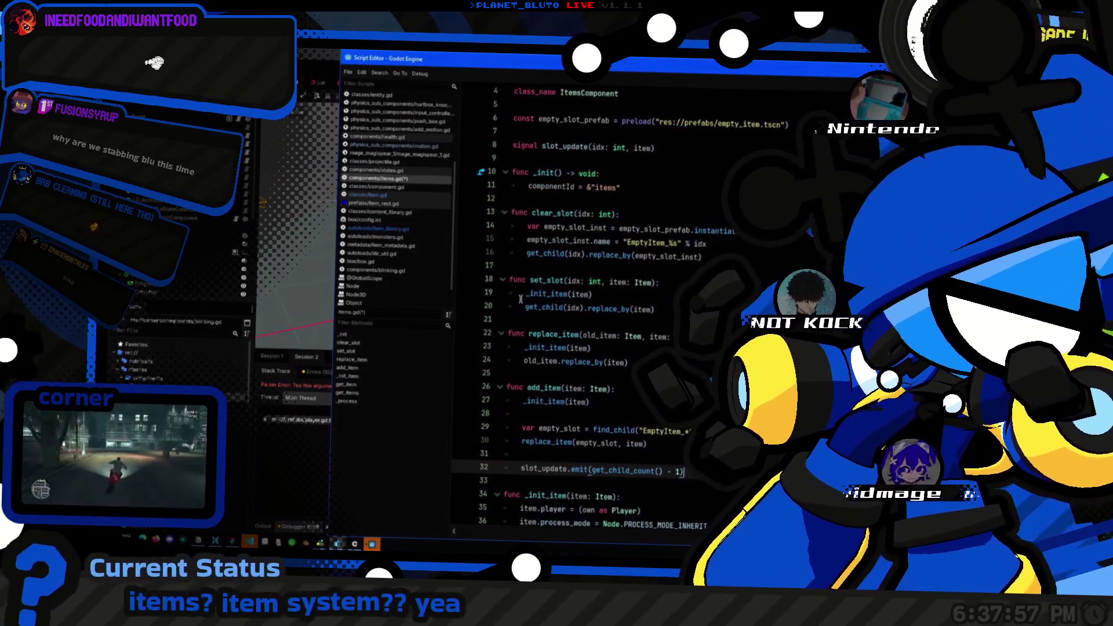
pyautogui.scroll(-6, 576, 225)
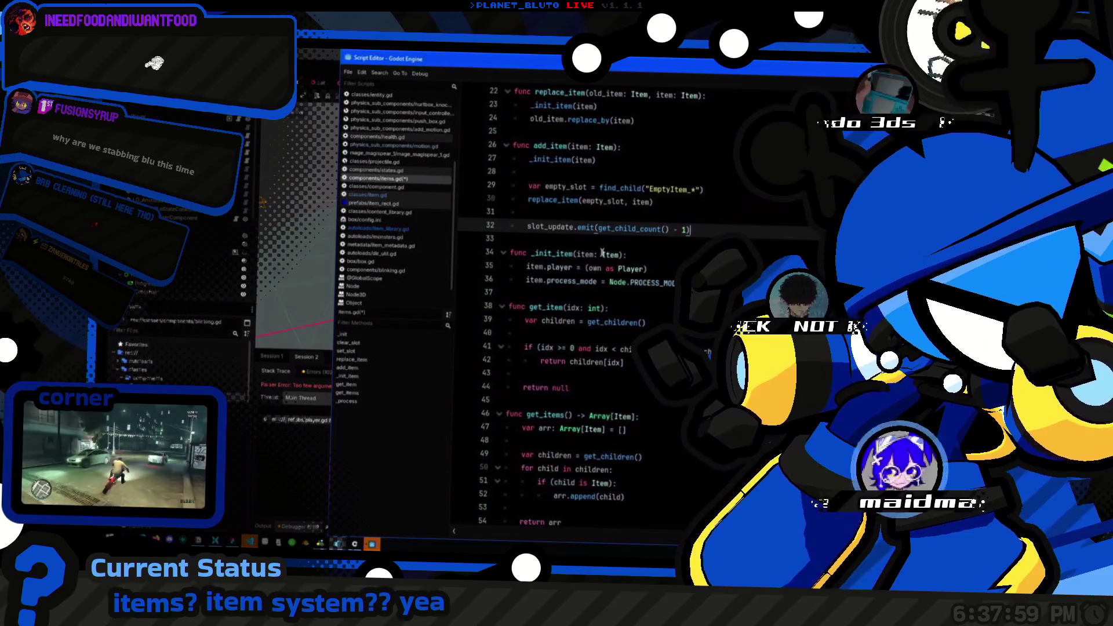
pyautogui.scroll(-3, 576, 224)
pyautogui.scroll(5, 584, 229)
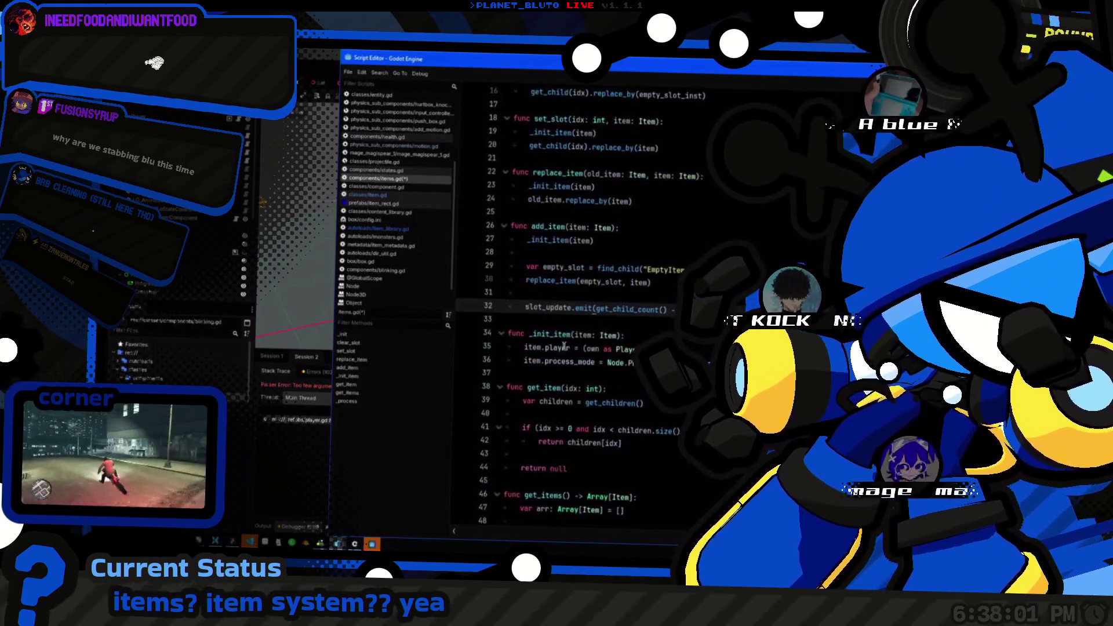
pyautogui.scroll(2, 584, 229)
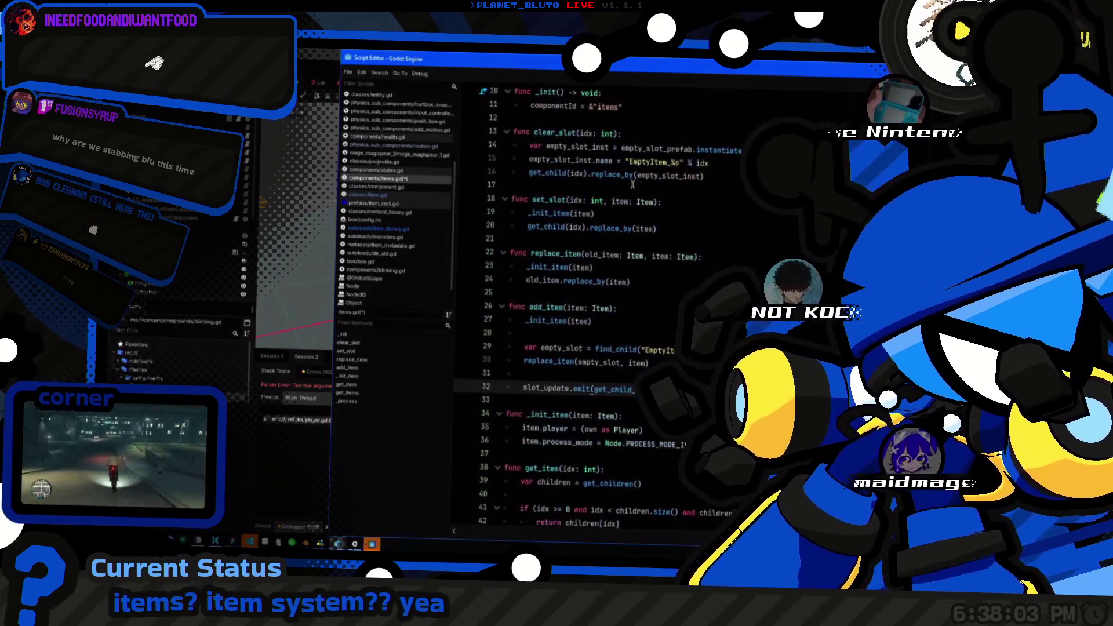
pyautogui.scroll(3, 571, 237)
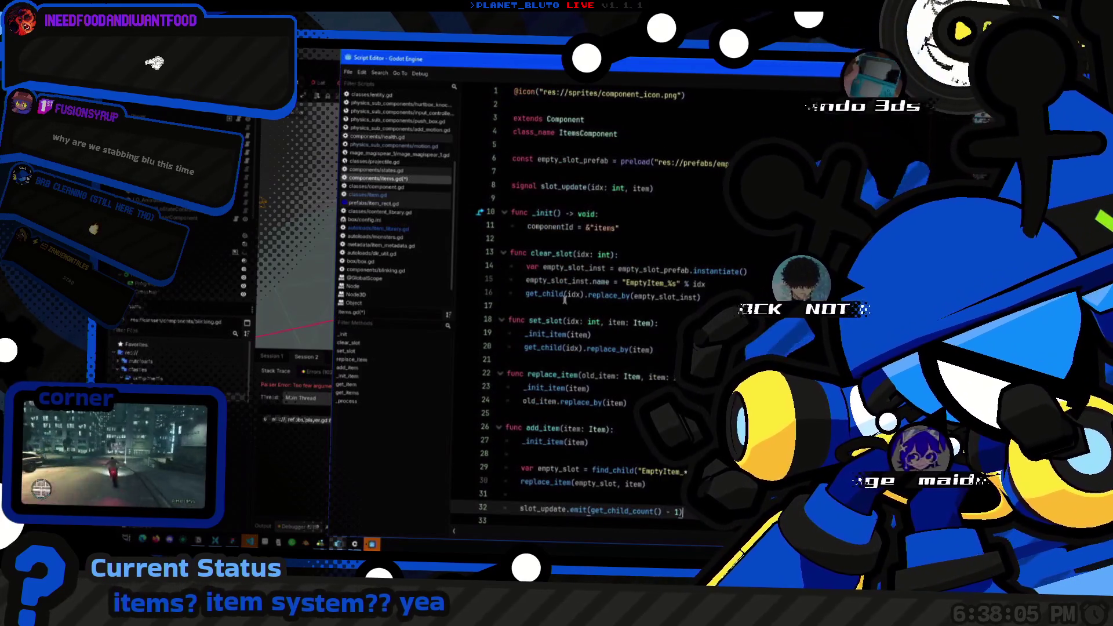
pyautogui.click(522, 322)
pyautogui.scroll(-1, 521, 322)
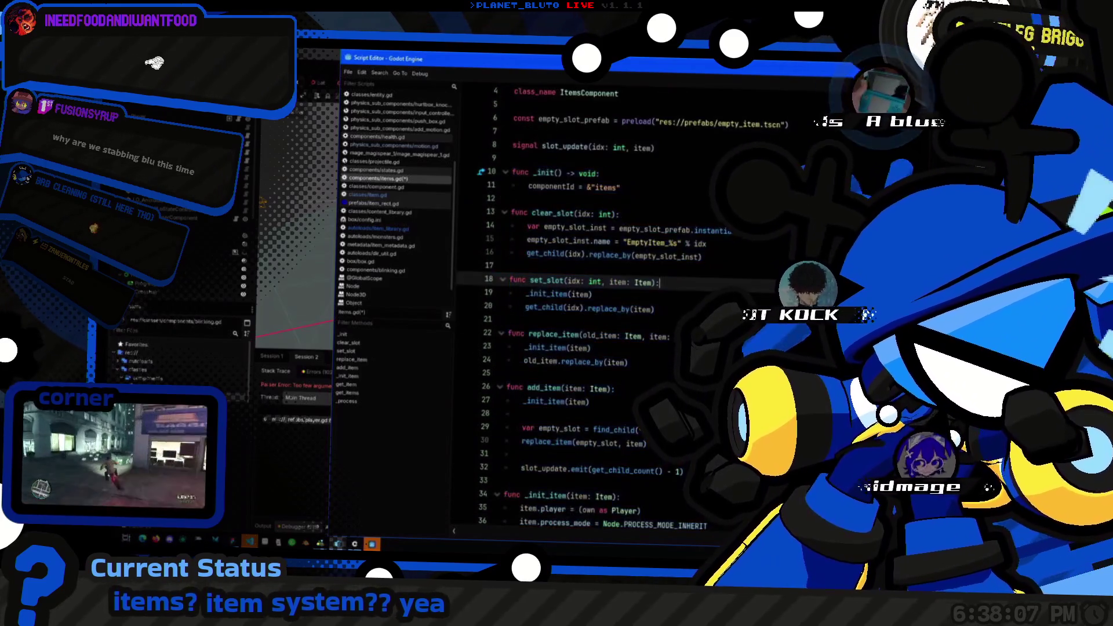
pyautogui.click(556, 214)
pyautogui.hotkey('alt', 'Tab')
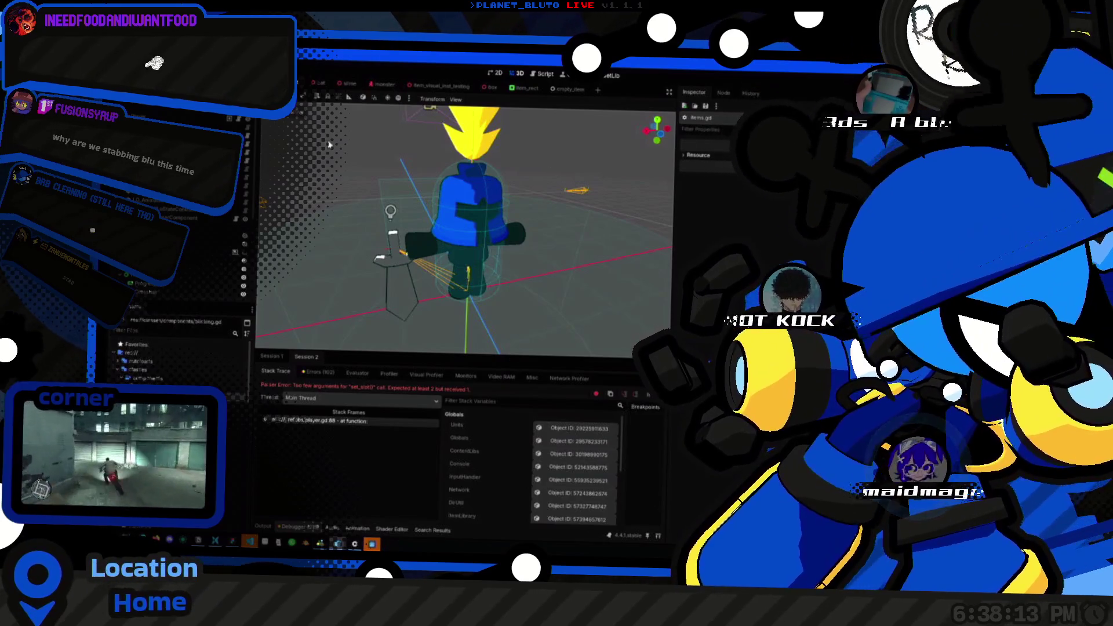
# Step: Run the game, choose the Knight class and host a session to test the items
pyautogui.press('F5')
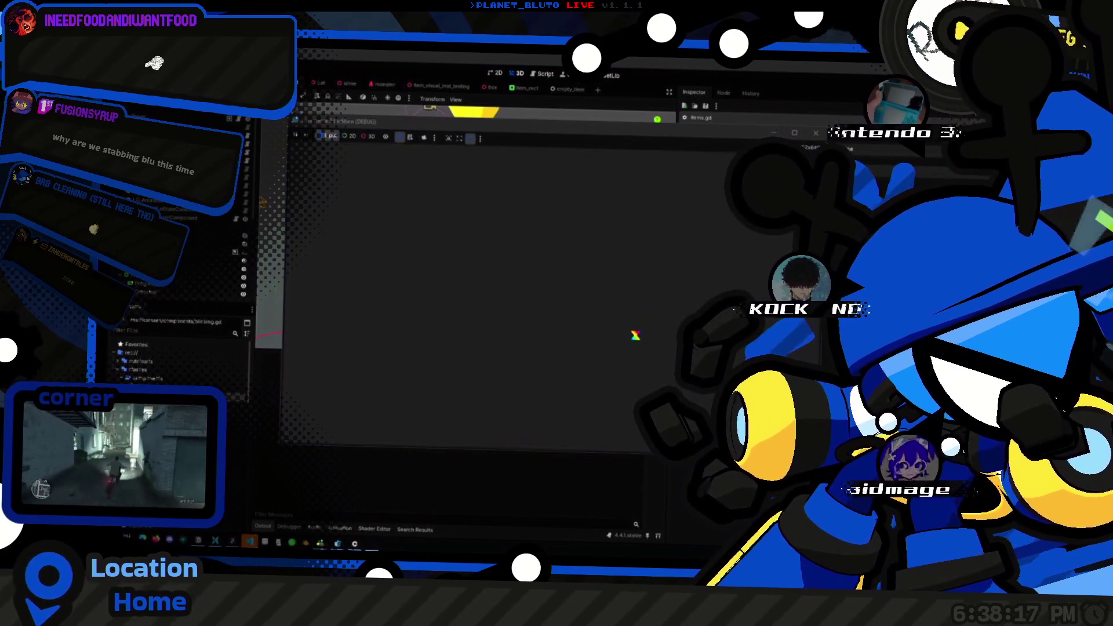
pyautogui.click(408, 190)
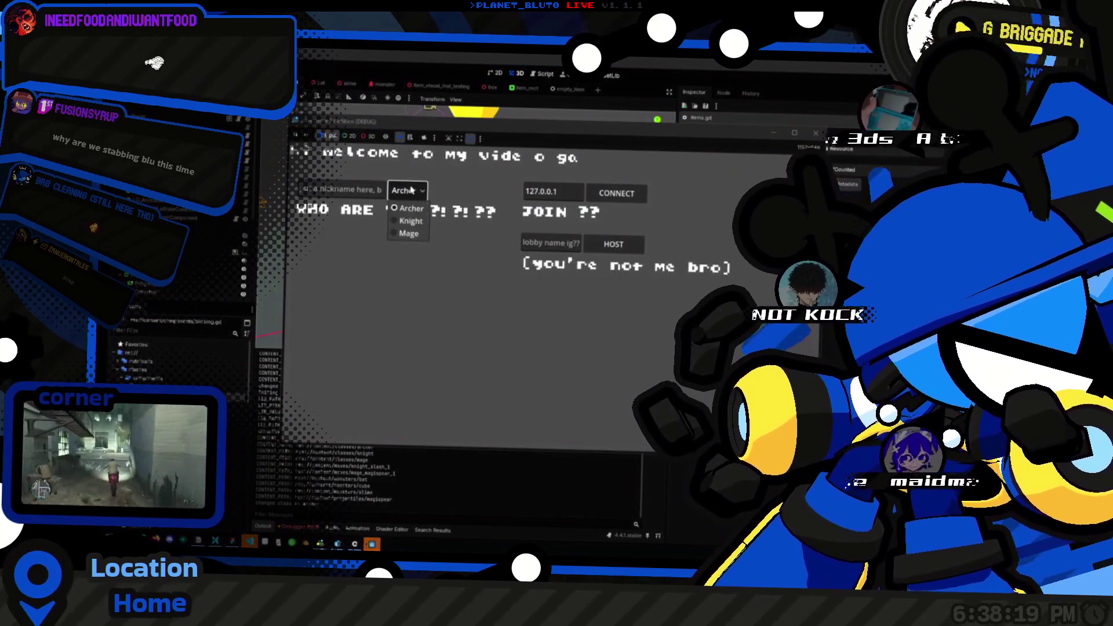
pyautogui.click(406, 200)
pyautogui.click(614, 244)
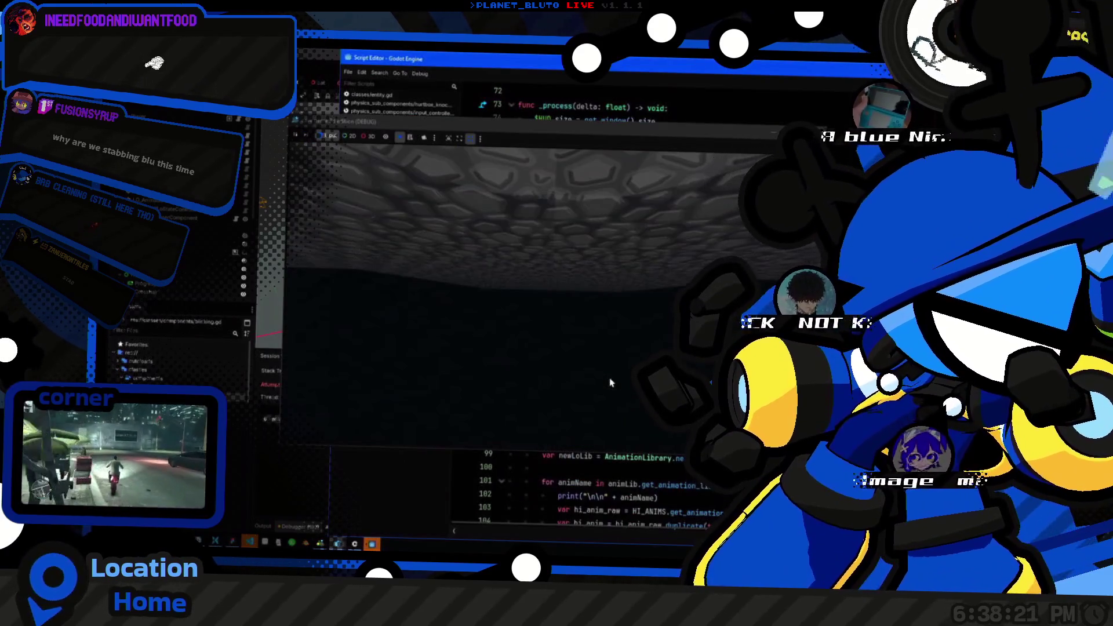
pyautogui.hotkey('alt', 'Tab')
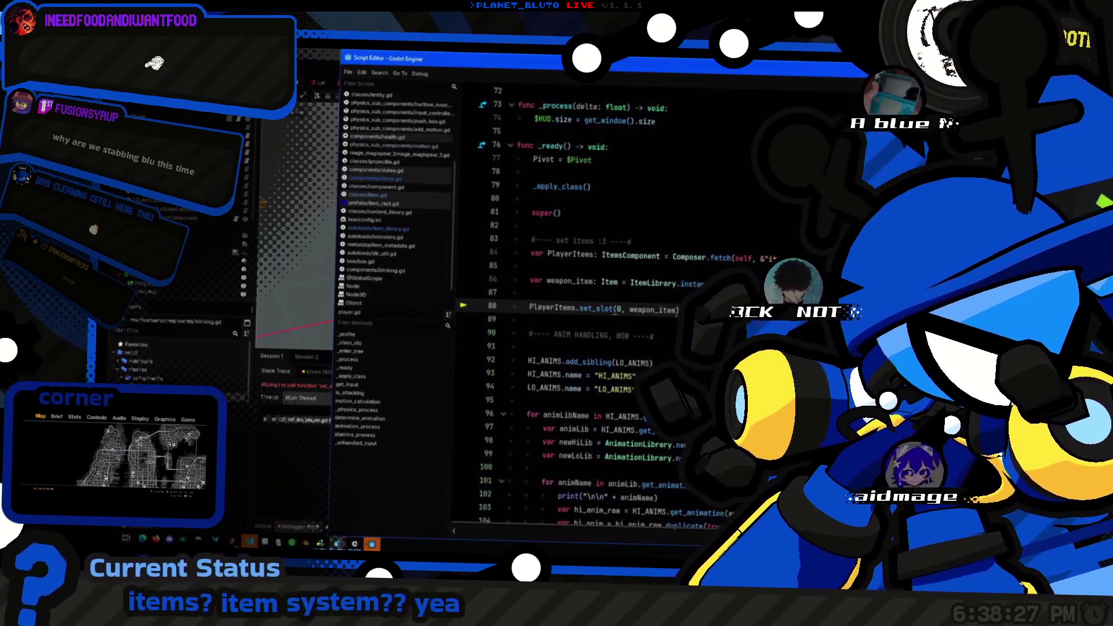
# Step: Select the PlayerItems and set_slot lines 84–88 in _ready, trying a deletion then undoing
pyautogui.hotkey('shift', 'Up')
pyautogui.hotkey('shift', 'Up')
pyautogui.hotkey('shift', 'Up')
pyautogui.hotkey('shift', 'Home')
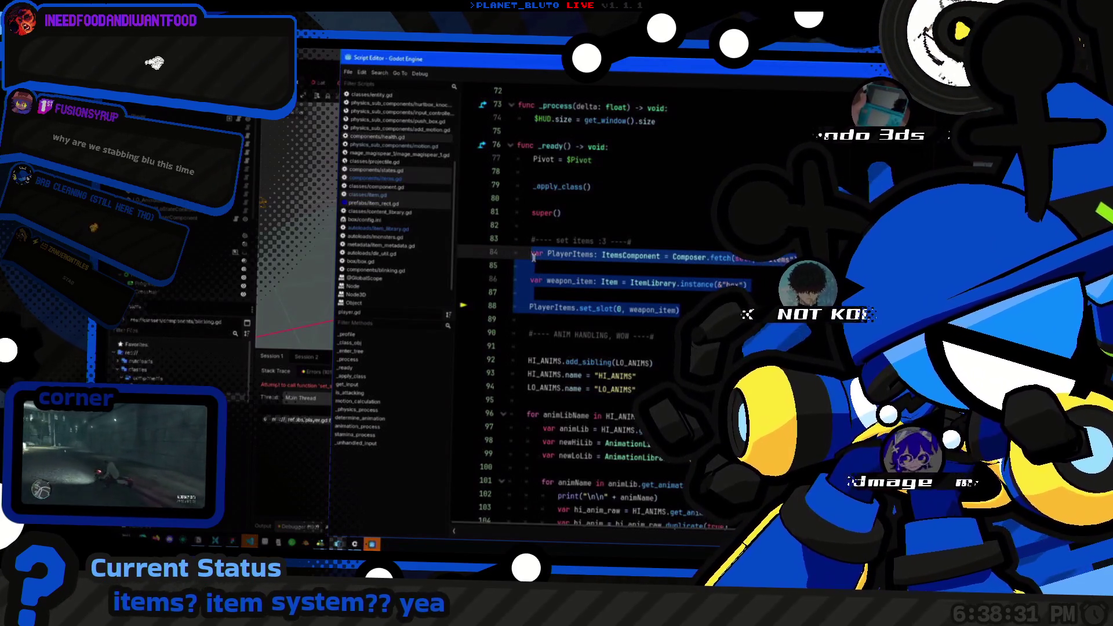
pyautogui.doubleClick(571, 255)
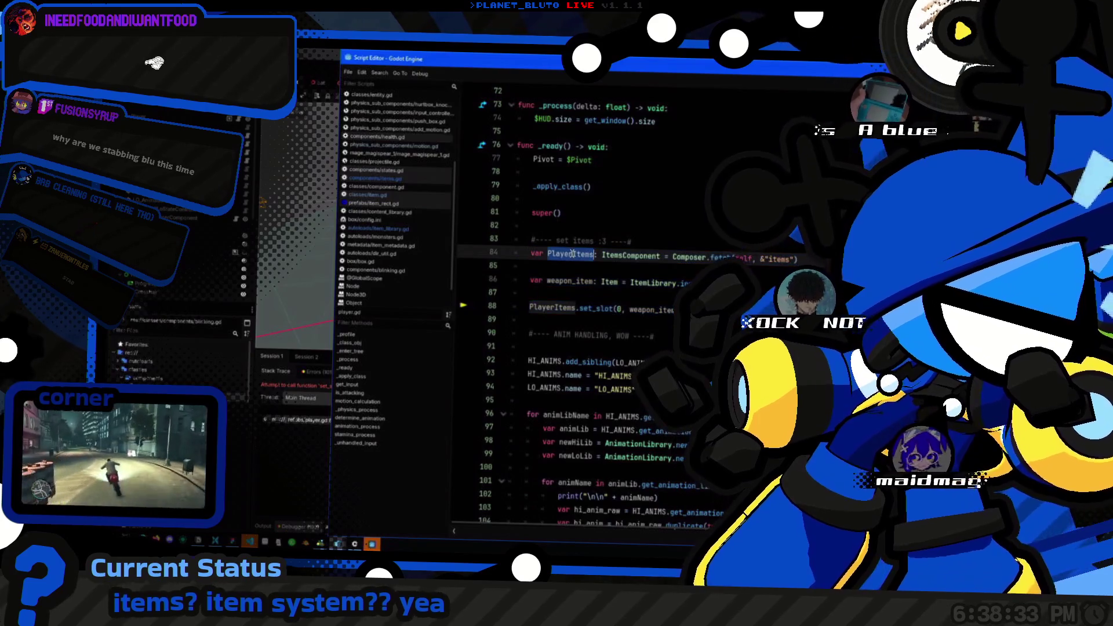
pyautogui.moveTo(675, 309)
pyautogui.mouseDown()
pyautogui.moveTo(556, 282)
pyautogui.moveTo(525, 254)
pyautogui.mouseUp()
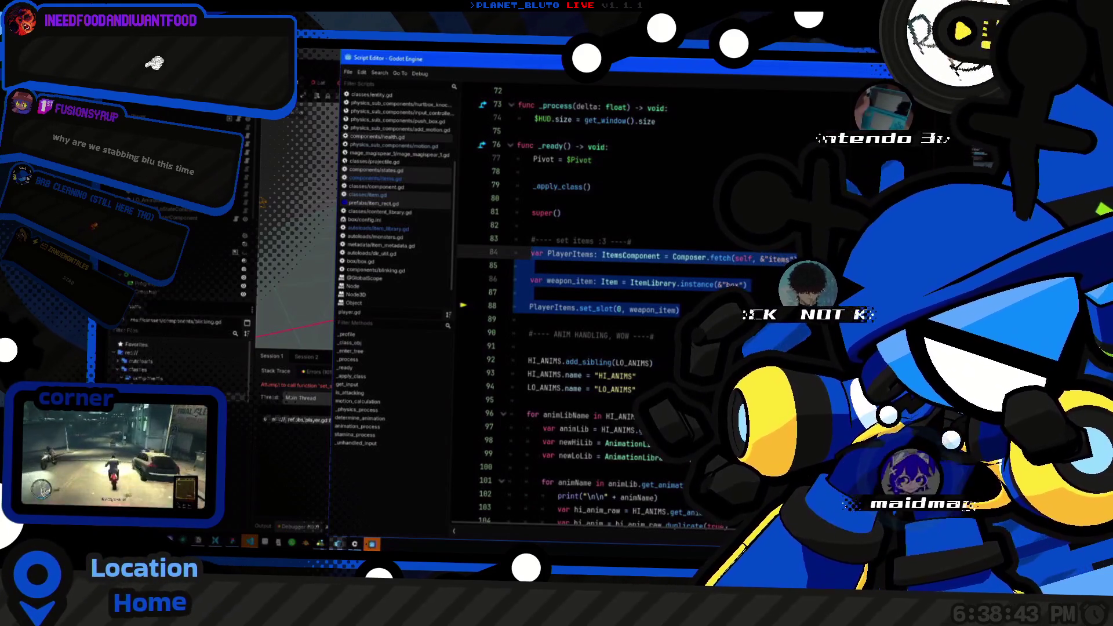
pyautogui.press('BackSpace')
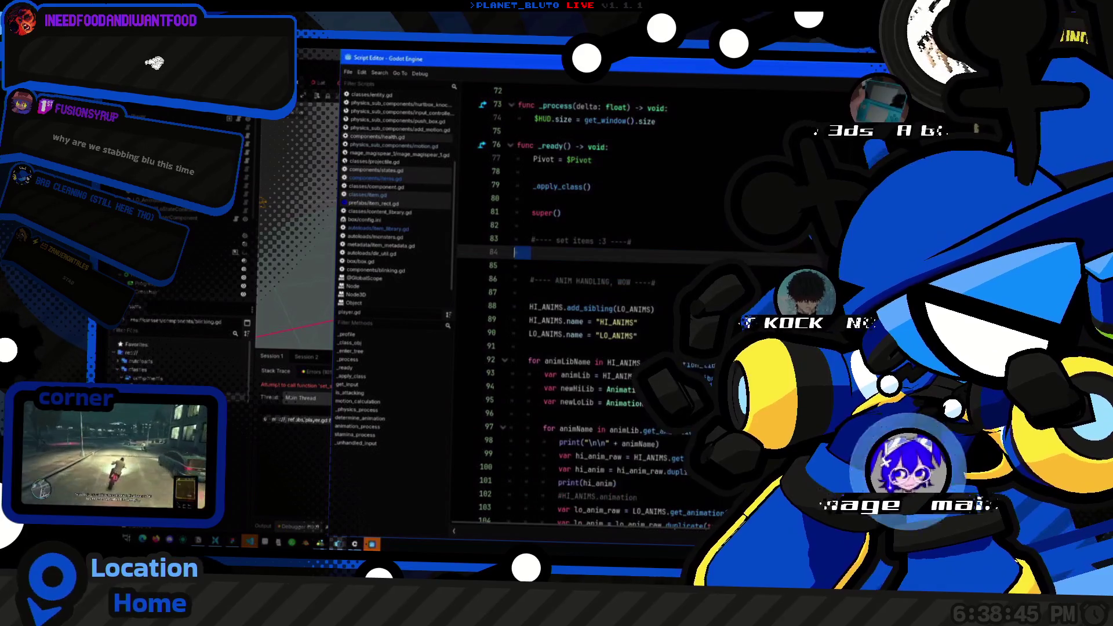
pyautogui.hotkey('ctrl', 'z')
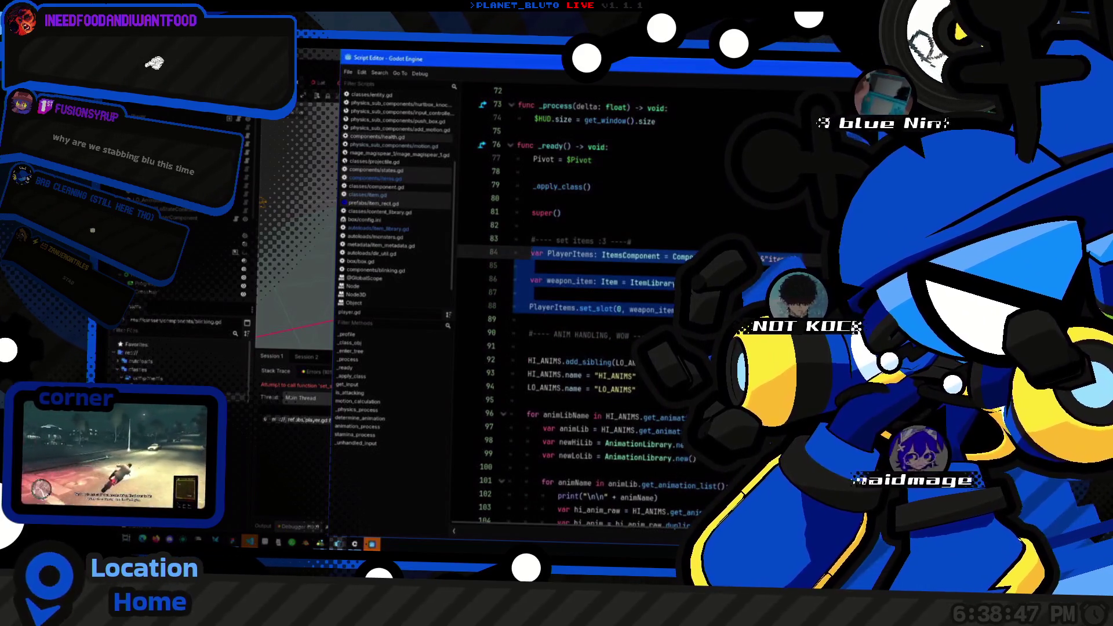
# Step: Delete the whole set items block with its comment and blank lines after super()
pyautogui.hotkey('shift', 'Up')
pyautogui.press('BackSpace')
pyautogui.scroll(-15, 579, 307)
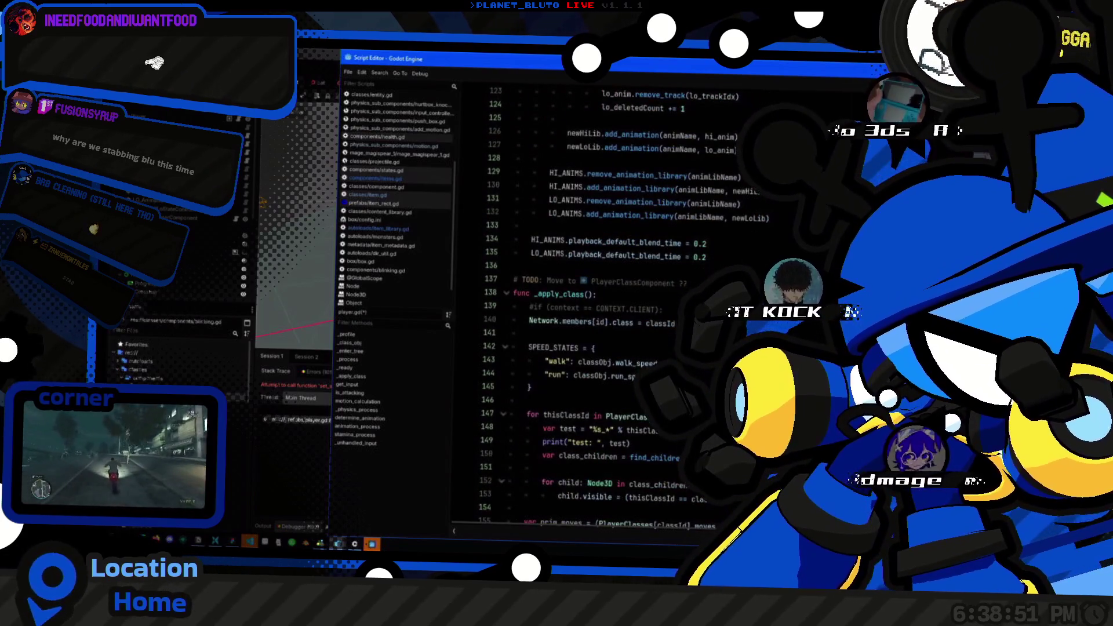
pyautogui.hotkey('ctrl', 'z')
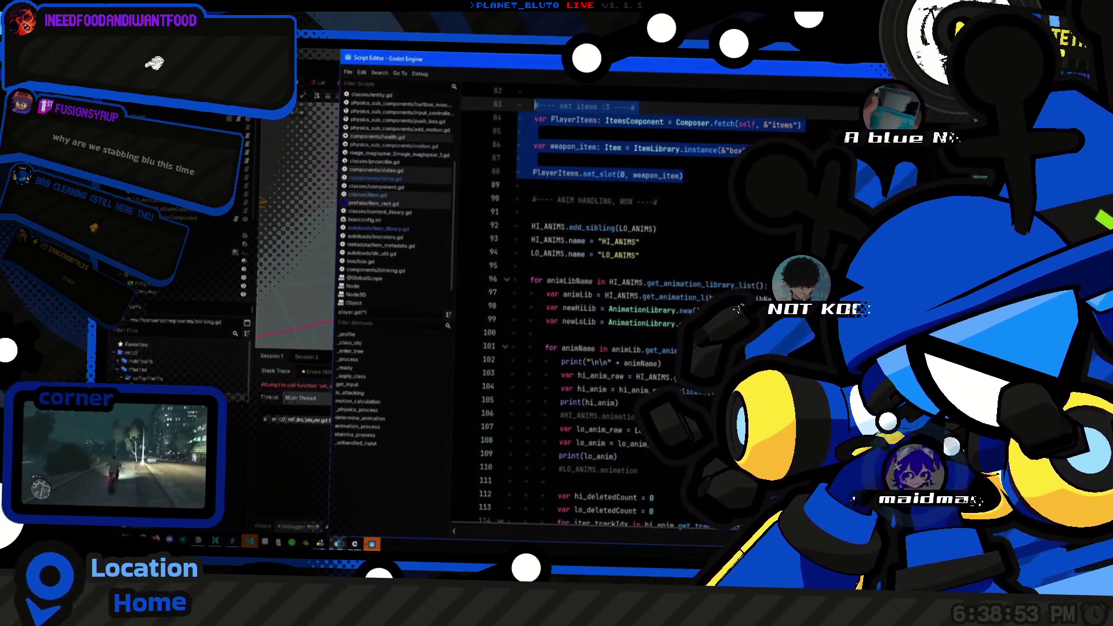
pyautogui.scroll(1, 591, 307)
pyautogui.press('BackSpace')
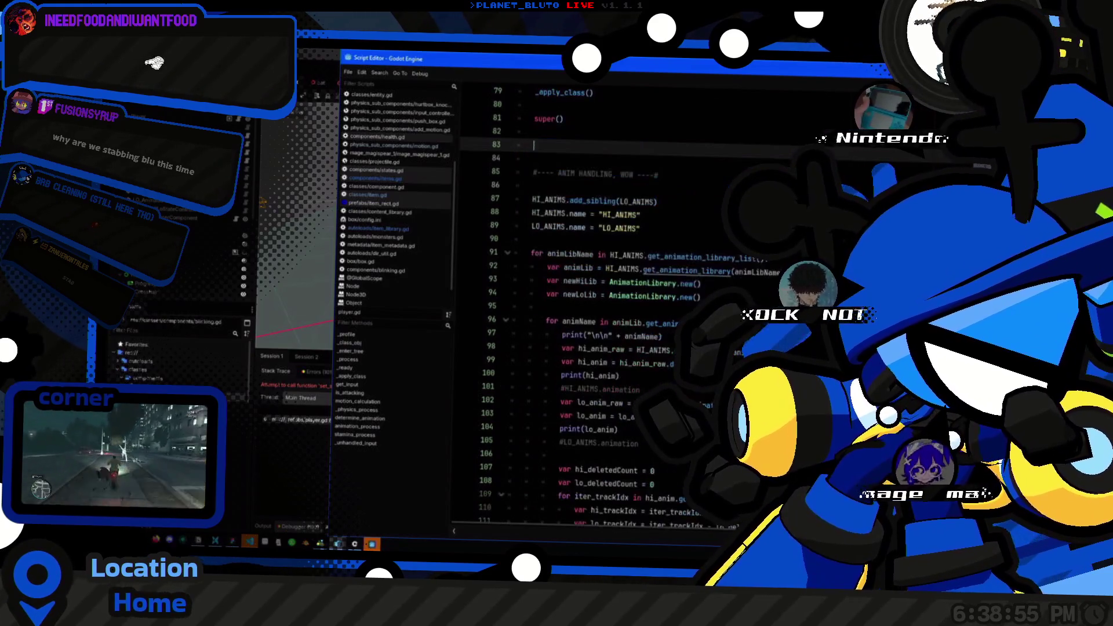
pyautogui.press('BackSpace')
pyautogui.hotkey('ctrl', 'z')
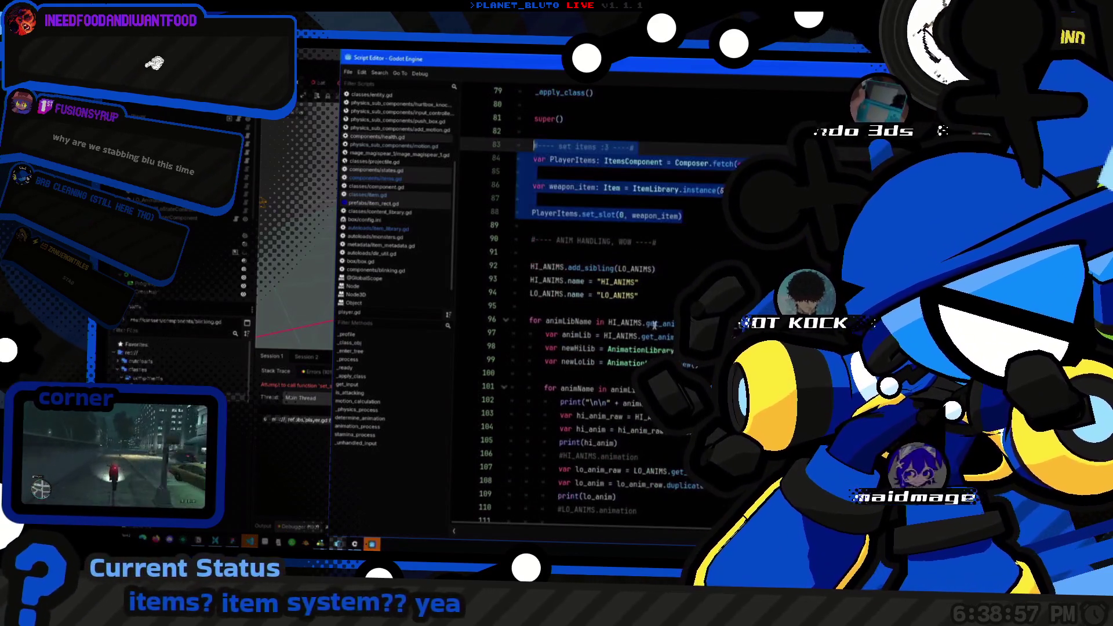
pyautogui.press('BackSpace')
pyautogui.press('BackSpace')
pyautogui.press('BackSpace')
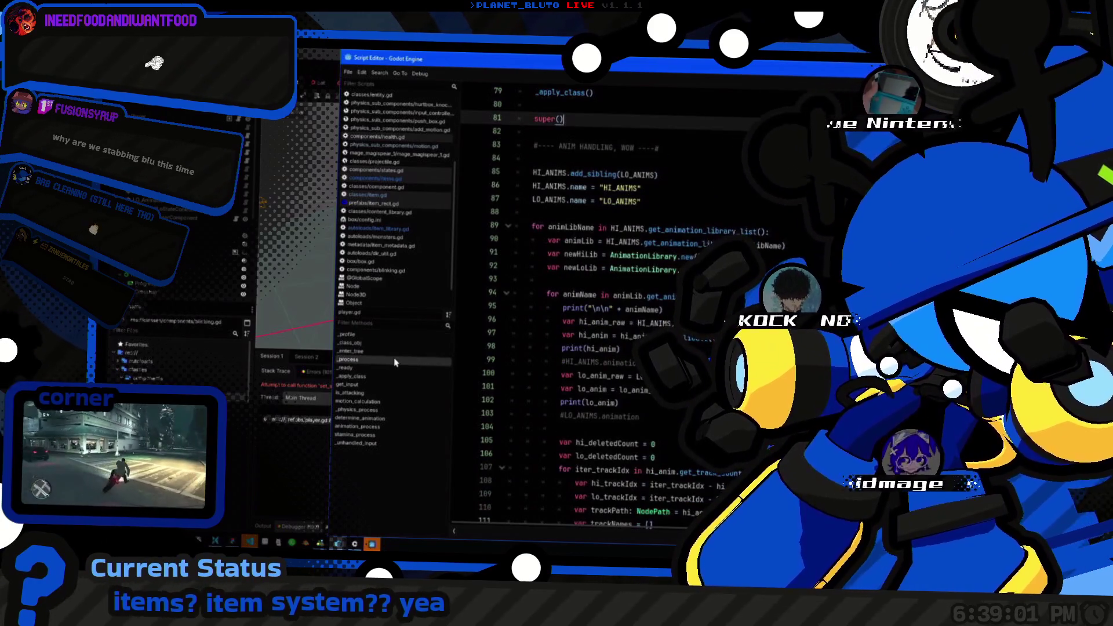
pyautogui.click(399, 364)
pyautogui.scroll(-1, 609, 313)
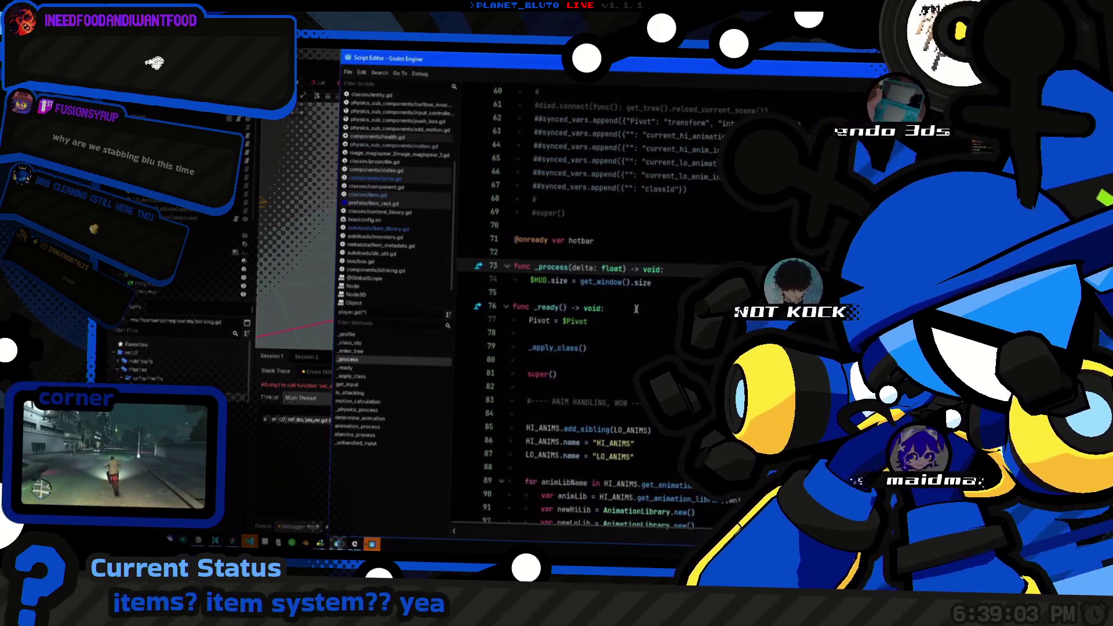
# Step: Start a Composer call after super() in _ready, erase it, and bring up composer.gd
pyautogui.click(639, 309)
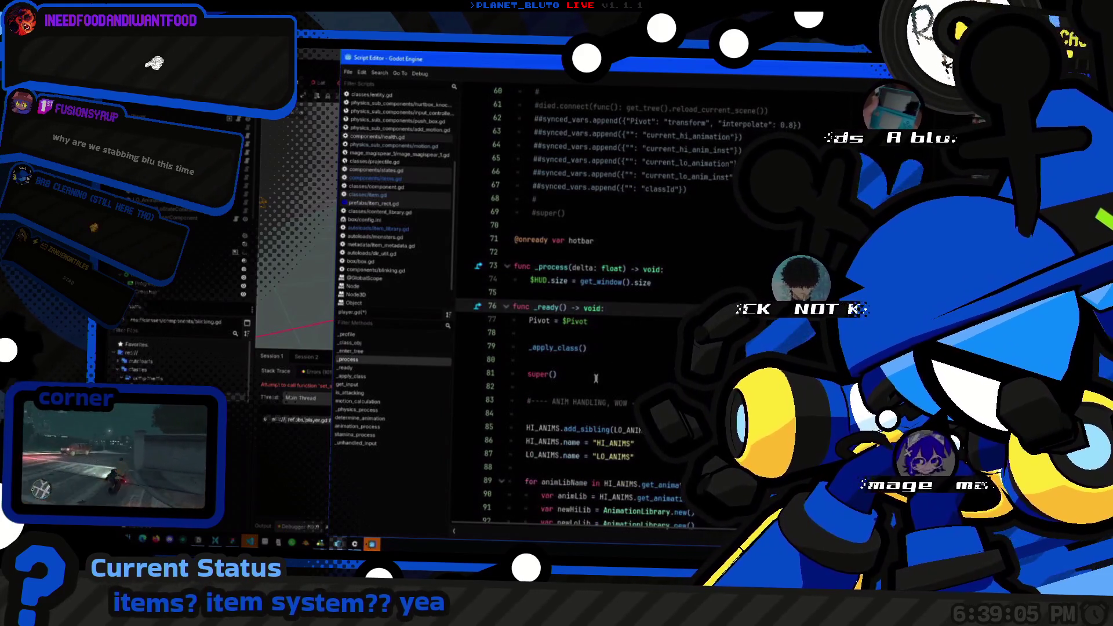
pyautogui.click(596, 378)
pyautogui.press('Return')
pyautogui.write('Composer.s')
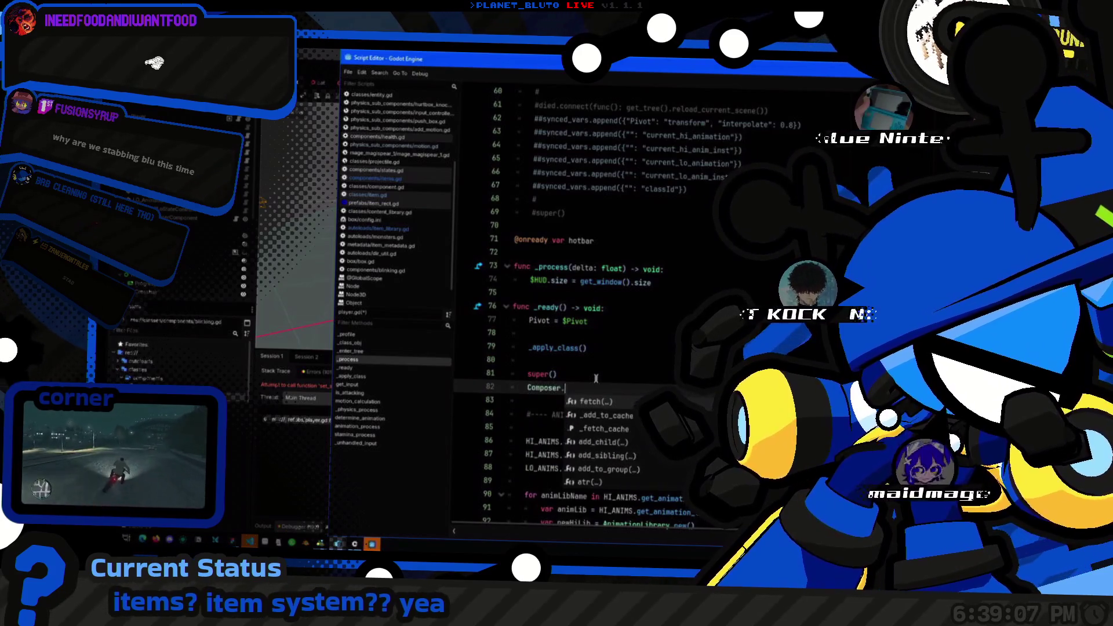
pyautogui.press('BackSpace')
pyautogui.press('BackSpace')
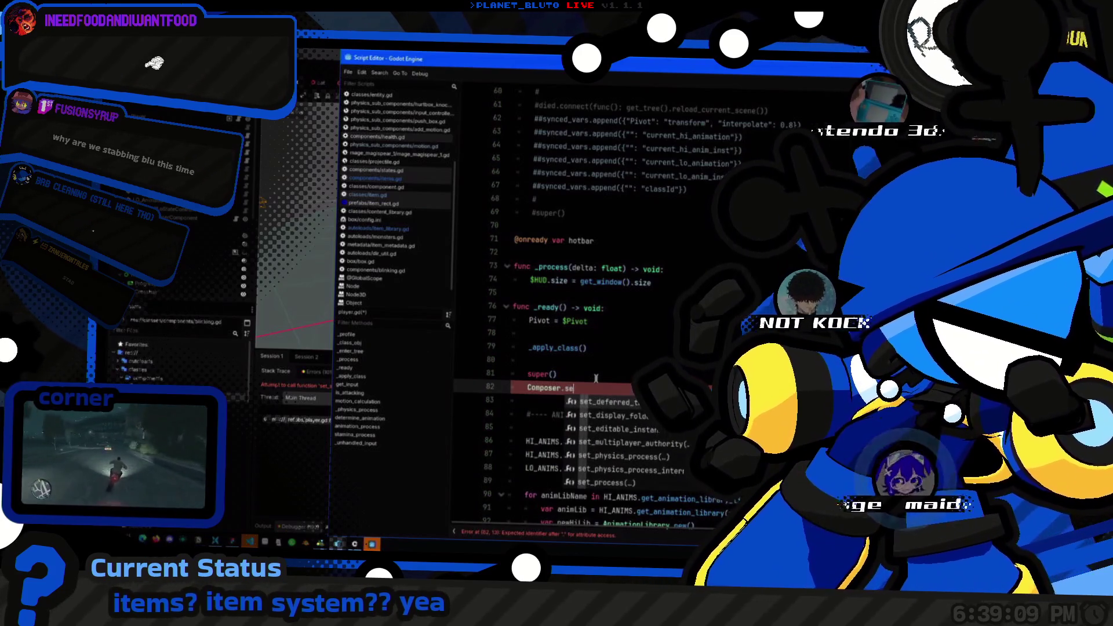
pyautogui.keyDown('ctrl'); pyautogui.click(557, 394); pyautogui.keyUp('ctrl')
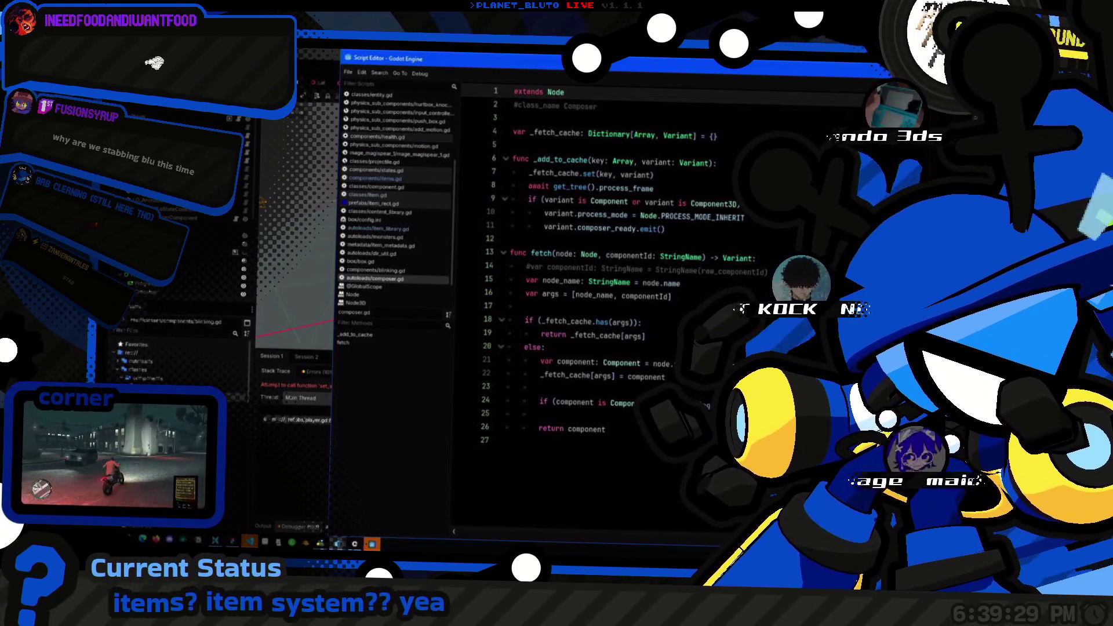
# Step: Below line 10 of _add_to_cache, add a new line starting with (variant.owner as Node)
pyautogui.click(696, 201)
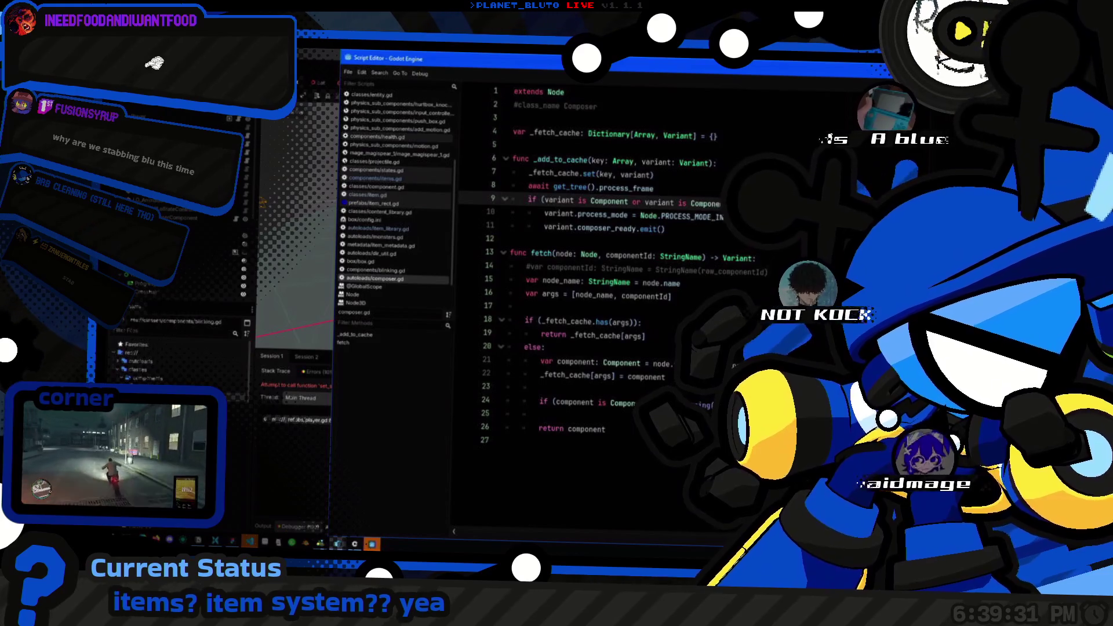
pyautogui.click(654, 188)
pyautogui.click(528, 200)
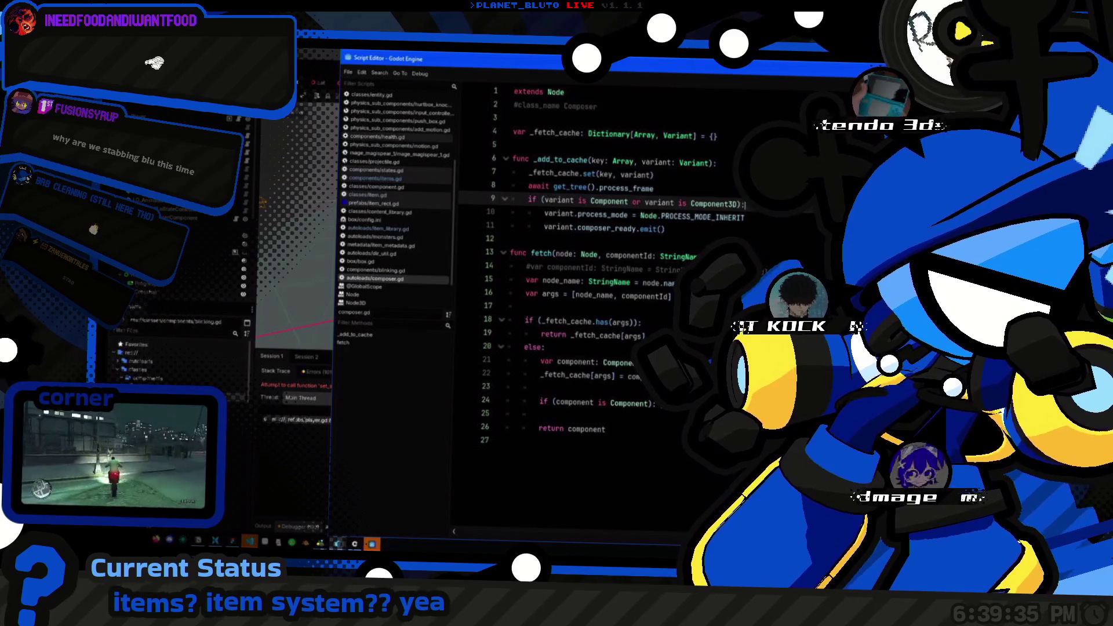
pyautogui.press('Down')
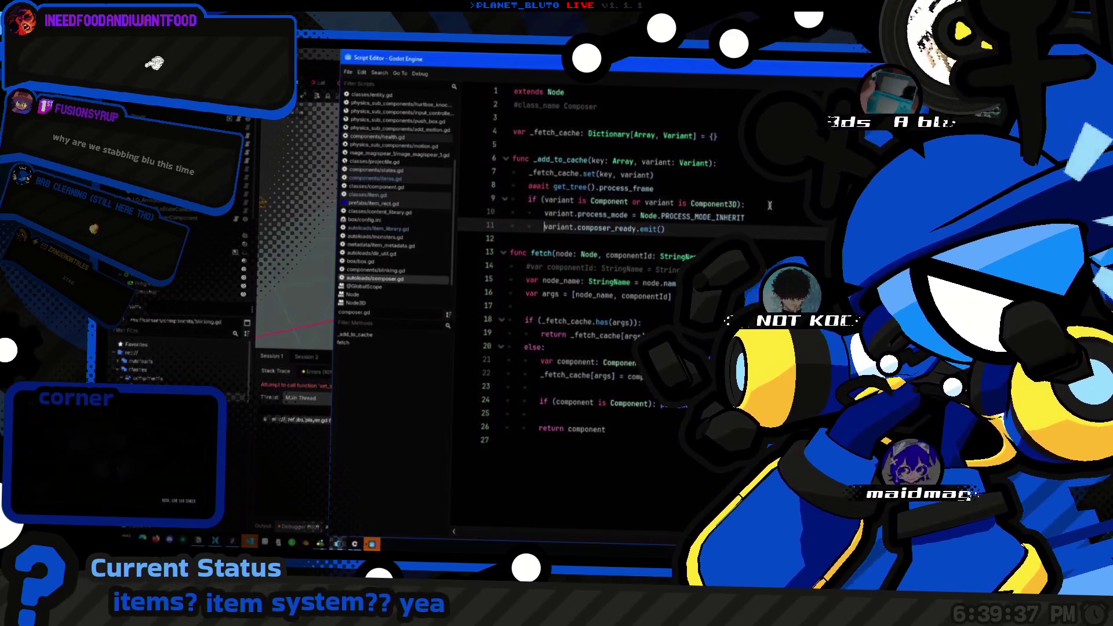
pyautogui.press('Return')
pyautogui.write('variant.')
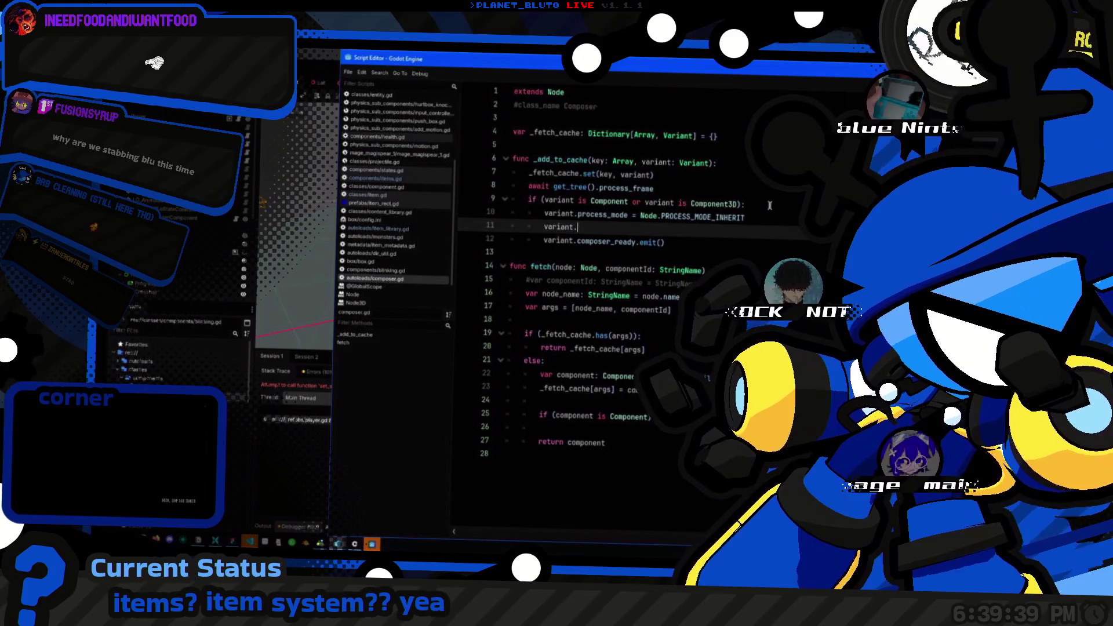
pyautogui.write('own.emit')
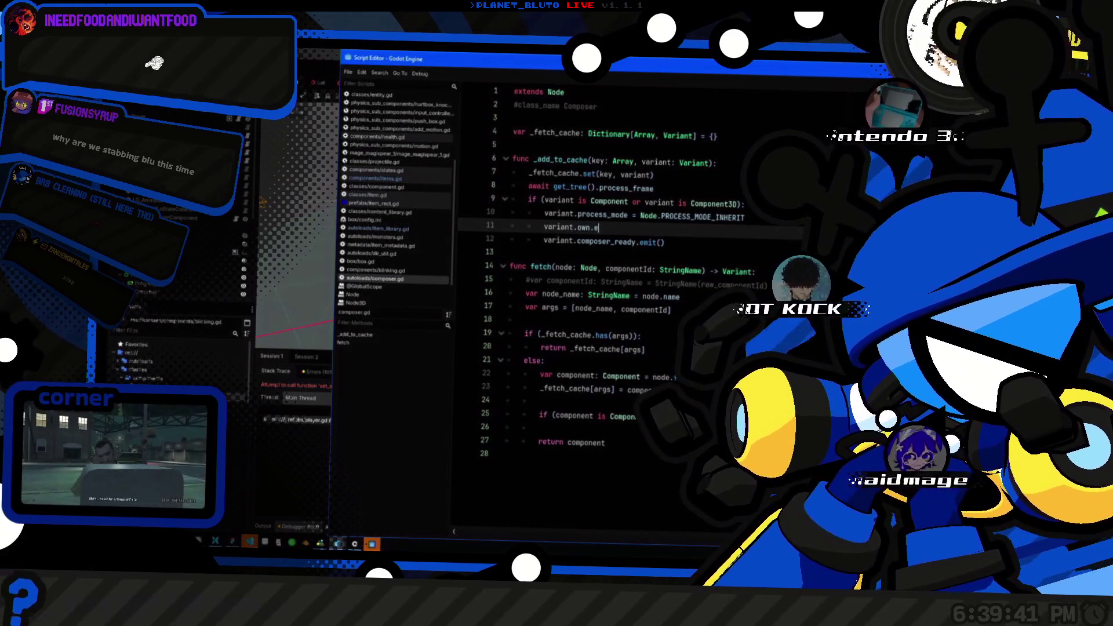
pyautogui.press('Left')
pyautogui.press('Left')
pyautogui.press('Left')
pyautogui.hotkey('shift', 'Home')
pyautogui.write('(')
pyautogui.press('Right')
pyautogui.write('as NBod')
pyautogui.press('BackSpace')
pyautogui.press('BackSpace')
pyautogui.press('BackSpace')
pyautogui.write('ode')
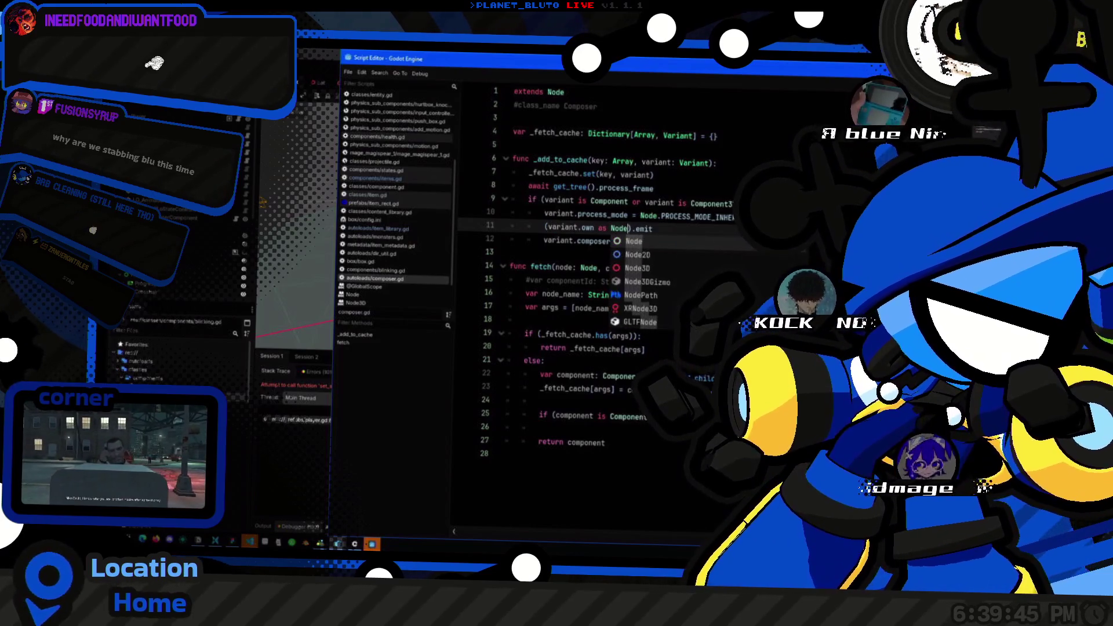
pyautogui.press('Return')
# Step: Make the line emit_signal a "component_%s_ready" formatted name, then search the project for componentId
pyautogui.press('End')
pyautogui.write('_sig')
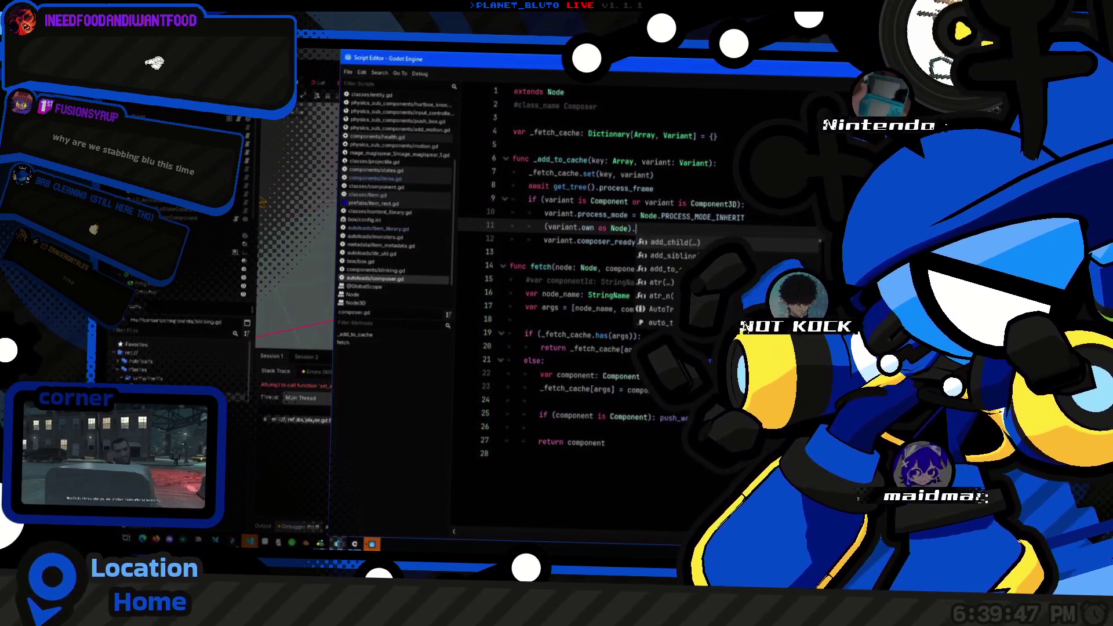
pyautogui.press('Return')
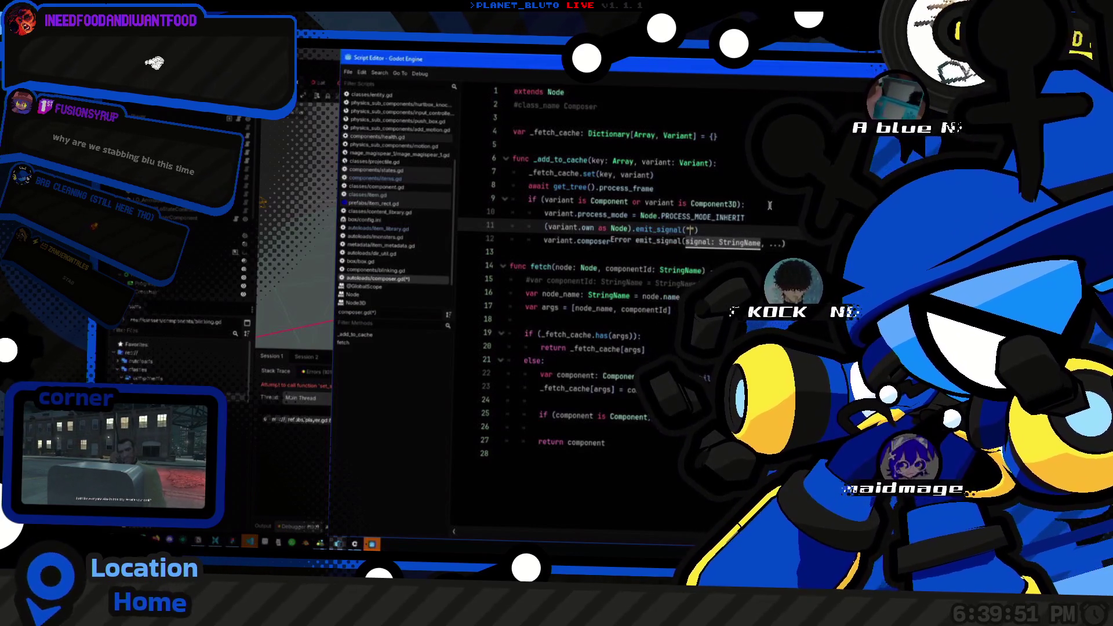
pyautogui.write('component_')
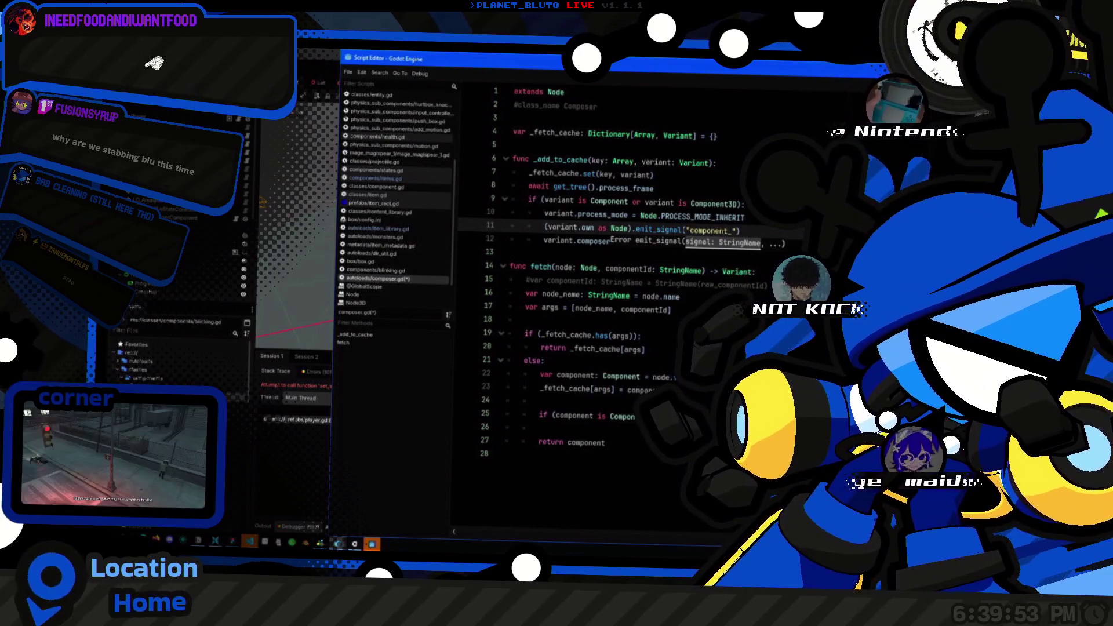
pyautogui.click(616, 243)
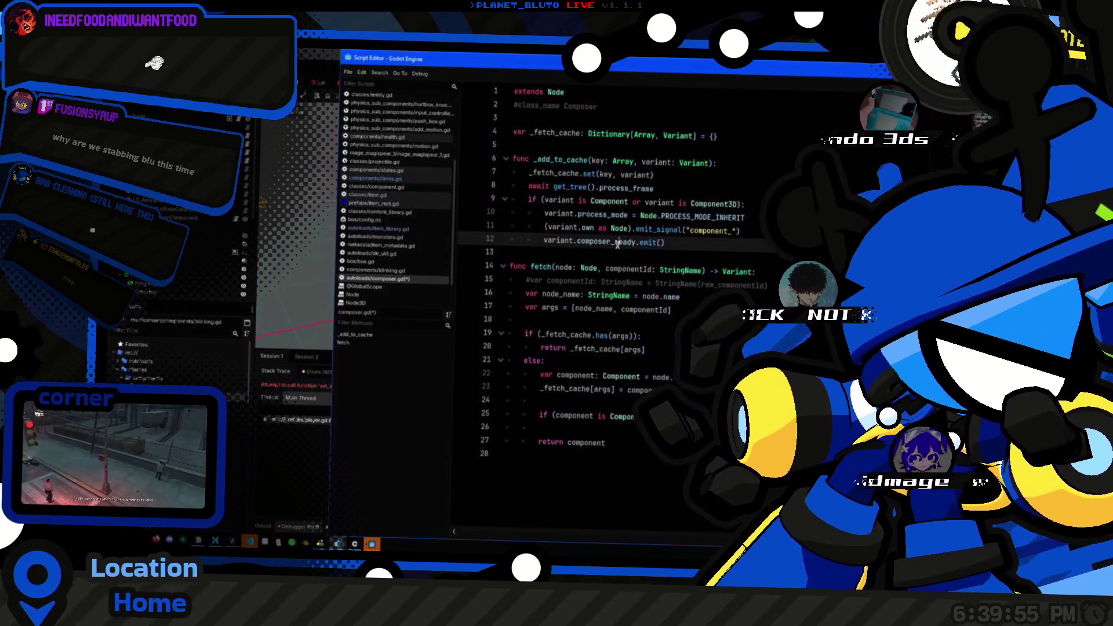
pyautogui.doubleClick(709, 231)
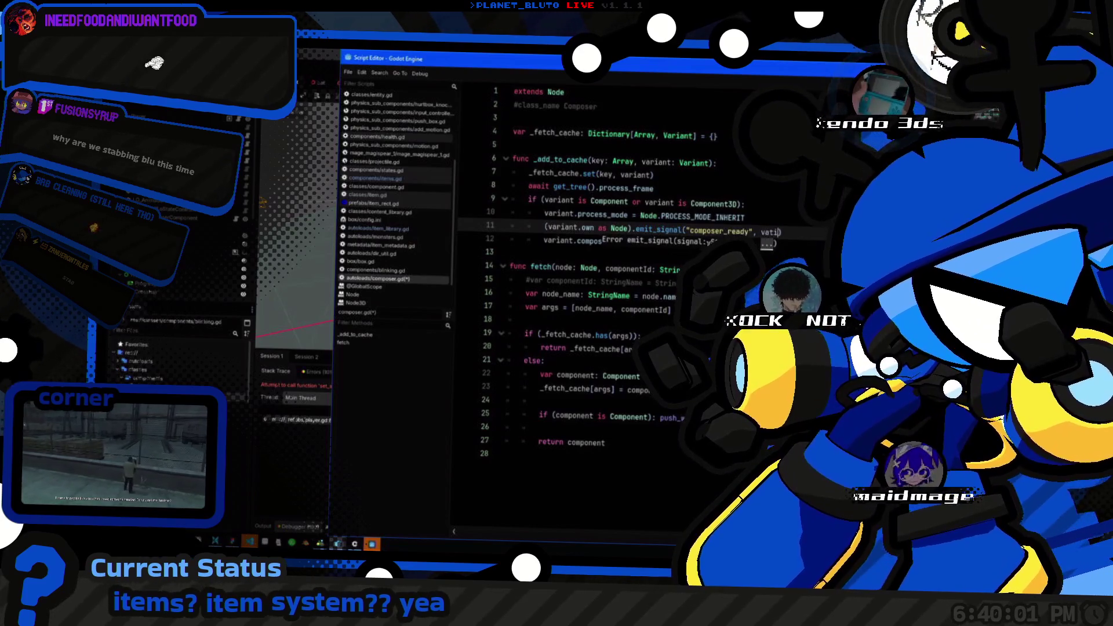
pyautogui.write('va')
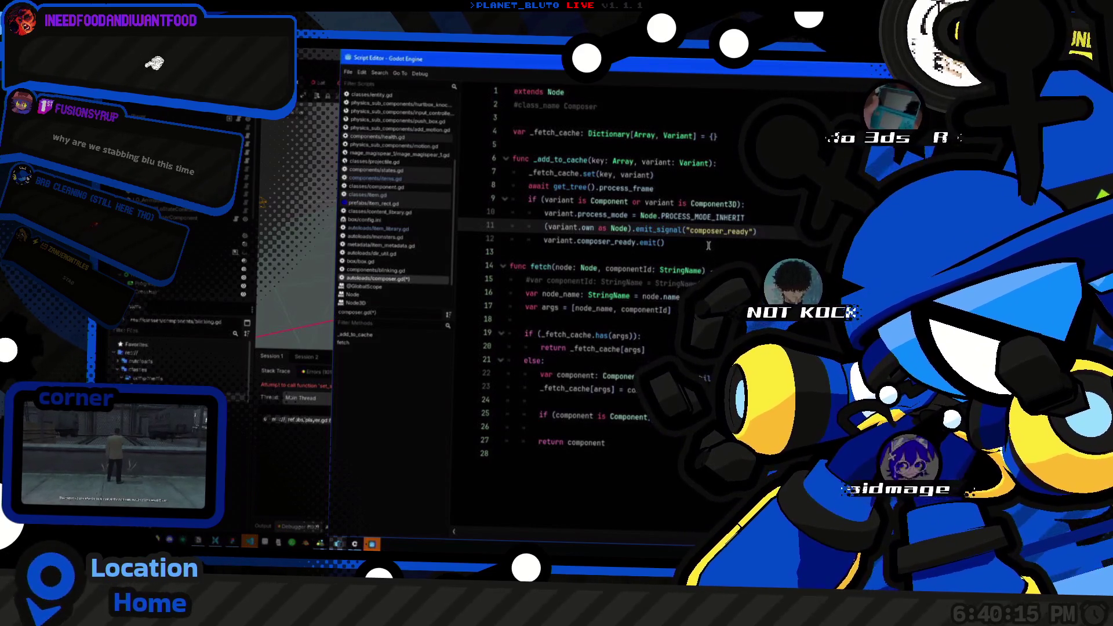
pyautogui.hotkey('ctrl', 'BackSpace')
pyautogui.write('compo')
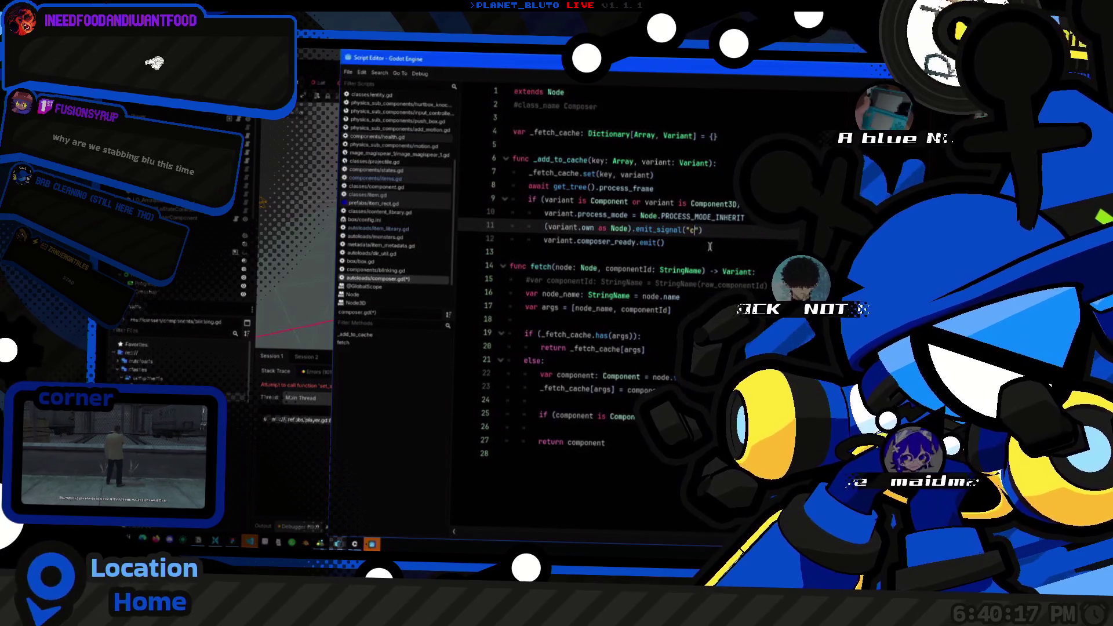
pyautogui.write('nent_')
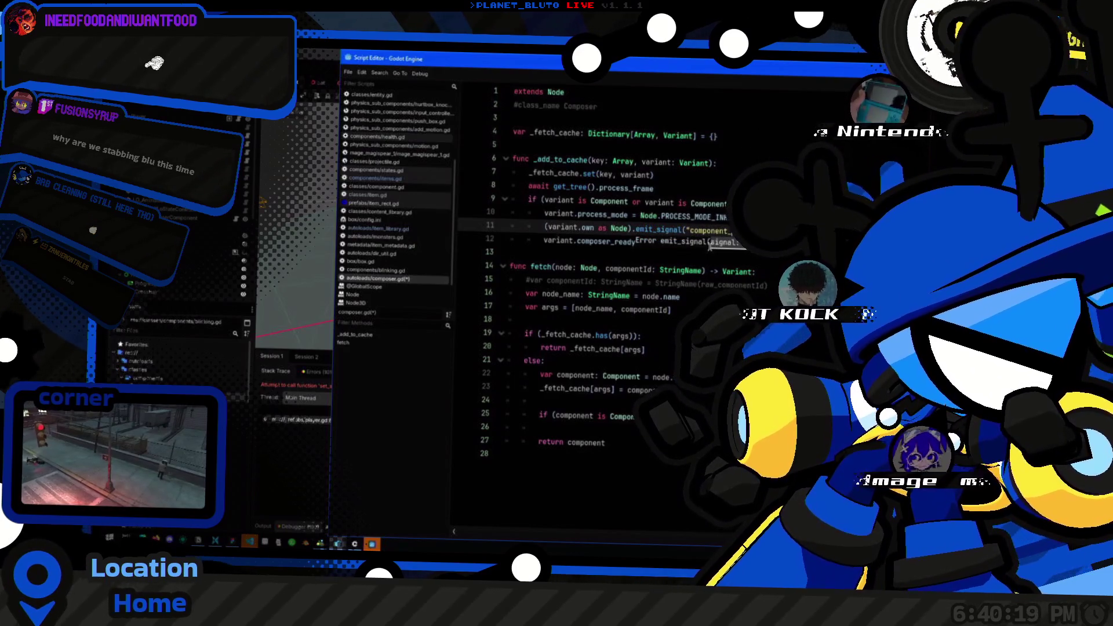
pyautogui.write('%s_ready" %')
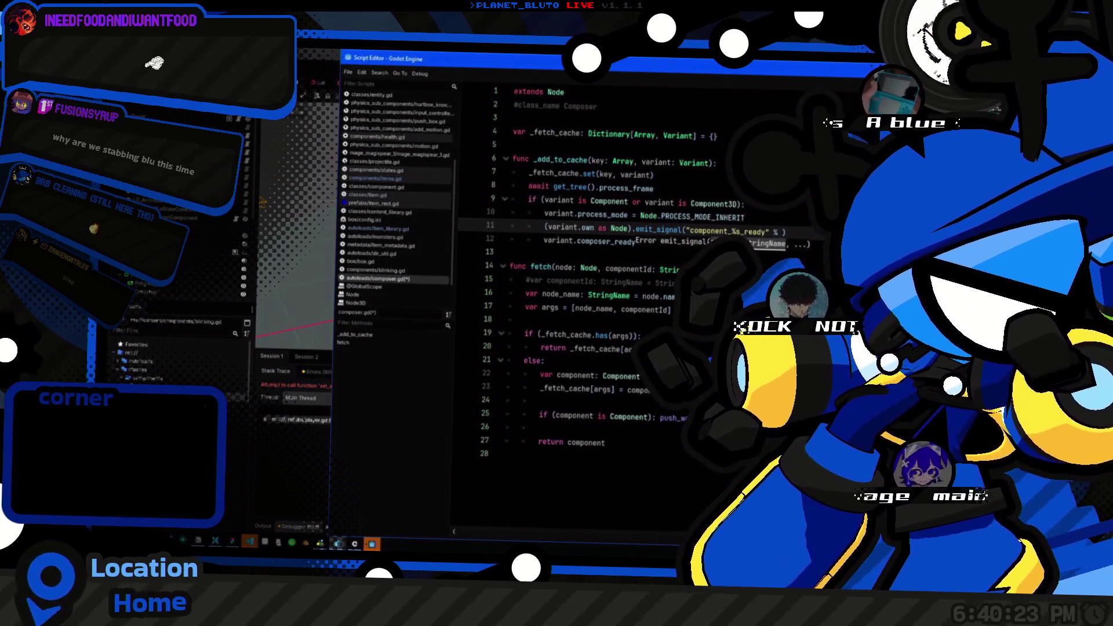
pyautogui.doubleClick(558, 241)
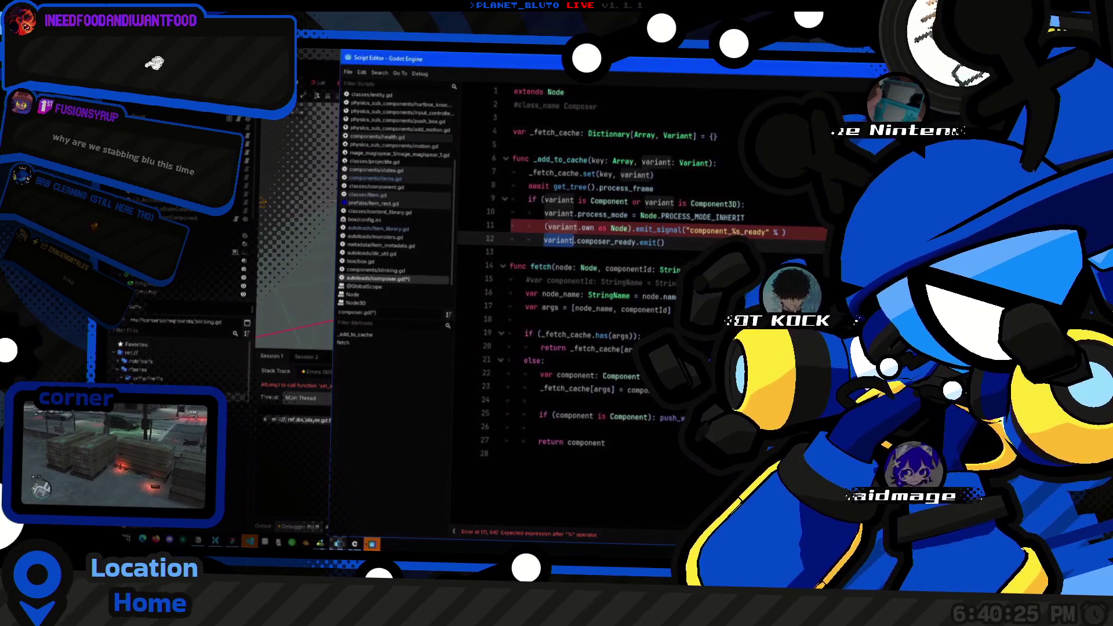
pyautogui.click(778, 234)
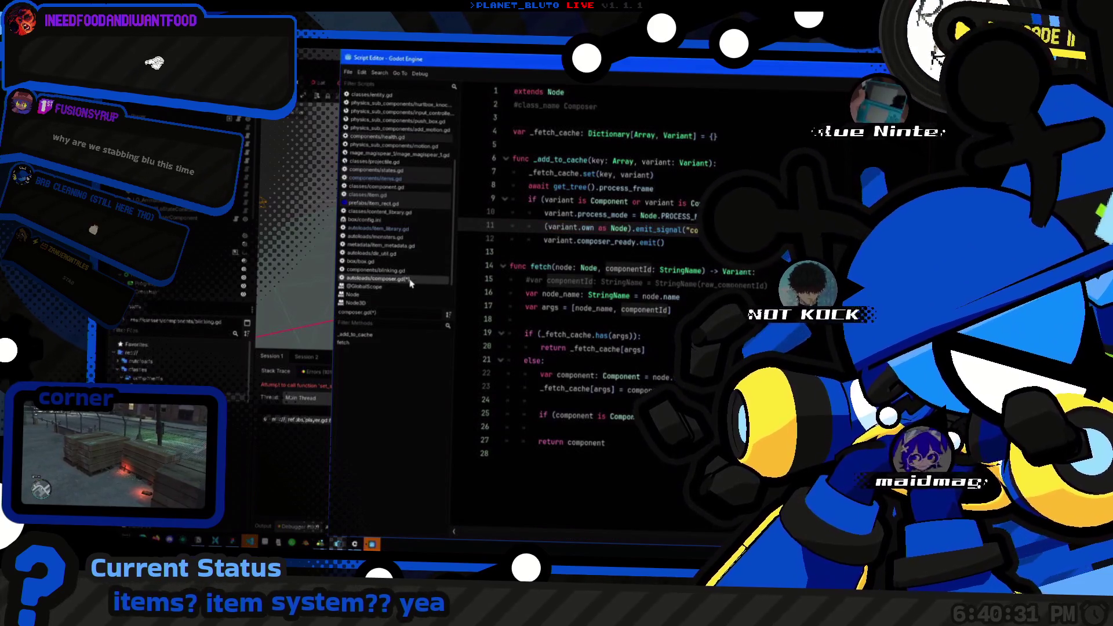
pyautogui.hotkey('ctrl', 'shift', 'f')
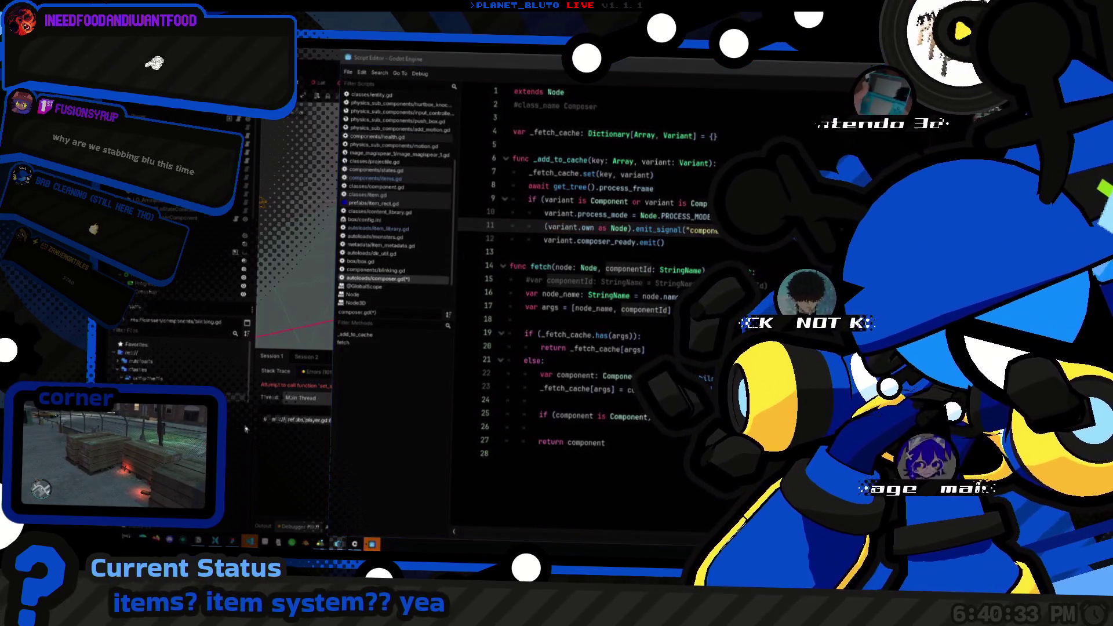
pyautogui.press('Return')
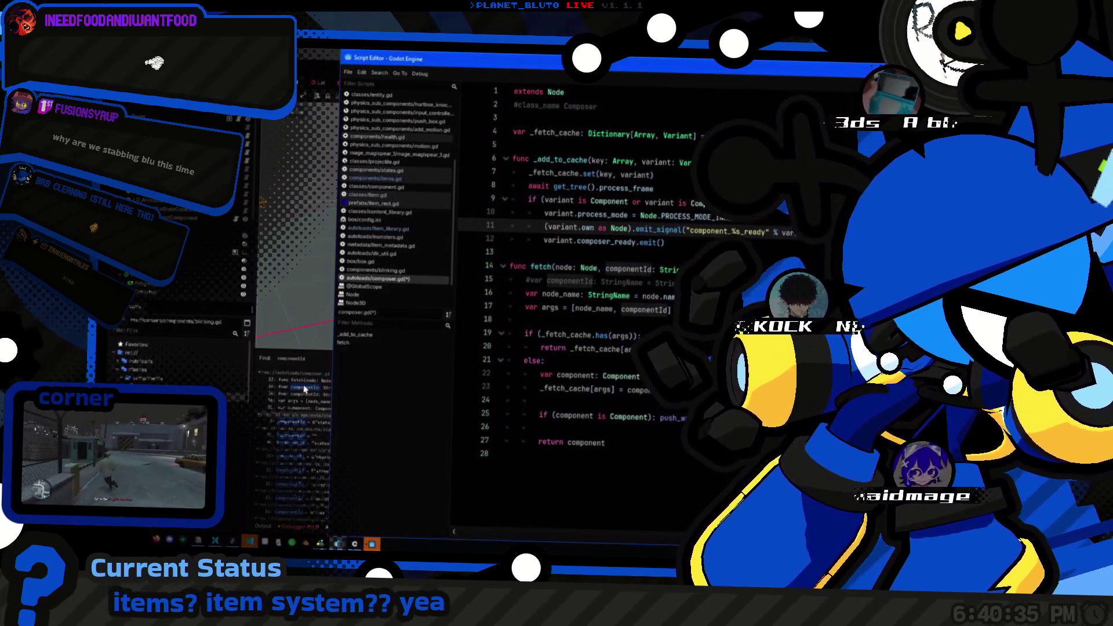
pyautogui.click(300, 428)
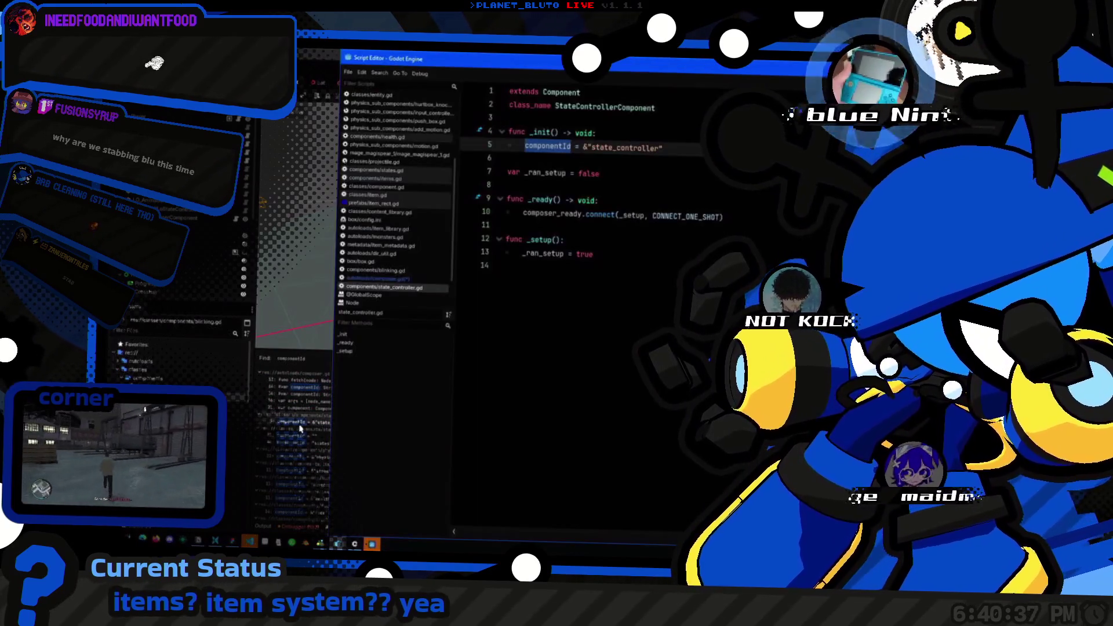
pyautogui.click(299, 415)
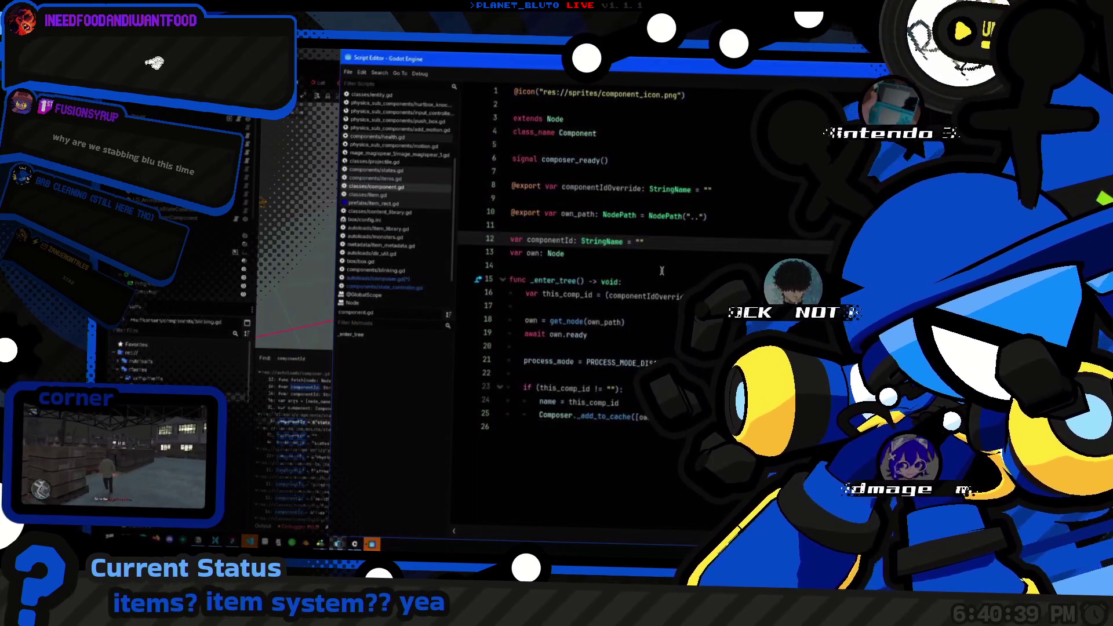
pyautogui.press('Up')
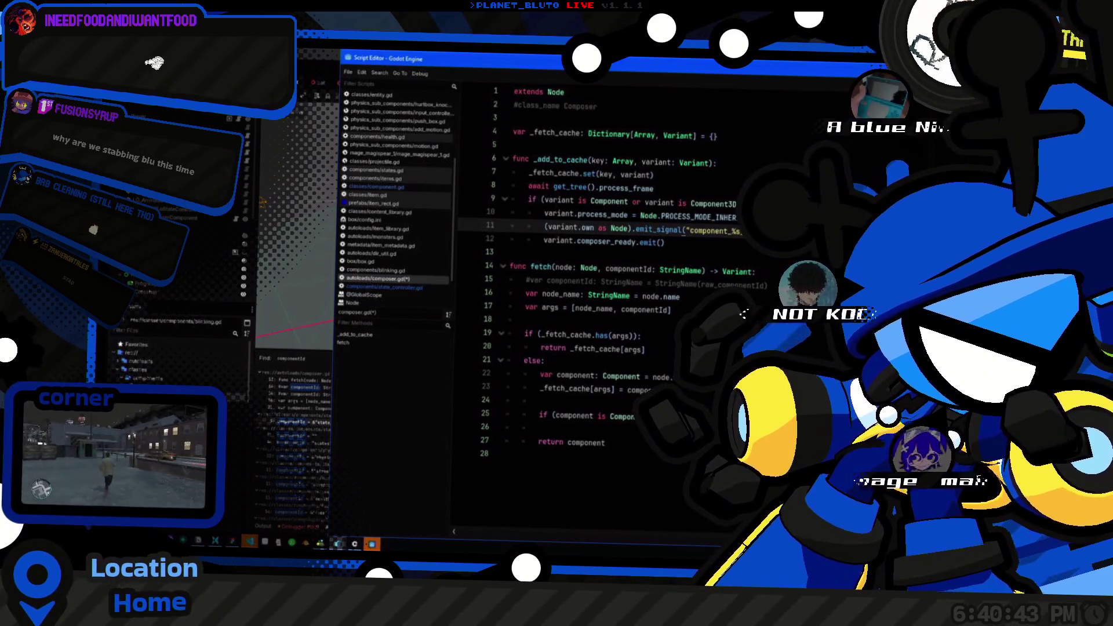
pyautogui.hotkey('ctrl', 'Right')
pyautogui.hotkey('ctrl', 'Right')
pyautogui.hotkey('ctrl', 'Right')
pyautogui.hotkey('ctrl', 'shift', 'Right')
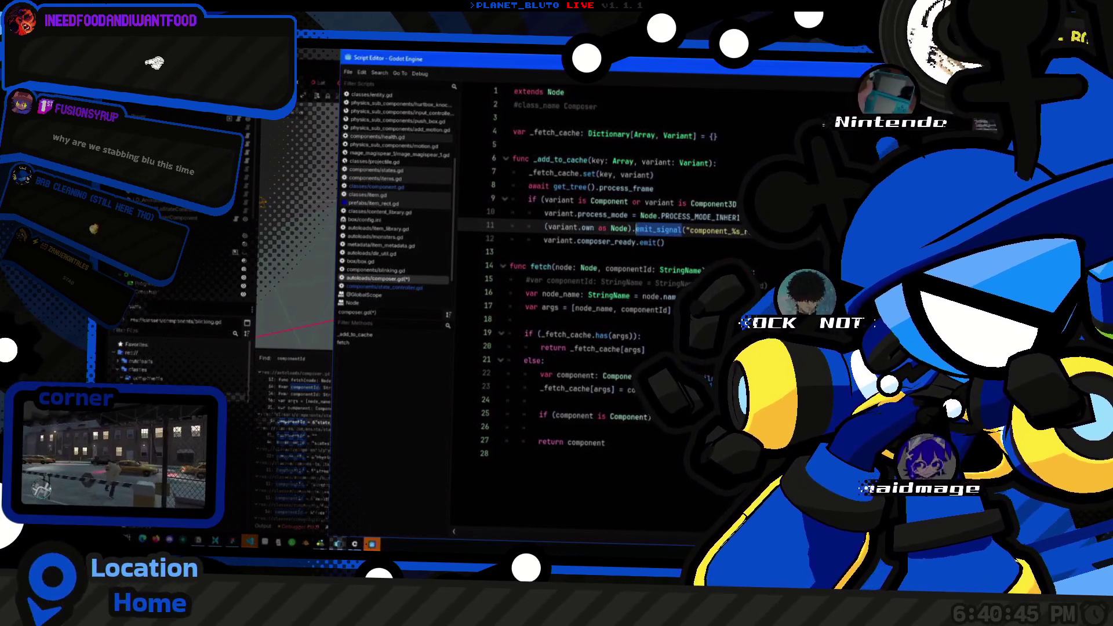
pyautogui.press('Right')
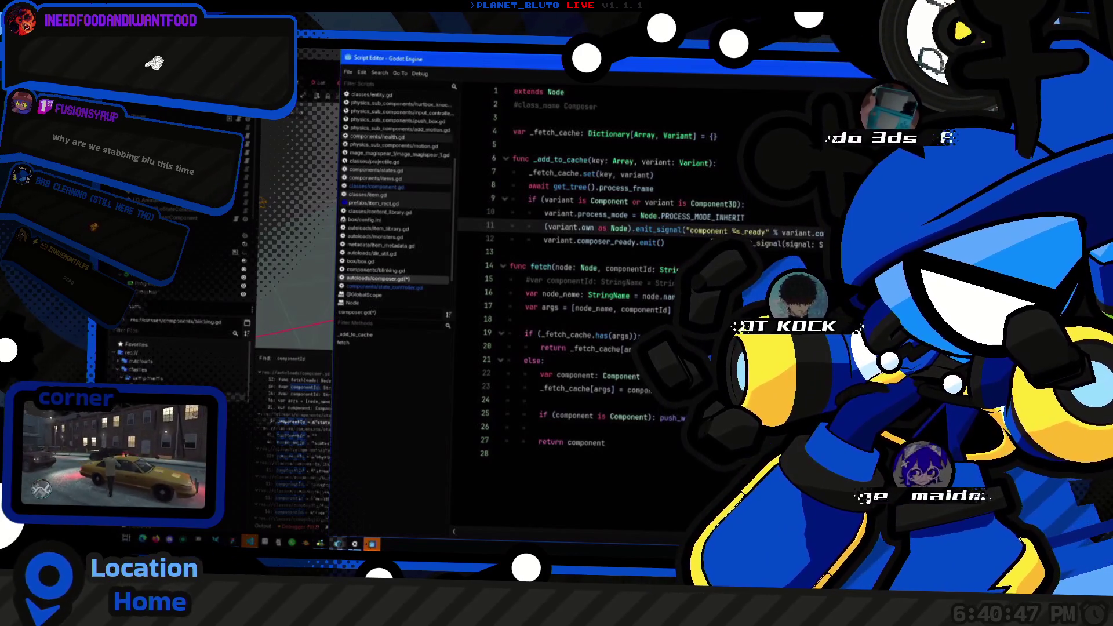
pyautogui.press('Home')
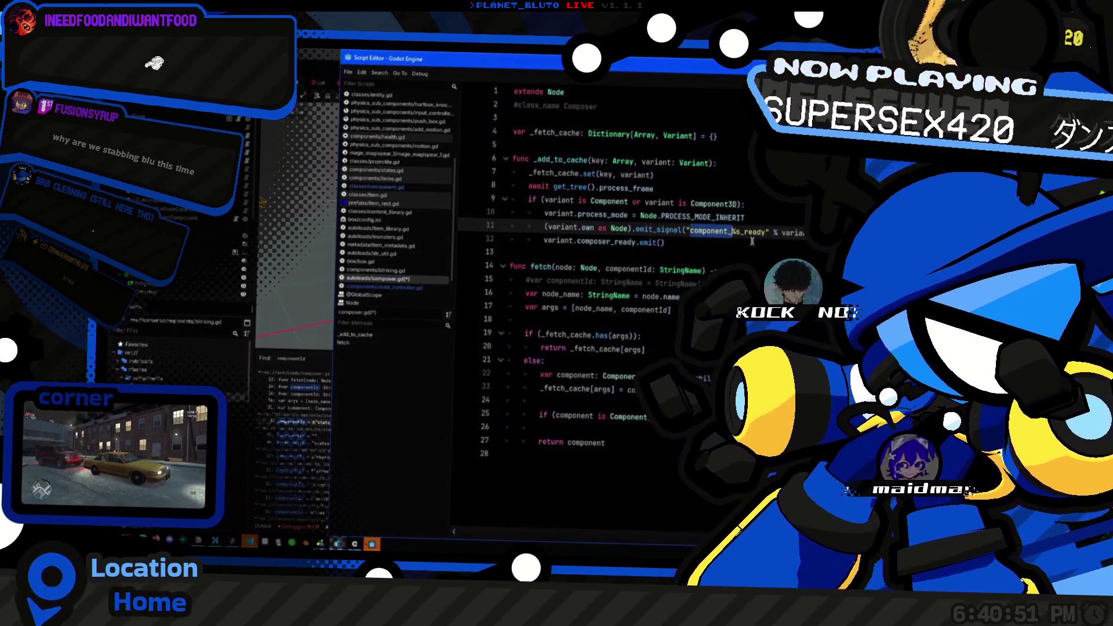
pyautogui.click(723, 208)
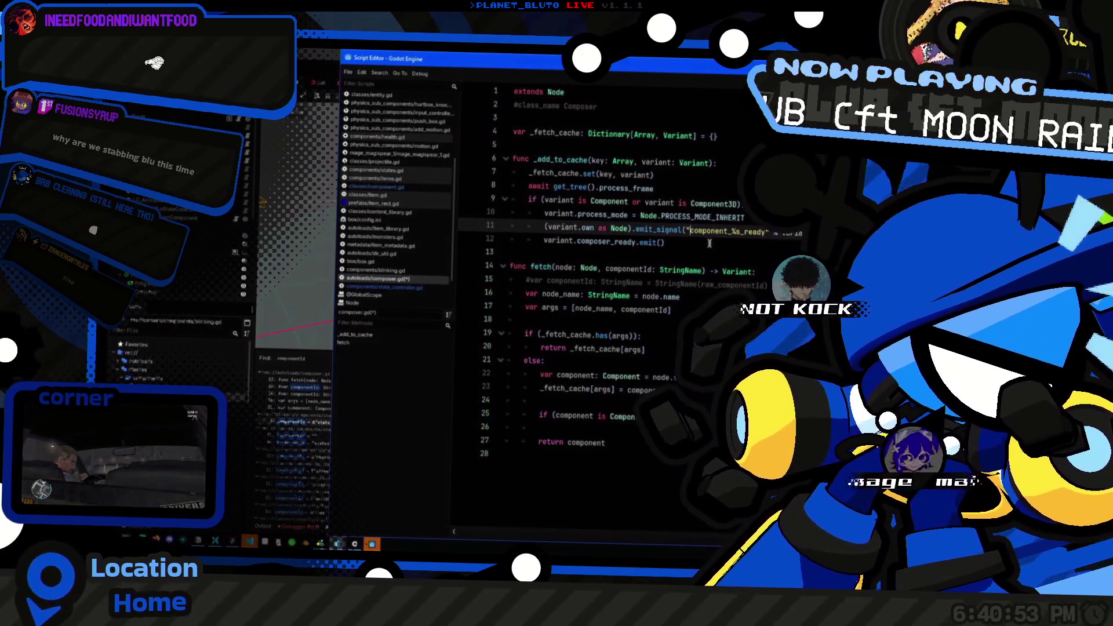
pyautogui.hotkey('ctrl', 'alt', 'o')
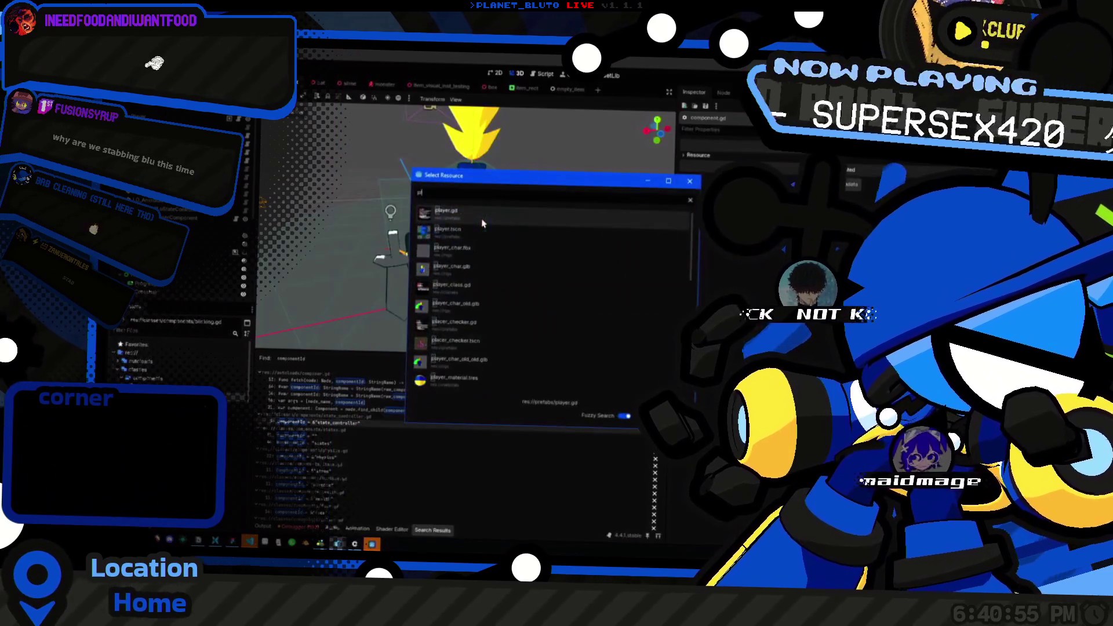
# Step: In player.gd, replace the stray Composer word on line 82 with add_user_signal("compone…")
pyautogui.press('Return')
pyautogui.doubleClick(544, 388)
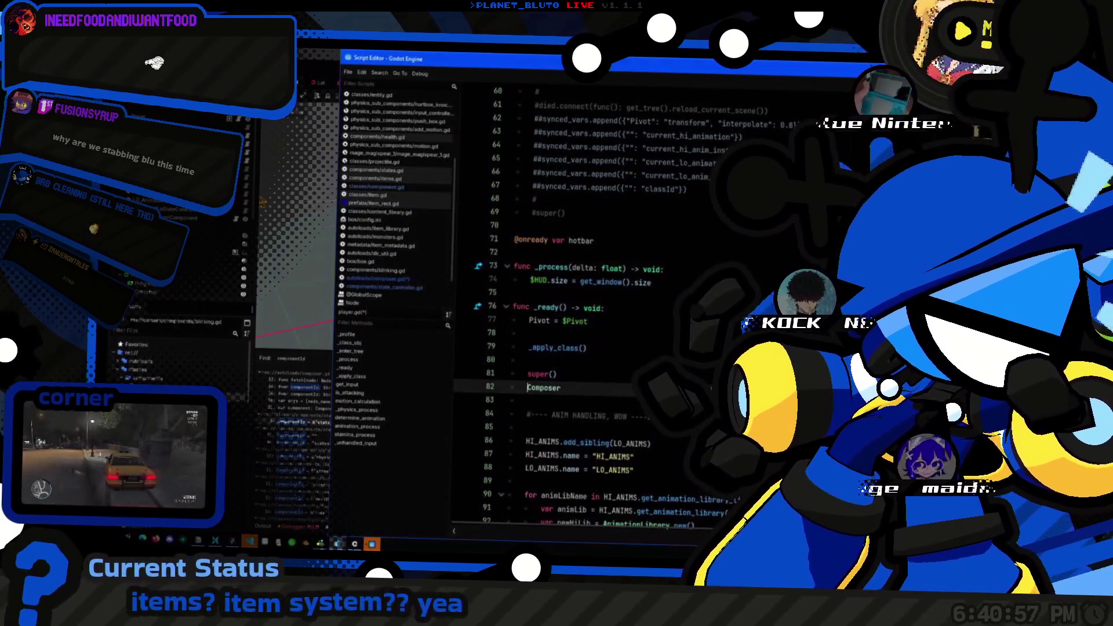
pyautogui.press('BackSpace')
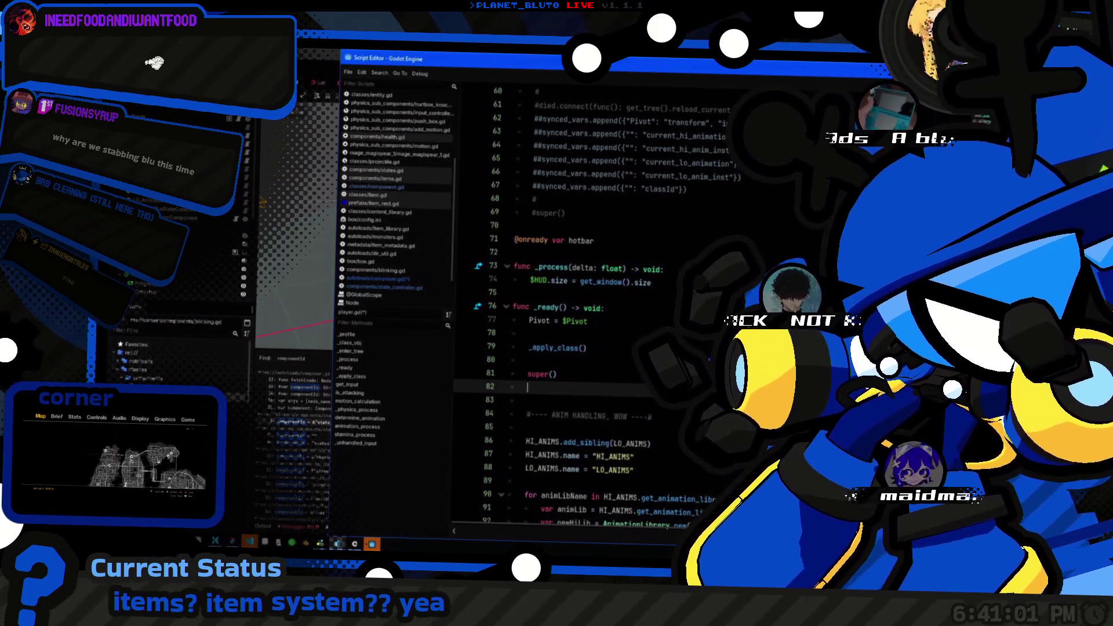
pyautogui.write('add_user_')
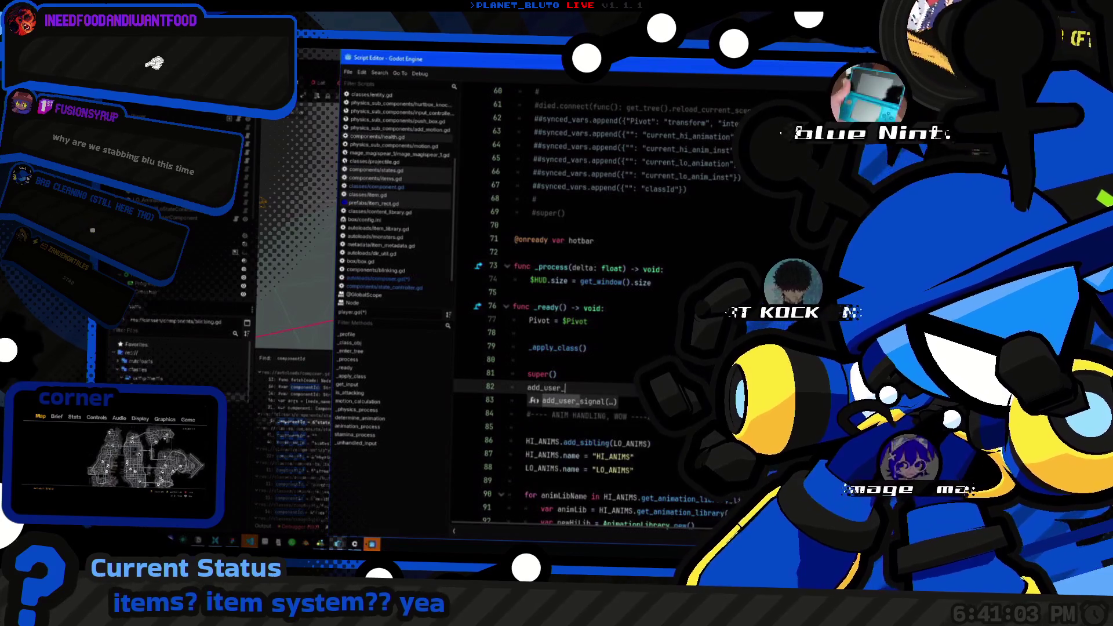
pyautogui.write('signal("composer_')
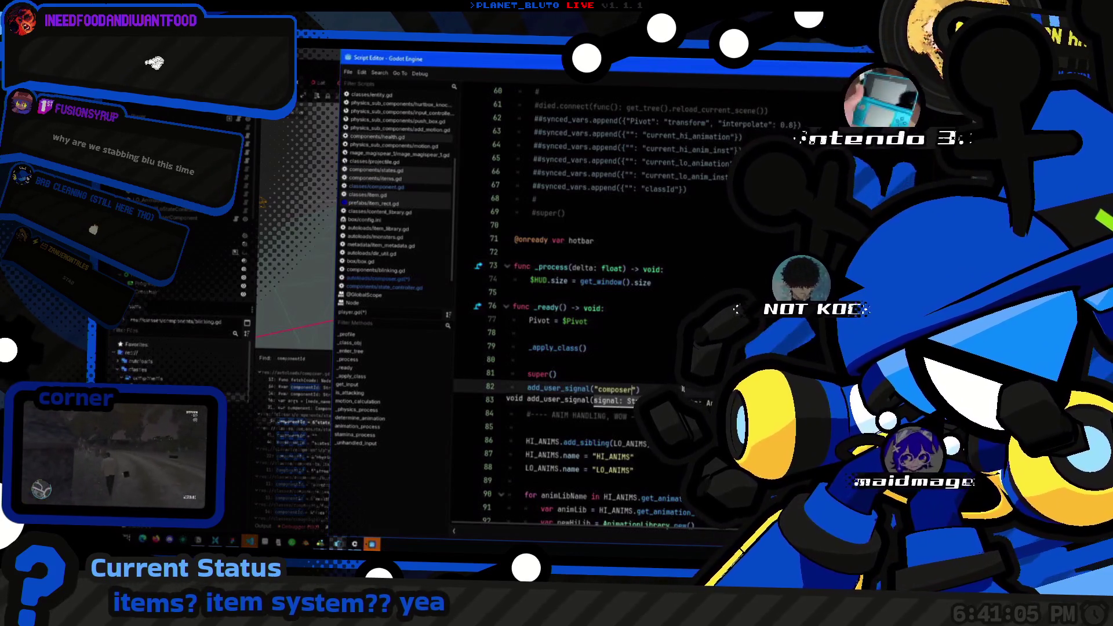
pyautogui.press('BackSpace')
pyautogui.press('BackSpace')
pyautogui.press('BackSpace')
pyautogui.write('nent_item')
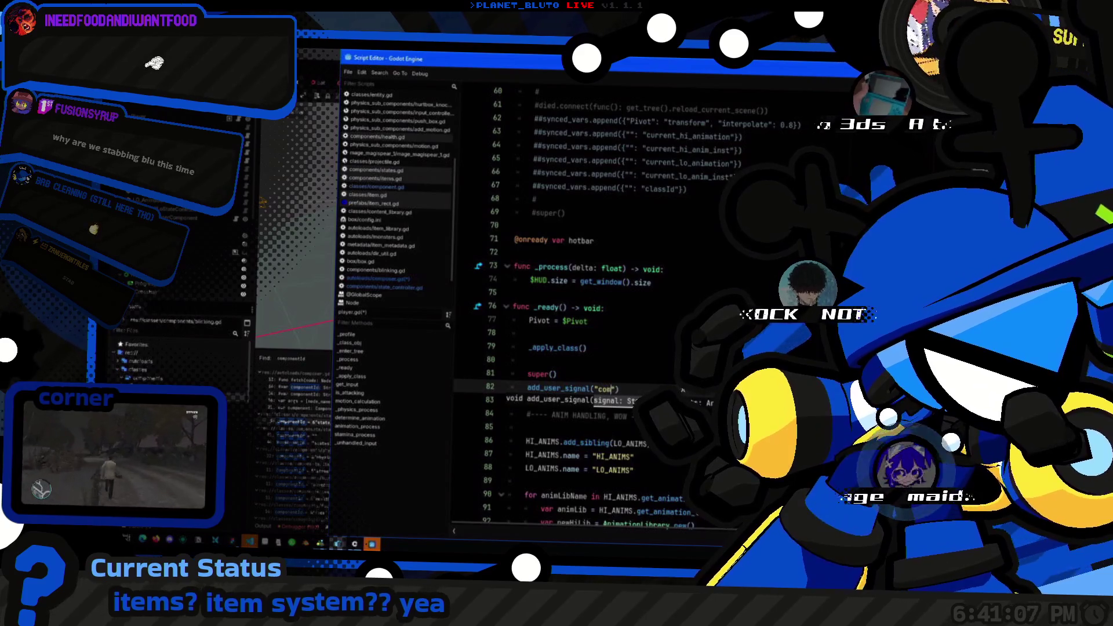
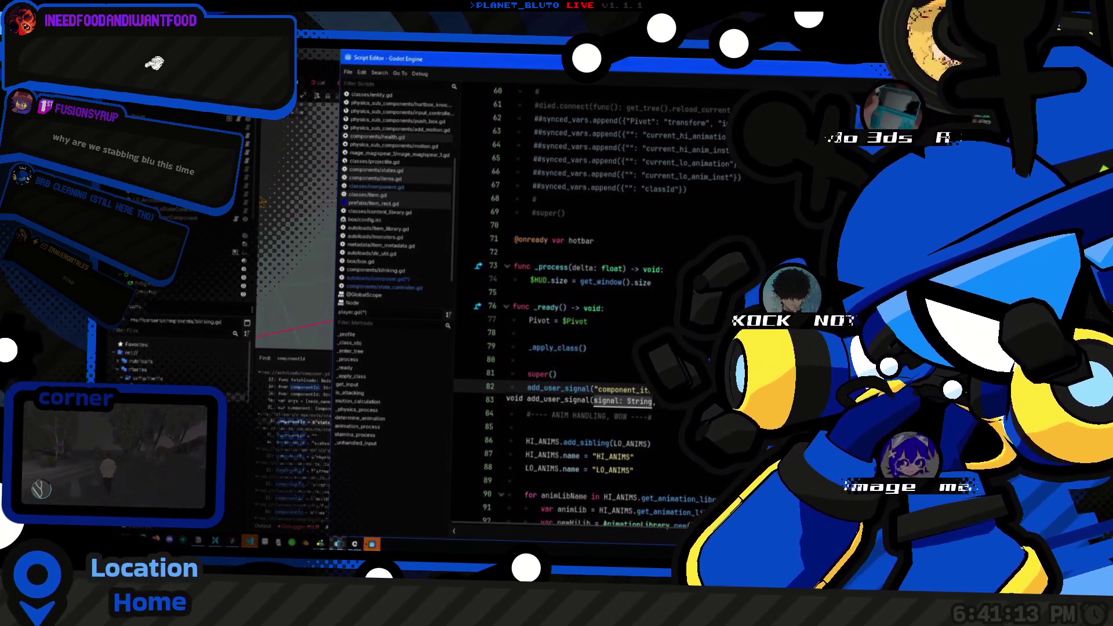
# Step: Delete the unfinished add_user_signal line from _ready and return to the top of the script
pyautogui.write('", [')
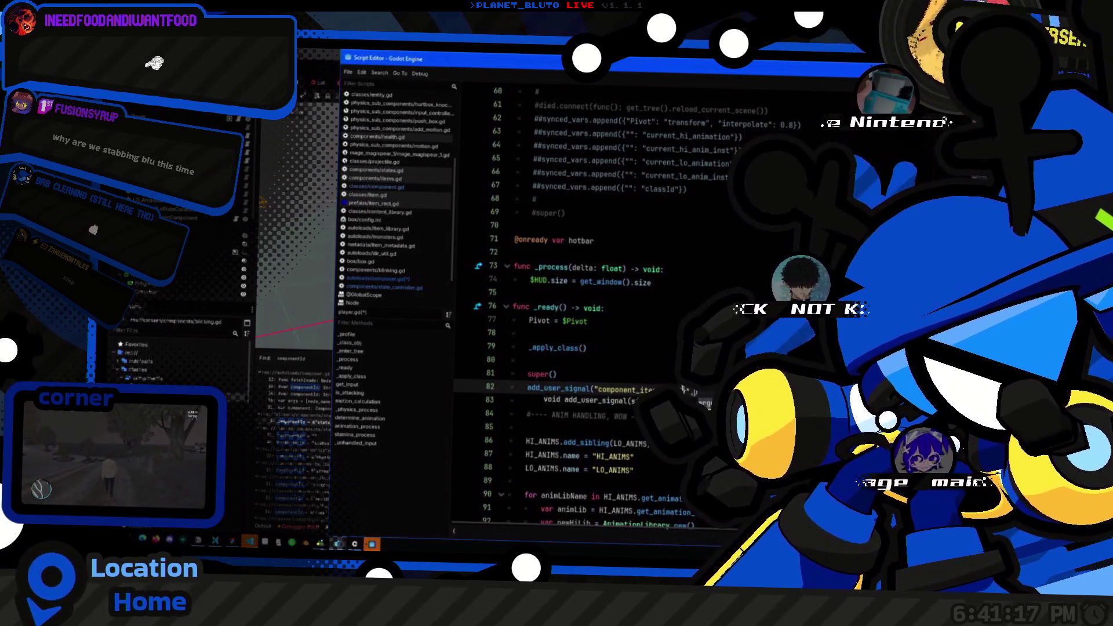
pyautogui.hotkey('ctrl', 'BackSpace')
pyautogui.hotkey('ctrl', 'BackSpace')
pyautogui.hotkey('ctrl', 'BackSpace')
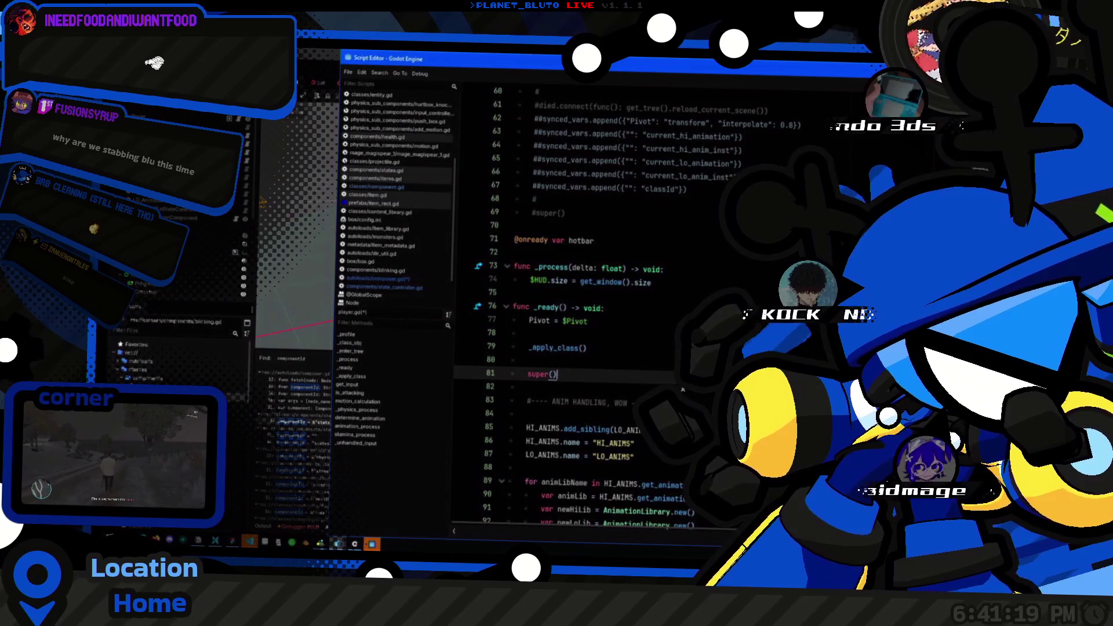
pyautogui.hotkey('ctrl', 'Home')
pyautogui.press('Down')
pyautogui.press('Down')
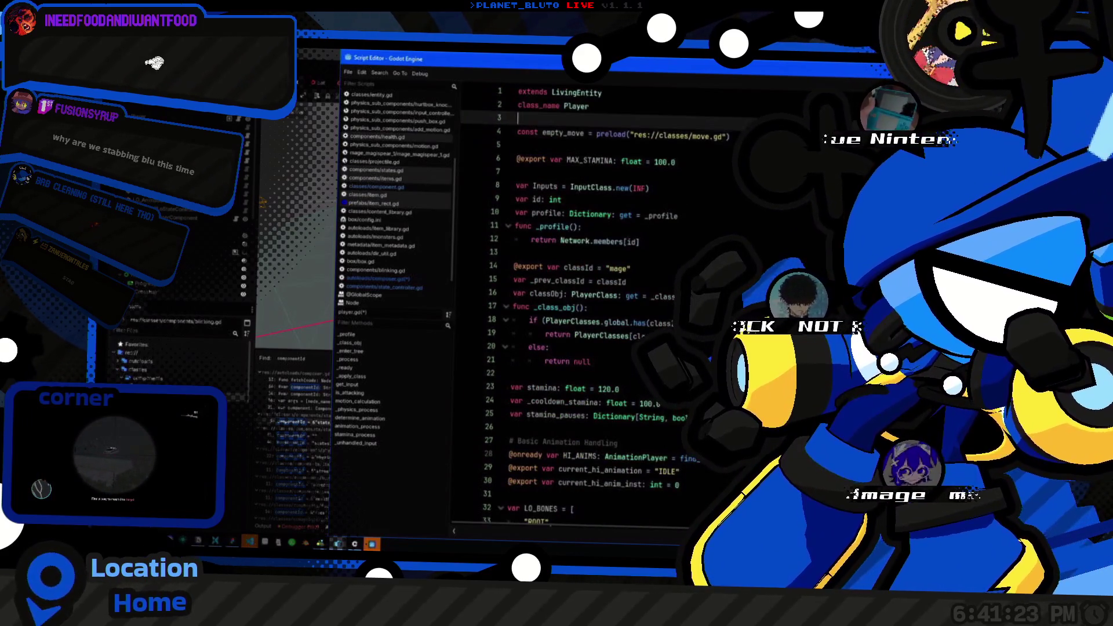
# Step: Declare signal component_items_ready(PlayerItems: ItemsComponent) below class_name and copy the signal name
pyautogui.press('Return')
pyautogui.press('Return')
pyautogui.press('Up')
pyautogui.write('signal component_items_ready(')
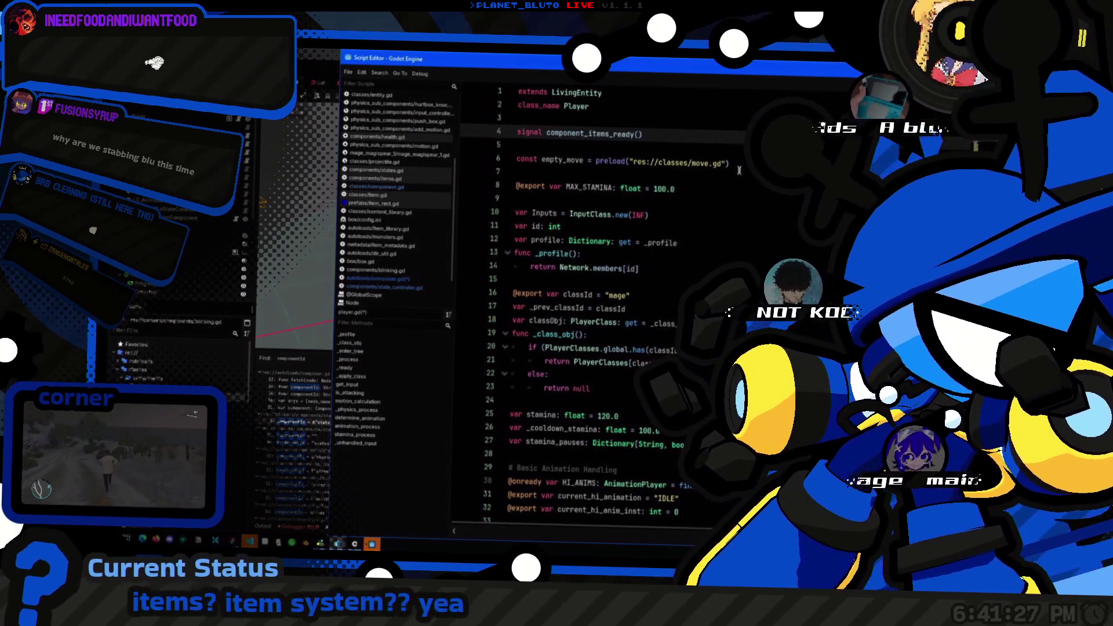
pyautogui.write('PlayerItems: IT')
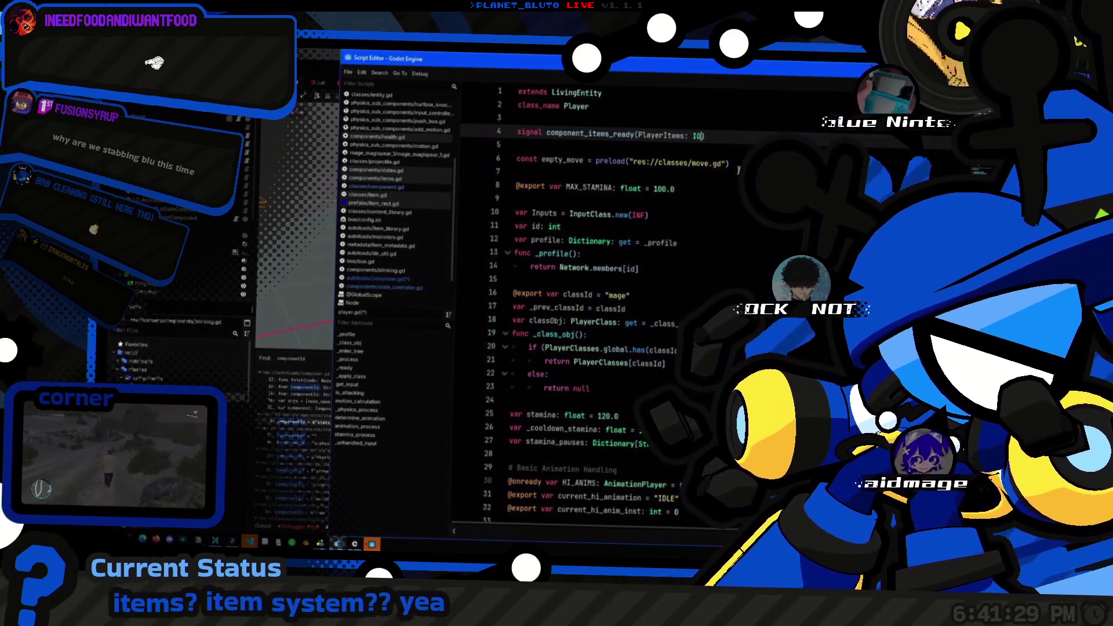
pyautogui.press('Down')
pyautogui.press('Down')
pyautogui.press('Down')
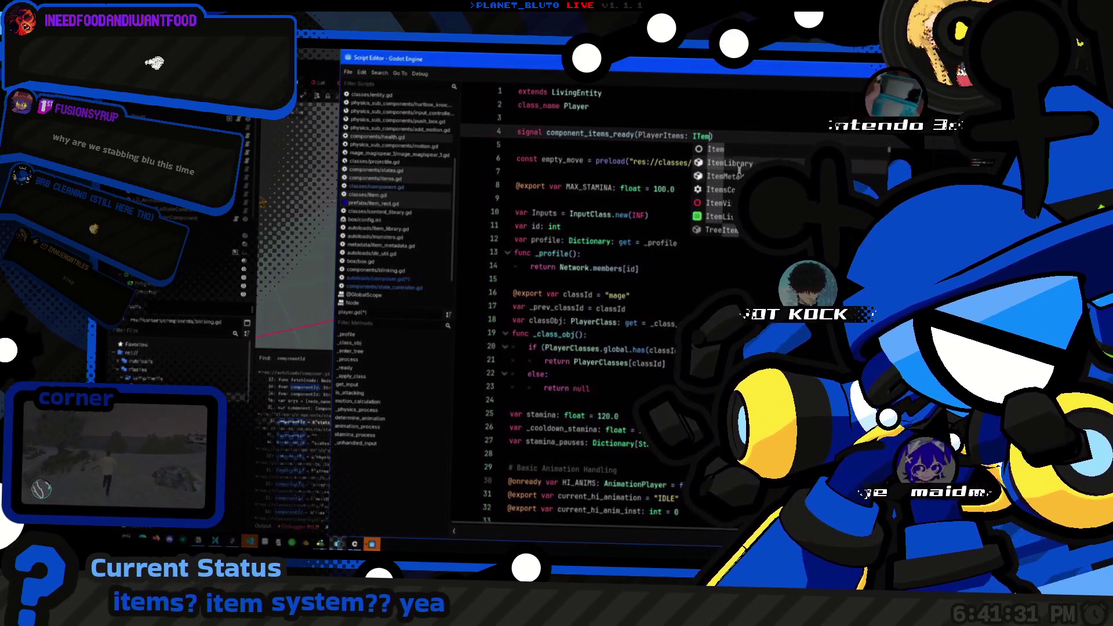
pyautogui.press('Return')
pyautogui.hotkey('ctrl', 'c')
pyautogui.click(346, 368)
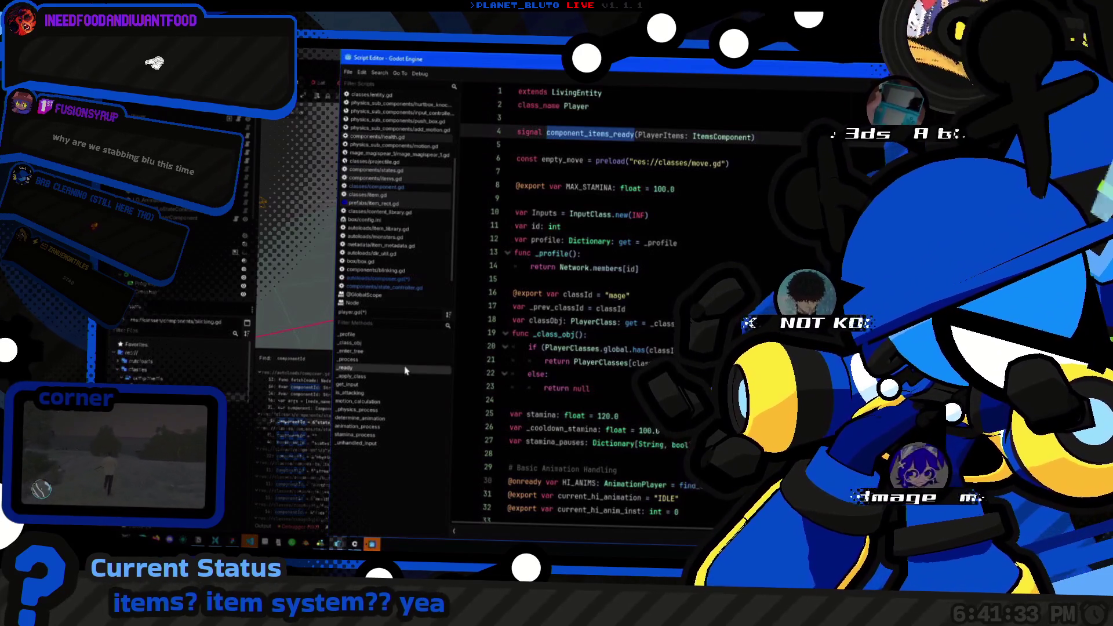
# Step: Start _ready with component_items_ready.connect(), leaving the callback argument empty
pyautogui.click(667, 320)
pyautogui.hotkey('ctrl', 'v')
pyautogui.write('.')
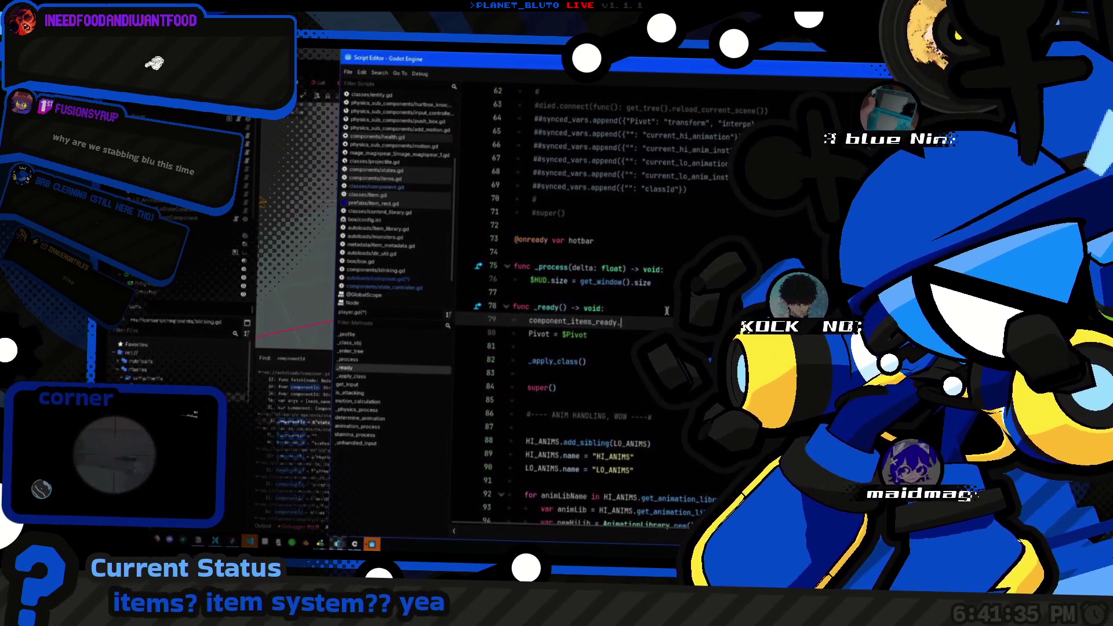
pyautogui.press('Return')
pyautogui.write('_comp')
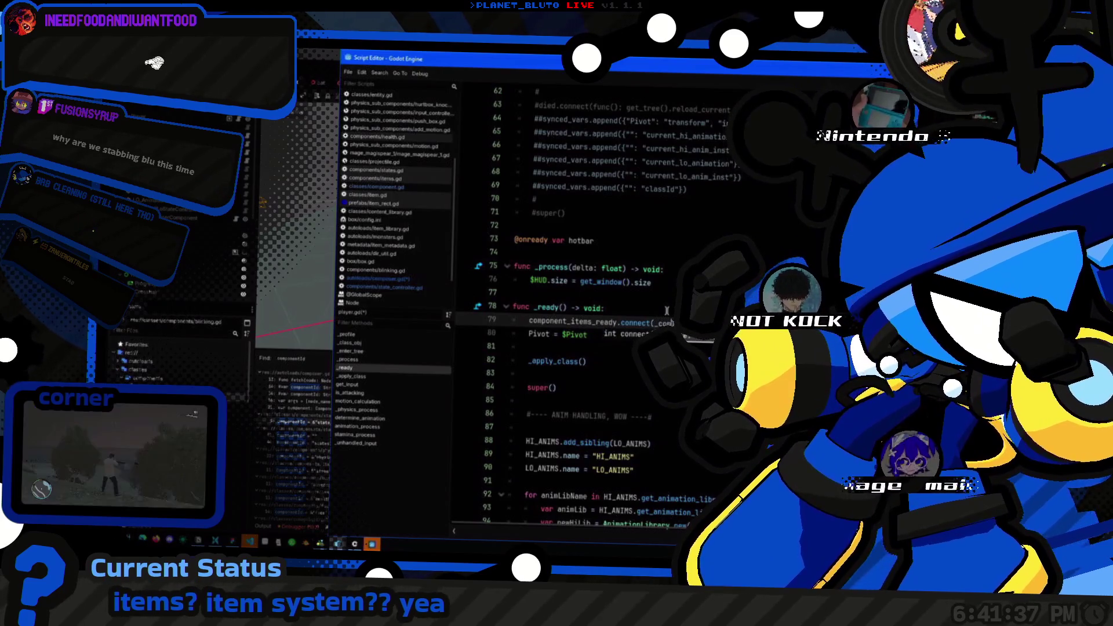
pyautogui.press('Return')
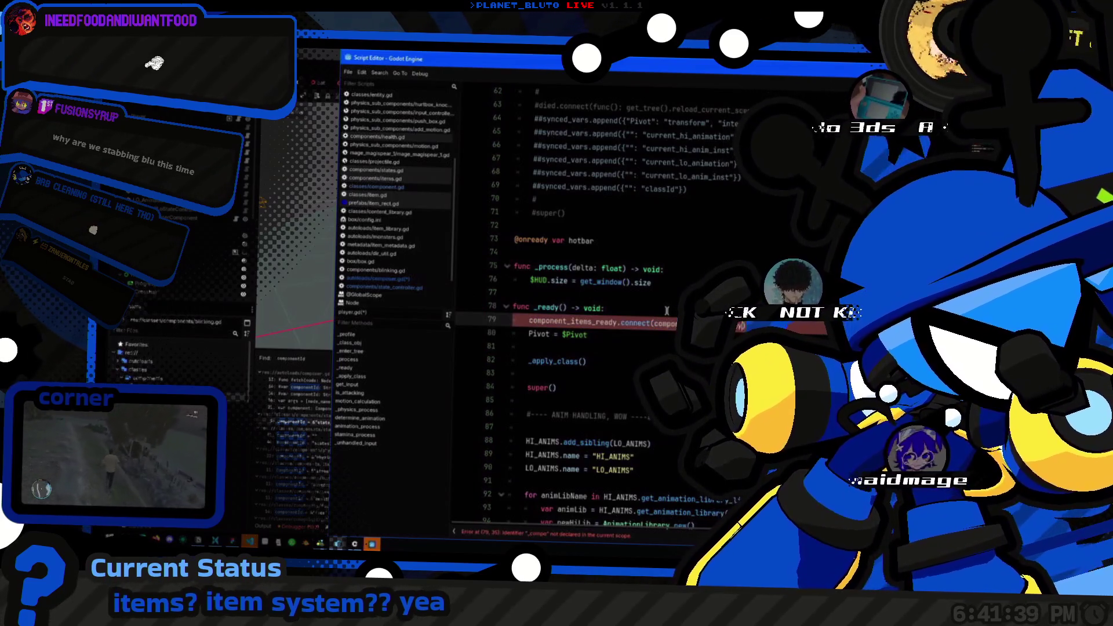
pyautogui.write('_setup')
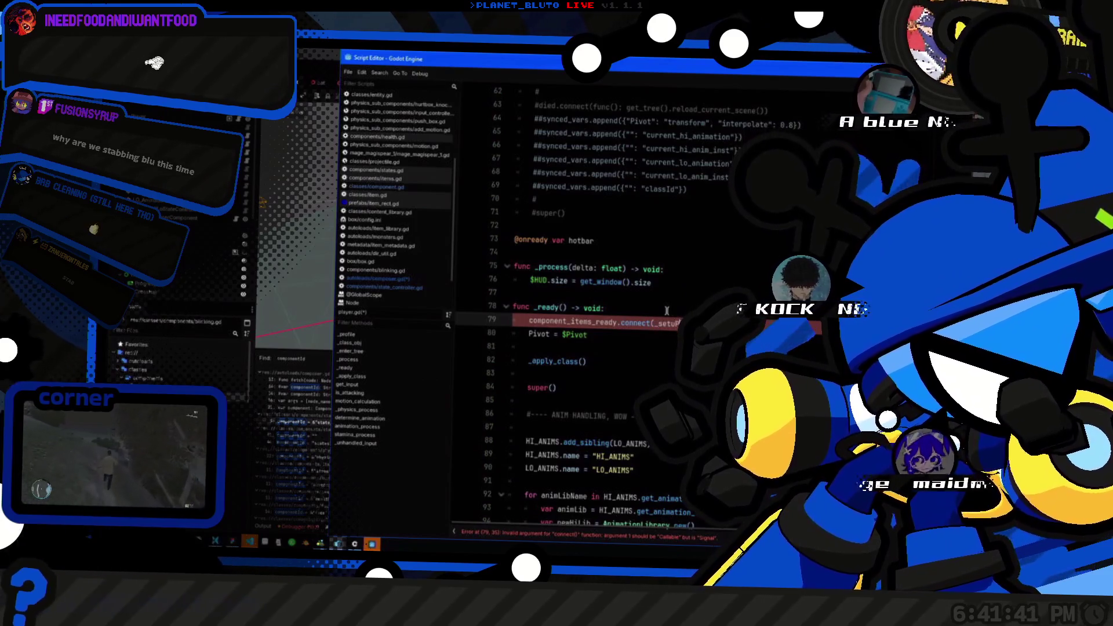
pyautogui.press('BackSpace')
pyautogui.press('BackSpace')
pyautogui.press('BackSpace')
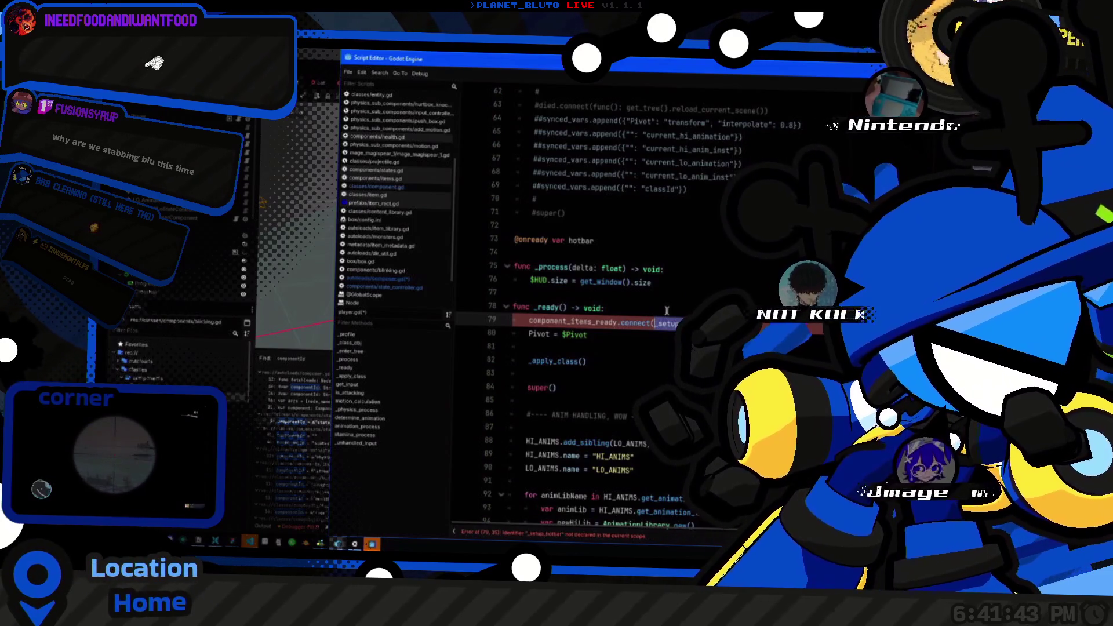
pyautogui.click(351, 377)
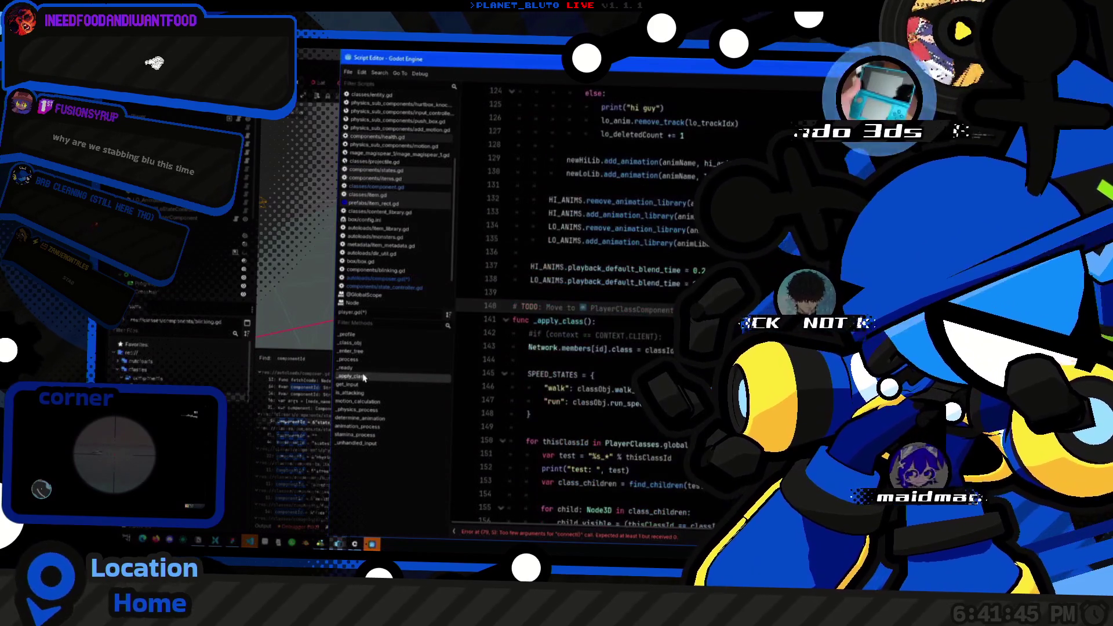
# Step: Write the header func _setup_hotbar(PlayerItems: ItemsComponent): above _apply_class
pyautogui.click(554, 305)
pyautogui.write('func _set')
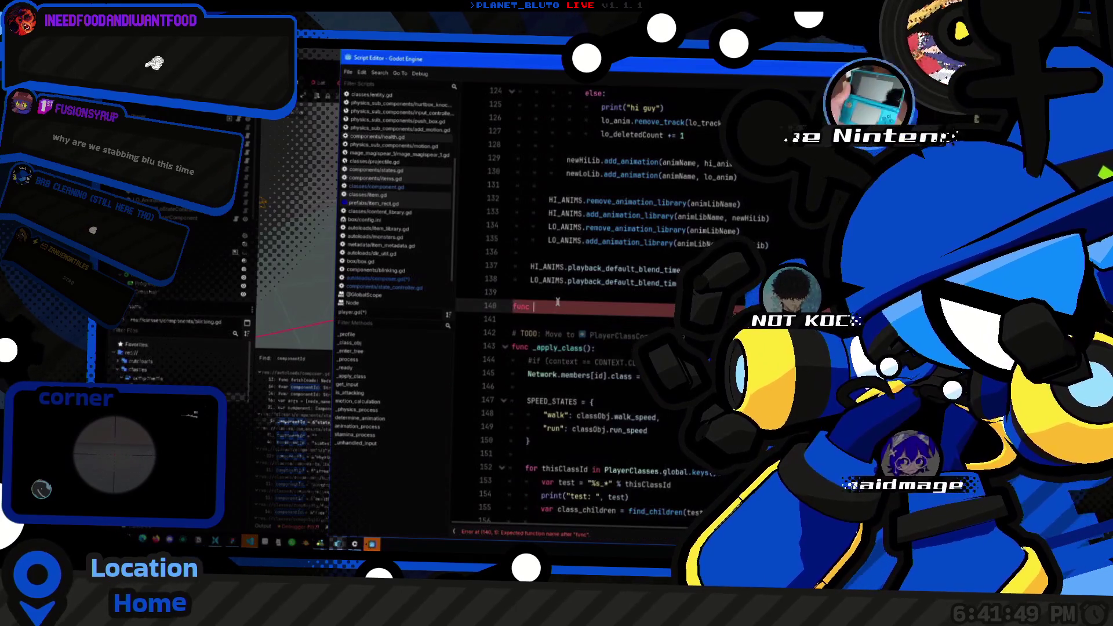
pyautogui.write('up_')
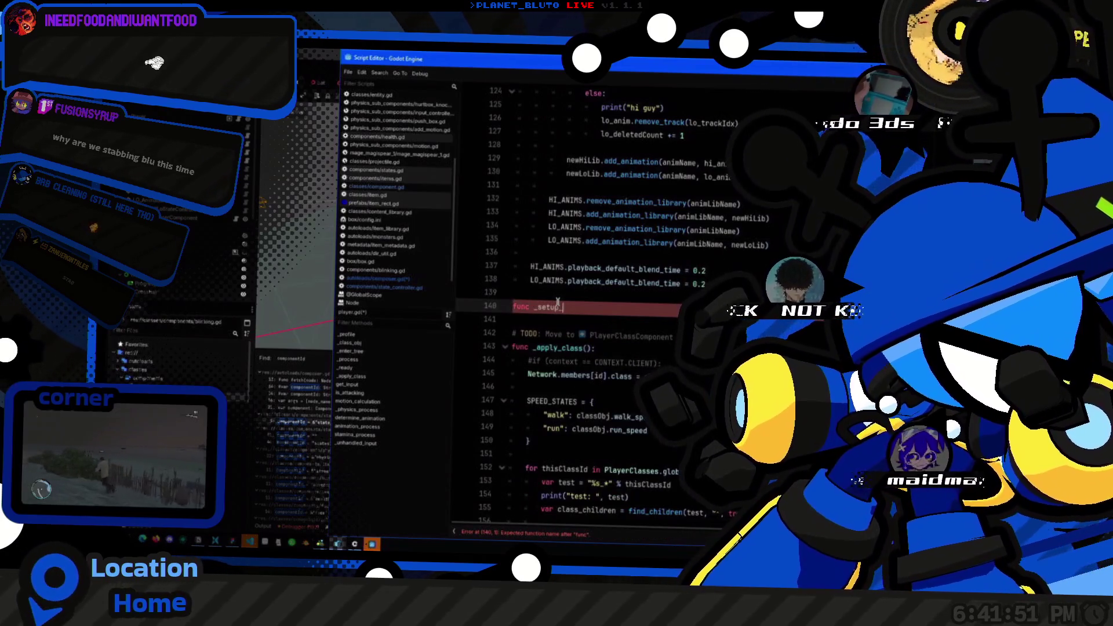
pyautogui.hotkey('ctrl', 'BackSpace')
pyautogui.press('super+v')
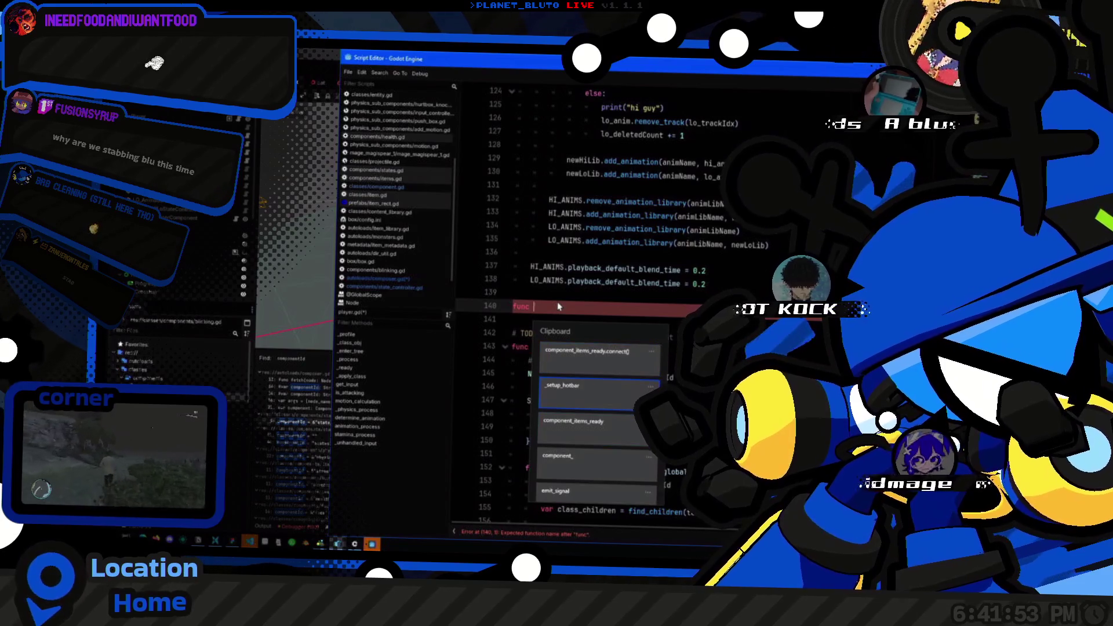
pyautogui.press('Return')
pyautogui.write('(PlayerItems')
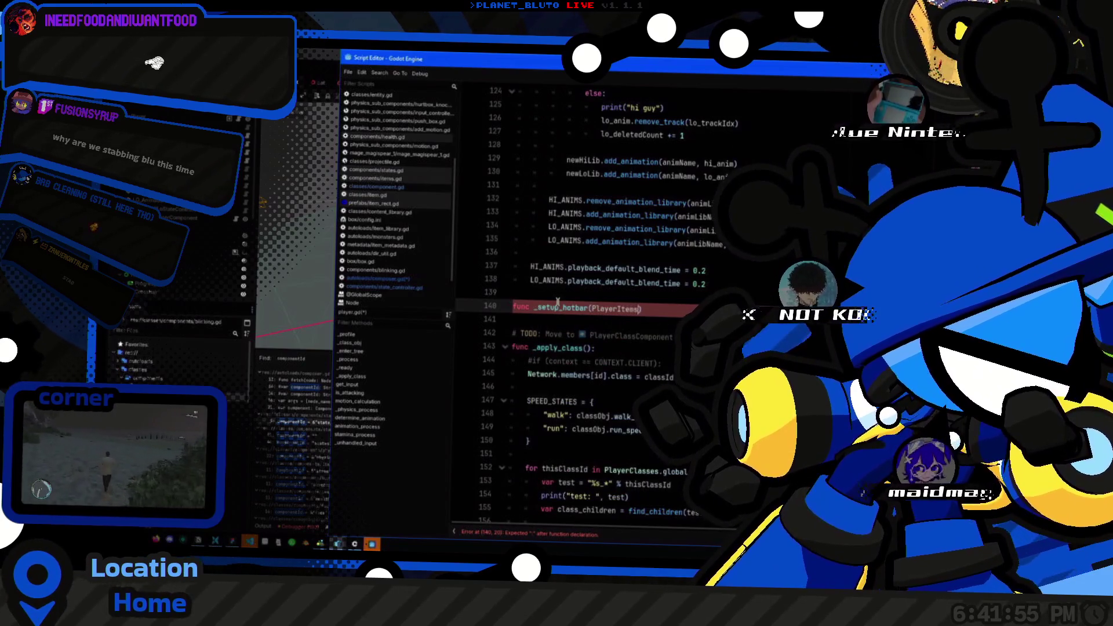
pyautogui.write(': Items')
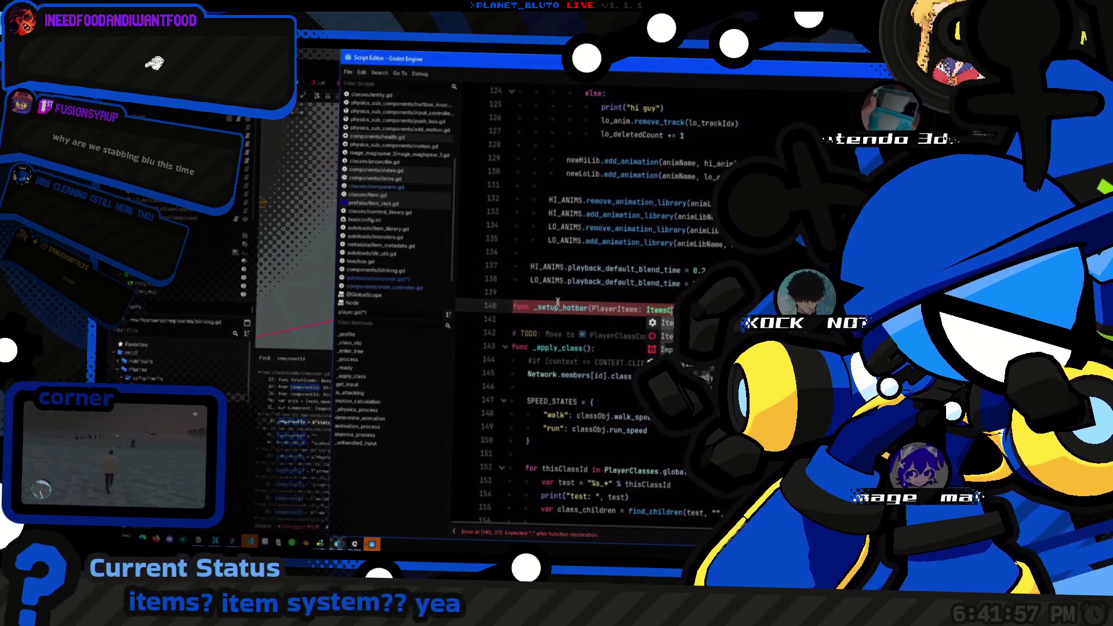
pyautogui.write(':')
pyautogui.press('Return')
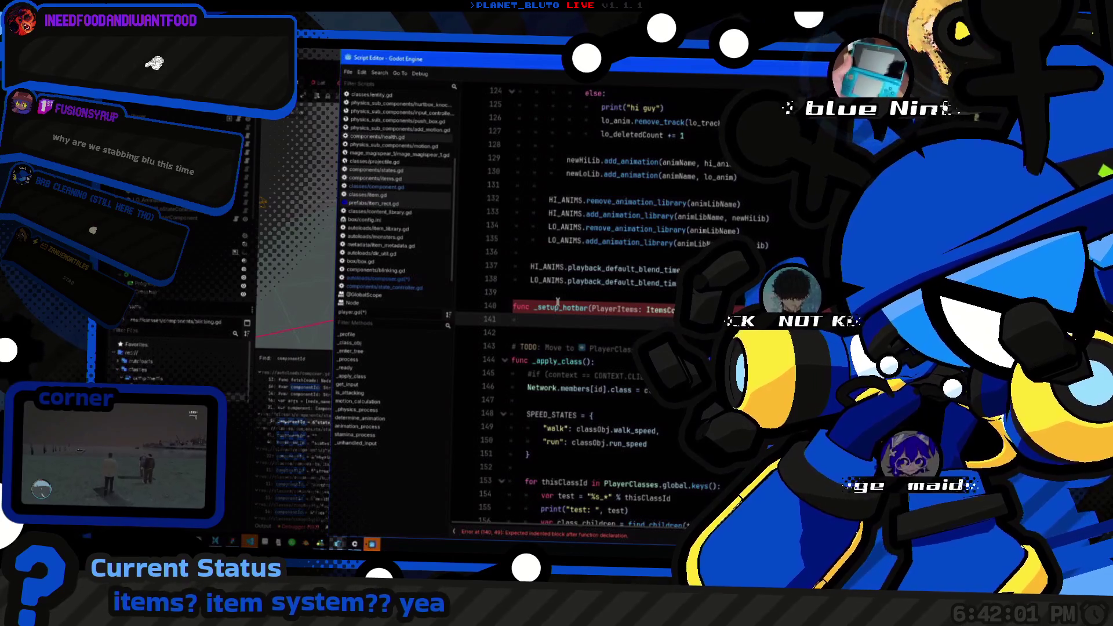
# Step: Paste the weapon_item and PlayerItems.set_slot(0, …) code into the body, deleting the duplicate var line
pyautogui.press('super+v')
pyautogui.scroll(-5, 597, 376)
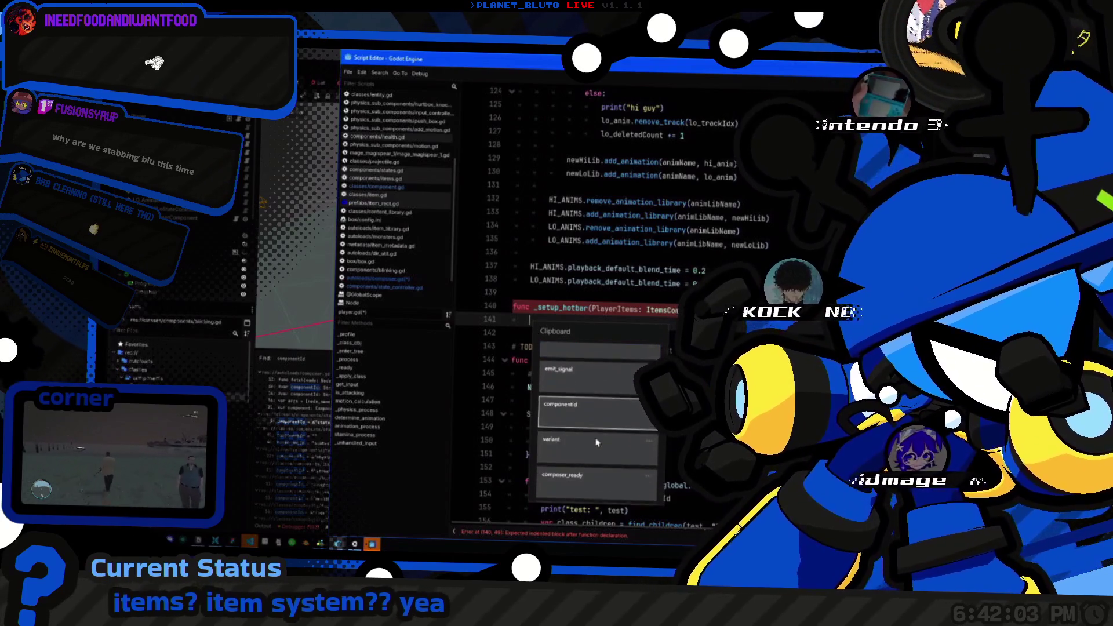
pyautogui.click(597, 444)
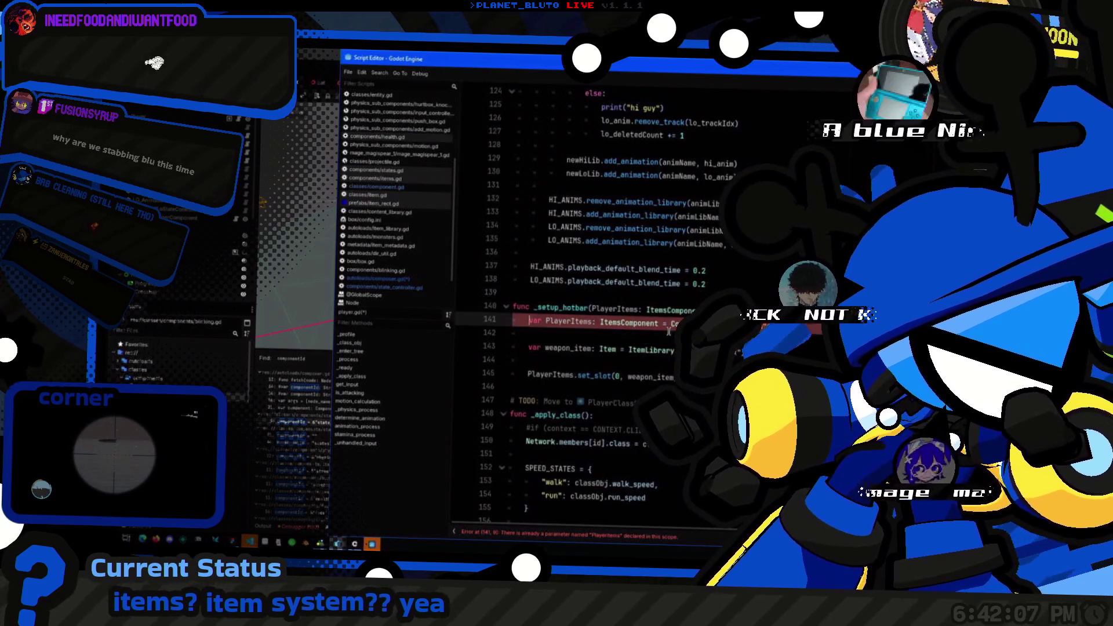
pyautogui.hotkey('ctrl', 'shift', 'k')
pyautogui.hotkey('ctrl', 'shift', 'k')
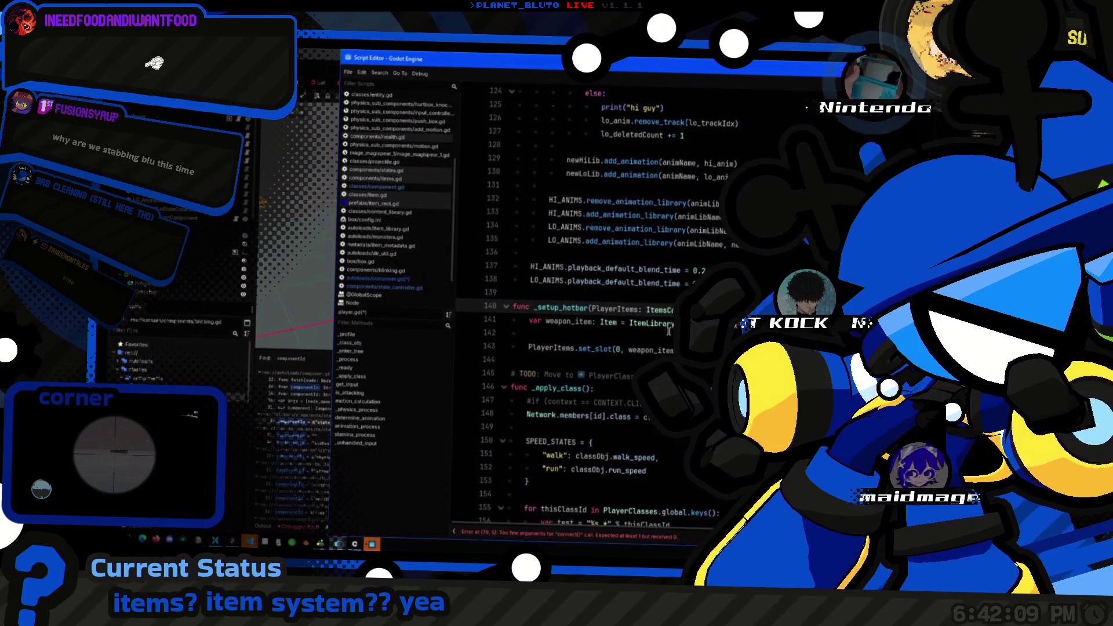
pyautogui.click(666, 348)
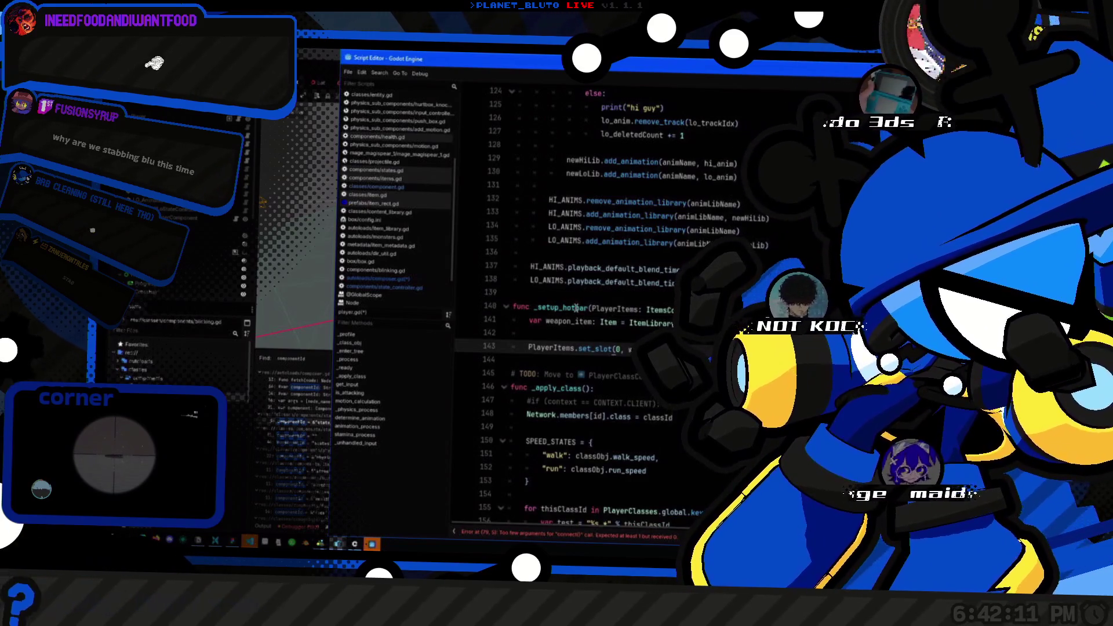
pyautogui.scroll(20, 574, 373)
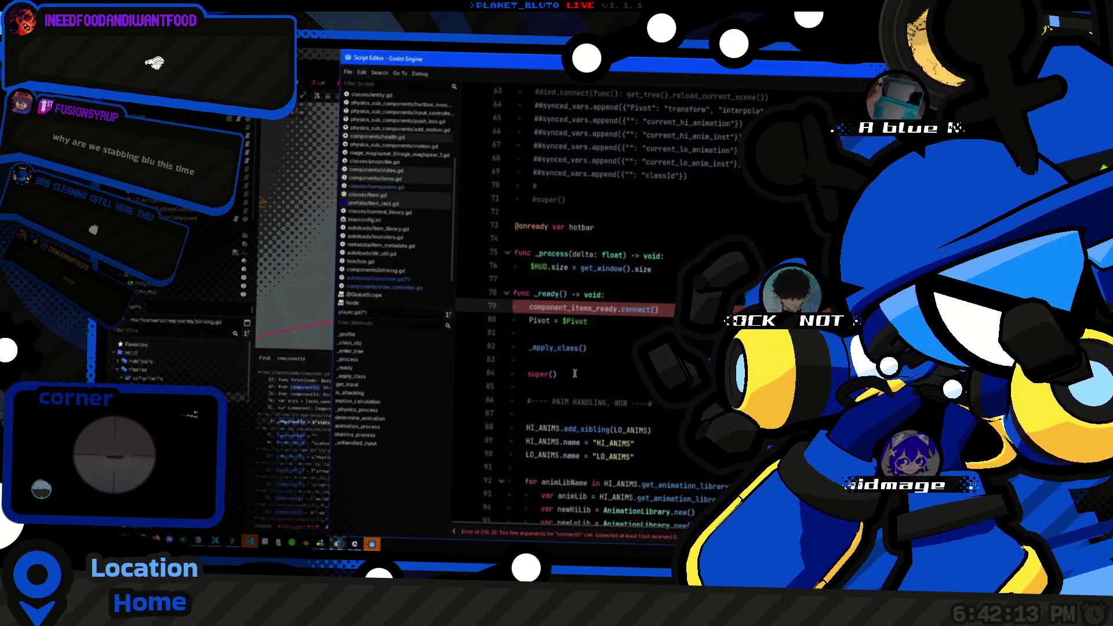
# Step: Undo the edit that broke the line 79 connect call and save from the main editor
pyautogui.click(653, 309)
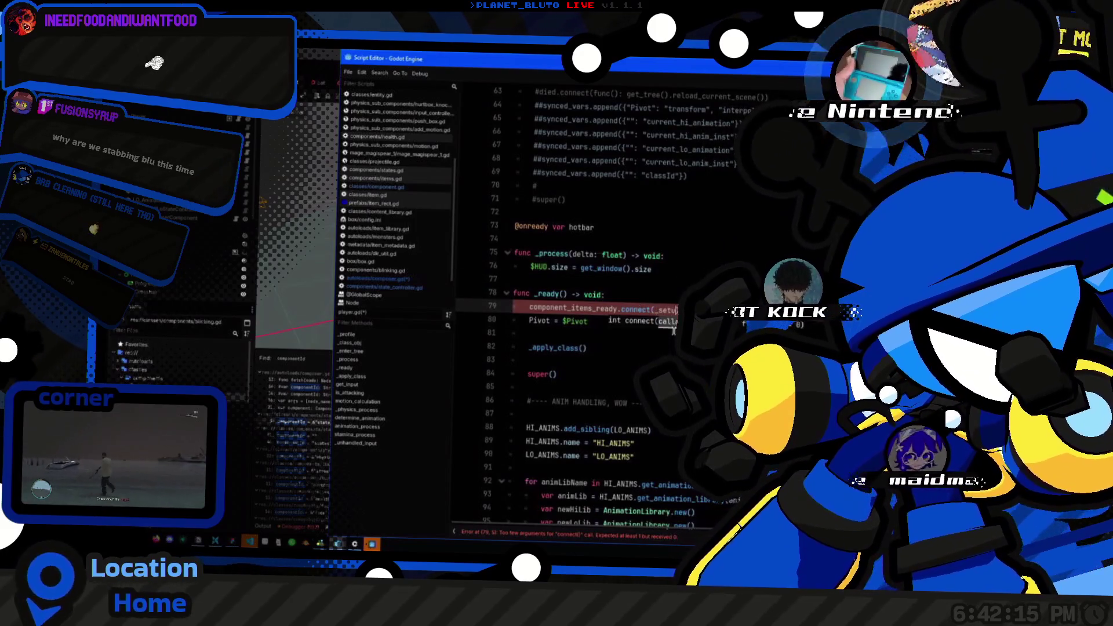
pyautogui.hotkey('ctrl', 'z')
pyautogui.hotkey('ctrl', 'z')
pyautogui.hotkey('ctrl', 'z')
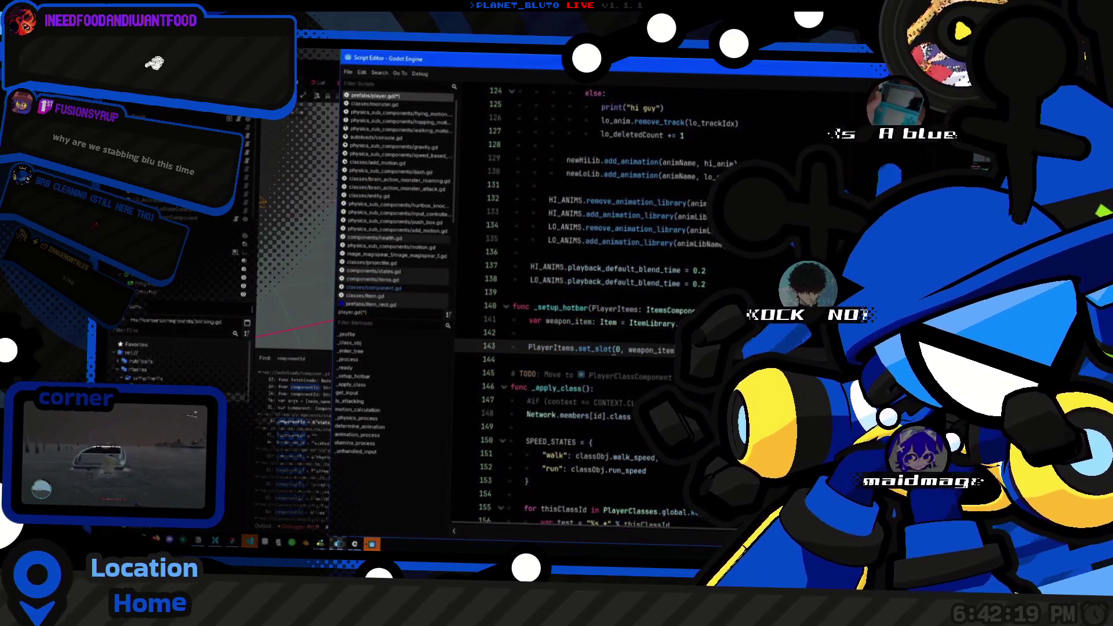
pyautogui.click(790, 129)
pyautogui.hotkey('ctrl', 's')
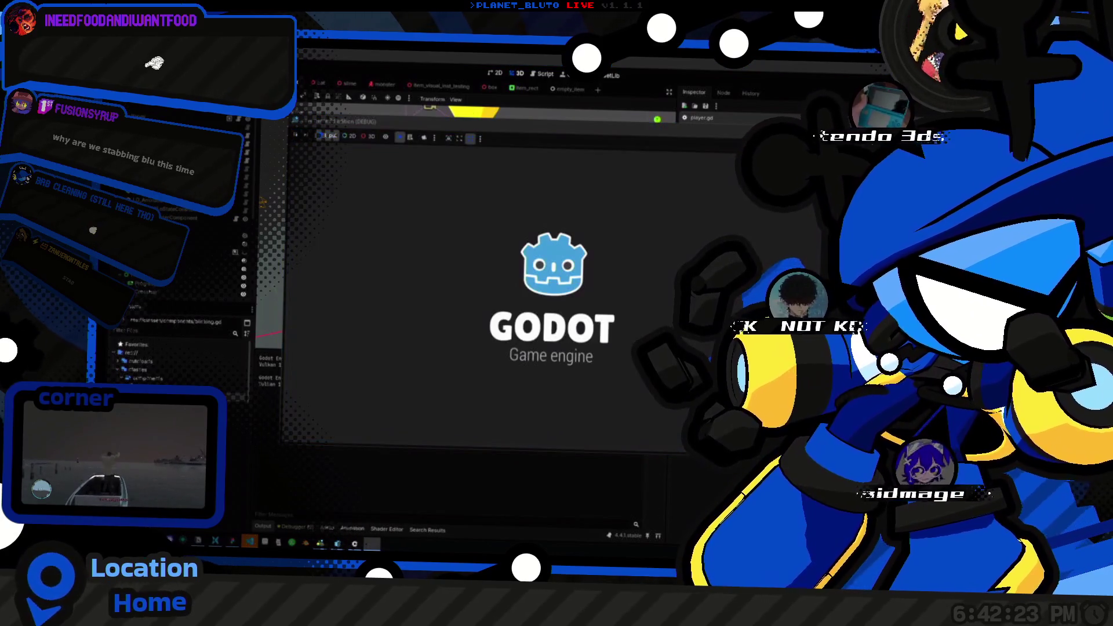
# Step: Pick a class, host a test game and move the knight around briefly
pyautogui.click(407, 190)
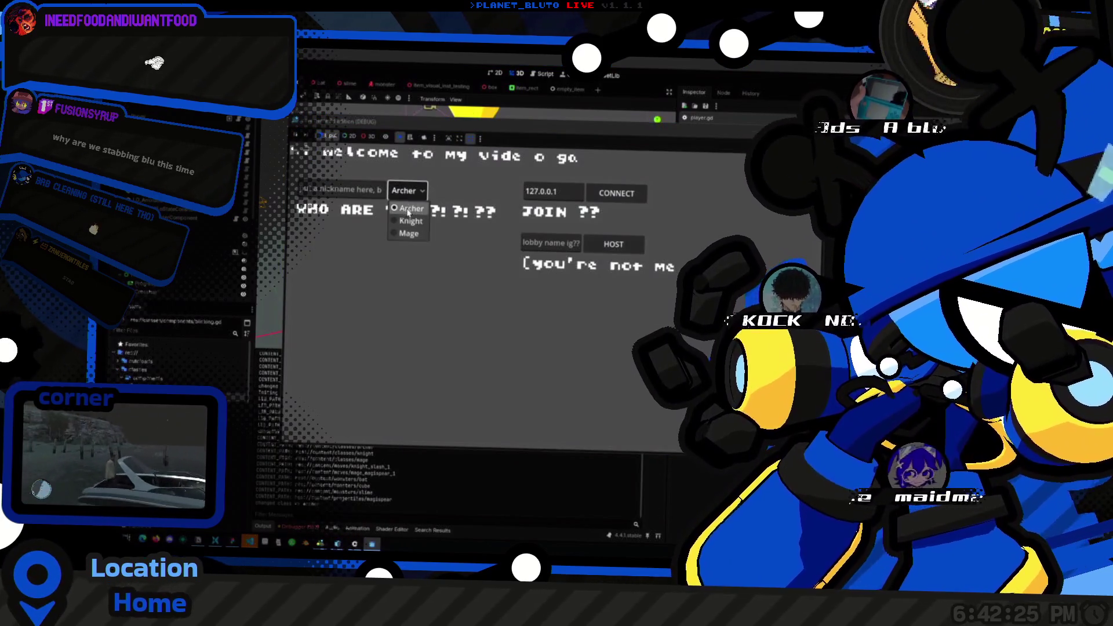
pyautogui.click(406, 210)
pyautogui.click(614, 244)
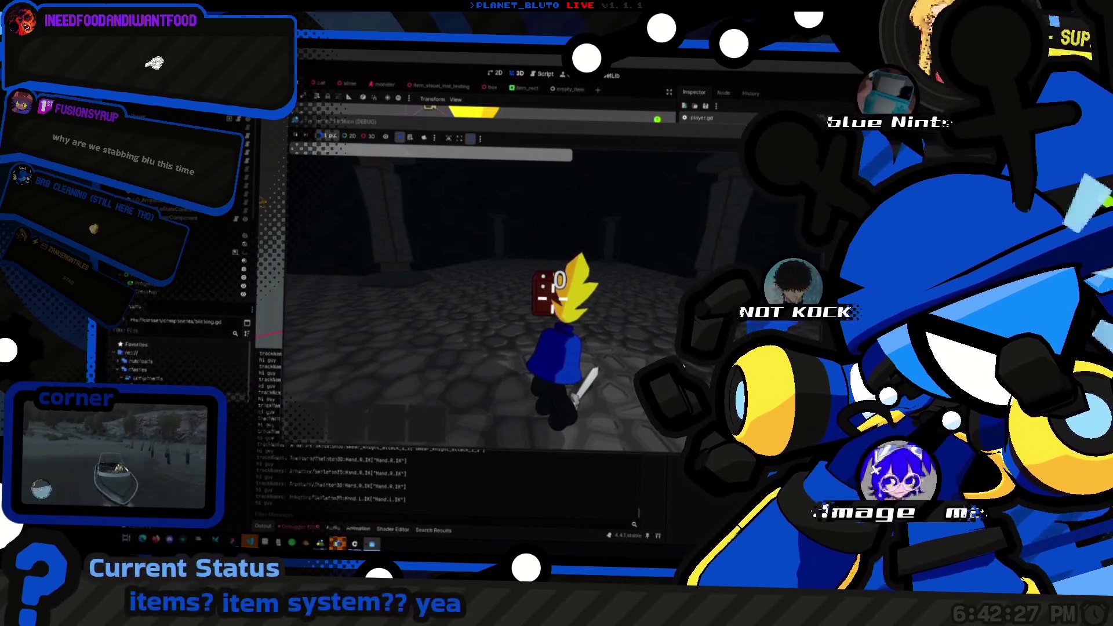
pyautogui.press('s')
pyautogui.press('d')
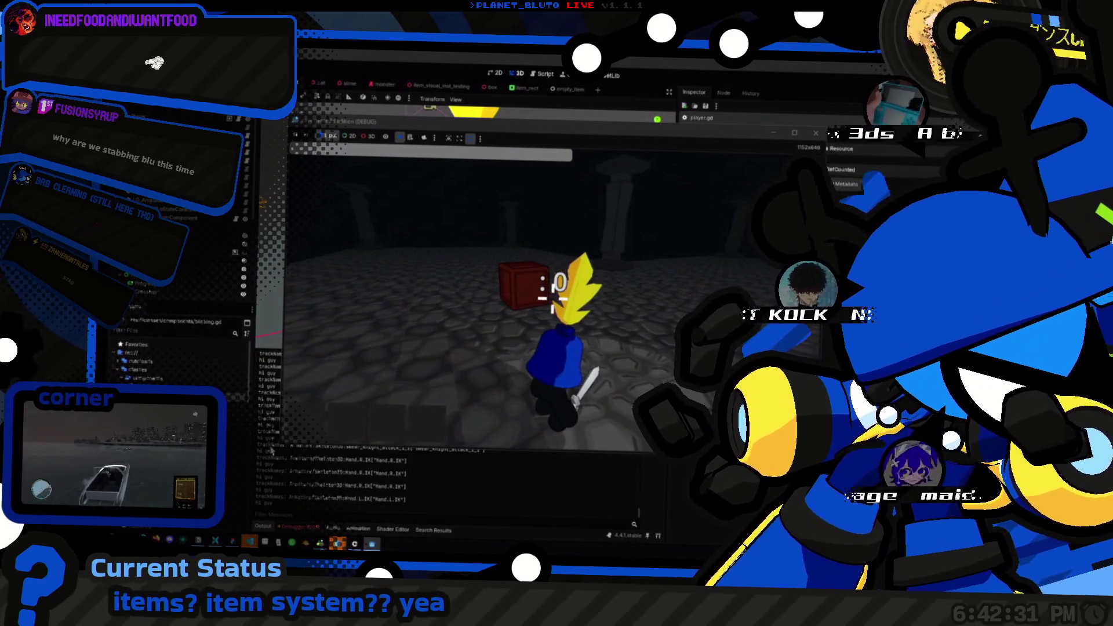
# Step: Back in player.gd, open a new line at the start of _setup_hotbar and begin a print call
pyautogui.hotkey('alt', 'Tab')
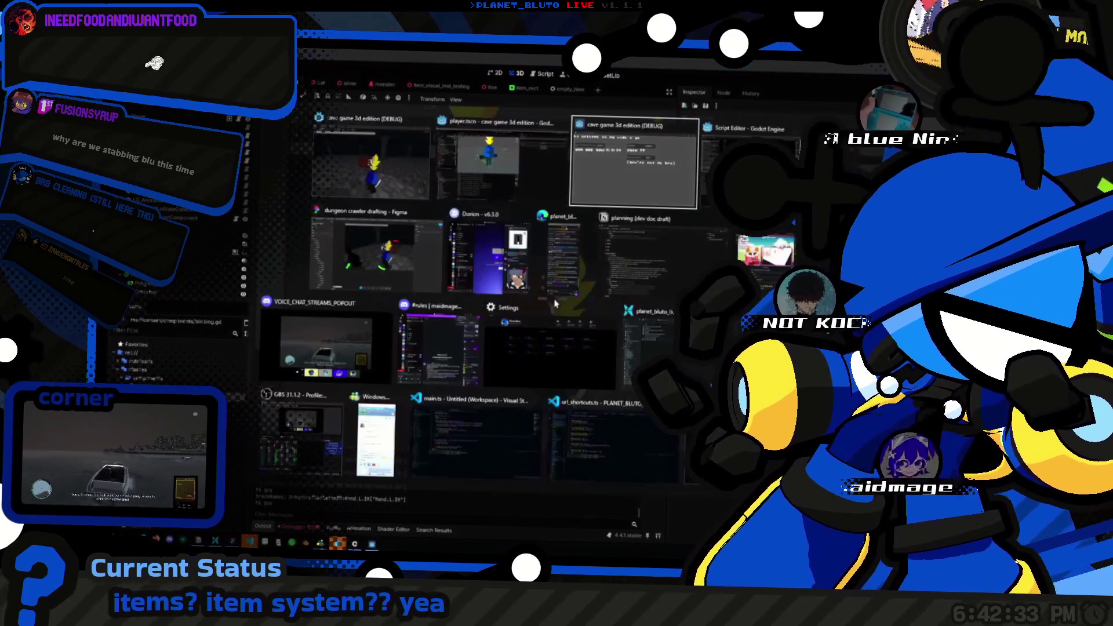
pyautogui.hotkey('alt', 'Tab')
pyautogui.click(615, 349)
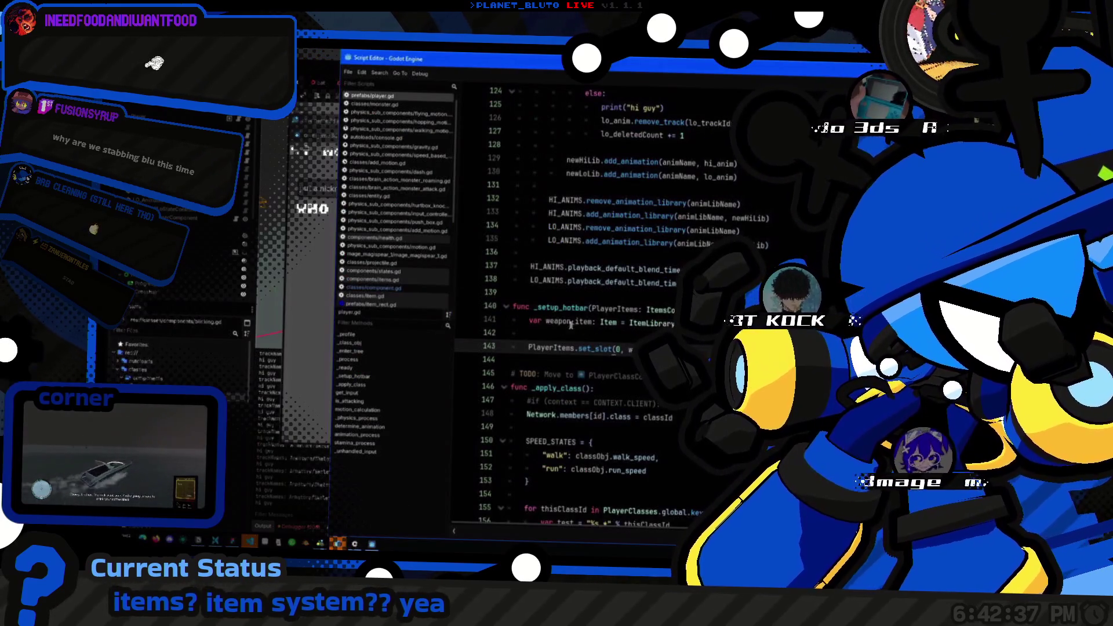
pyautogui.click(588, 310)
pyautogui.press('Return')
pyautogui.write('nt9')
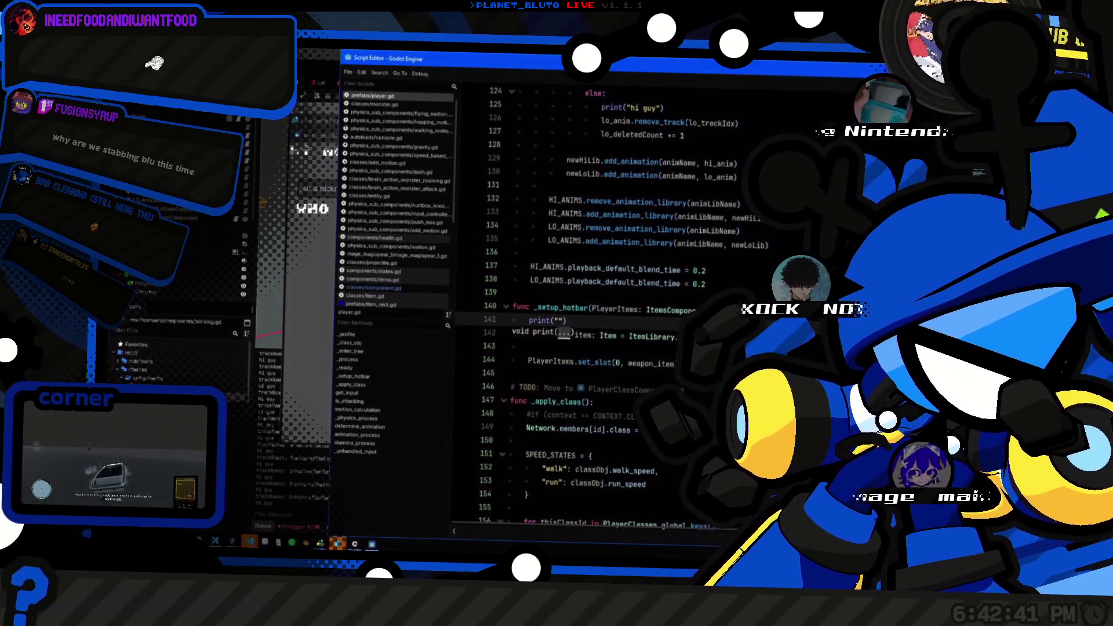
# Step: Finish the print("HELLO??") line and launch the game, choosing the Knight class
pyautogui.press('Home')
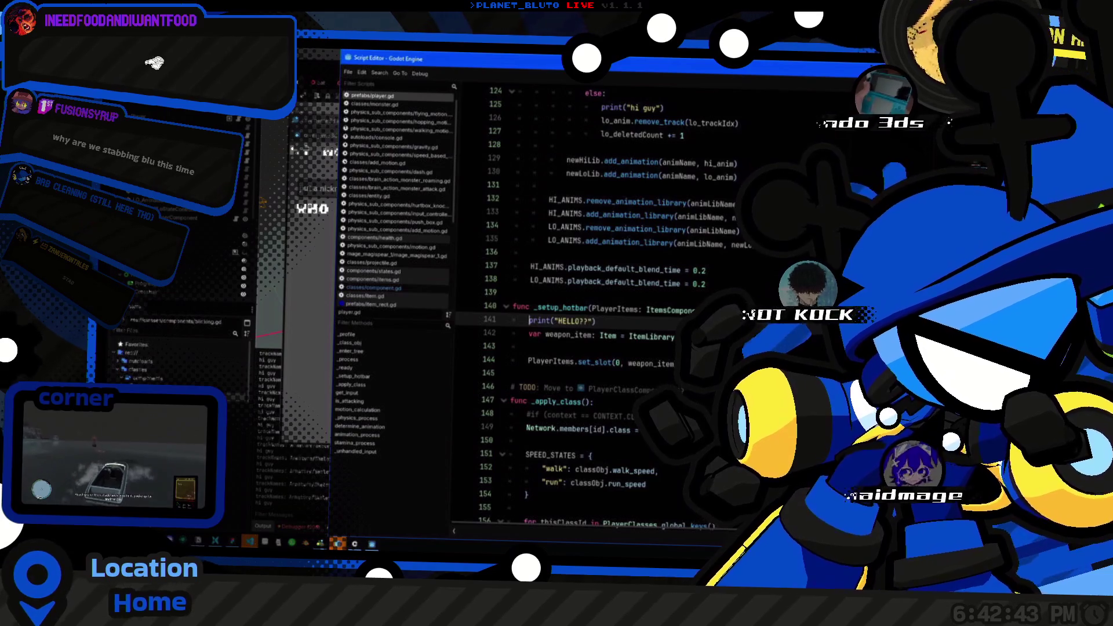
pyautogui.press('F5')
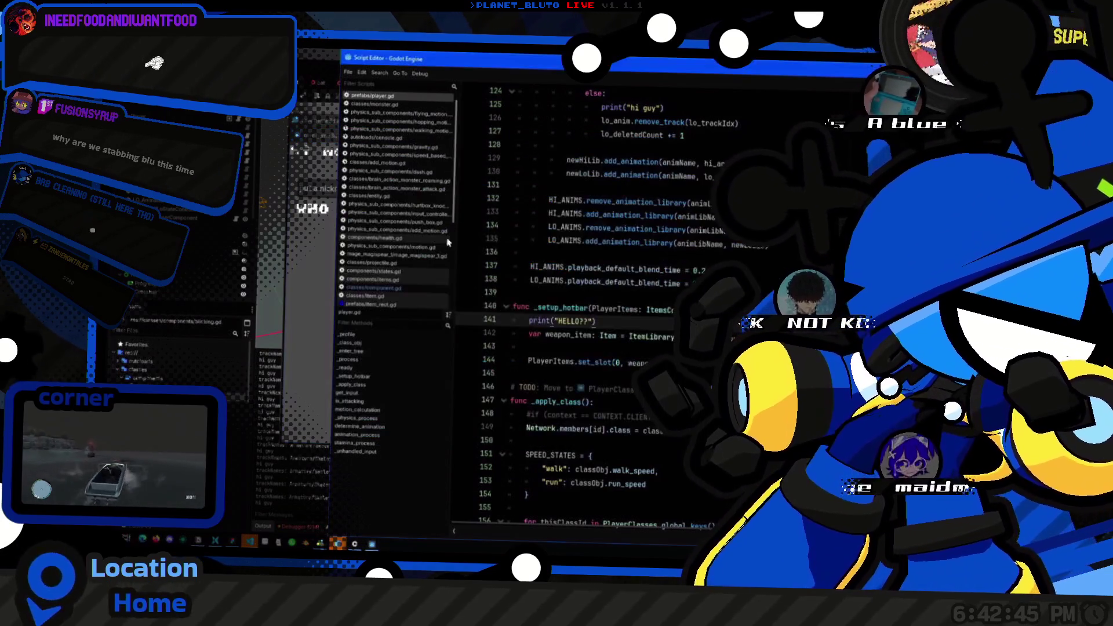
pyautogui.click(408, 190)
pyautogui.click(406, 212)
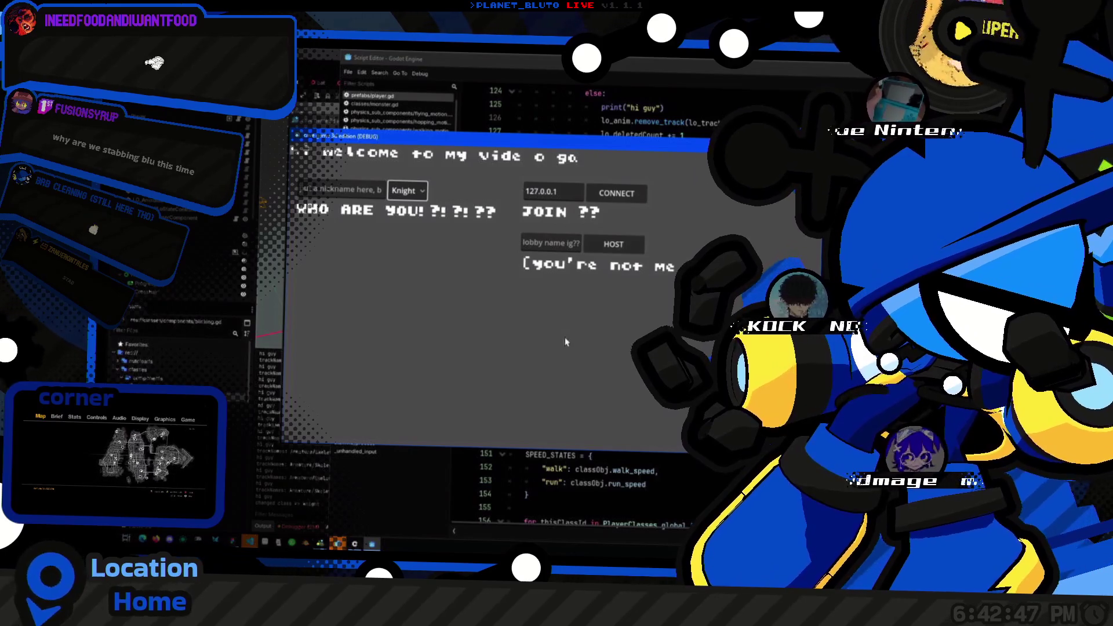
pyautogui.hotkey('alt', 'Tab')
pyautogui.hotkey('alt', 'Tab')
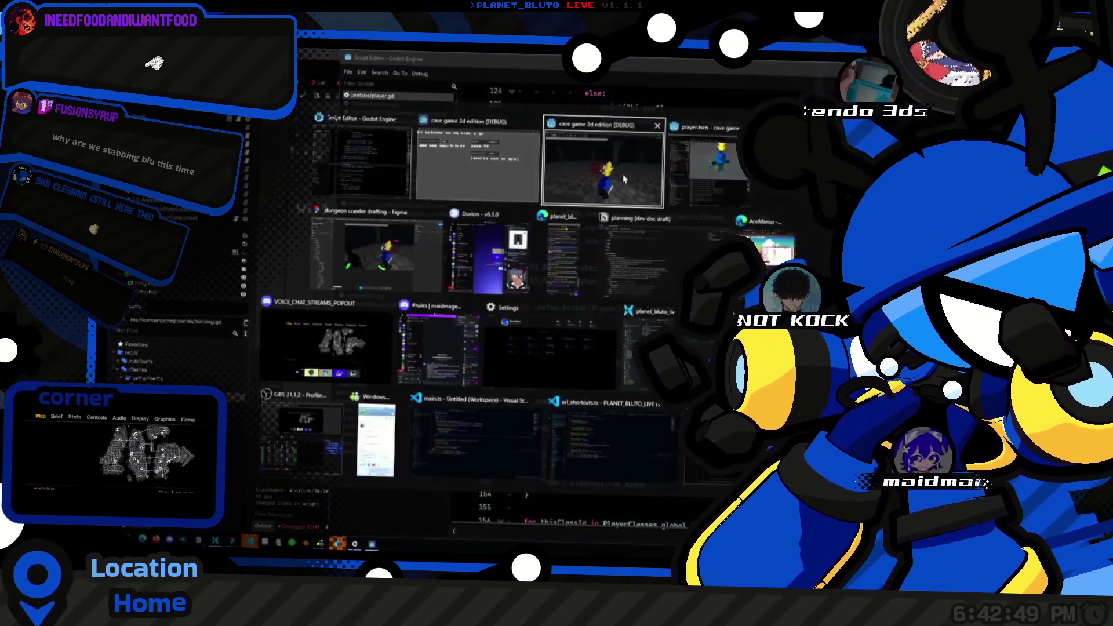
pyautogui.hotkey('alt', 'Tab')
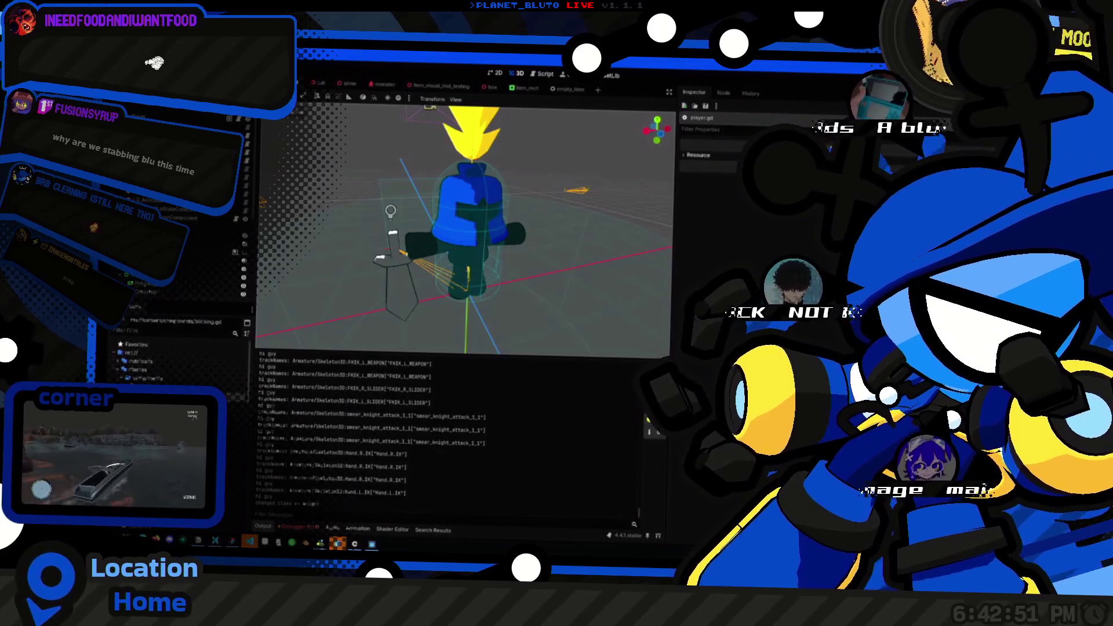
# Step: Run the game again, host as Knight, and switch windows to check the output
pyautogui.press('F5')
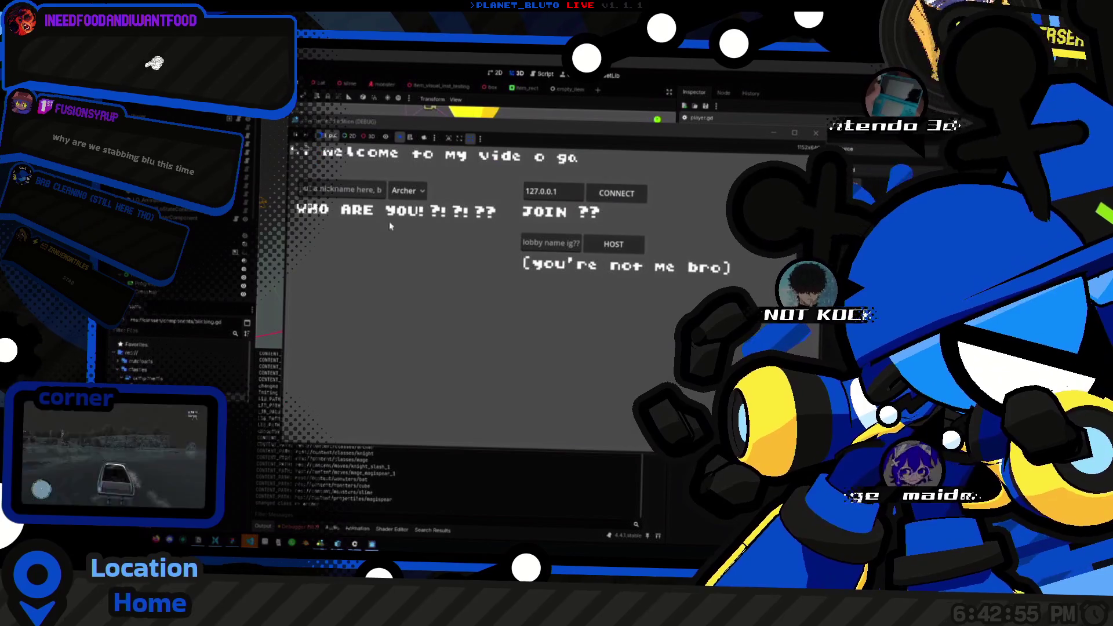
pyautogui.click(407, 191)
pyautogui.click(406, 214)
pyautogui.click(613, 244)
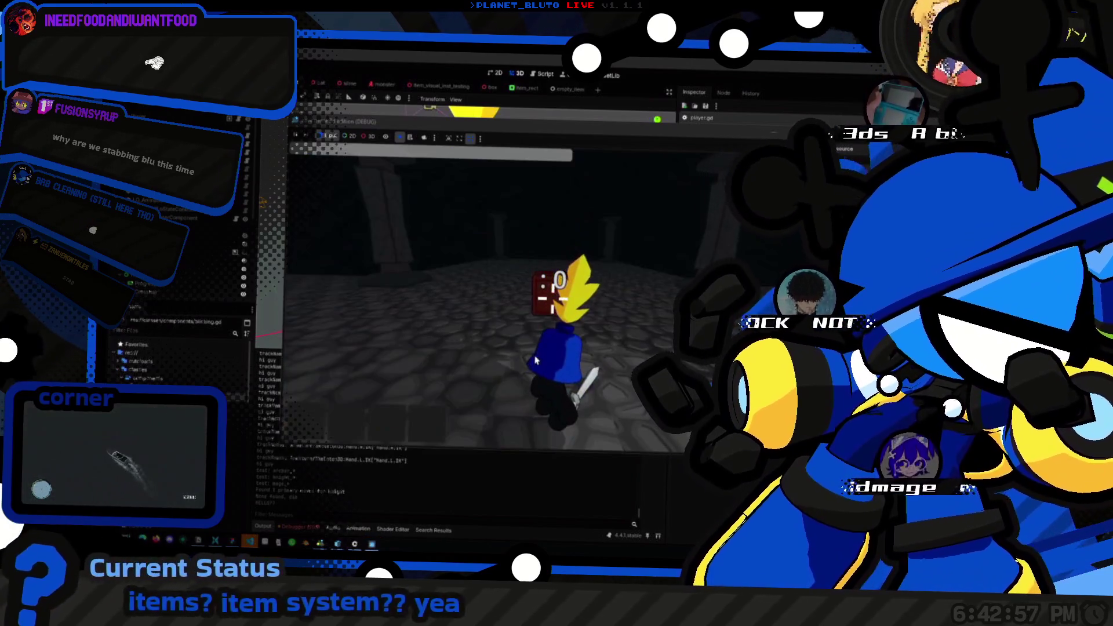
pyautogui.hotkey('alt', 'Tab')
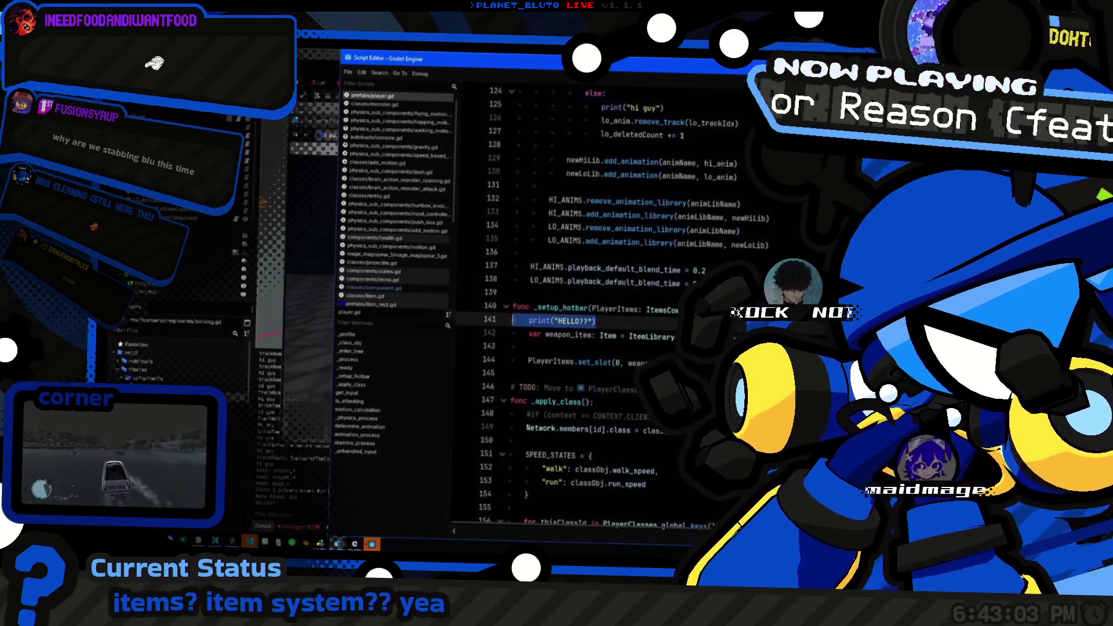
# Step: Replace the HELLO?? print with print("weapon_item: ", weapon_item)
pyautogui.hotkey('ctrl', 'shift', 'k')
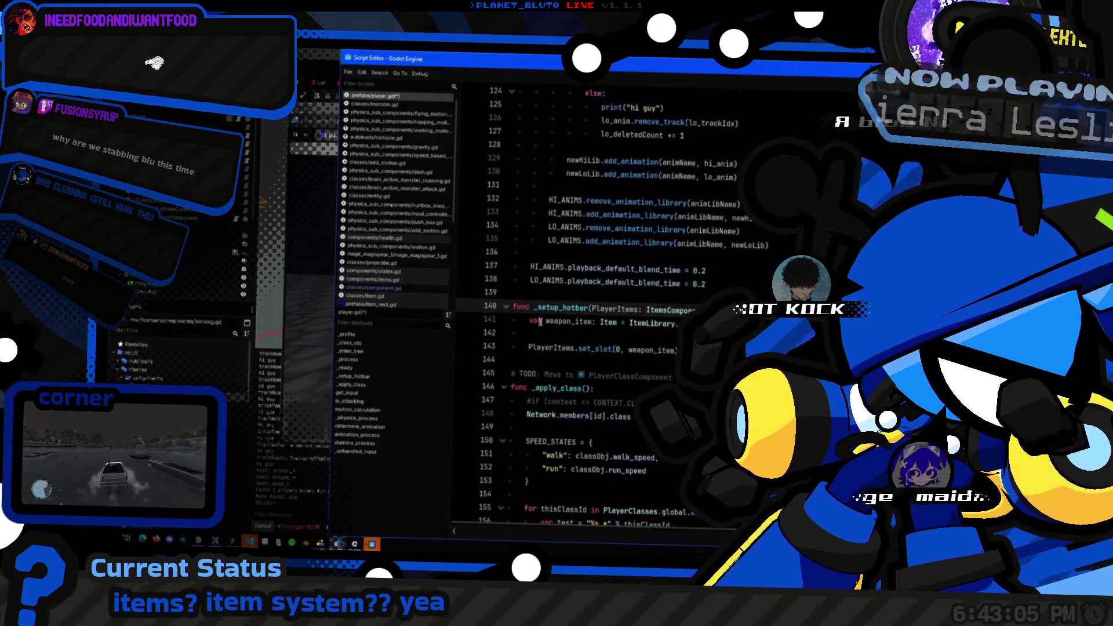
pyautogui.press('Return')
pyautogui.write('print("weapon_item: "')
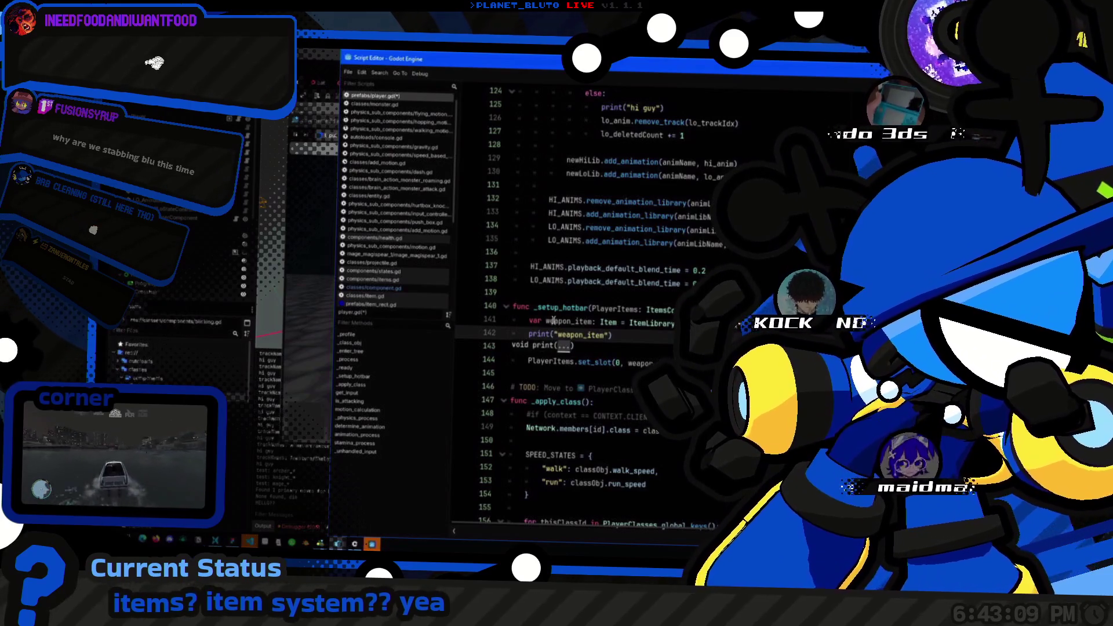
pyautogui.write(', weapon_item')
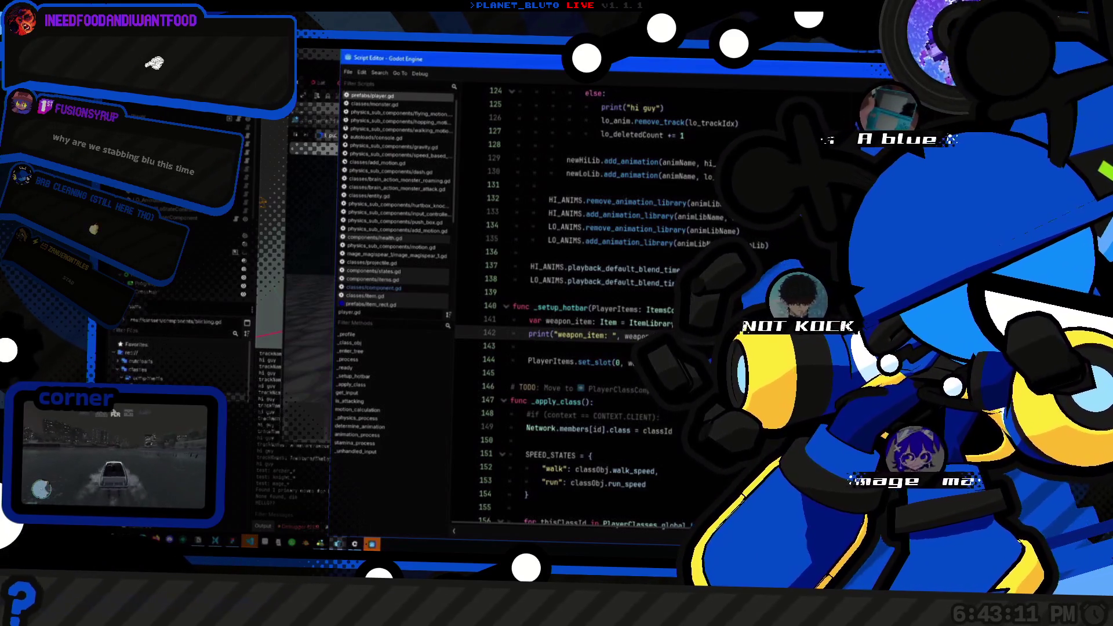
# Step: Inspect the running game's remote CharacterBody3D player, then return to the weapon_item line
pyautogui.hotkey('alt', 'Tab')
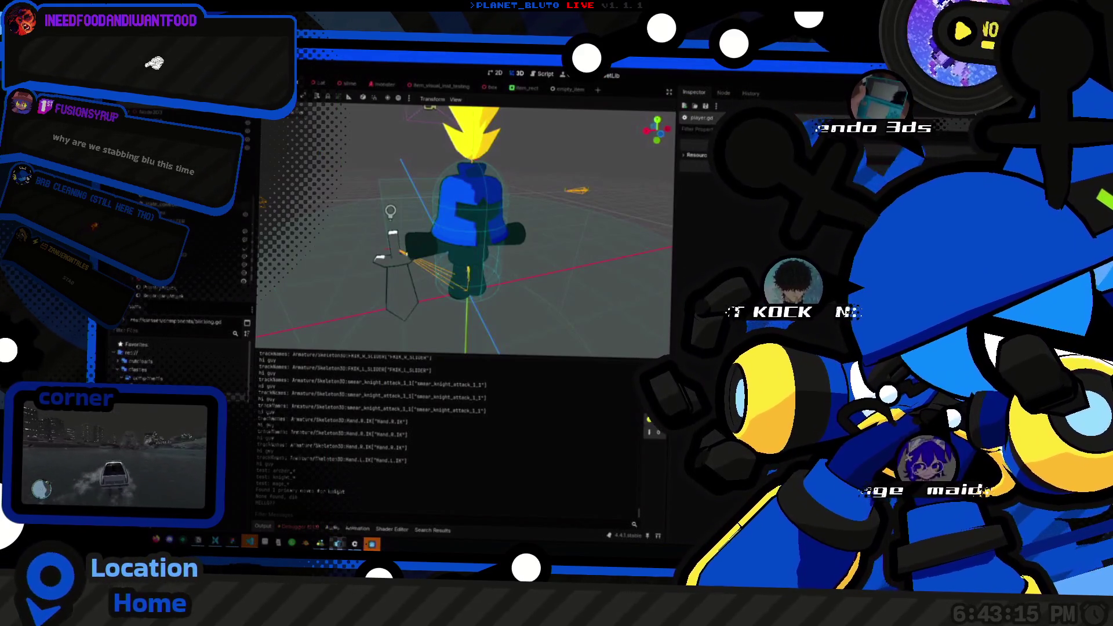
pyautogui.click(162, 288)
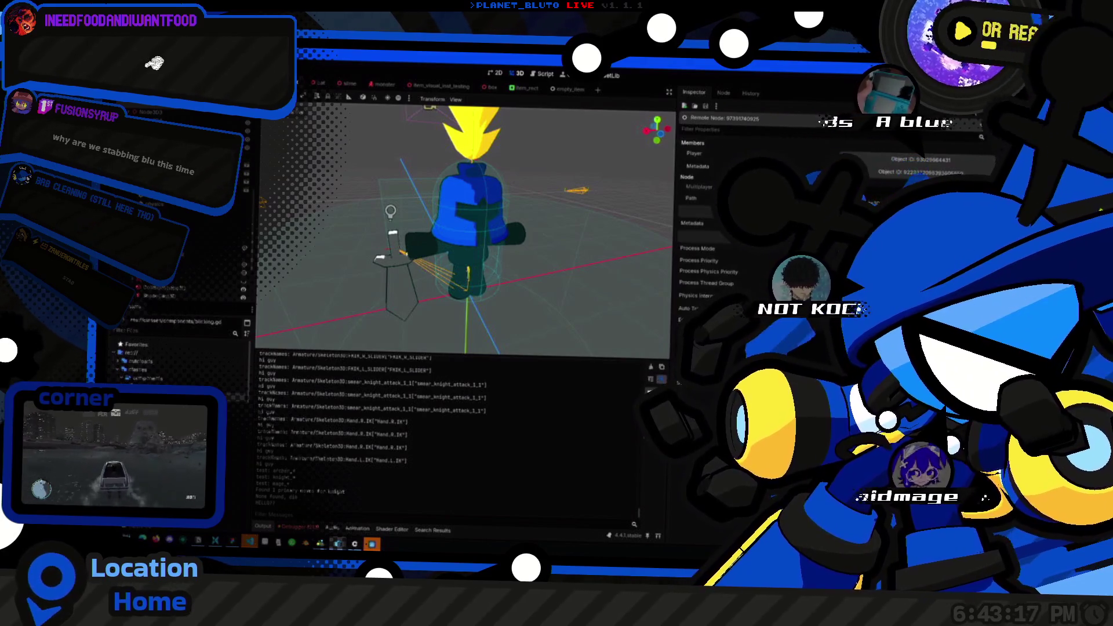
pyautogui.click(869, 160)
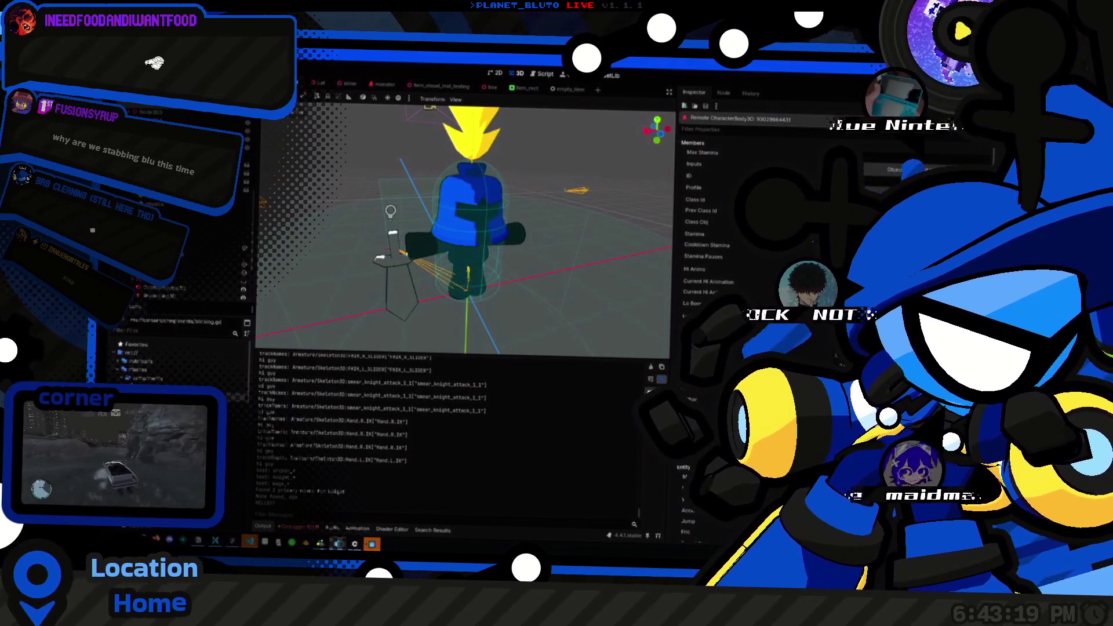
pyautogui.click(162, 288)
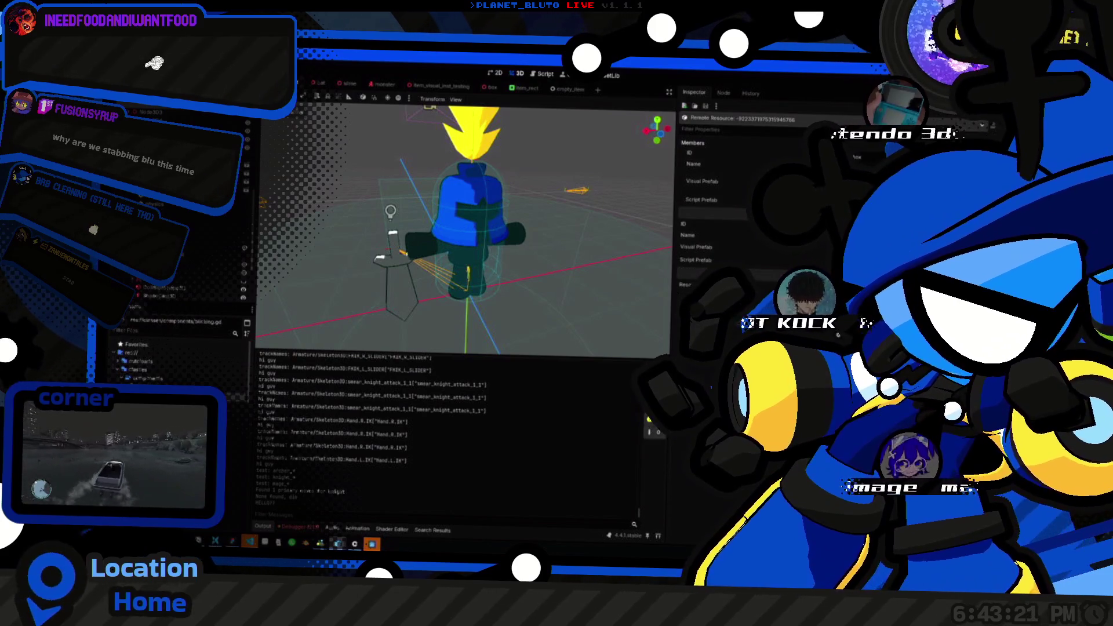
pyautogui.hotkey('alt', 'Tab')
pyautogui.hotkey('alt', 'Tab')
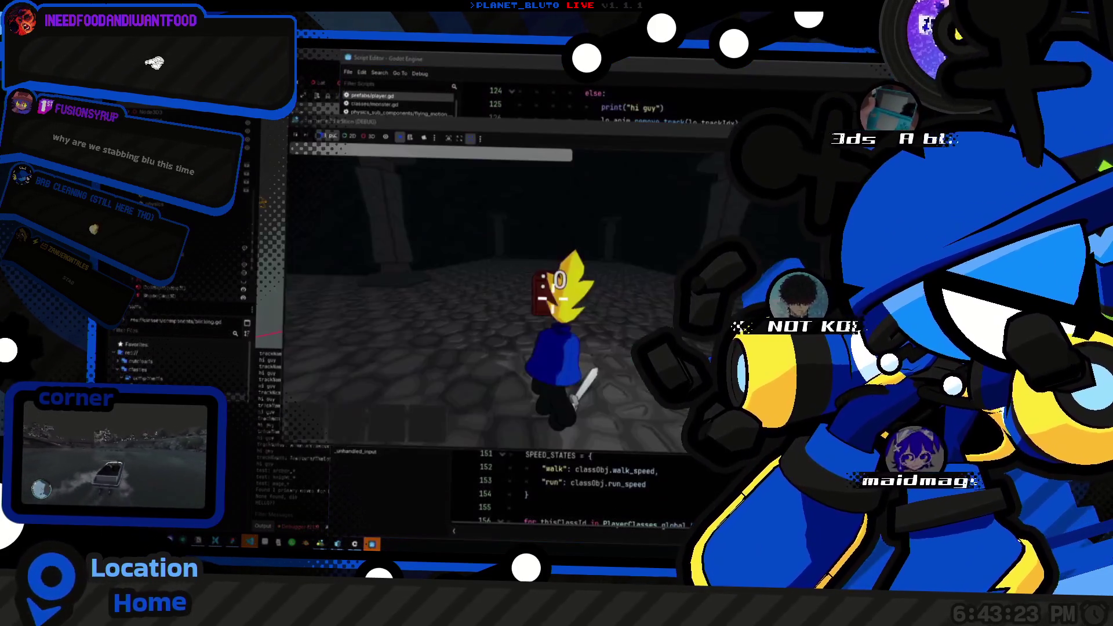
pyautogui.hotkey('alt', 'Tab')
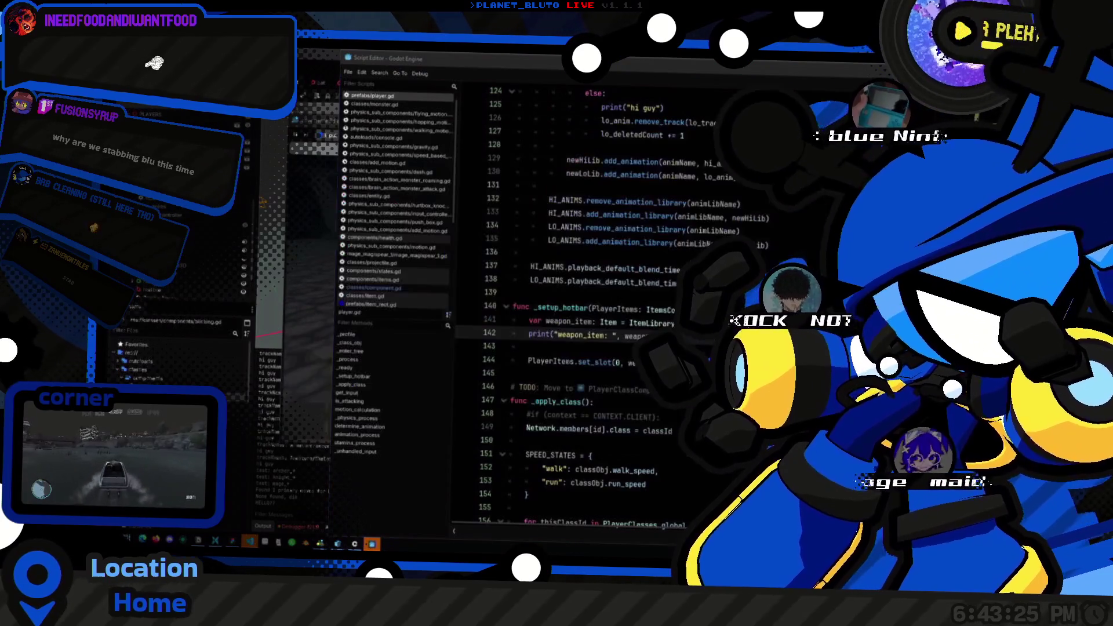
pyautogui.click(647, 322)
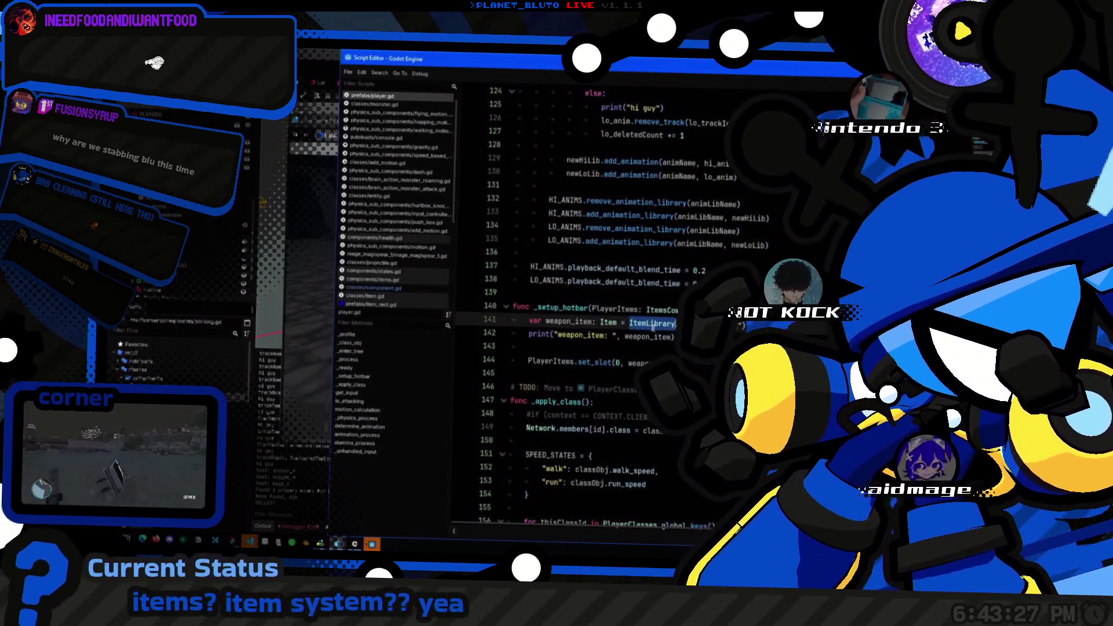
# Step: Browse the ItemLibrary script's source, then quick-open items.gd
pyautogui.keyDown('ctrl'); pyautogui.click(653, 325); pyautogui.keyUp('ctrl')
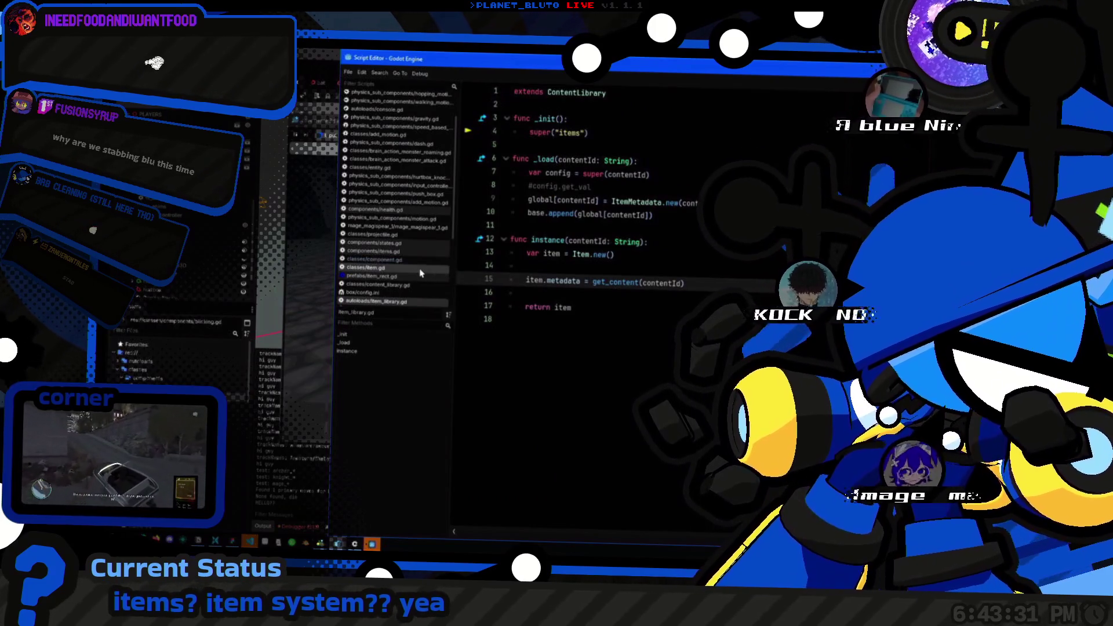
pyautogui.scroll(-3, 421, 232)
pyautogui.scroll(-3, 421, 221)
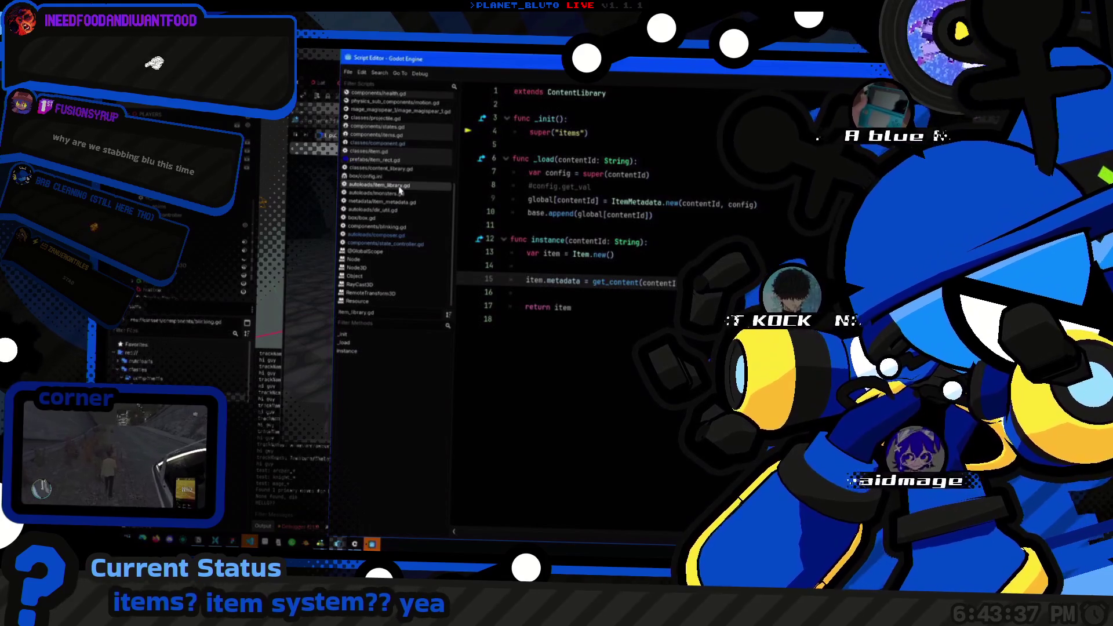
pyautogui.hotkey('shift', 'alt', 'o')
pyautogui.write('items')
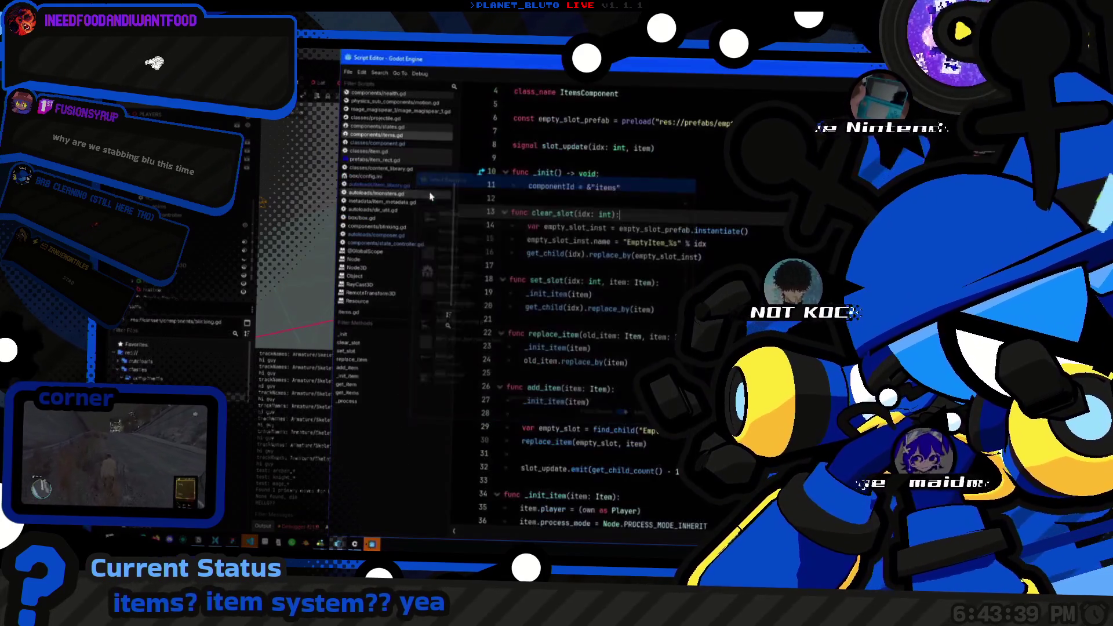
pyautogui.press('Return')
# Step: Check the slot_update(idx: int, item) signal in items.gd, then return to _setup_hotbar in player.gd
pyautogui.press('Up')
pyautogui.press('Up')
pyautogui.press('Up')
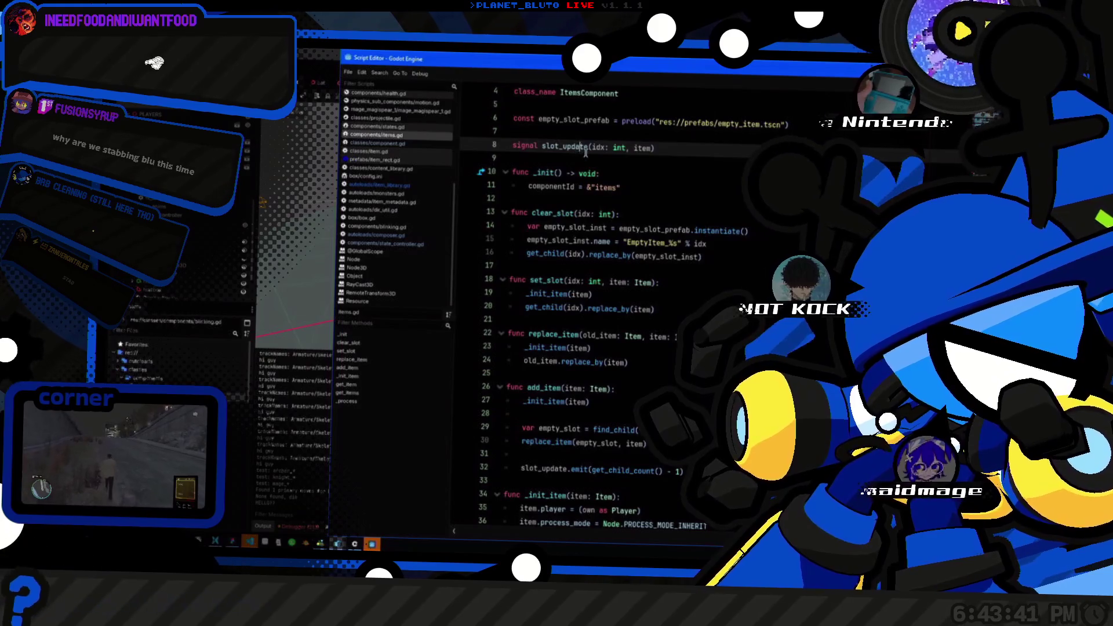
pyautogui.doubleClick(578, 145)
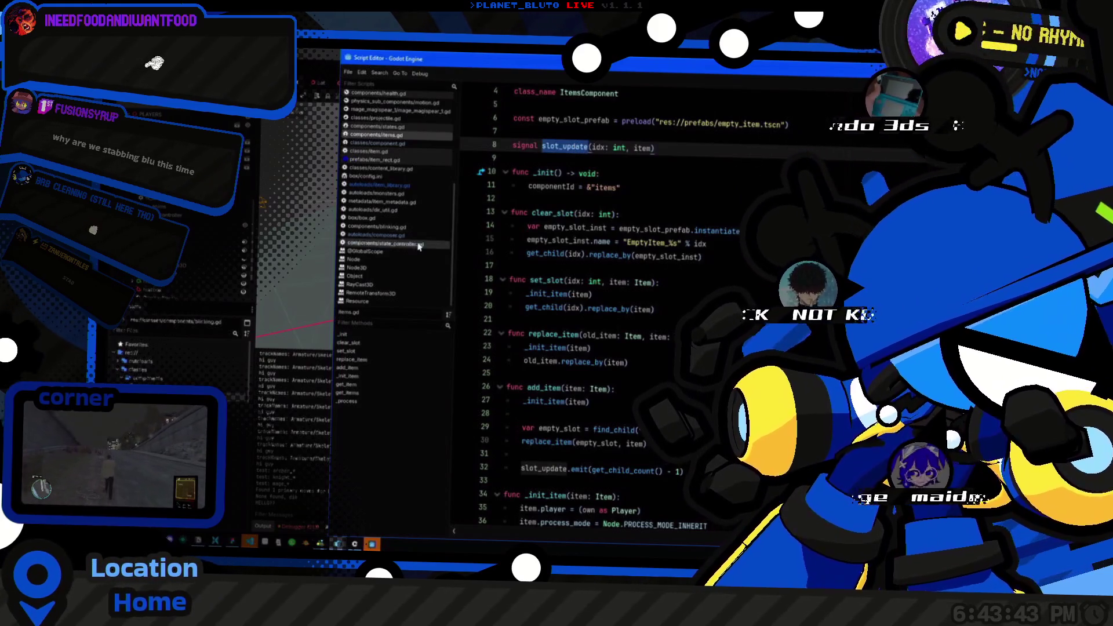
pyautogui.click(429, 190)
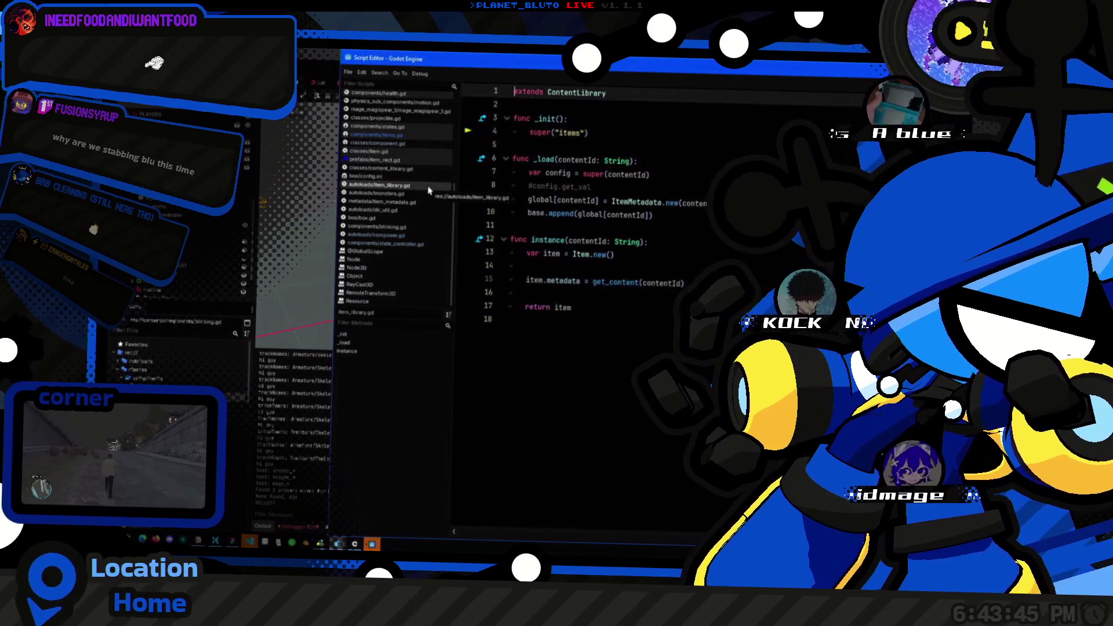
pyautogui.hotkey('alt', 'Left')
pyautogui.press('Down')
pyautogui.press('End')
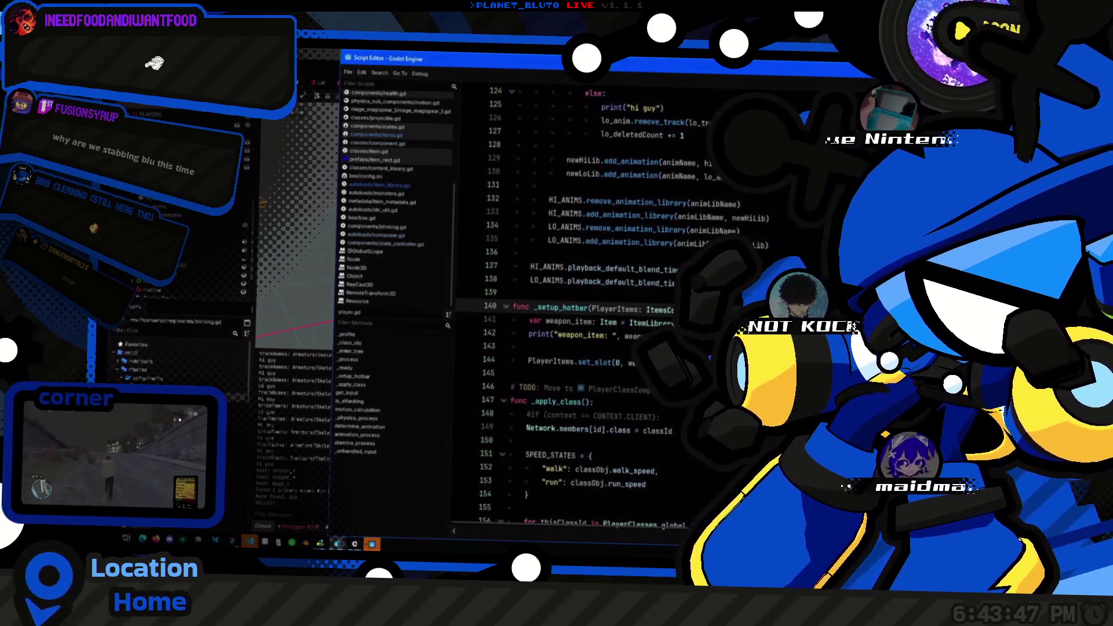
# Step: Add a PlayerItems.slot_update.connect() call with the update-slot callback at the start of _setup_hotbar
pyautogui.press('Return')
pyautogui.press('Return')
pyautogui.press('Up')
pyautogui.write('slot_update.')
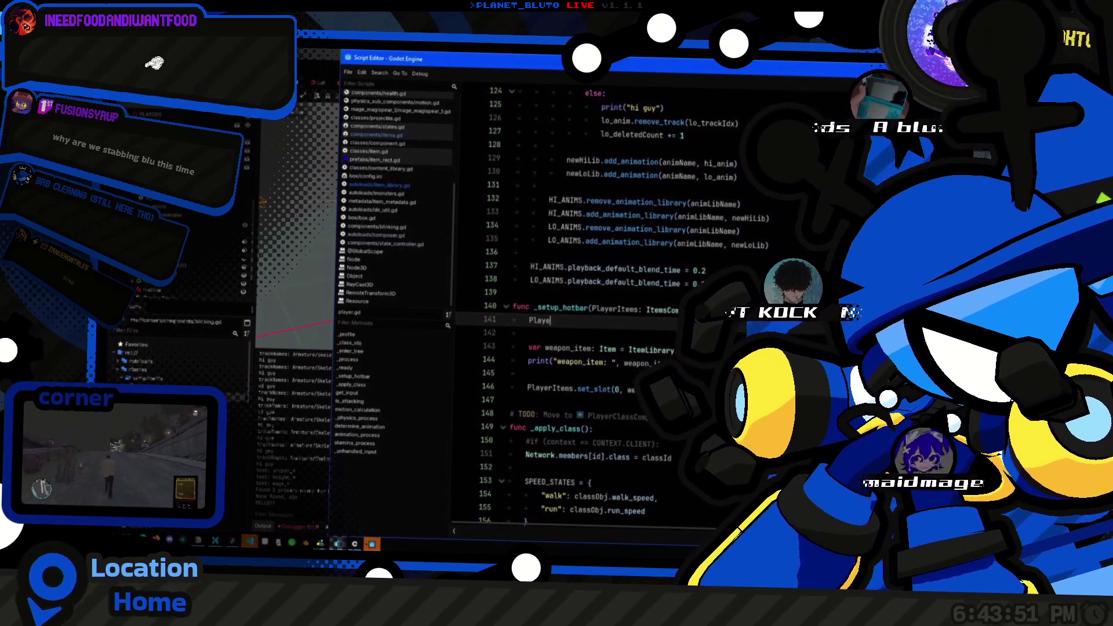
pyautogui.write('rI')
pyautogui.press('Return')
pyautogui.write('.slot_update')
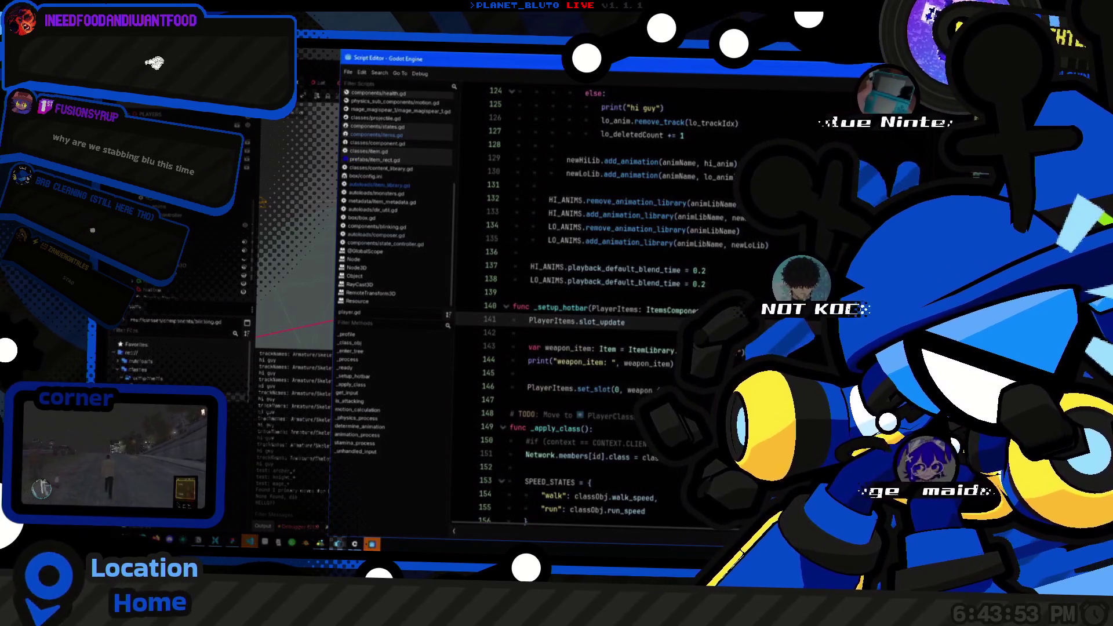
pyautogui.write('(')
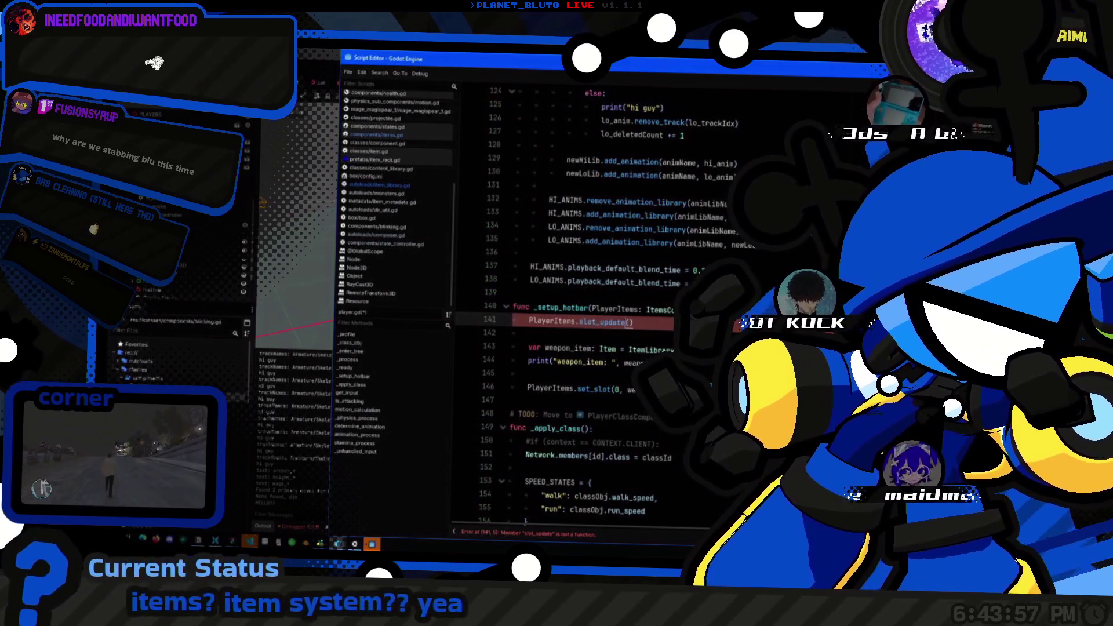
pyautogui.write('.connect')
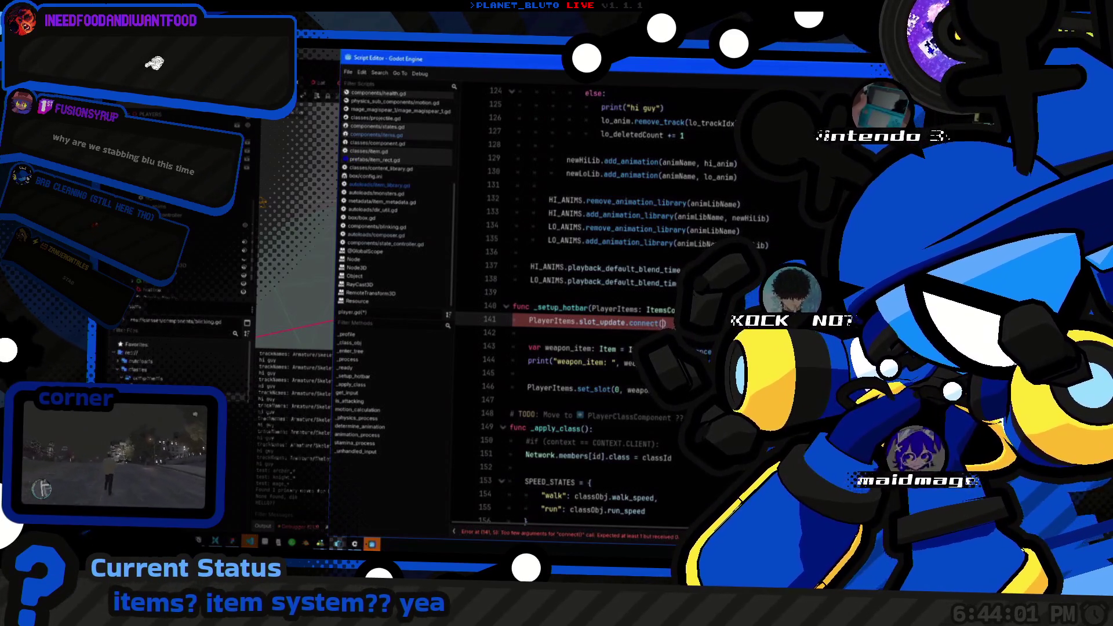
pyautogui.press('Left')
pyautogui.write('_update')
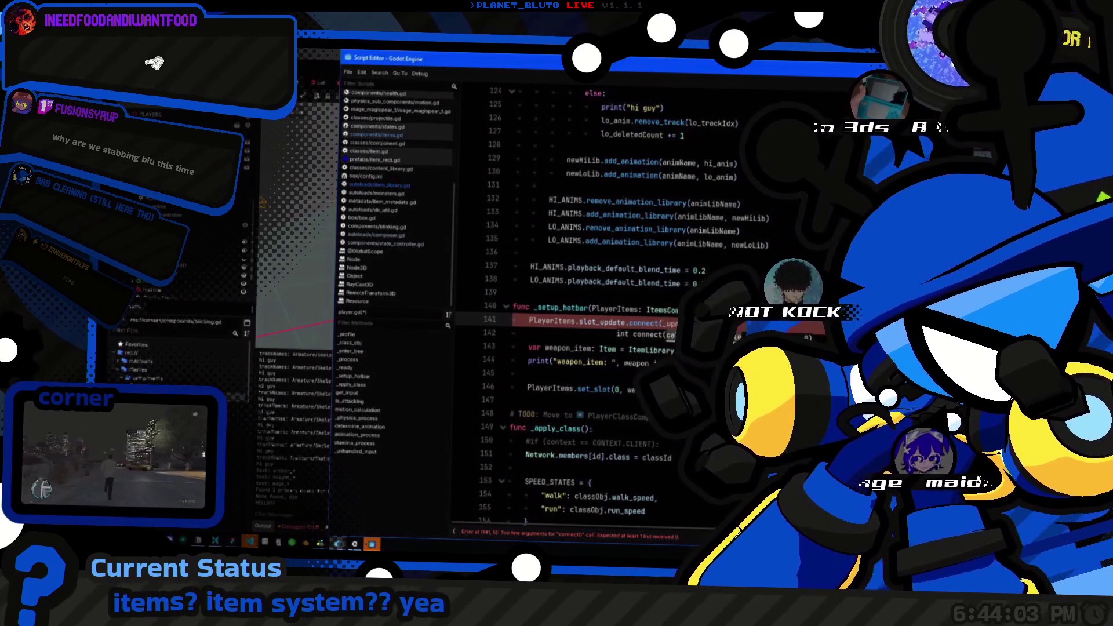
pyautogui.write('_slot_')
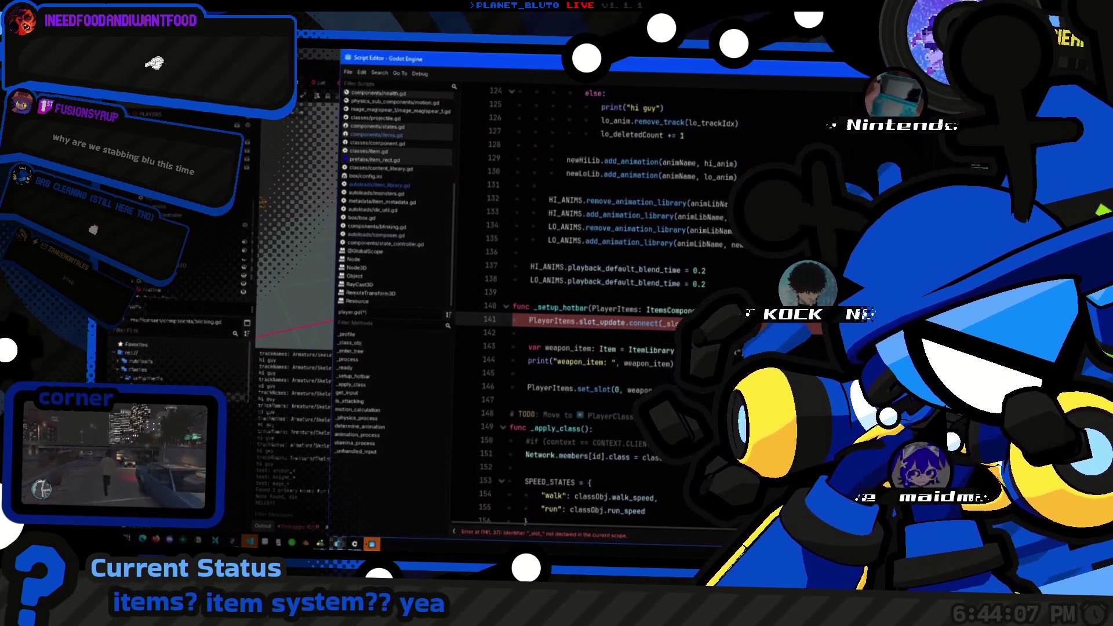
# Step: Declare func _slot_update(idx: int, item): below _setup_hotbar, discarding an unfinished item check
pyautogui.click(597, 402)
pyautogui.press('Return')
pyautogui.press('Return')
pyautogui.write('func _slot_update(idx: int, item)')
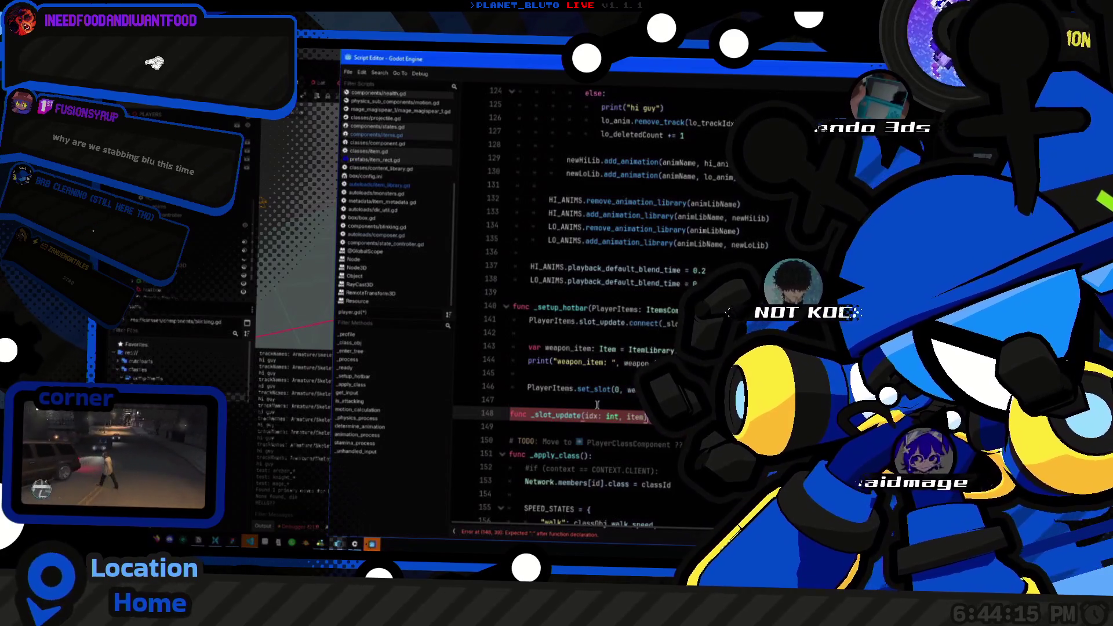
pyautogui.press('Return')
pyautogui.write('item is')
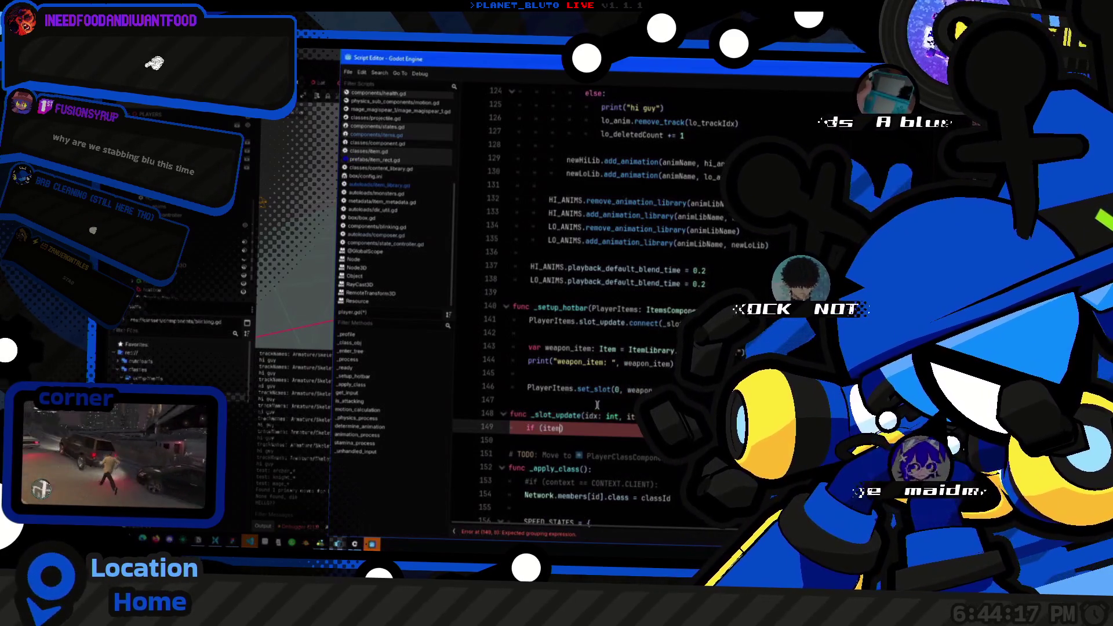
pyautogui.press('Escape')
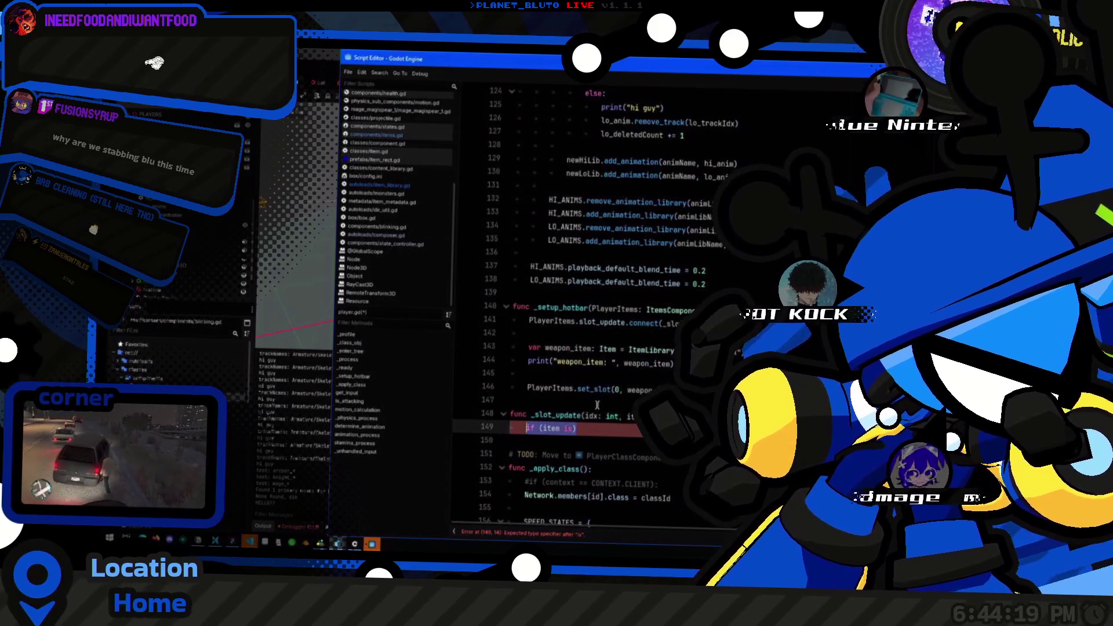
pyautogui.hotkey('ctrl', 'z')
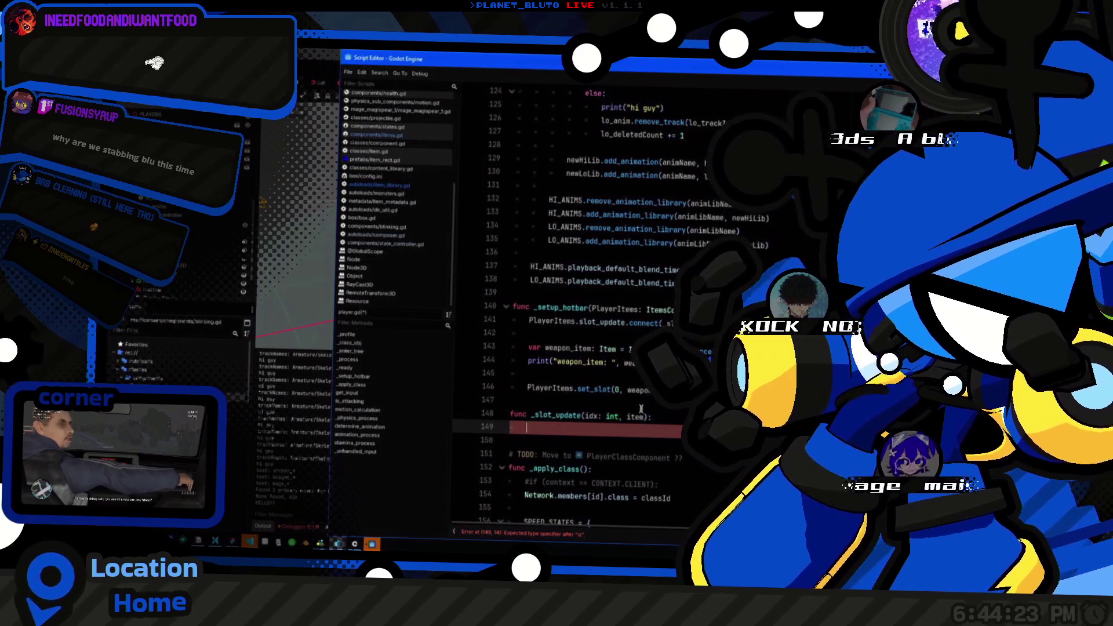
# Step: Remove the stray period after idx and the placeholder idx on line 149 of _slot_update
pyautogui.click(586, 417)
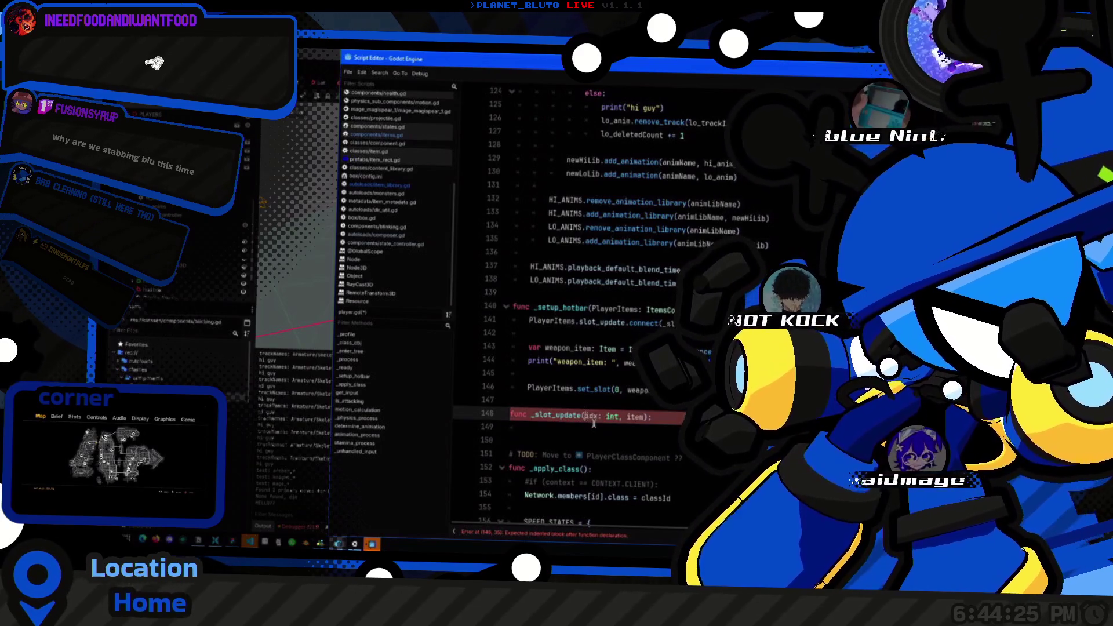
pyautogui.click(593, 424)
pyautogui.press('BackSpace')
pyautogui.write('idx')
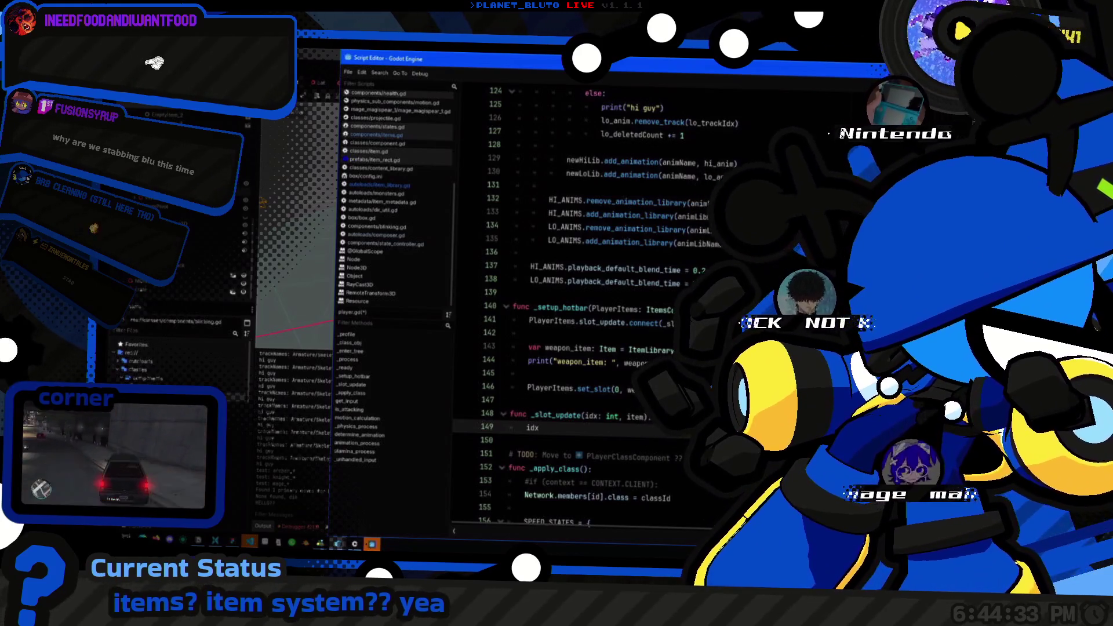
pyautogui.hotkey('alt', 'Tab')
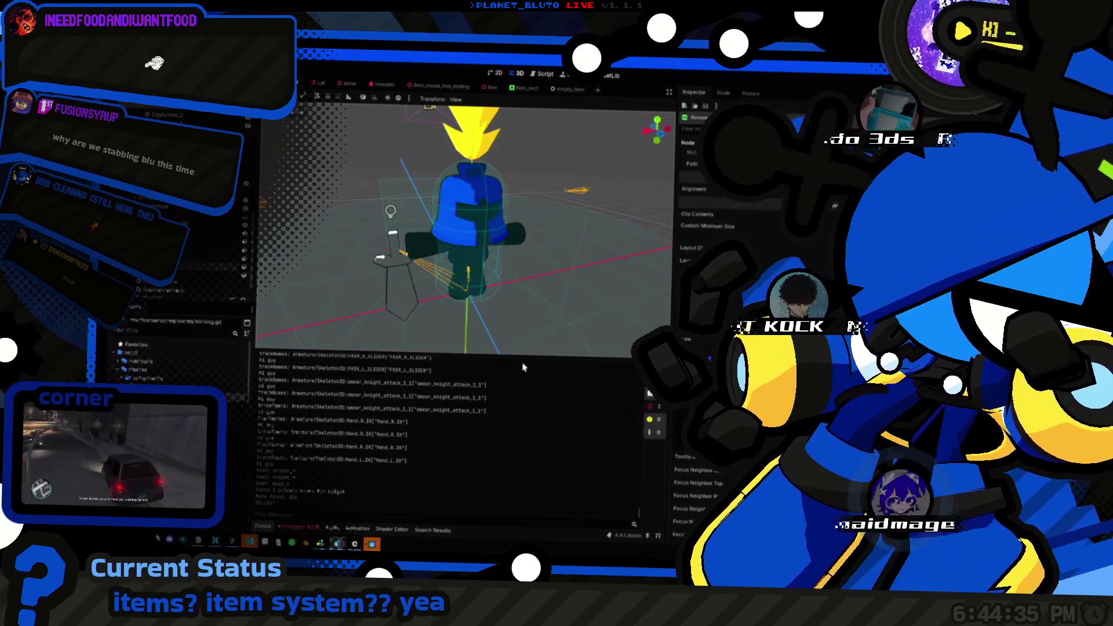
pyautogui.hotkey('alt', 'Tab')
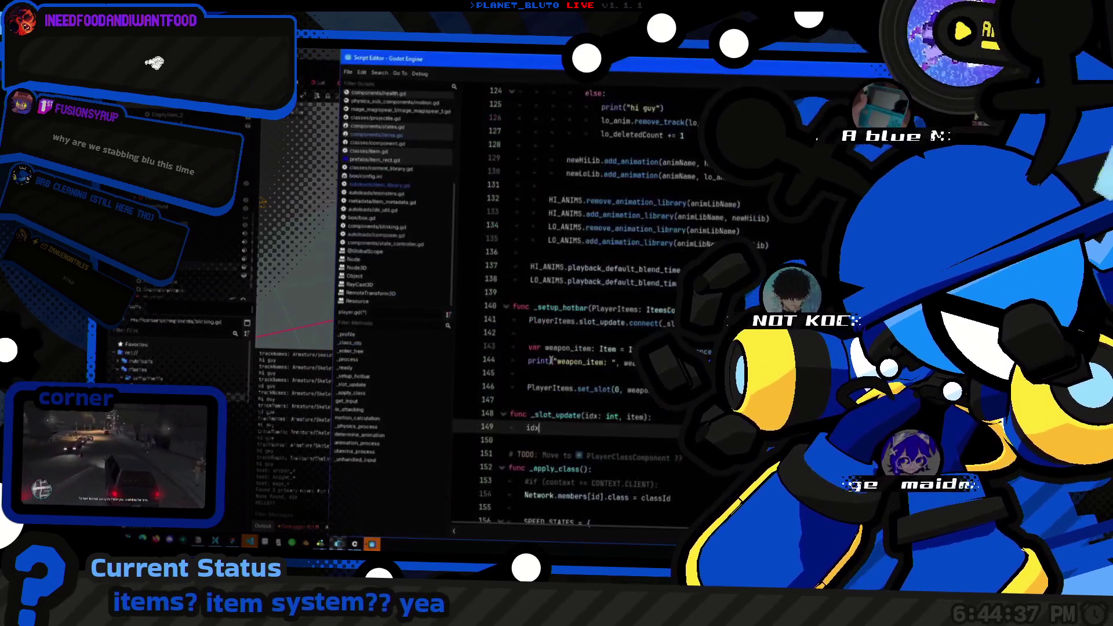
pyautogui.press('BackSpace')
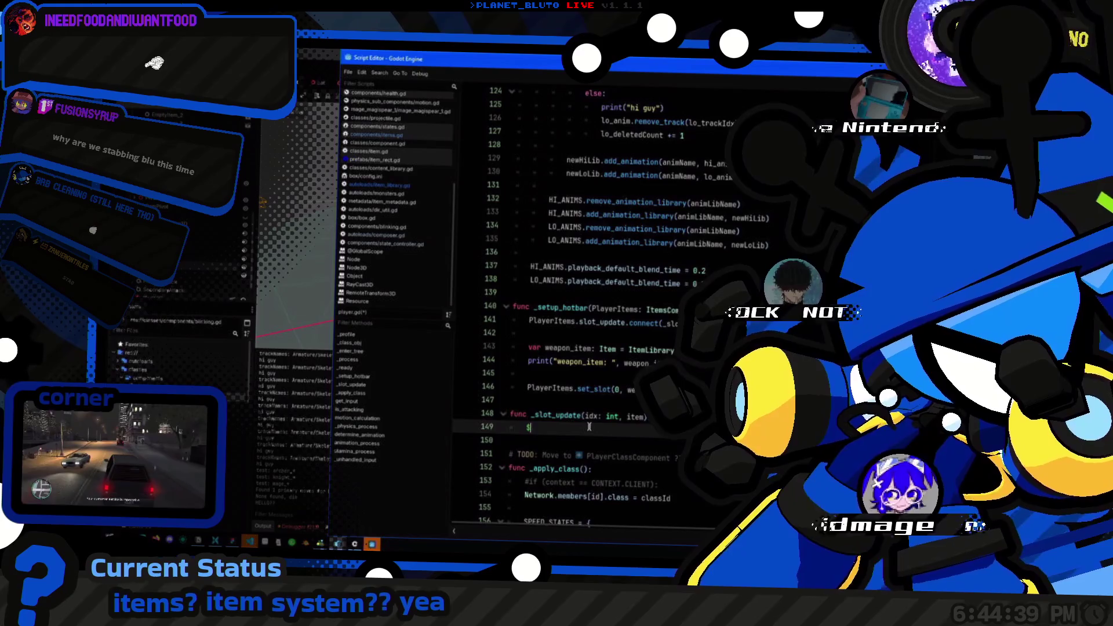
# Step: Review the existing $HUD reference on line 76 of player.gd
pyautogui.scroll(20, 655, 328)
pyautogui.scroll(-9, 656, 328)
pyautogui.scroll(-8, 683, 311)
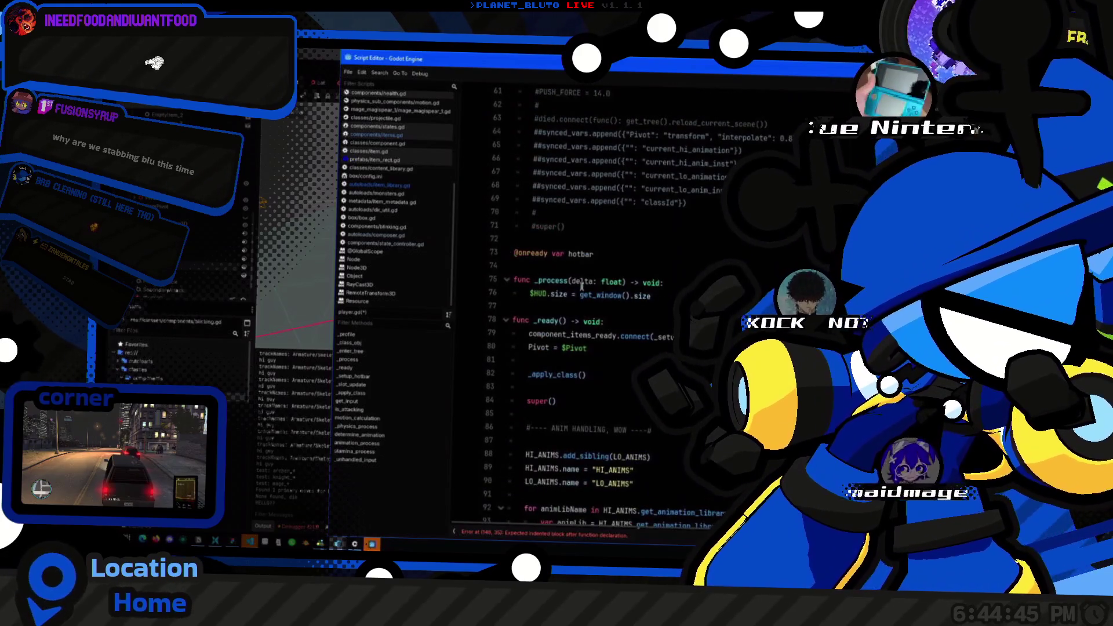
pyautogui.scroll(4, 582, 284)
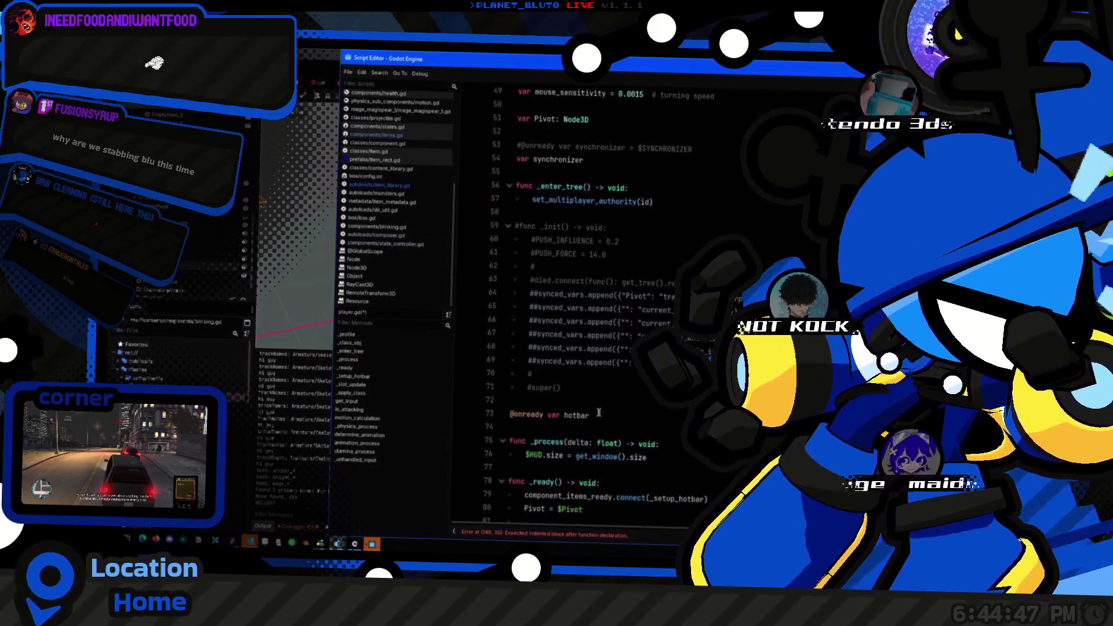
pyautogui.click(540, 455)
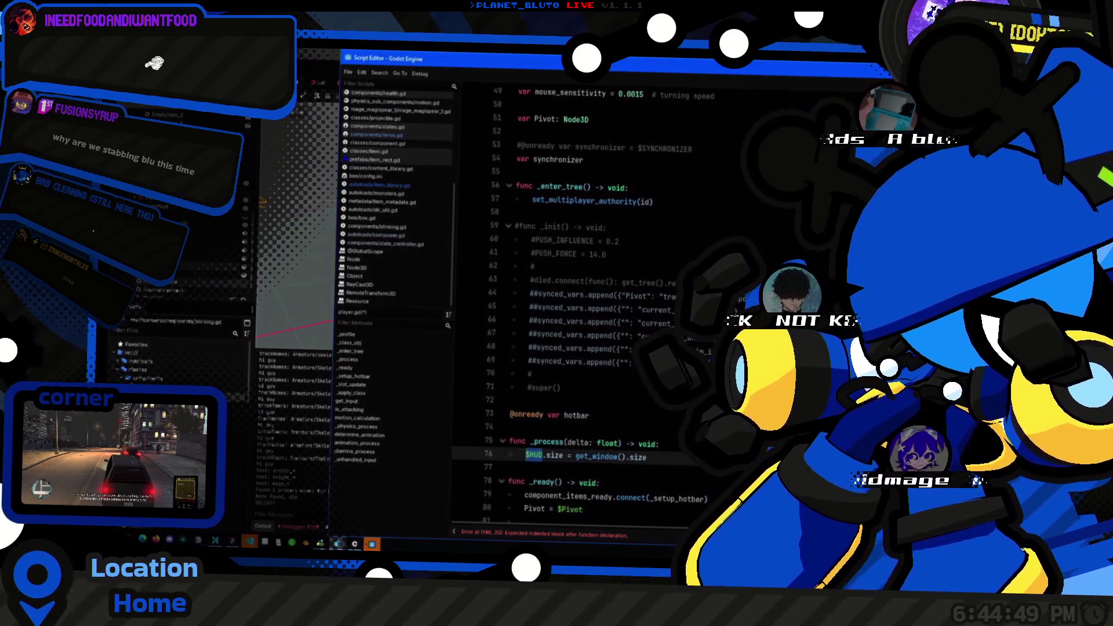
pyautogui.hotkey('alt', 'Tab')
pyautogui.hotkey('alt', 'Tab')
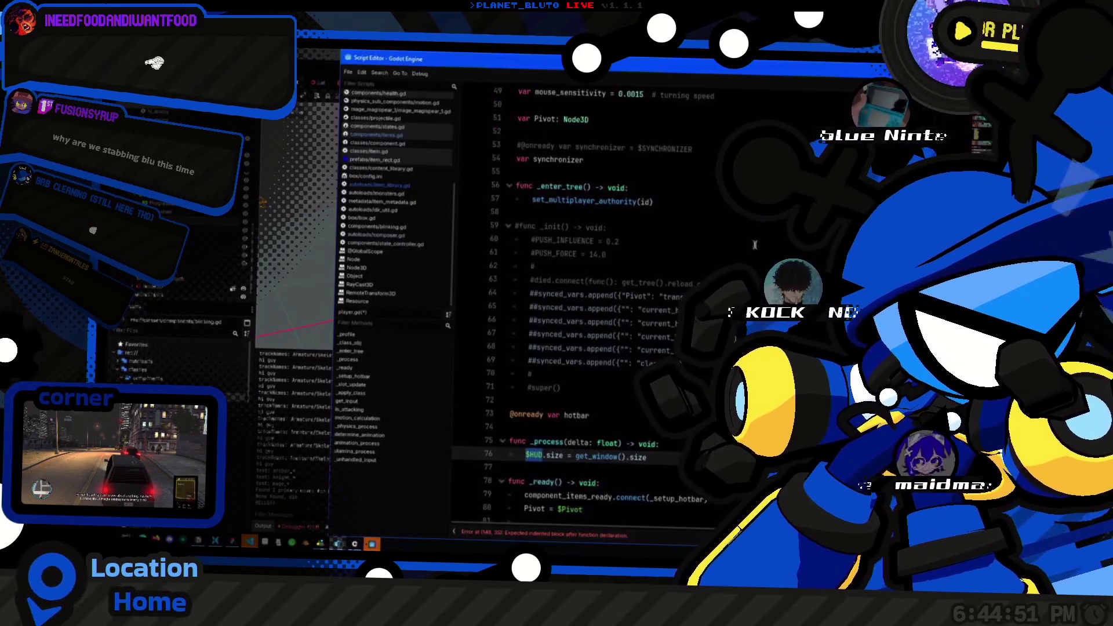
# Step: Jump to _setup_hotbar at line 140 to show the empty _slot_update handler below it
pyautogui.scroll(-20, 586, 307)
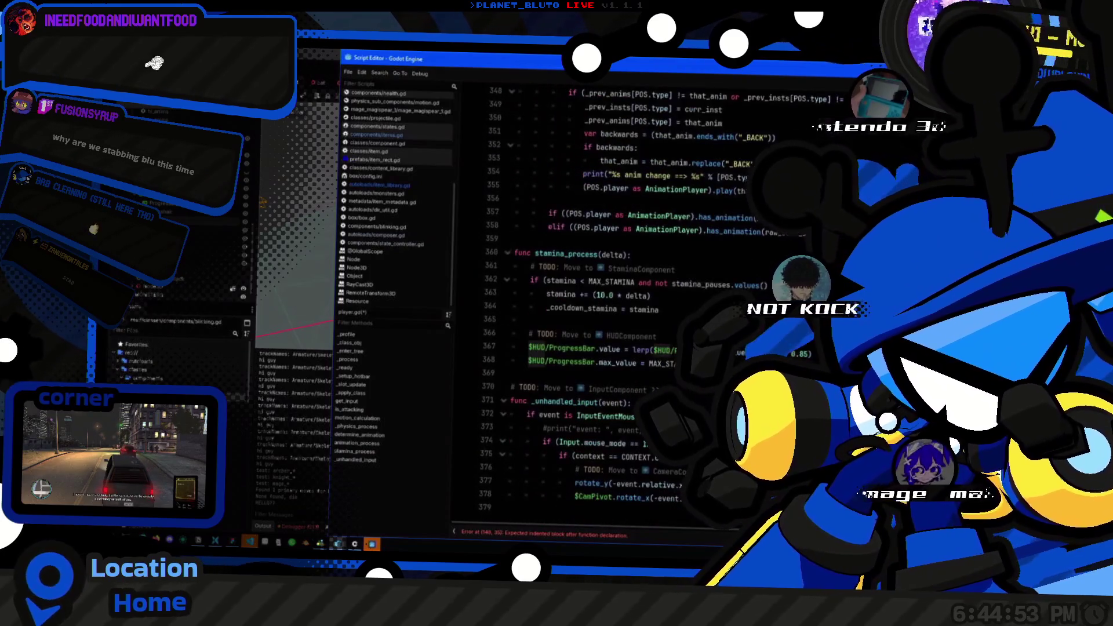
pyautogui.scroll(9, 602, 394)
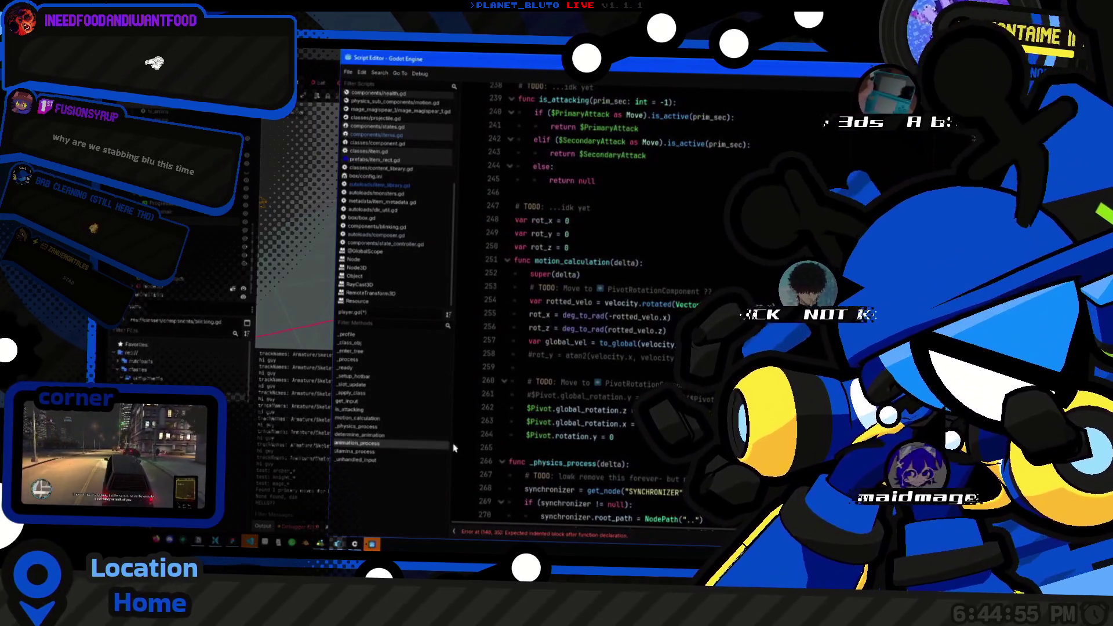
pyautogui.scroll(10, 602, 393)
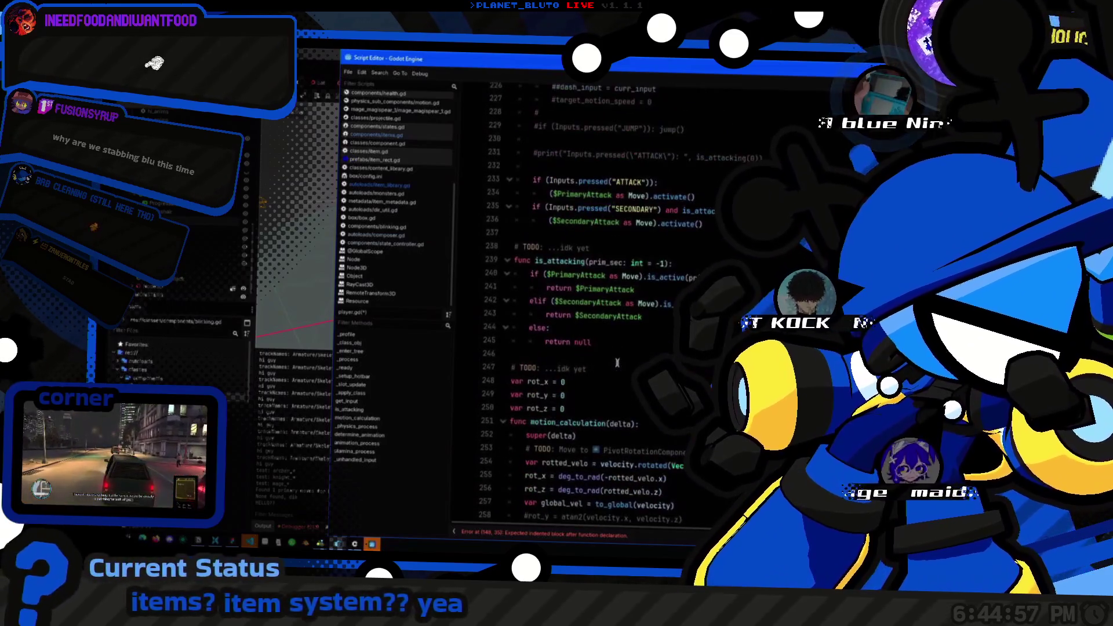
pyautogui.scroll(13, 629, 321)
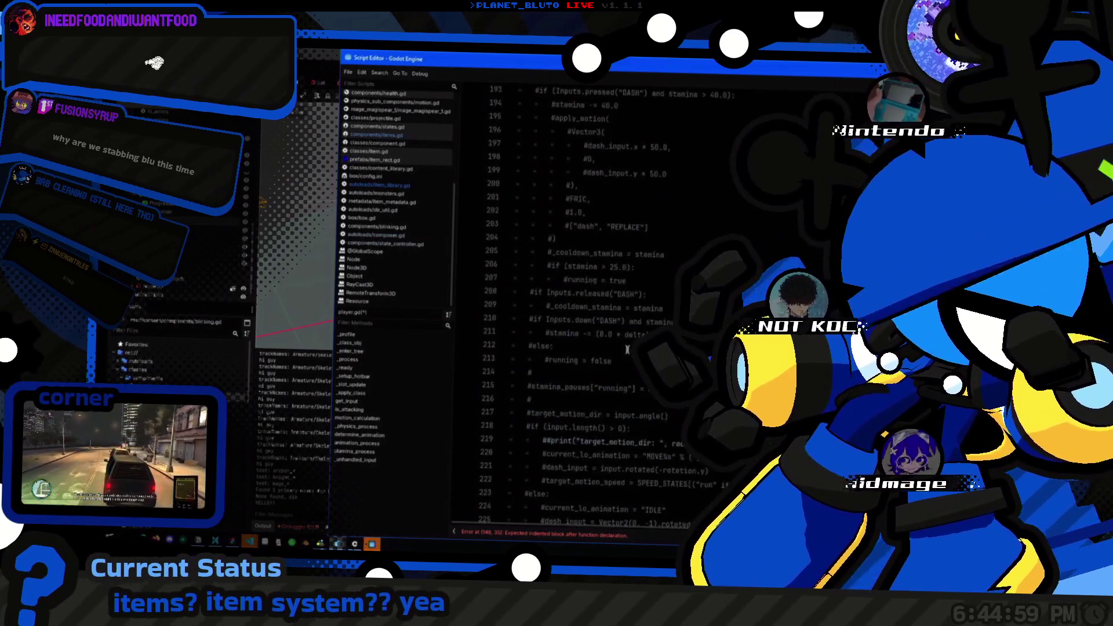
pyautogui.click(367, 377)
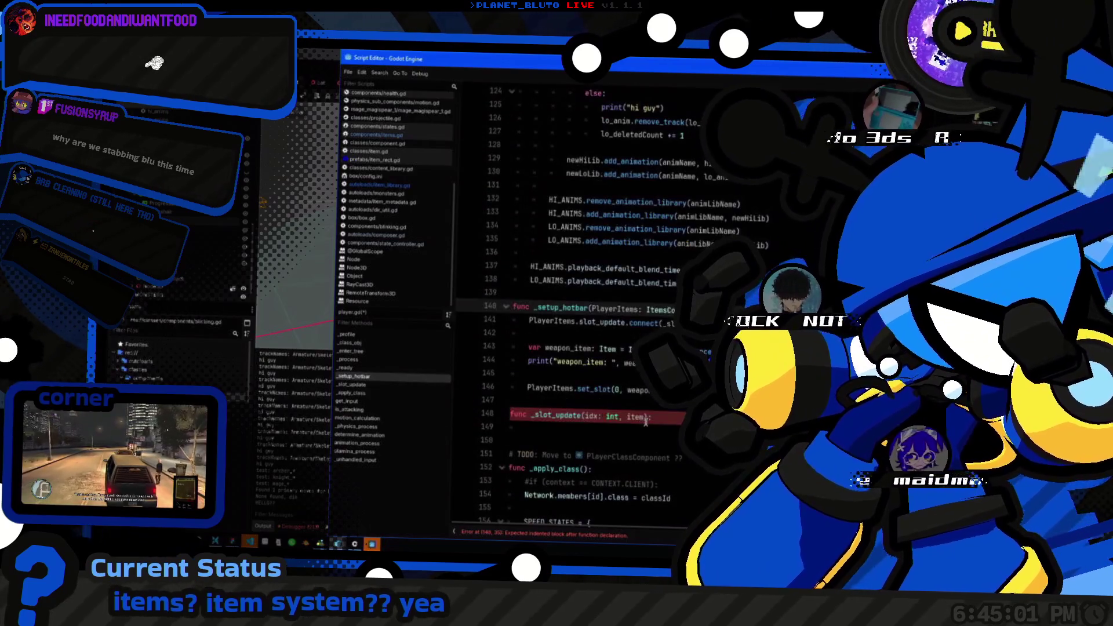
# Step: Enter the $HUD/Items node path in the empty _slot_update body
pyautogui.click(646, 421)
pyautogui.write('$HUD')
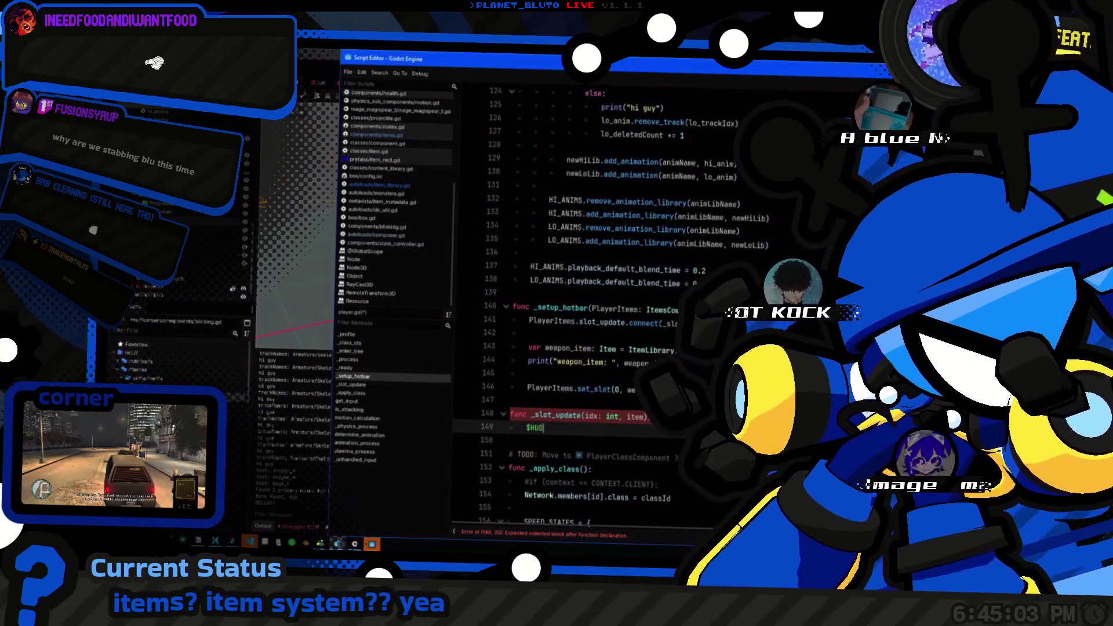
pyautogui.write('/I')
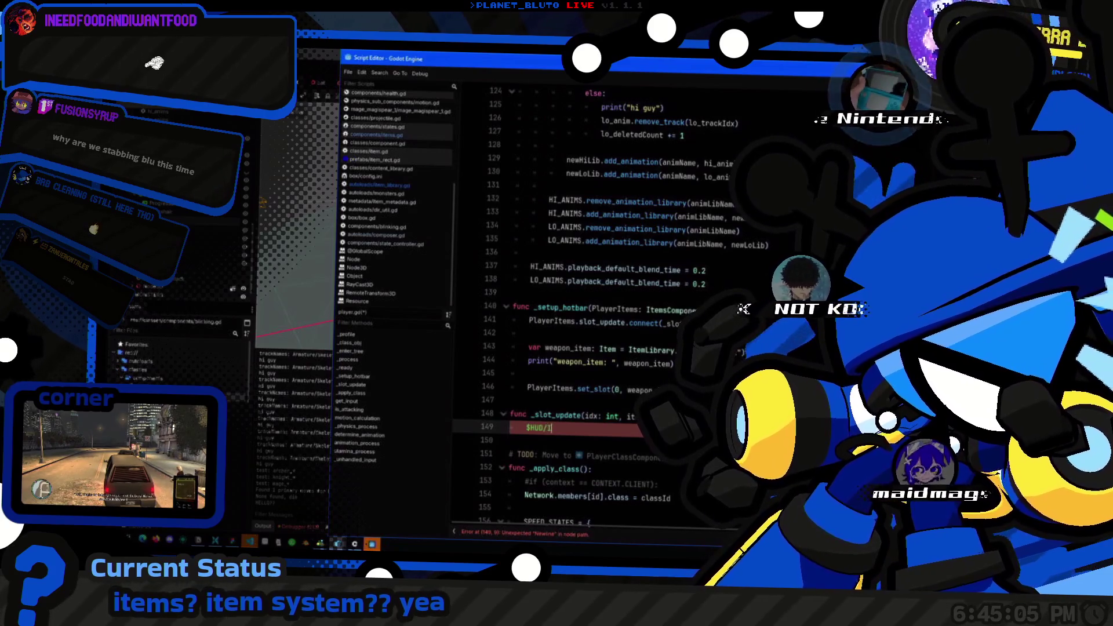
pyautogui.write('tems')
pyautogui.press('BackSpace')
pyautogui.write('.get_')
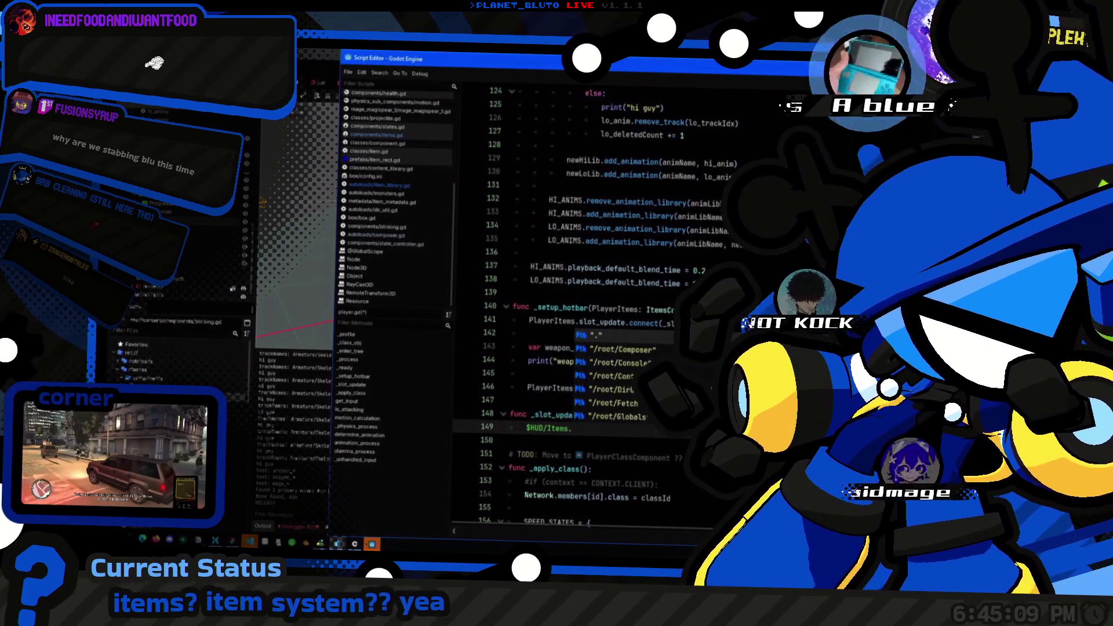
pyautogui.press('BackSpace')
pyautogui.press('BackSpace')
pyautogui.press('BackSpace')
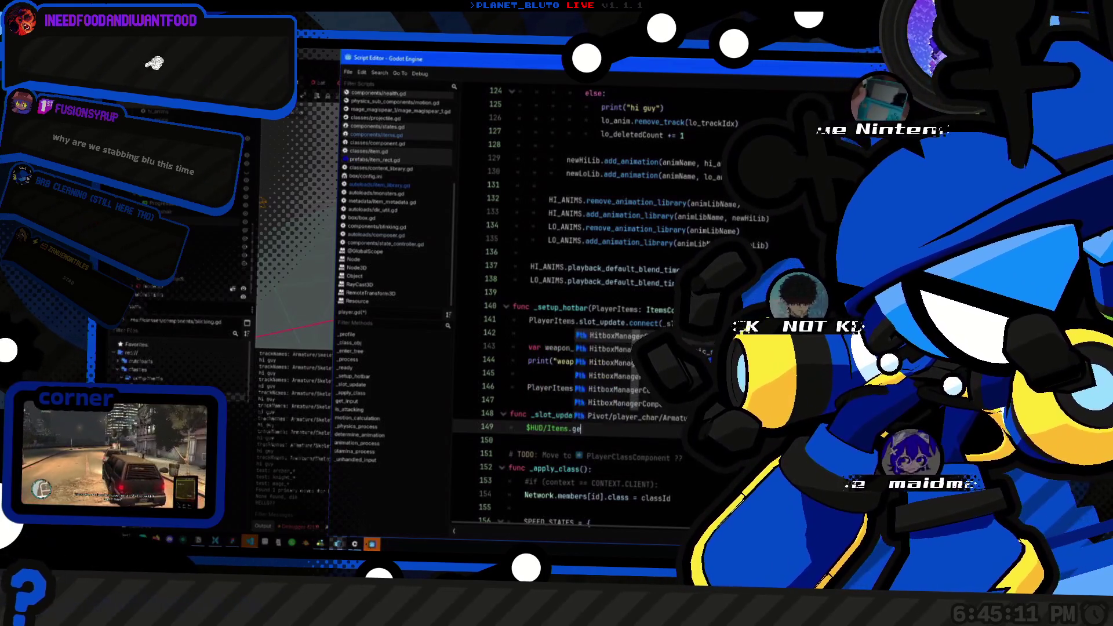
pyautogui.write('xs')
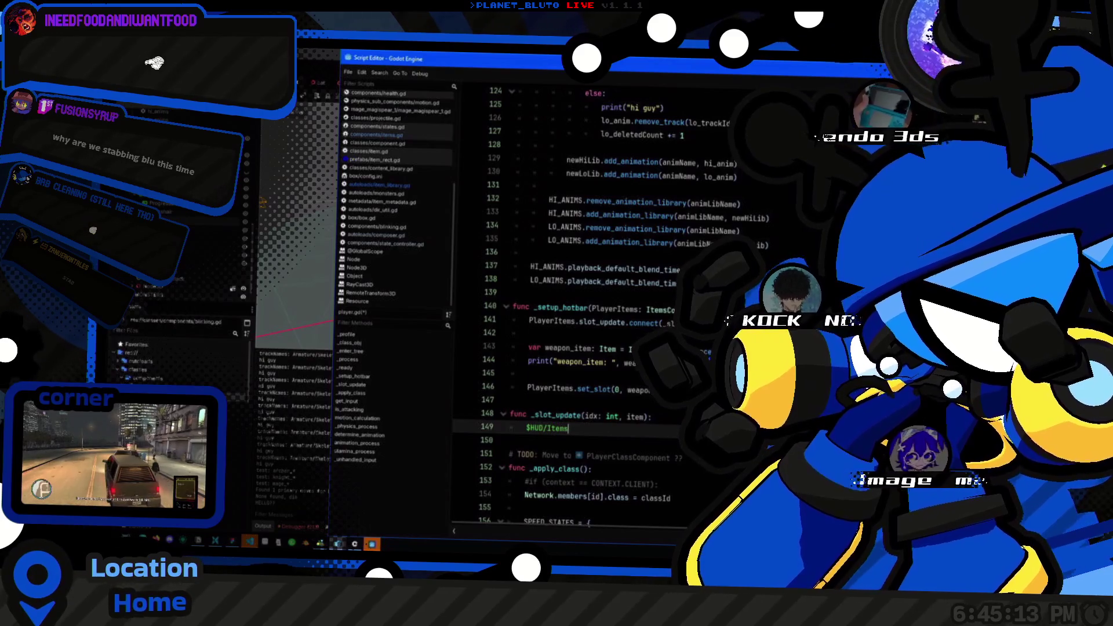
pyautogui.press('BackSpace')
pyautogui.press('BackSpace')
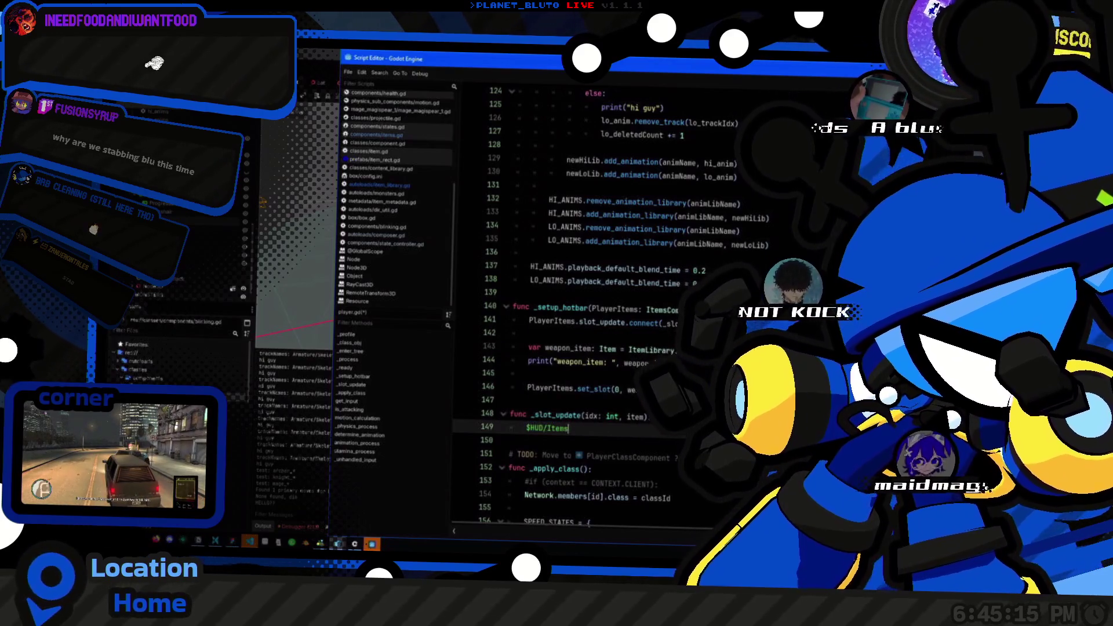
pyautogui.write('(')
pyautogui.hotkey('ctrl', 'z')
# Step: Turn the path into the declaration 'var items_hbox: HBoxContainer = $HUD/Items'
pyautogui.press('Home')
pyautogui.write('var items_hbo')
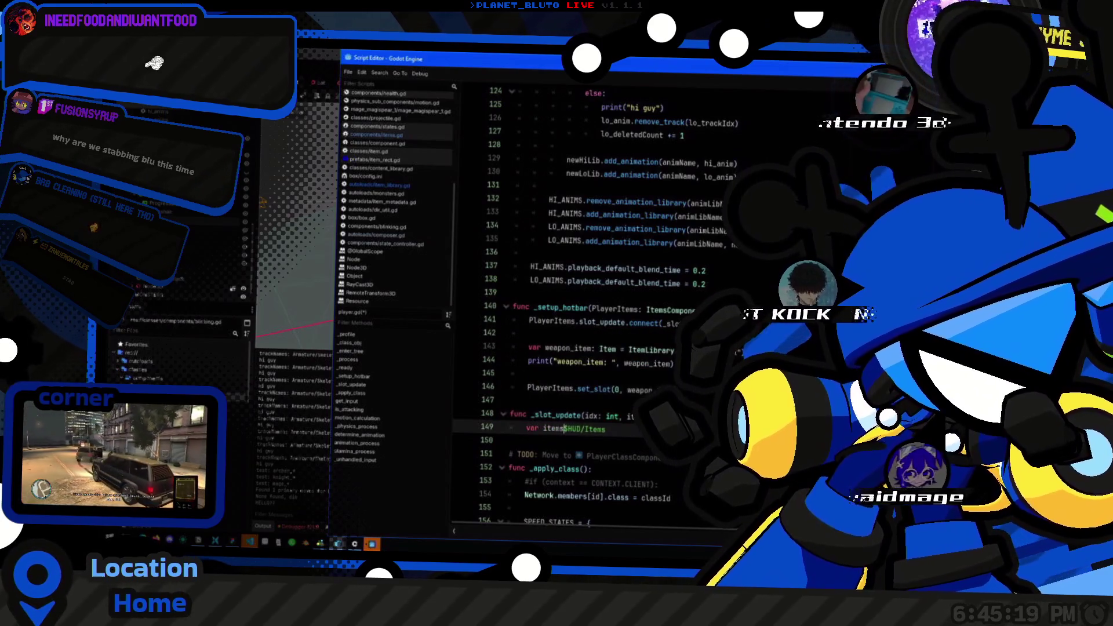
pyautogui.press('BackSpace')
pyautogui.write('x =')
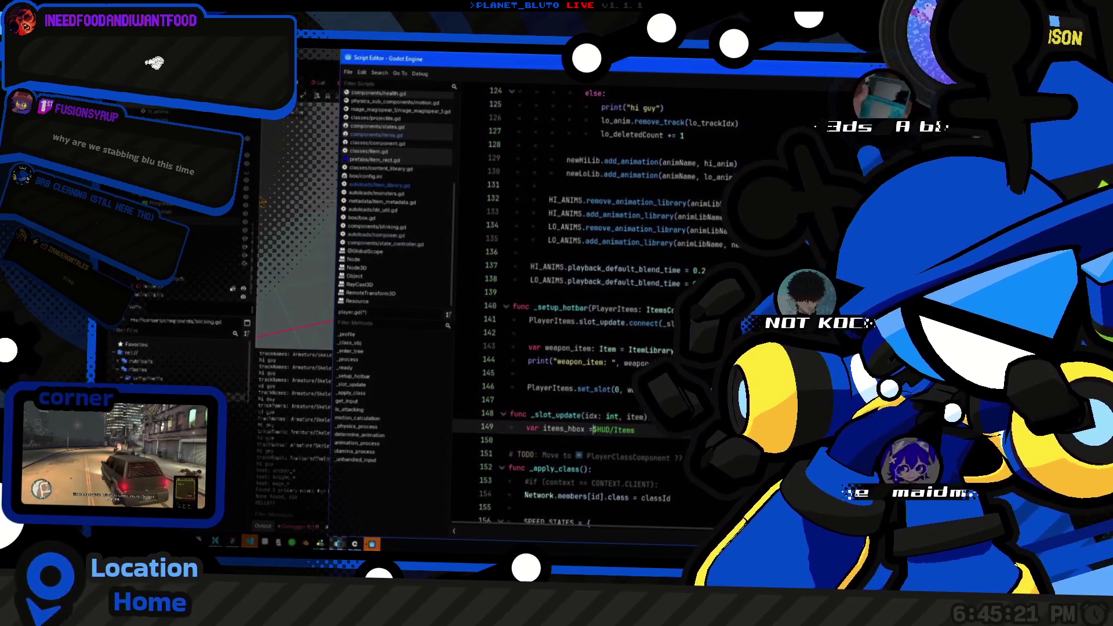
pyautogui.doubleClick(562, 429)
pyautogui.press('Right')
pyautogui.write(': Hbo')
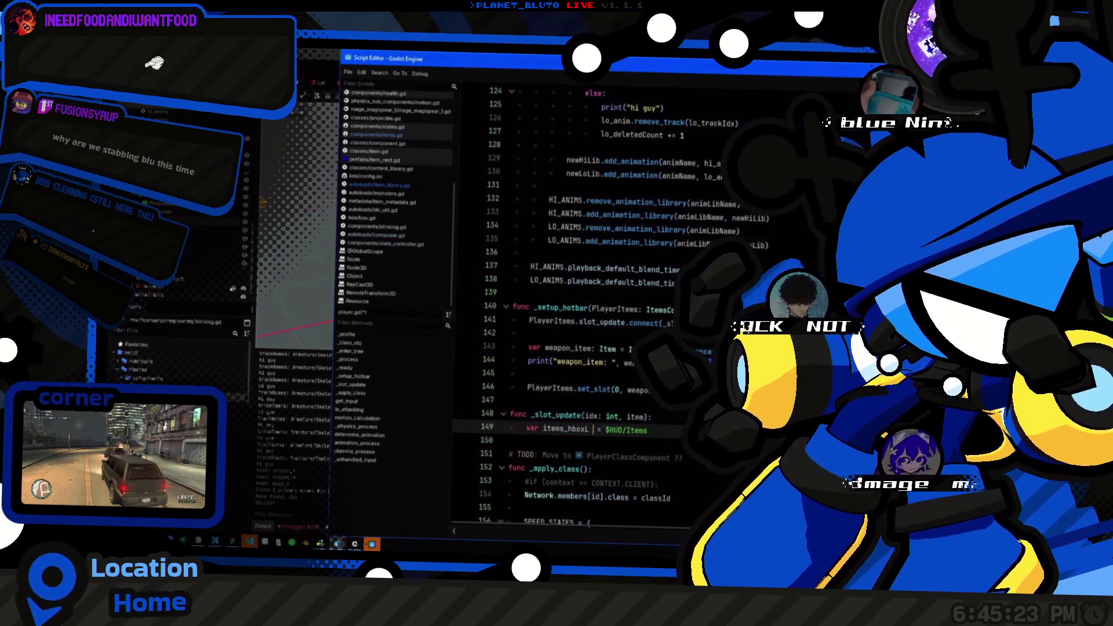
pyautogui.press('Return')
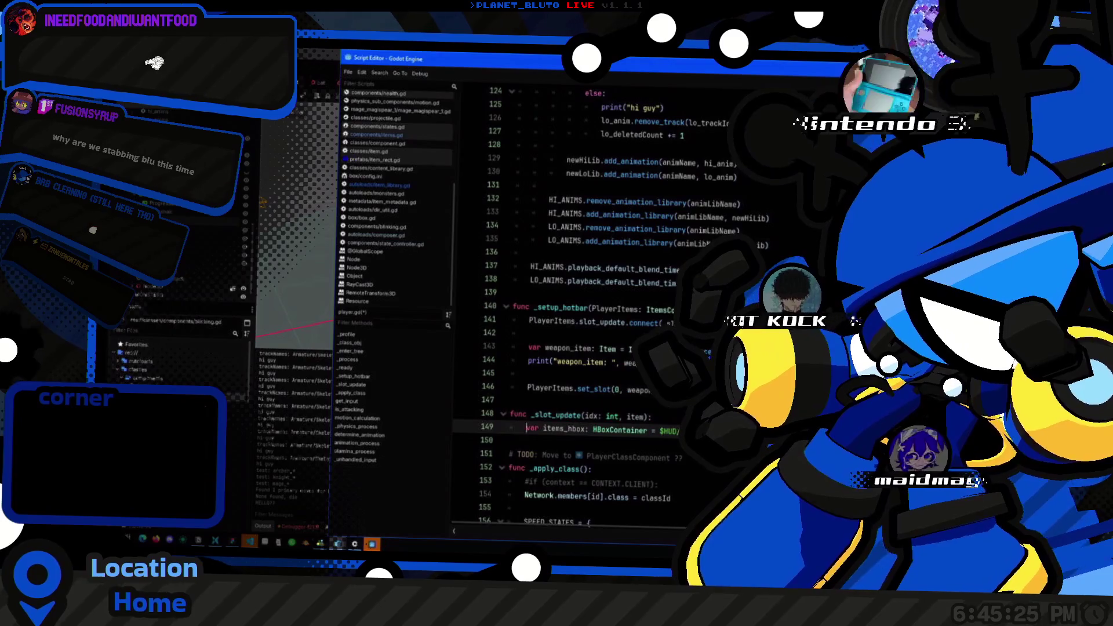
pyautogui.press('End')
# Step: On the next line, write 'items_hbox.get_child(idx)' and start adding a var prefix
pyautogui.press('Return')
pyautogui.write('items_hbox.get_child')
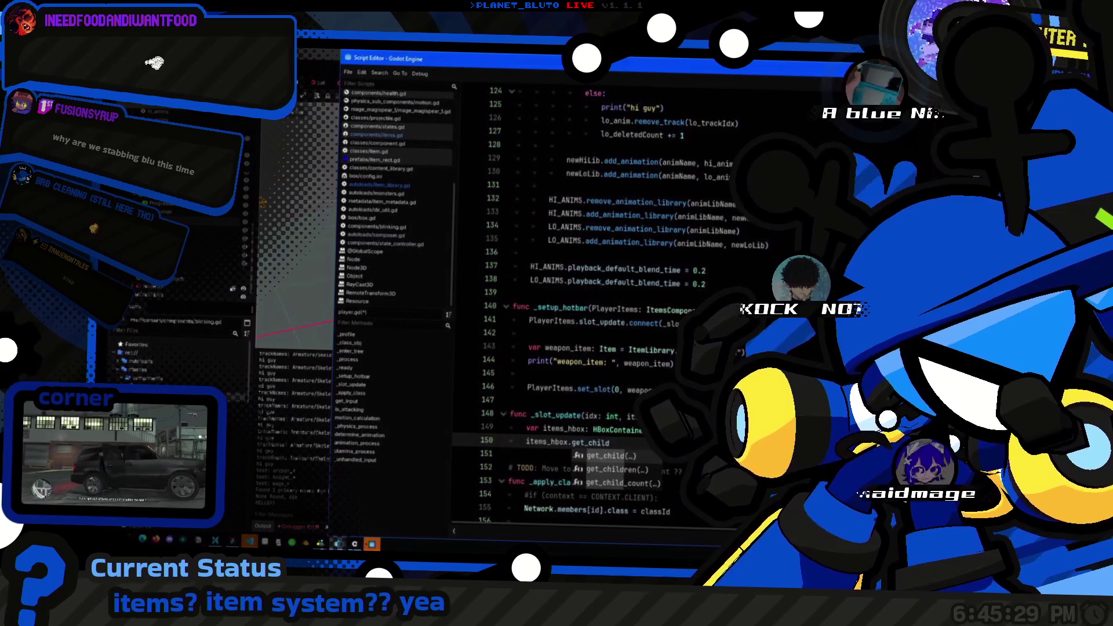
pyautogui.press('Return')
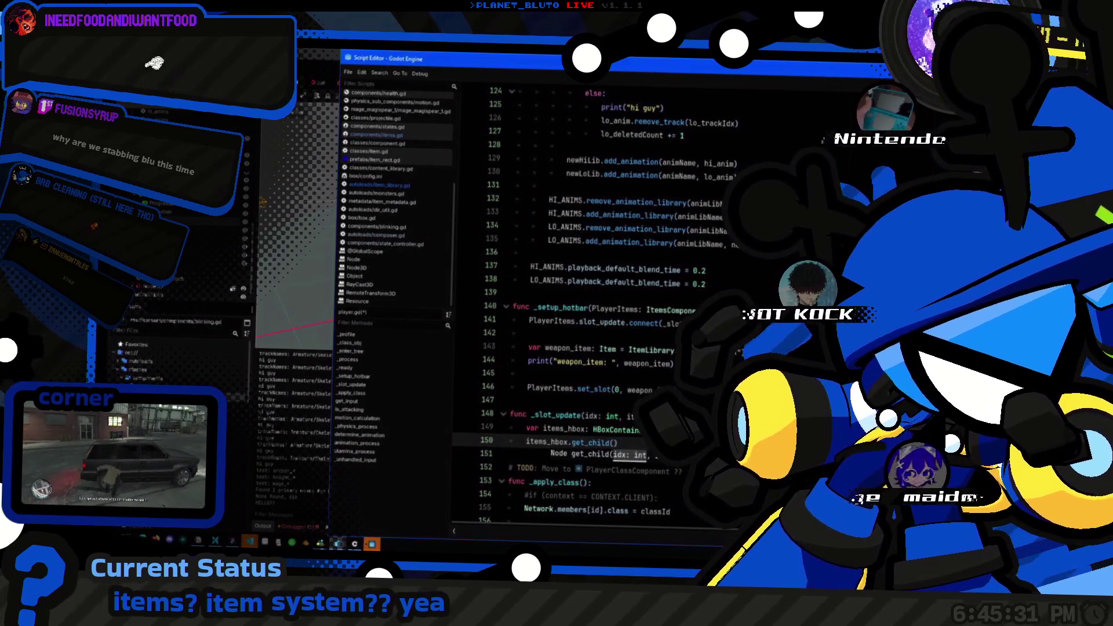
pyautogui.write('idx) =')
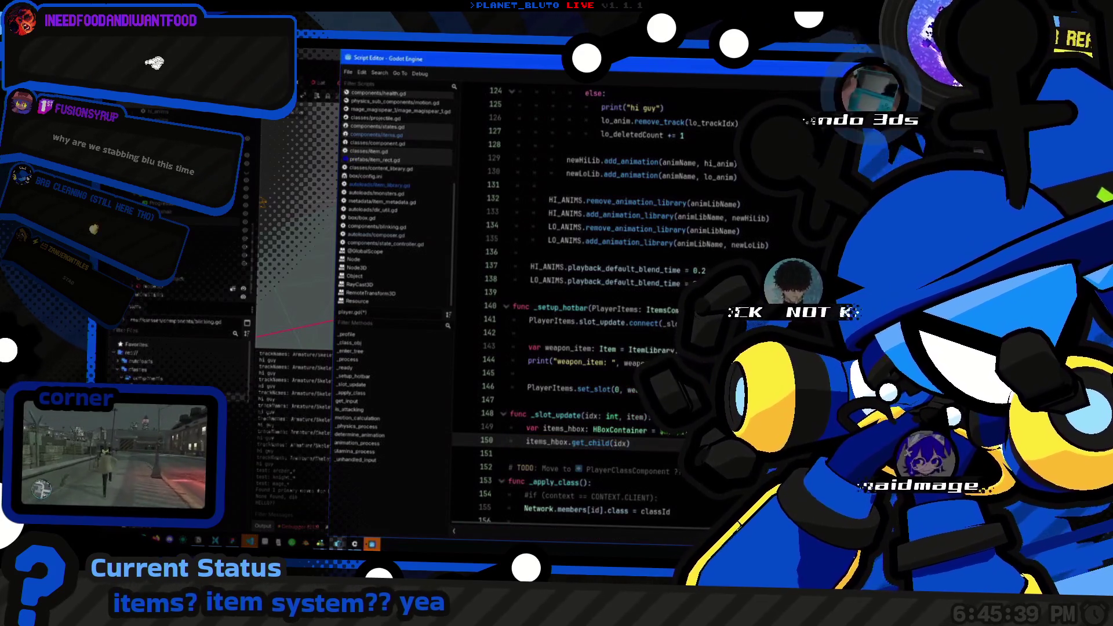
pyautogui.write('var')
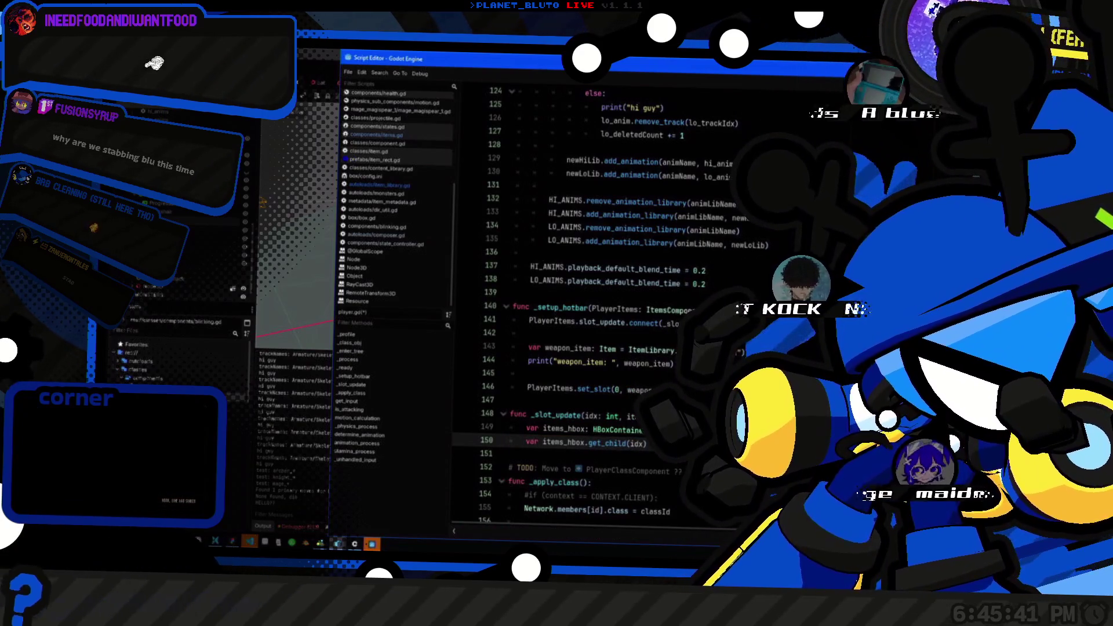